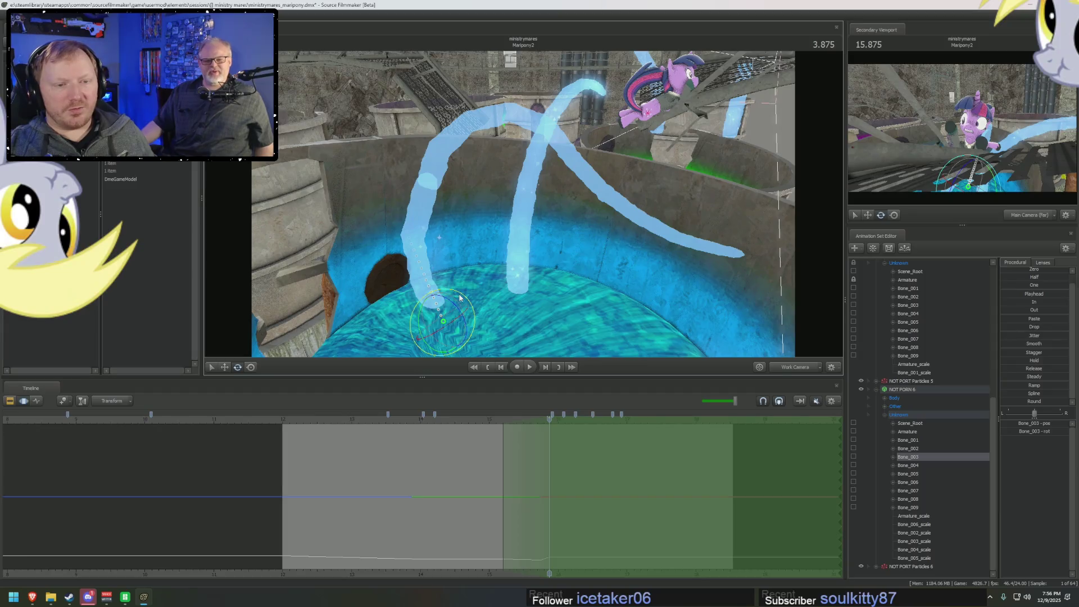
- Look down into the water vat and select the tentacle's base bone Bone_001
{"action": "right_click_drag", "start_coordinate": [569, 202], "coordinate": [592, 175]}
{"action": "mouse_move", "coordinate": [659, 180]}
{"action": "right_mouse_down"}
{"action": "mouse_move", "coordinate": [522, 203]}
{"action": "mouse_move", "coordinate": [532, 207]}
{"action": "right_mouse_up"}
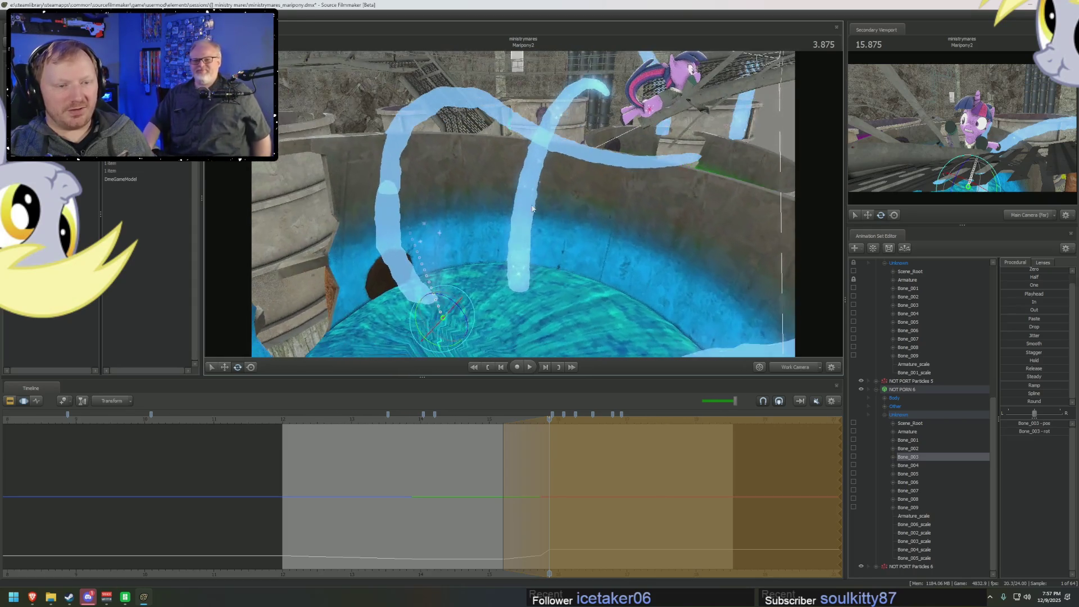
{"action": "left_click", "coordinate": [907, 448]}
{"action": "left_click", "coordinate": [907, 440]}
{"action": "mouse_move", "coordinate": [528, 213]}
{"action": "right_mouse_down"}
{"action": "mouse_move", "coordinate": [517, 201]}
{"action": "mouse_move", "coordinate": [573, 303]}
{"action": "right_mouse_up"}
{"action": "key", "text": "w"}
{"action": "scroll", "coordinate": [550, 276], "scroll_direction": "down", "scroll_amount": 3}
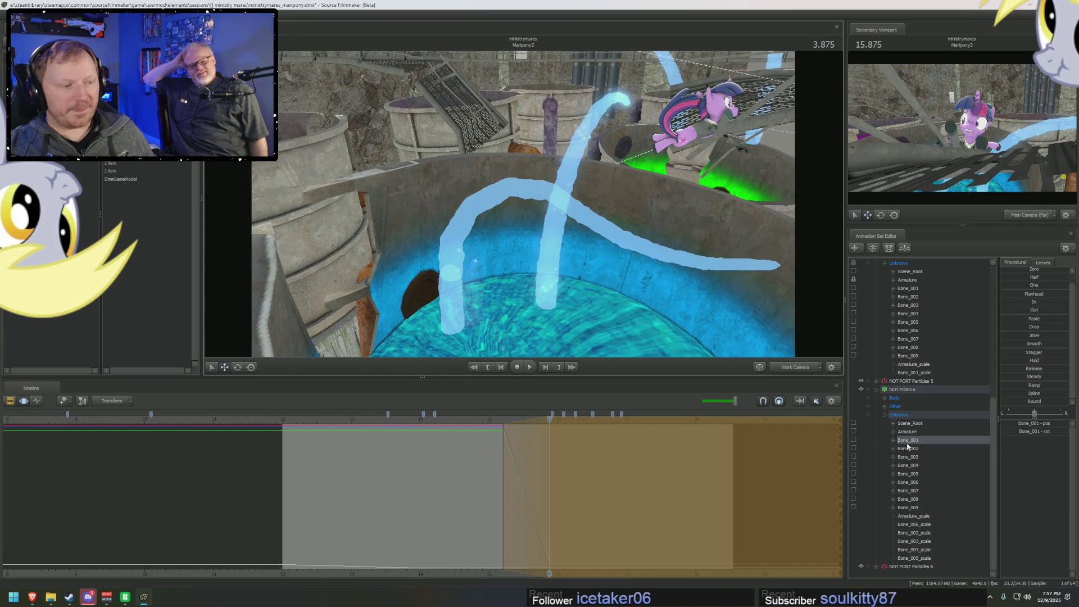
- Work through selections of Bone_004 to Bone_007, ending with Bone_001 through Bone_005 selected
{"action": "left_click", "coordinate": [908, 465]}
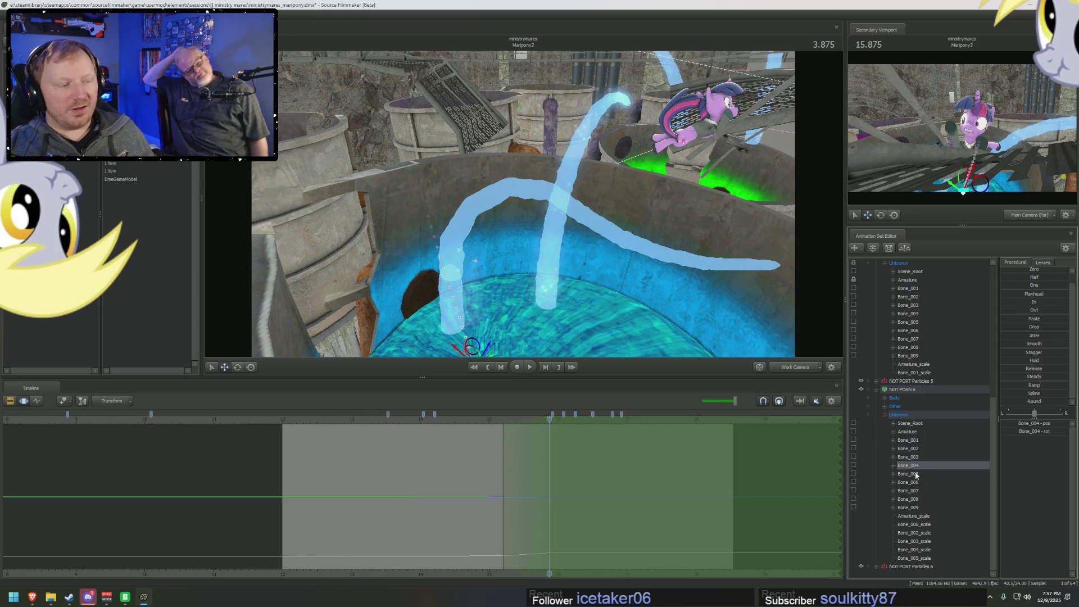
{"action": "left_click", "coordinate": [916, 475]}
{"action": "left_click", "coordinate": [916, 492], "text": "shift"}
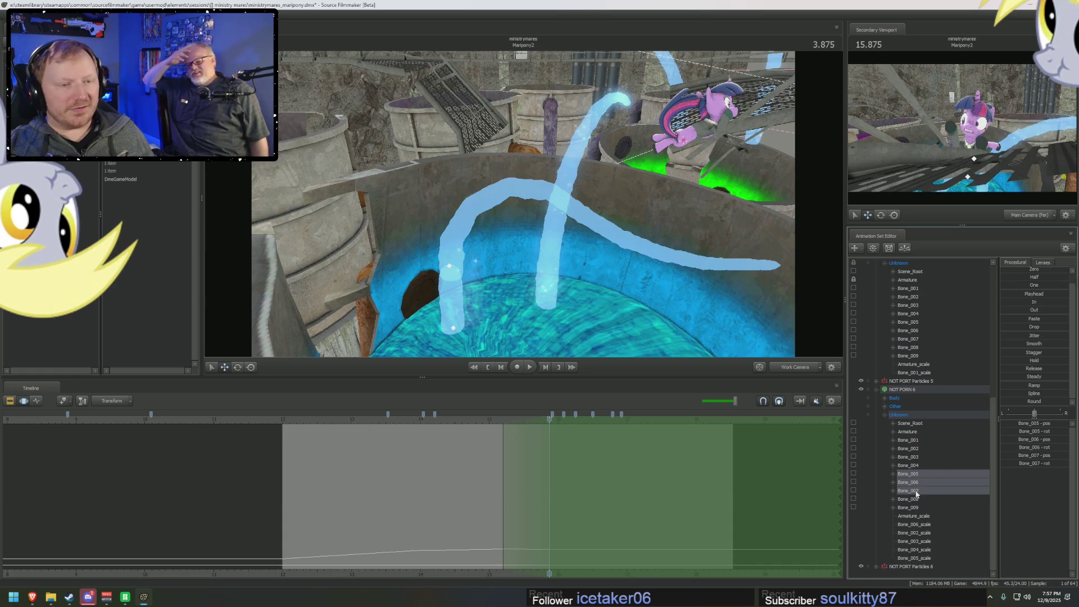
{"action": "left_click", "coordinate": [916, 465]}
{"action": "left_click", "coordinate": [917, 482]}
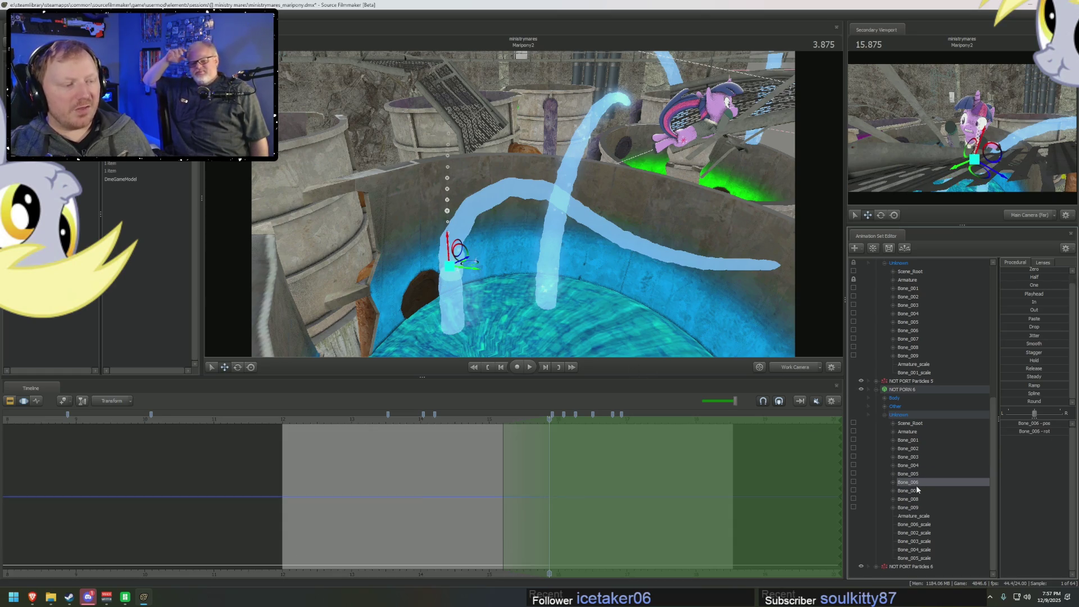
{"action": "left_click", "coordinate": [919, 490]}
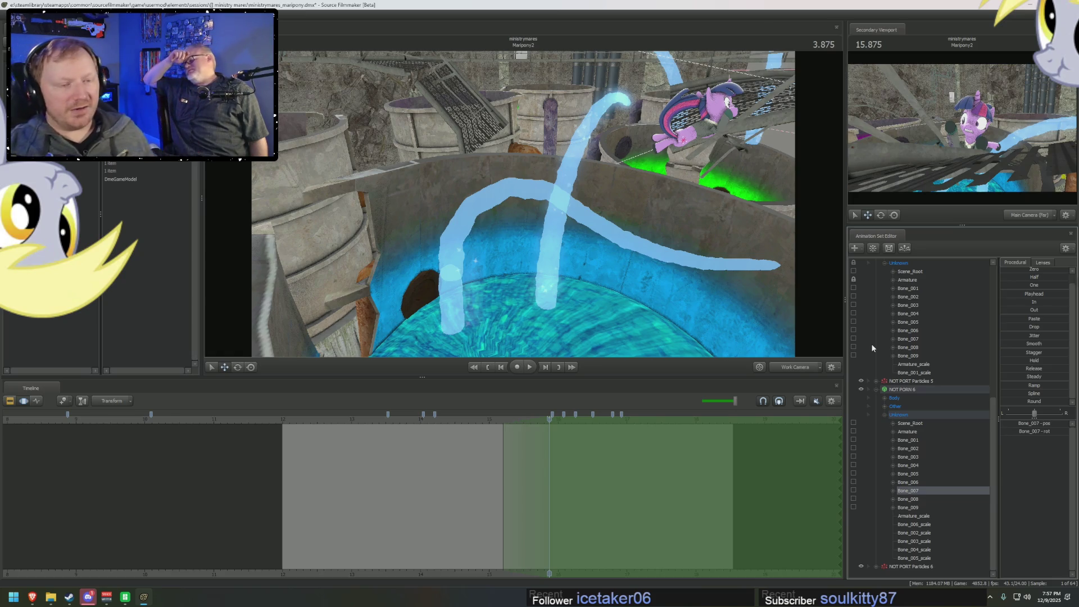
{"action": "left_click", "coordinate": [915, 474]}
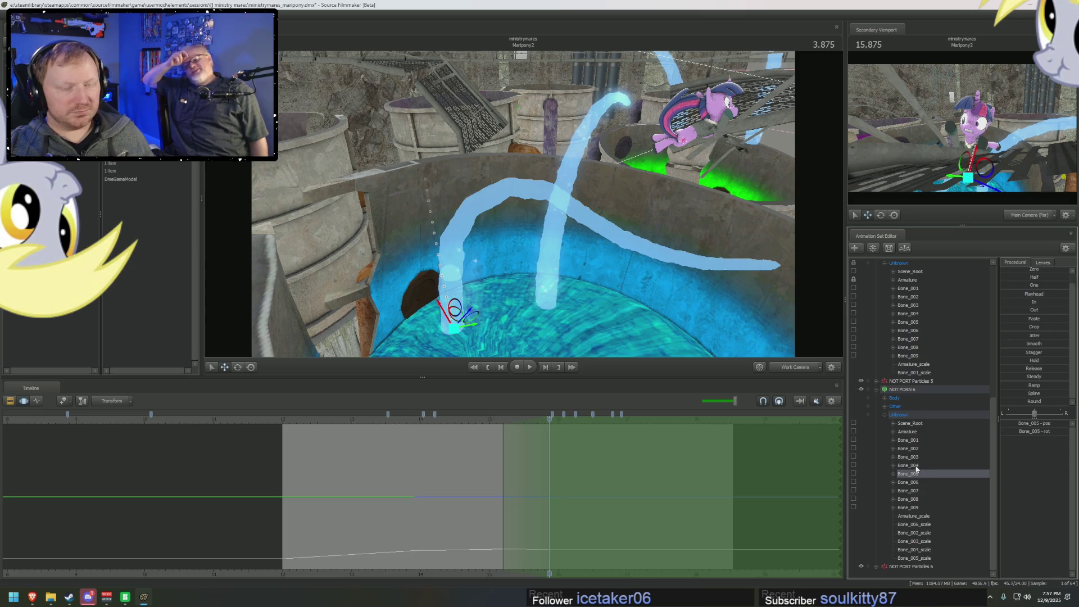
{"action": "left_click", "coordinate": [915, 465]}
{"action": "left_click", "coordinate": [914, 442]}
{"action": "left_click", "coordinate": [914, 473], "text": "shift"}
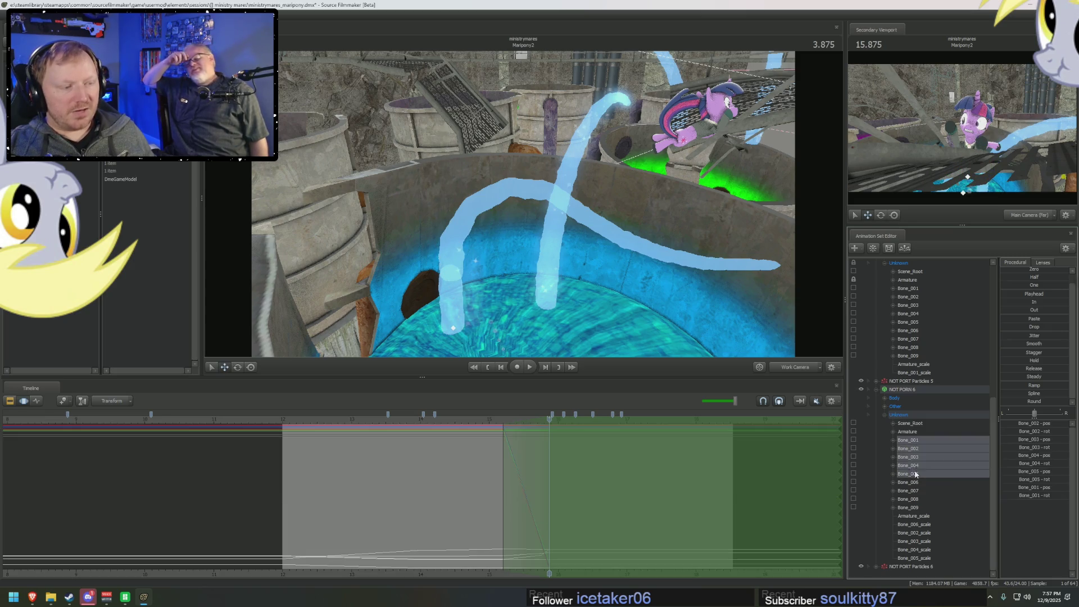
- Select Bone_004, Bone_005 and Bone_001 and rotate them to bend the water tentacle
{"action": "left_click_drag", "start_coordinate": [550, 245], "coordinate": [623, 284]}
{"action": "left_click_drag", "start_coordinate": [924, 465], "coordinate": [922, 474]}
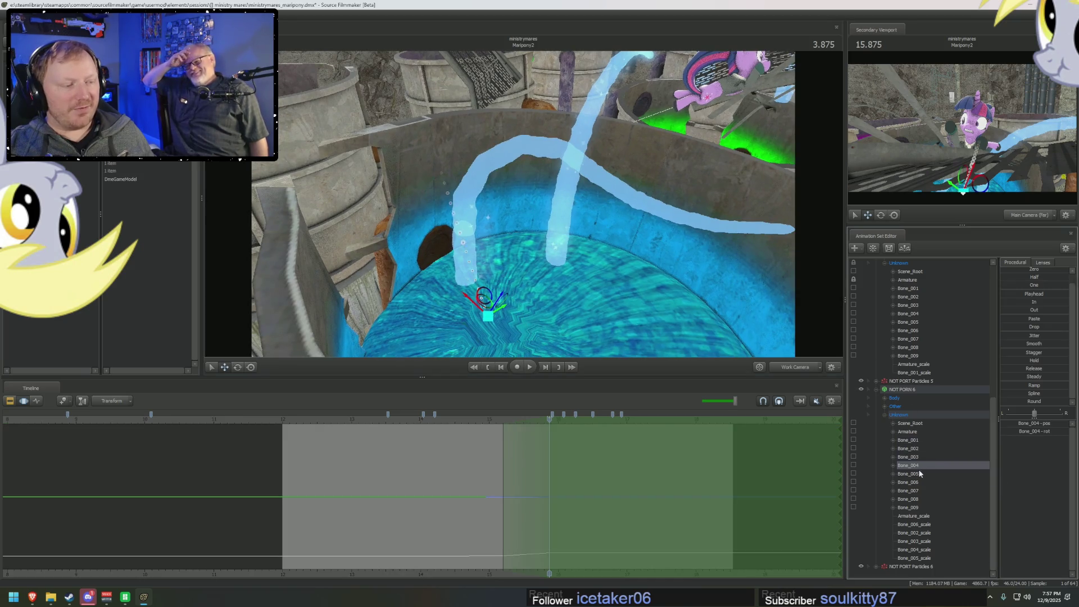
{"action": "left_click", "coordinate": [906, 289], "text": "ctrl"}
{"action": "mouse_move", "coordinate": [478, 194]}
{"action": "left_mouse_down"}
{"action": "mouse_move", "coordinate": [482, 135]}
{"action": "mouse_move", "coordinate": [484, 156]}
{"action": "mouse_move", "coordinate": [574, 201]}
{"action": "left_mouse_up"}
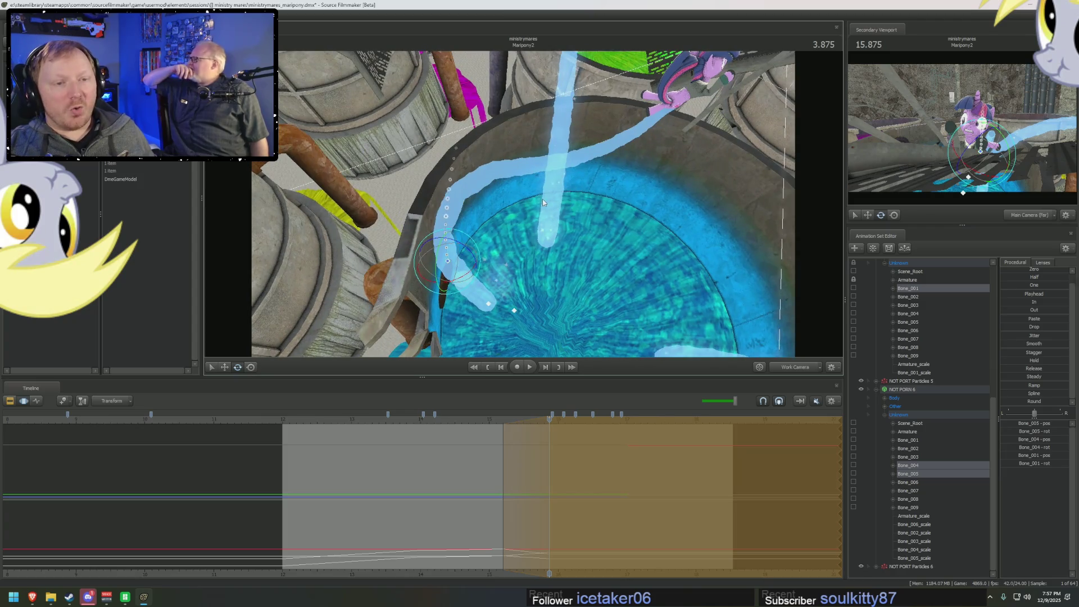
- Select Bone_006–Bone_009, scrub back to about 3.747 seconds, and reselect Bone_001
{"action": "left_click", "coordinate": [520, 170]}
{"action": "left_click_drag", "start_coordinate": [907, 355], "coordinate": [916, 331]}
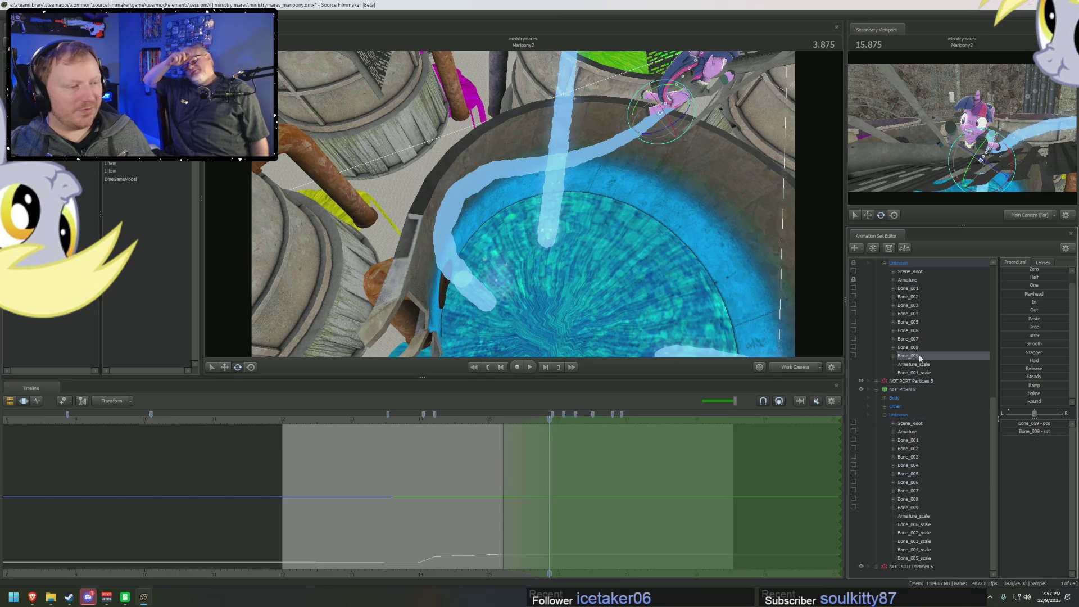
{"action": "mouse_move", "coordinate": [659, 190]}
{"action": "left_mouse_down"}
{"action": "mouse_move", "coordinate": [668, 197]}
{"action": "mouse_move", "coordinate": [497, 219]}
{"action": "left_mouse_up"}
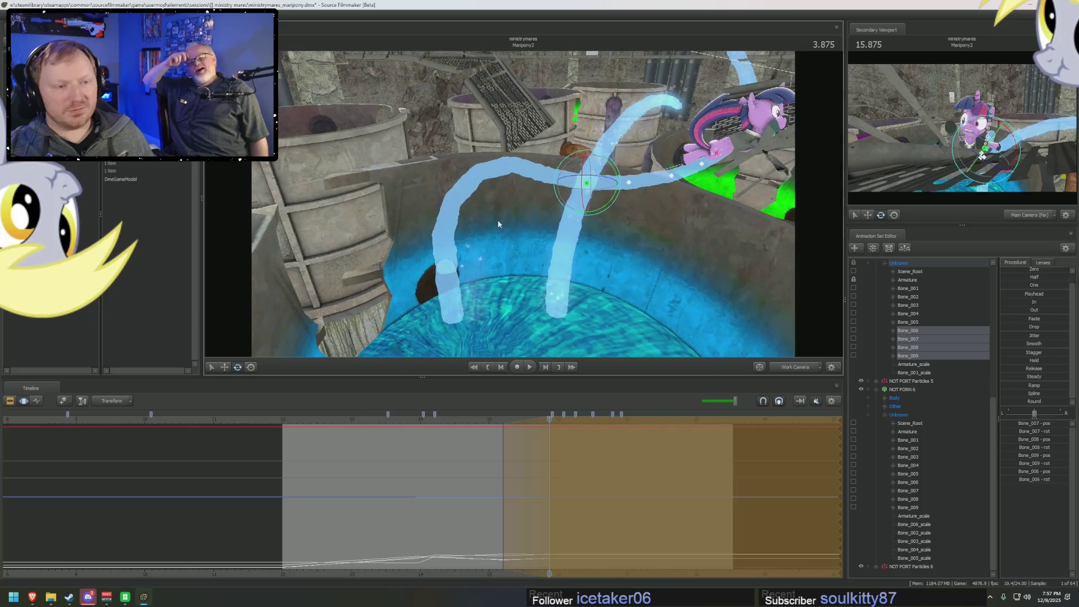
{"action": "mouse_move", "coordinate": [505, 492]}
{"action": "left_mouse_down"}
{"action": "mouse_move", "coordinate": [482, 494]}
{"action": "mouse_move", "coordinate": [554, 502]}
{"action": "left_mouse_up"}
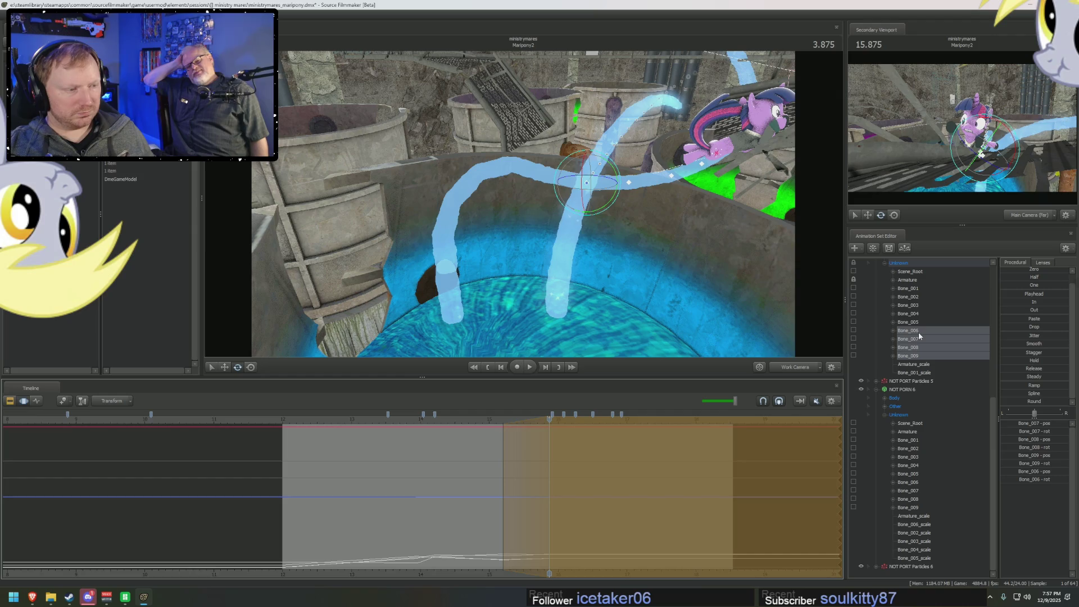
{"action": "left_click", "coordinate": [911, 441]}
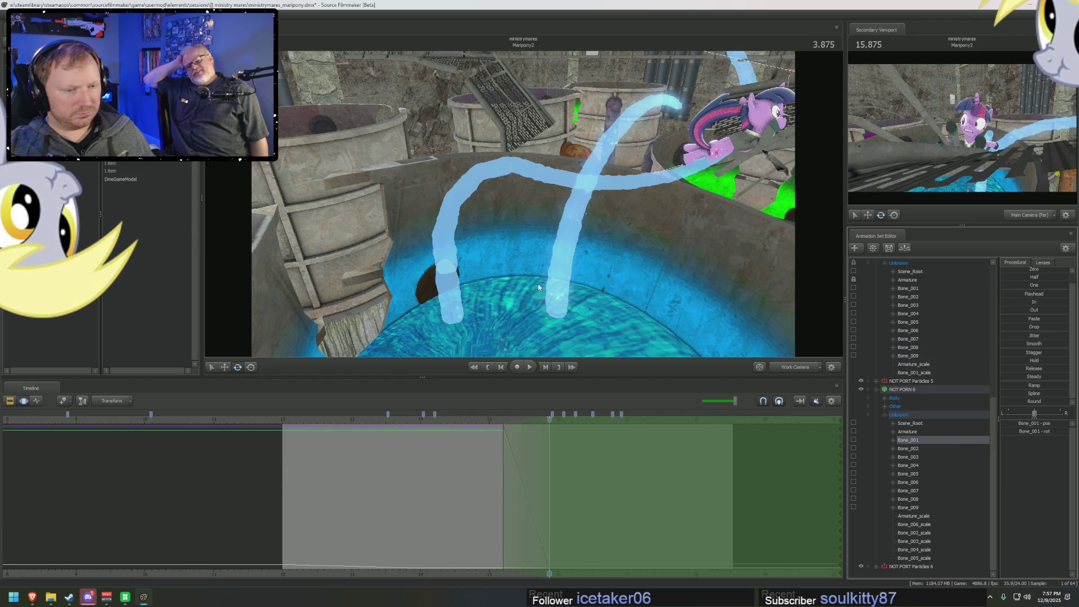
- Frame the view on Bone_001 and move the playhead back to about 3.661 seconds
{"action": "key", "text": "f"}
{"action": "scroll", "coordinate": [538, 287], "scroll_direction": "up", "scroll_amount": 2}
{"action": "mouse_move", "coordinate": [564, 302]}
{"action": "left_mouse_down"}
{"action": "mouse_move", "coordinate": [539, 304]}
{"action": "mouse_move", "coordinate": [565, 301]}
{"action": "left_mouse_up"}
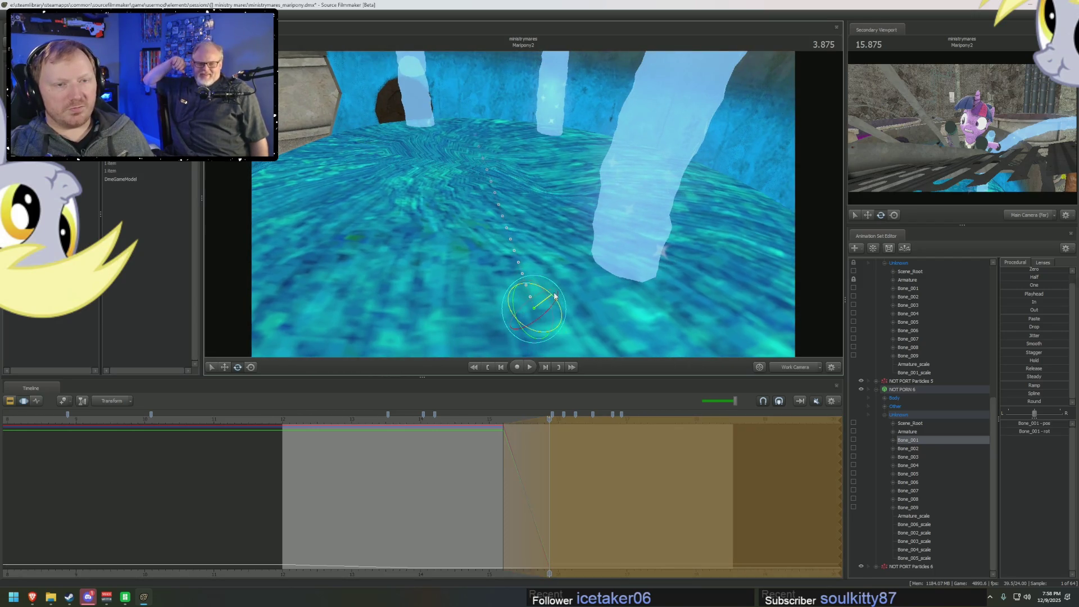
{"action": "scroll", "coordinate": [554, 296], "scroll_direction": "up", "scroll_amount": 2}
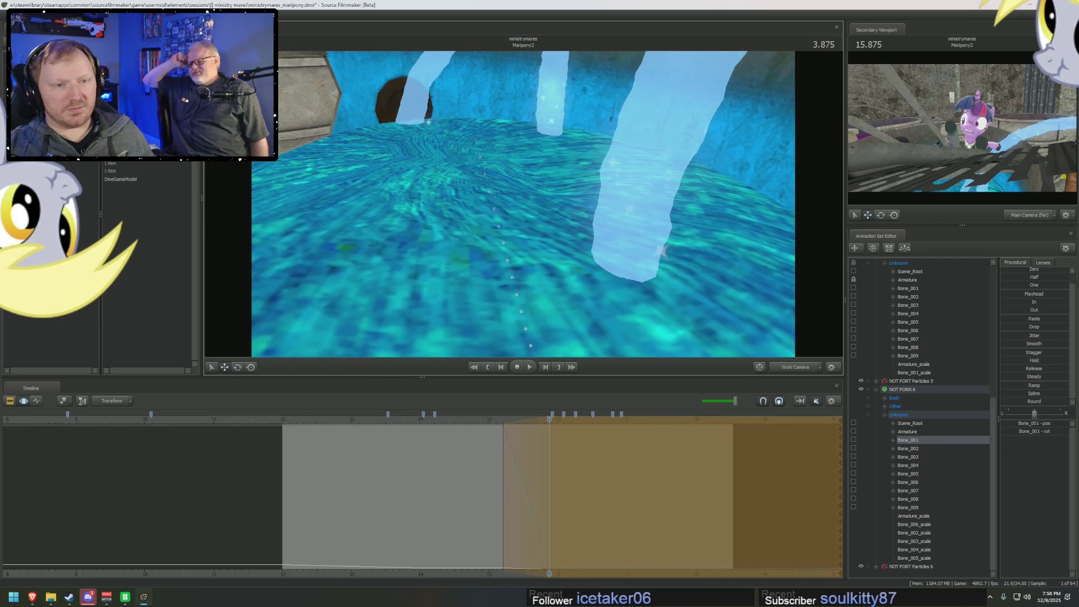
{"action": "mouse_move", "coordinate": [524, 177]}
{"action": "left_mouse_down"}
{"action": "mouse_move", "coordinate": [527, 218]}
{"action": "mouse_move", "coordinate": [523, 207]}
{"action": "left_mouse_up"}
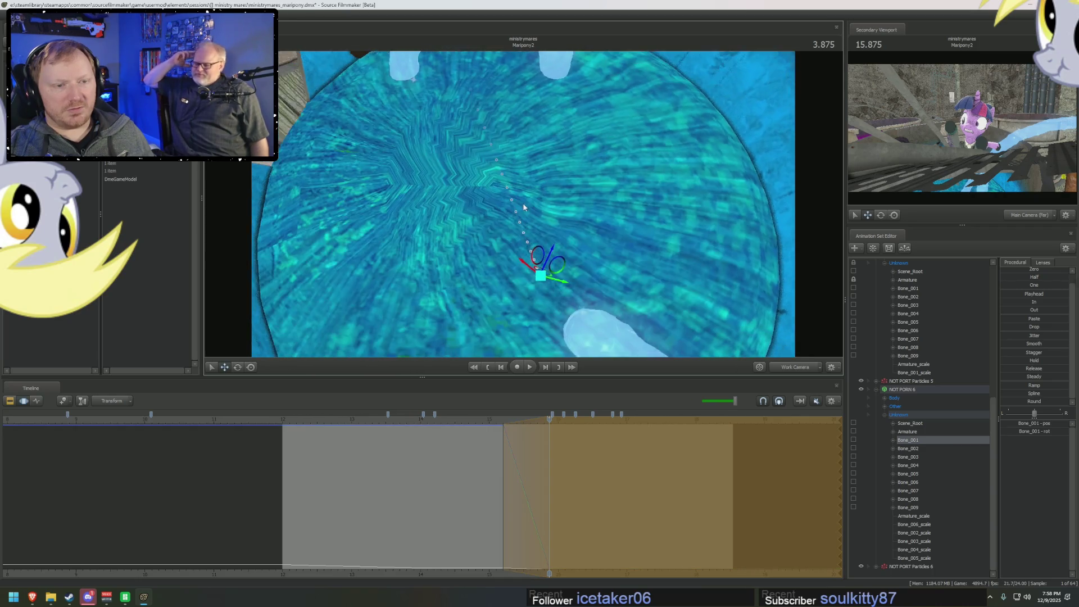
{"action": "mouse_move", "coordinate": [501, 454]}
{"action": "left_mouse_down"}
{"action": "mouse_move", "coordinate": [512, 444]}
{"action": "mouse_move", "coordinate": [548, 462]}
{"action": "left_mouse_up"}
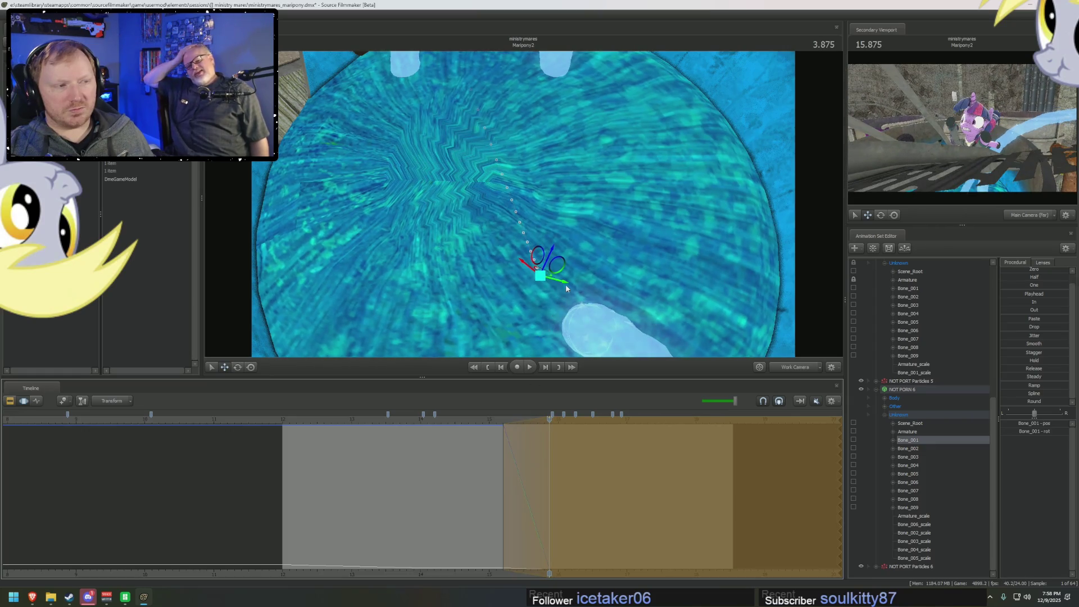
- Ease the tentacle base's bend with the Drop slider so it dips into the water
{"action": "left_click_drag", "start_coordinate": [622, 196], "coordinate": [622, 197]}
{"action": "left_click_drag", "start_coordinate": [518, 291], "coordinate": [518, 291]}
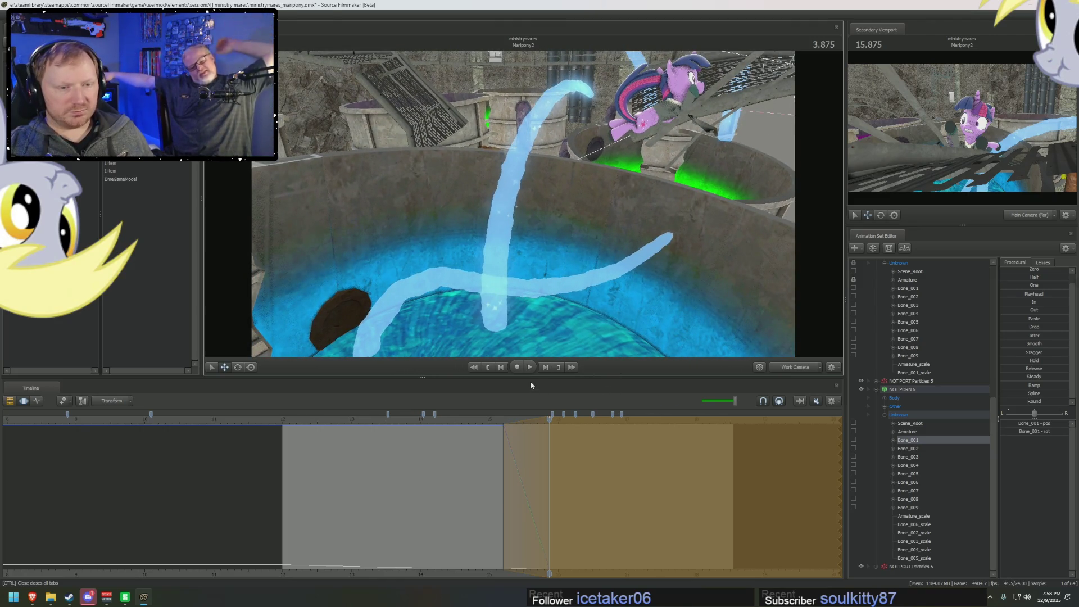
{"action": "left_click_drag", "start_coordinate": [488, 328], "coordinate": [569, 274]}
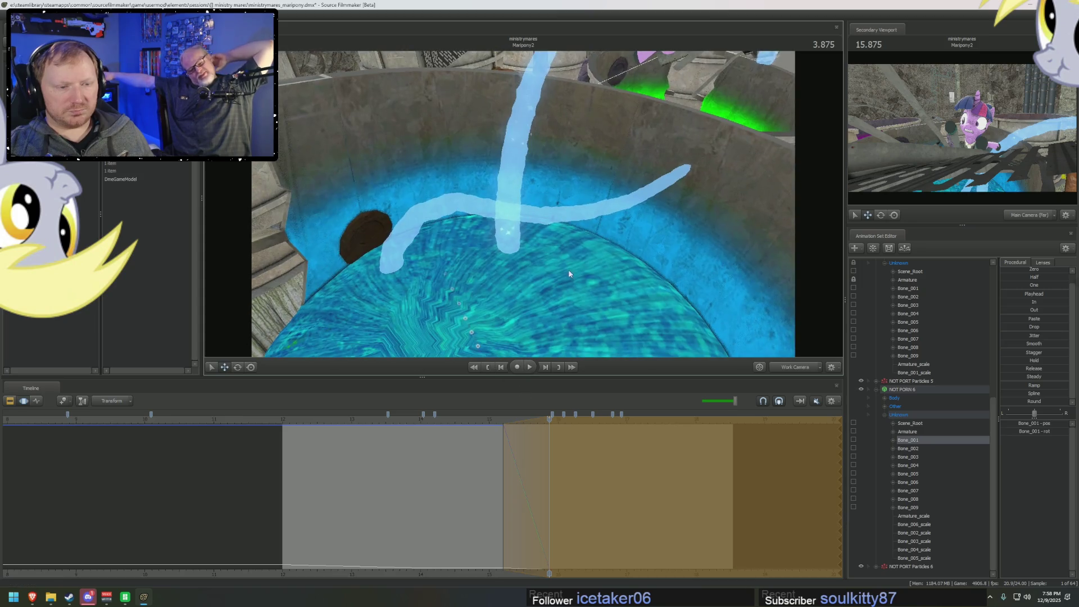
{"action": "mouse_move", "coordinate": [1017, 325]}
{"action": "left_mouse_down"}
{"action": "mouse_move", "coordinate": [1078, 324]}
{"action": "mouse_move", "coordinate": [1038, 328]}
{"action": "mouse_move", "coordinate": [1047, 333]}
{"action": "left_mouse_up"}
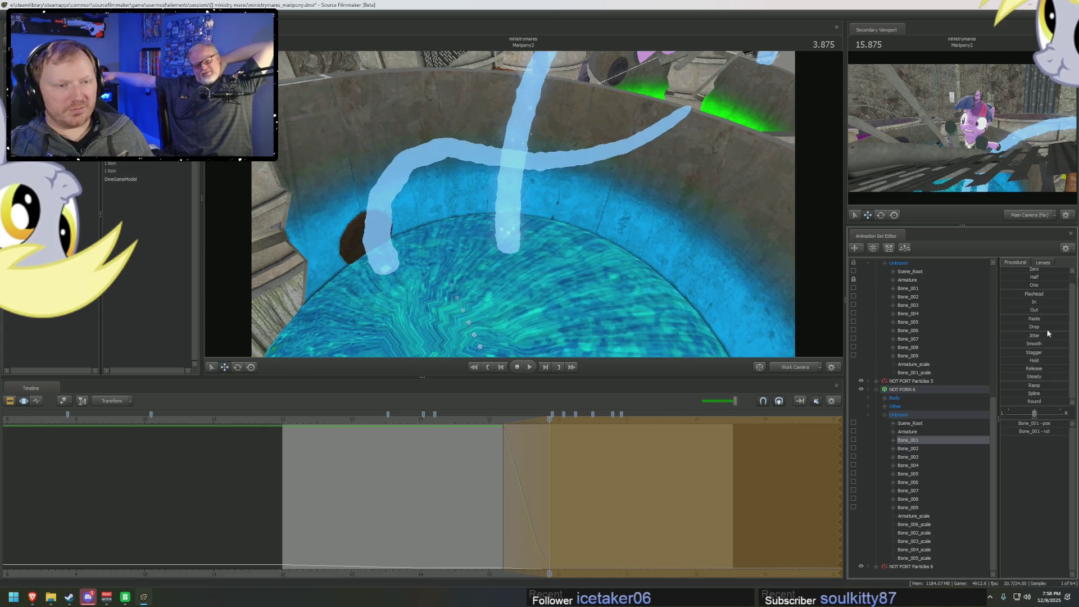
{"action": "key", "text": "f"}
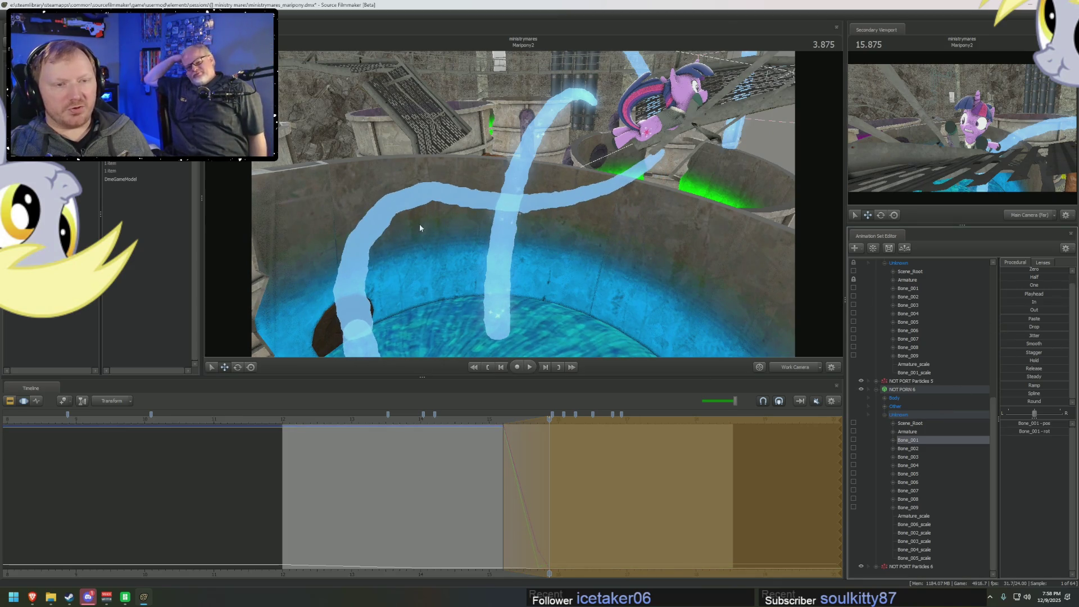
{"action": "left_click_drag", "start_coordinate": [508, 262], "coordinate": [517, 213]}
- Select Bone_005 and rotate it to bend the crossing tentacle's middle
{"action": "left_click_drag", "start_coordinate": [436, 334], "coordinate": [563, 230]}
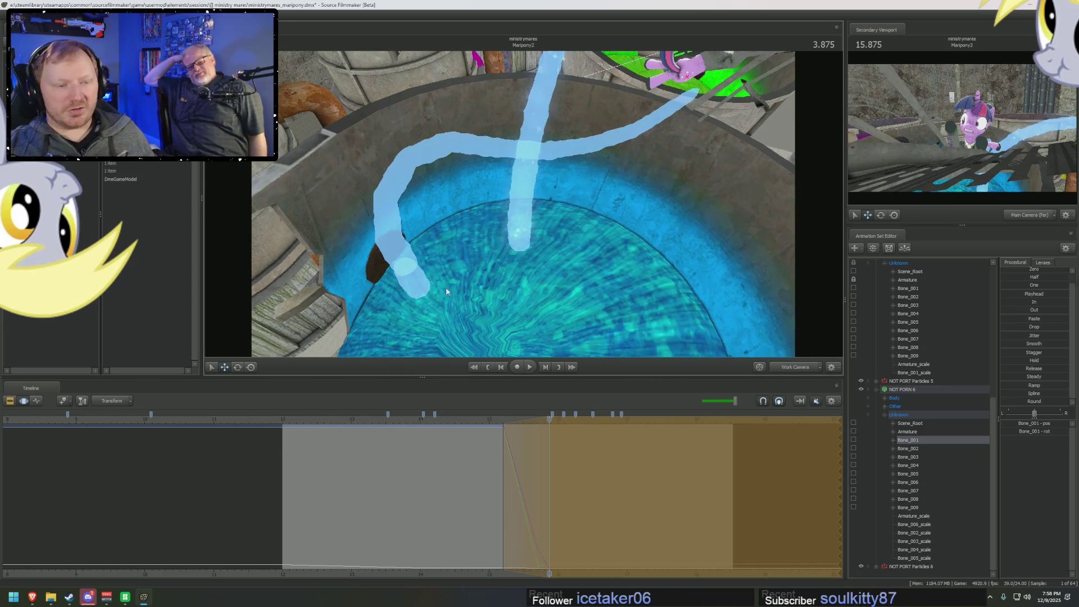
{"action": "left_click", "coordinate": [918, 483]}
{"action": "left_click", "coordinate": [908, 474]}
{"action": "key", "text": "e"}
{"action": "mouse_move", "coordinate": [426, 312]}
{"action": "left_mouse_down"}
{"action": "mouse_move", "coordinate": [417, 306]}
{"action": "mouse_move", "coordinate": [427, 296]}
{"action": "left_mouse_up"}
- Select Bone_004 through Bone_009 and re-bend the tentacle's outer section
{"action": "mouse_move", "coordinate": [577, 169]}
{"action": "left_mouse_down"}
{"action": "mouse_move", "coordinate": [535, 208]}
{"action": "mouse_move", "coordinate": [574, 309]}
{"action": "left_mouse_up"}
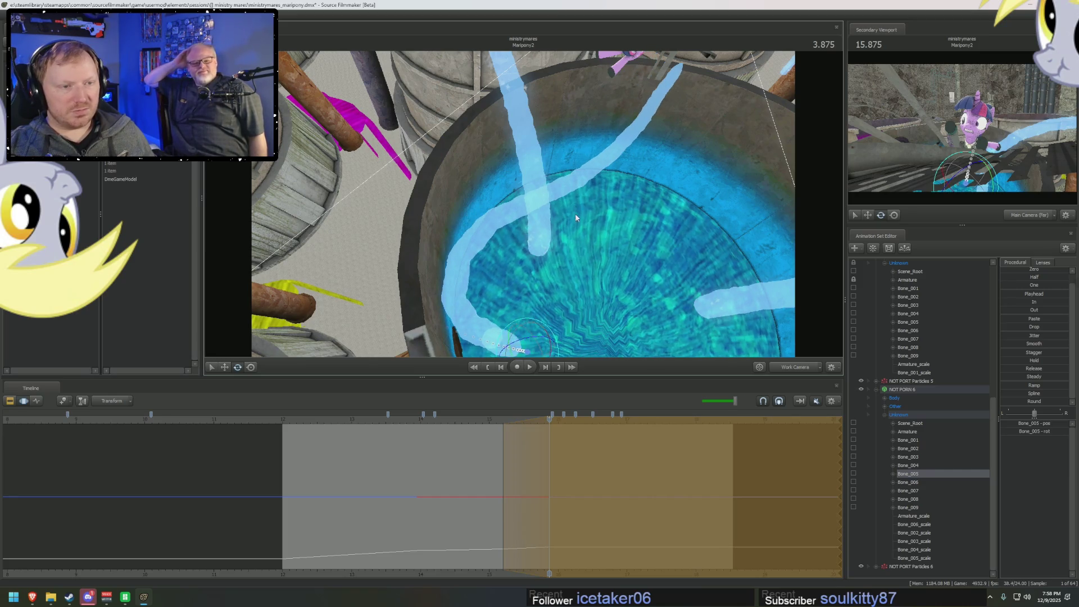
{"action": "left_click_drag", "start_coordinate": [523, 292], "coordinate": [531, 253]}
{"action": "mouse_move", "coordinate": [908, 356]}
{"action": "left_mouse_down"}
{"action": "mouse_move", "coordinate": [899, 314]}
{"action": "mouse_move", "coordinate": [902, 339]}
{"action": "mouse_move", "coordinate": [910, 319]}
{"action": "left_mouse_up"}
{"action": "mouse_move", "coordinate": [496, 214]}
{"action": "left_mouse_down"}
{"action": "mouse_move", "coordinate": [483, 250]}
{"action": "mouse_move", "coordinate": [544, 223]}
{"action": "left_mouse_up"}
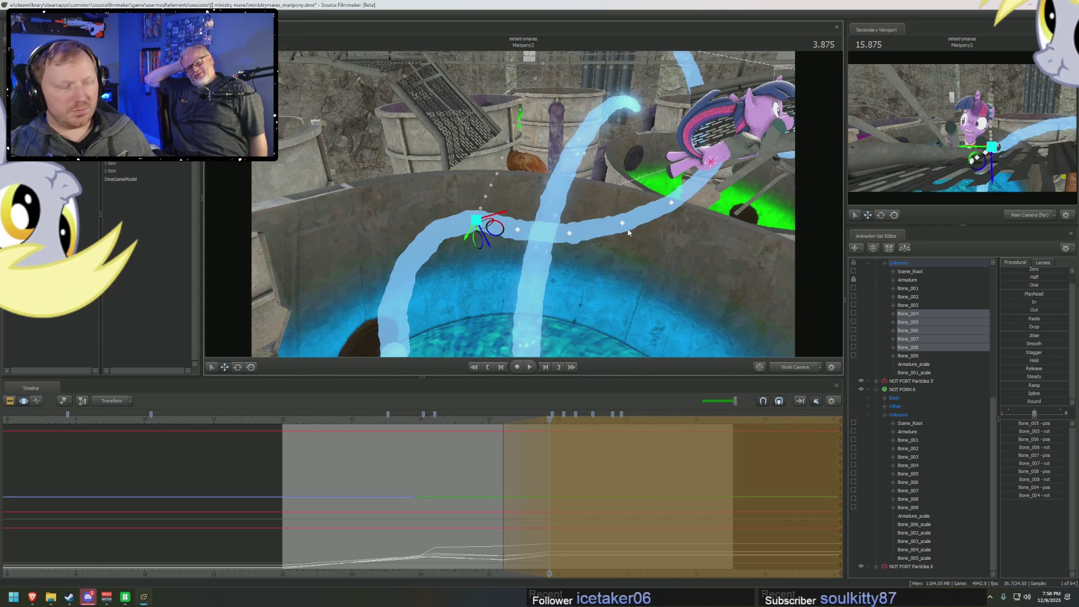
{"action": "left_click_drag", "start_coordinate": [482, 227], "coordinate": [486, 223]}
- Rotate Bone_007–Bone_009 so the tentacle tip swings up and right toward the pony
{"action": "left_click", "coordinate": [924, 356]}
{"action": "left_click", "coordinate": [921, 338], "text": "shift"}
{"action": "left_click_drag", "start_coordinate": [624, 276], "coordinate": [611, 254]}
{"action": "left_click_drag", "start_coordinate": [562, 292], "coordinate": [539, 236]}
{"action": "mouse_move", "coordinate": [590, 191]}
{"action": "left_mouse_down"}
{"action": "mouse_move", "coordinate": [522, 202]}
{"action": "mouse_move", "coordinate": [601, 221]}
{"action": "mouse_move", "coordinate": [540, 308]}
{"action": "left_mouse_up"}
{"action": "key", "text": "w"}
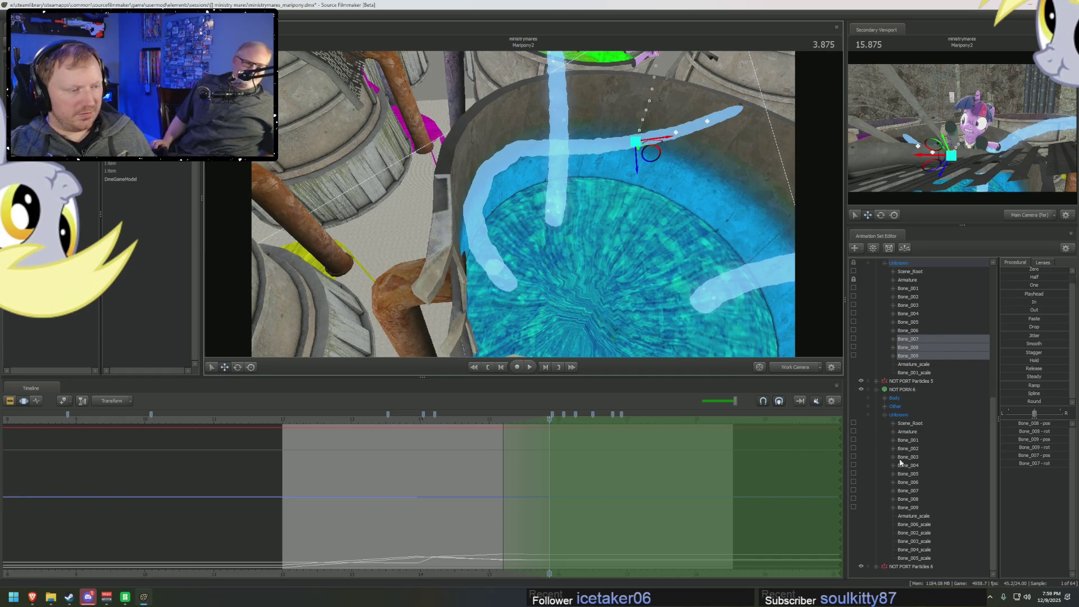
- Select the tentacle Armature, scrub back to about 14.98 seconds, and fly closer over the tank
{"action": "left_click", "coordinate": [906, 432]}
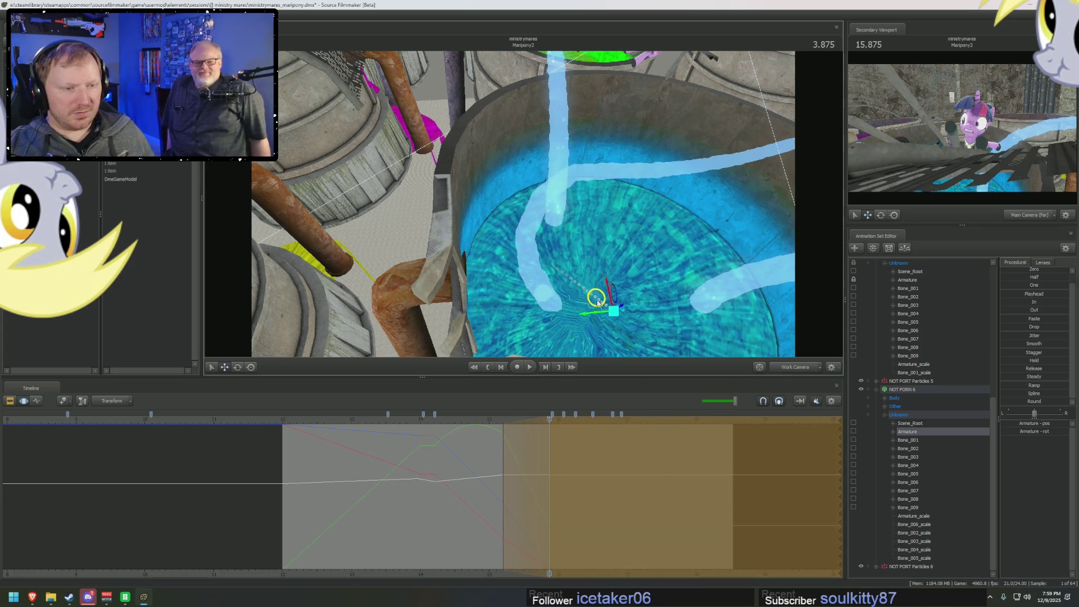
{"action": "left_click_drag", "start_coordinate": [612, 298], "coordinate": [625, 286]}
{"action": "key", "text": "e"}
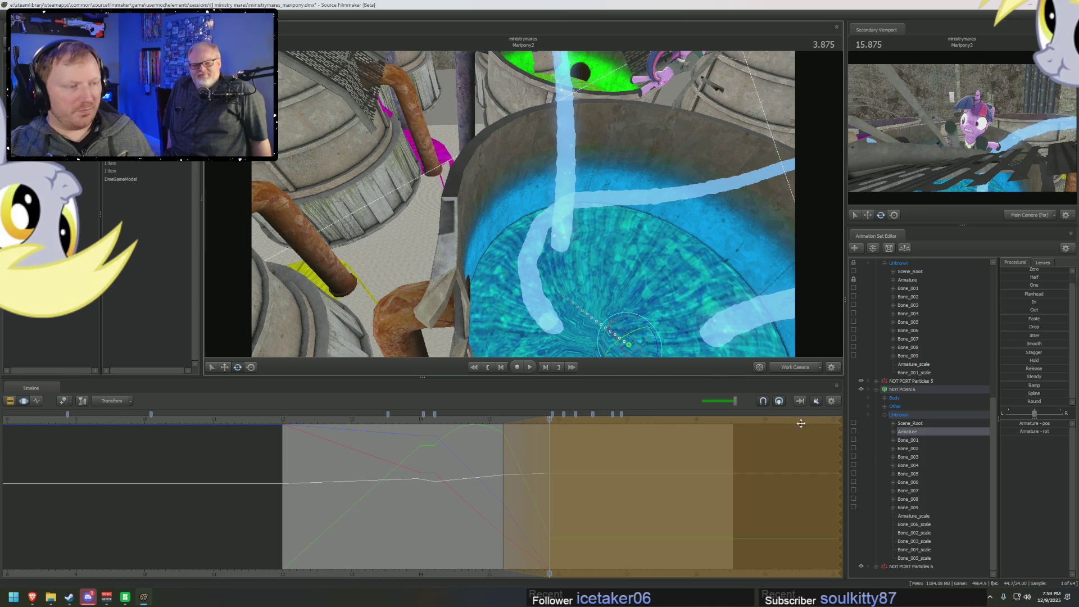
{"action": "mouse_move", "coordinate": [549, 451]}
{"action": "left_mouse_down"}
{"action": "mouse_move", "coordinate": [493, 451]}
{"action": "mouse_move", "coordinate": [593, 419]}
{"action": "left_mouse_up"}
{"action": "left_click_drag", "start_coordinate": [587, 236], "coordinate": [578, 185]}
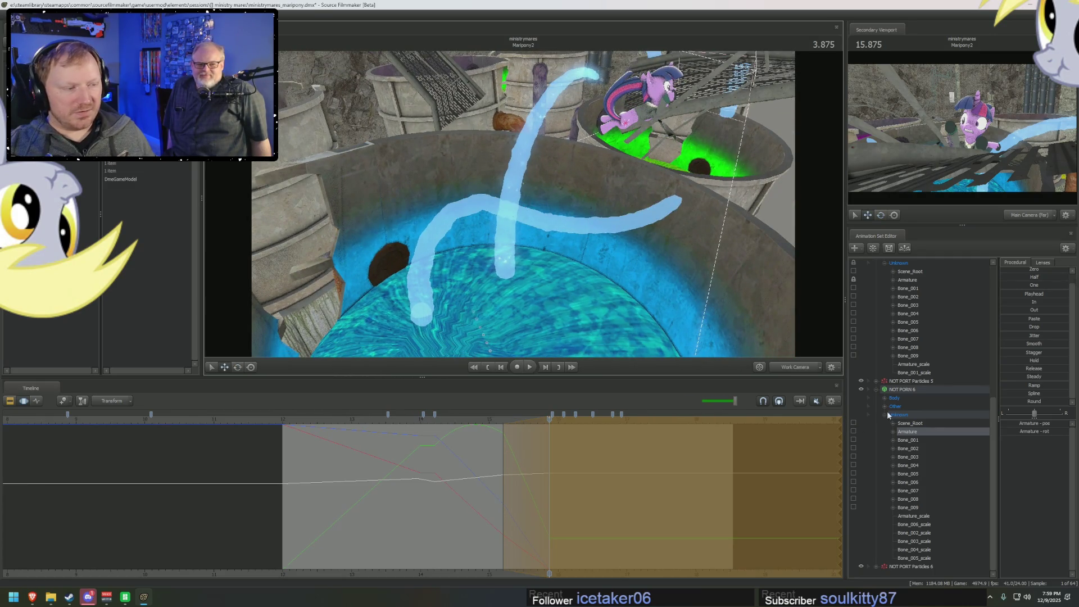
{"action": "left_click_drag", "start_coordinate": [539, 292], "coordinate": [517, 200]}
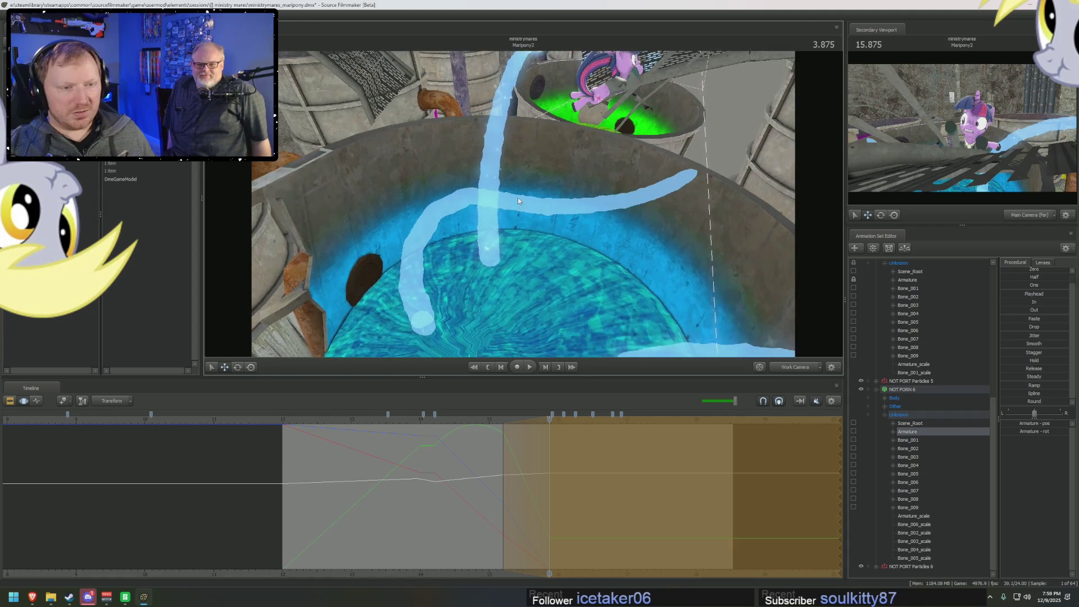
- Select Bone_003 through Bone_009 of the tentacle for rotation
{"action": "left_click", "coordinate": [915, 448]}
{"action": "left_click", "coordinate": [918, 482]}
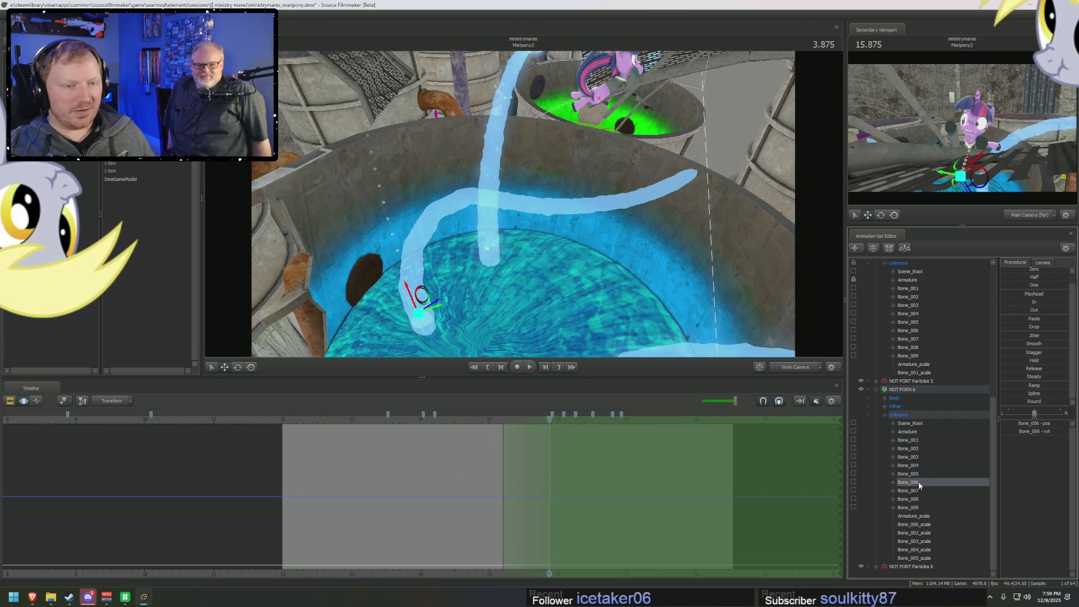
{"action": "left_click", "coordinate": [908, 347]}
{"action": "left_click", "coordinate": [908, 314]}
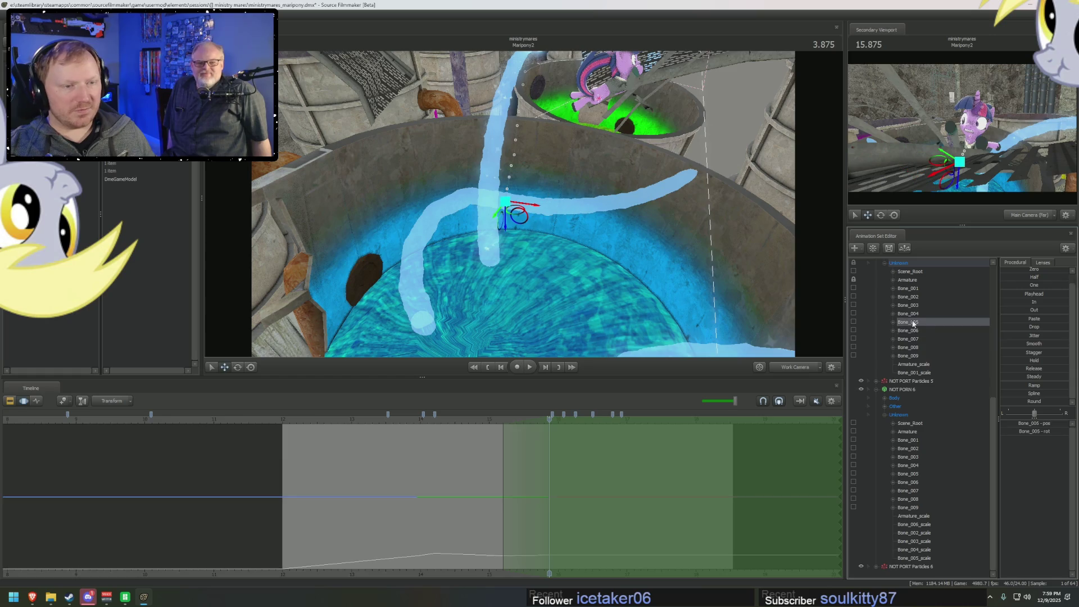
{"action": "left_click", "coordinate": [911, 305]}
{"action": "left_click_drag", "start_coordinate": [913, 317], "coordinate": [912, 355], "text": "ctrl"}
{"action": "key", "text": "e"}
{"action": "mouse_move", "coordinate": [444, 258]}
{"action": "left_mouse_down"}
{"action": "mouse_move", "coordinate": [451, 267]}
{"action": "mouse_move", "coordinate": [461, 236]}
{"action": "mouse_move", "coordinate": [445, 224]}
{"action": "mouse_move", "coordinate": [515, 231]}
{"action": "left_mouse_up"}
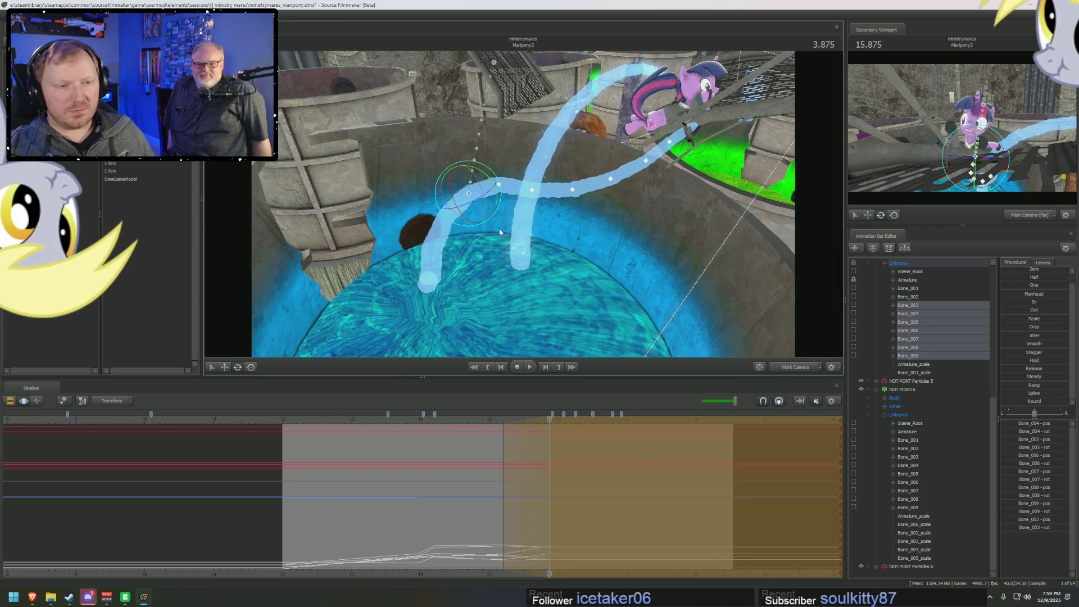
- Select the second tentacle's Armature and move its base within the vat
{"action": "left_click", "coordinate": [907, 432]}
{"action": "left_click_drag", "start_coordinate": [557, 264], "coordinate": [562, 273]}
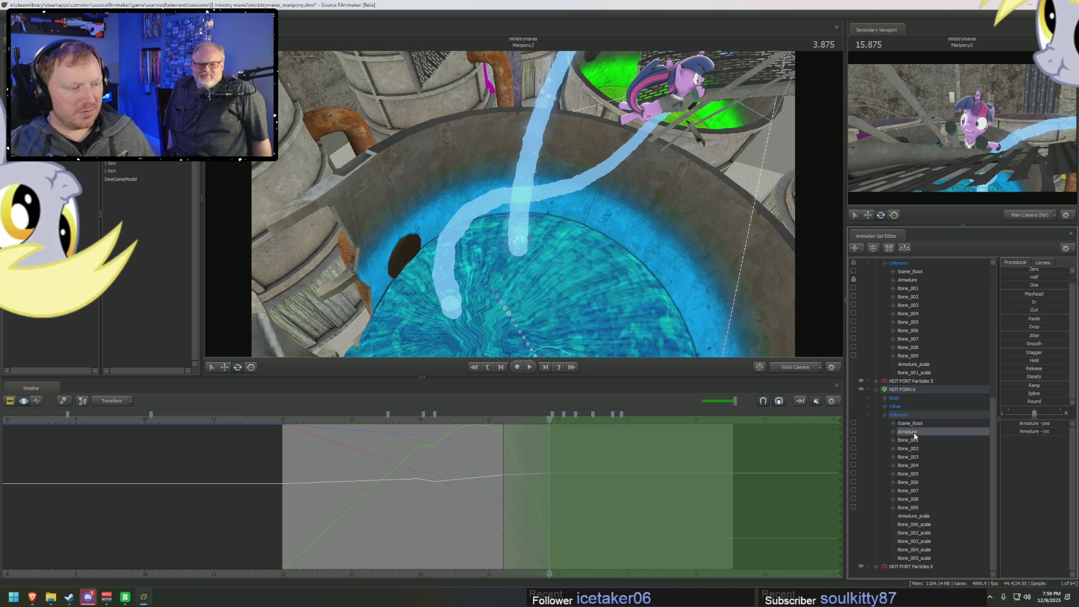
{"action": "left_click", "coordinate": [908, 280]}
{"action": "left_click", "coordinate": [915, 433]}
{"action": "left_click_drag", "start_coordinate": [500, 349], "coordinate": [550, 349]}
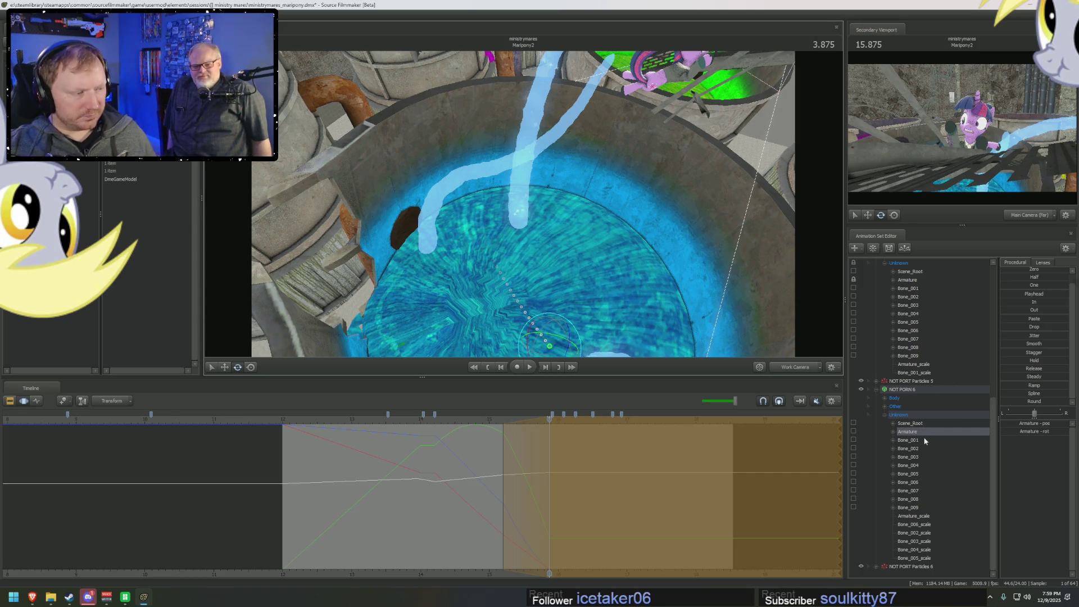
- Select Bone_005–Bone_009 and bend the tentacle's upper part out of the pool
{"action": "left_click_drag", "start_coordinate": [775, 337], "coordinate": [775, 314]}
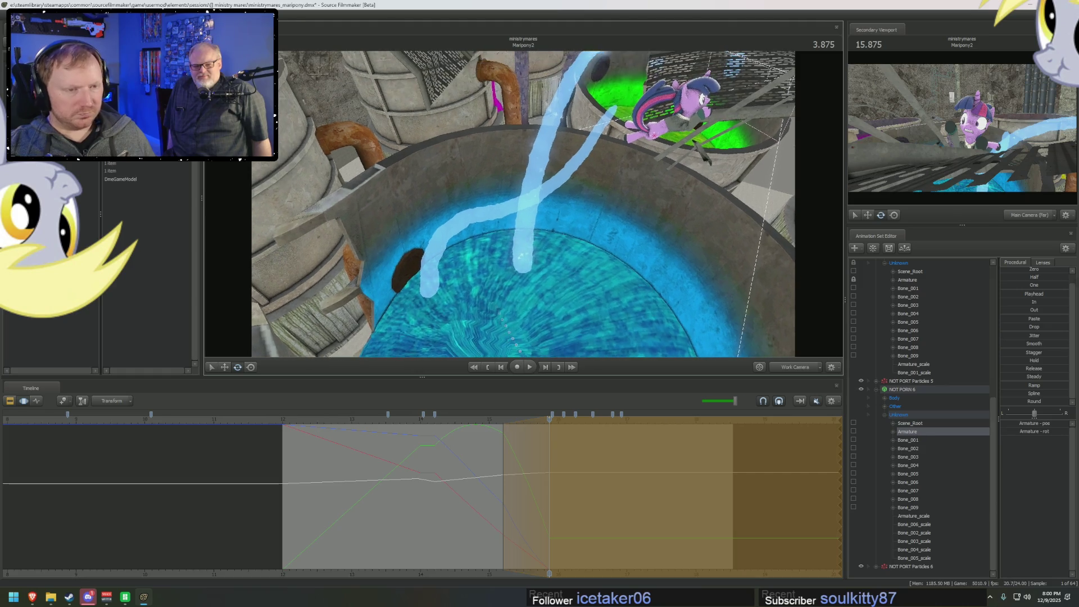
{"action": "left_click_drag", "start_coordinate": [655, 318], "coordinate": [561, 150]}
{"action": "left_click_drag", "start_coordinate": [914, 357], "coordinate": [907, 322]}
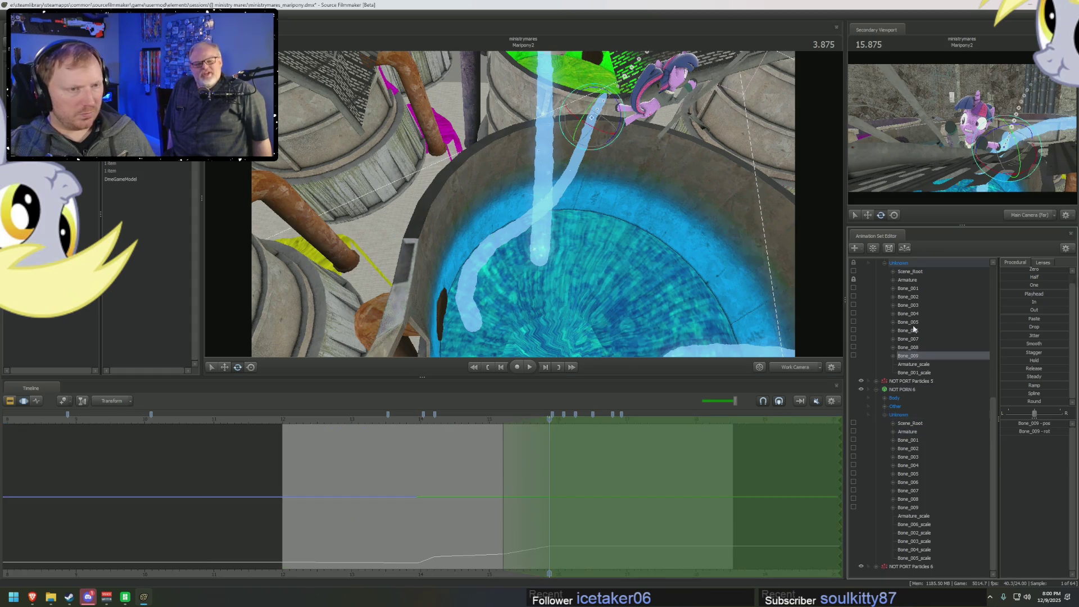
{"action": "mouse_move", "coordinate": [557, 221]}
{"action": "left_mouse_down"}
{"action": "mouse_move", "coordinate": [539, 203]}
{"action": "mouse_move", "coordinate": [505, 239]}
{"action": "mouse_move", "coordinate": [562, 203]}
{"action": "left_mouse_up"}
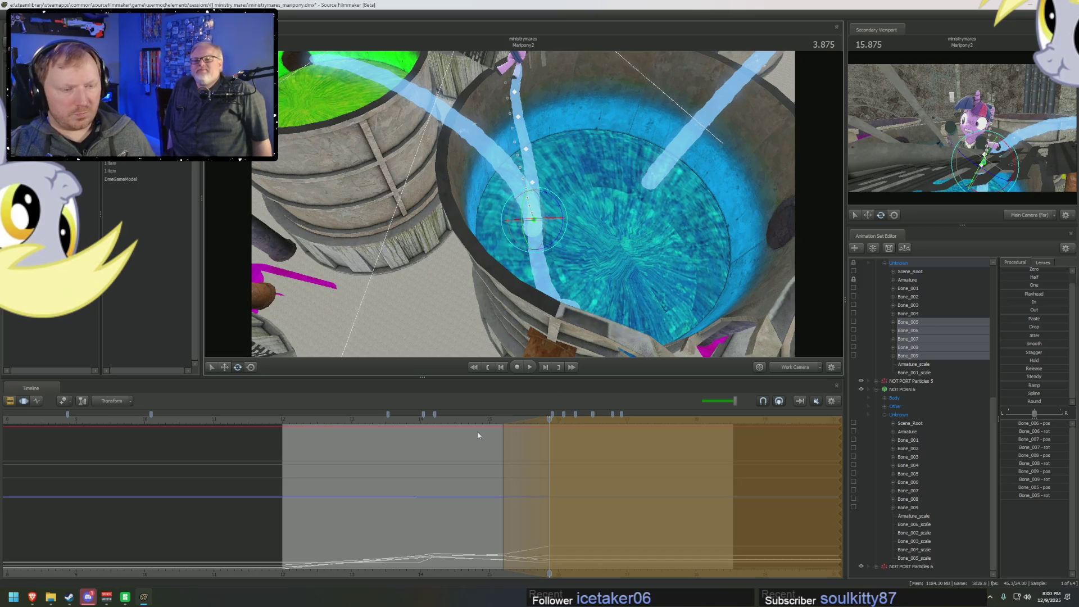
- Play back the tentacle animation and scrub between about 3.875 and 4.12 seconds
{"action": "key", "text": "space"}
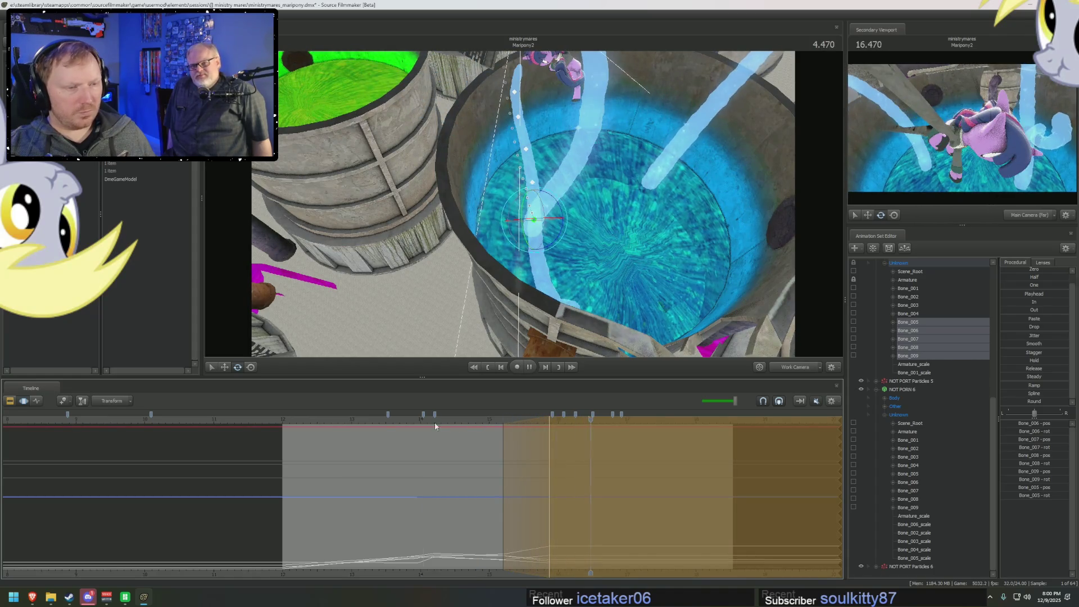
{"action": "left_click", "coordinate": [325, 421]}
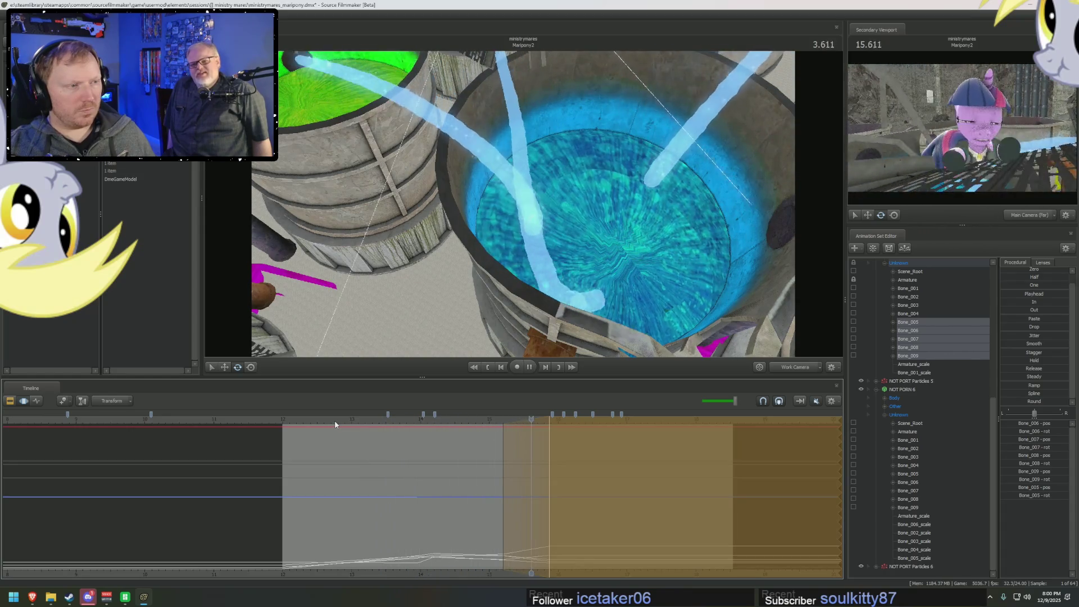
{"action": "key", "text": "space"}
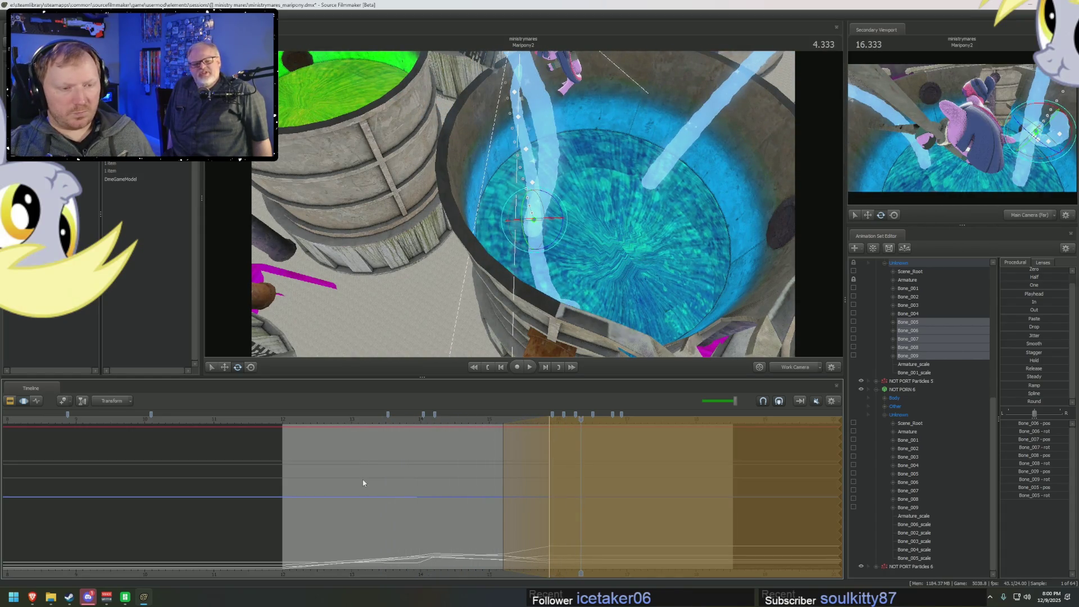
{"action": "mouse_move", "coordinate": [552, 460]}
{"action": "left_mouse_down"}
{"action": "mouse_move", "coordinate": [507, 462]}
{"action": "mouse_move", "coordinate": [568, 467]}
{"action": "left_mouse_up"}
{"action": "mouse_move", "coordinate": [562, 208]}
{"action": "left_mouse_down"}
{"action": "mouse_move", "coordinate": [573, 226]}
{"action": "mouse_move", "coordinate": [575, 329]}
{"action": "left_mouse_up"}
{"action": "left_click_drag", "start_coordinate": [561, 474], "coordinate": [566, 474]}
{"action": "left_click_drag", "start_coordinate": [568, 314], "coordinate": [605, 392]}
{"action": "mouse_move", "coordinate": [564, 429]}
{"action": "left_mouse_down"}
{"action": "mouse_move", "coordinate": [534, 421]}
{"action": "mouse_move", "coordinate": [549, 421]}
{"action": "left_mouse_up"}
{"action": "mouse_move", "coordinate": [522, 206]}
{"action": "left_mouse_down"}
{"action": "mouse_move", "coordinate": [514, 209]}
{"action": "mouse_move", "coordinate": [523, 207]}
{"action": "left_mouse_up"}
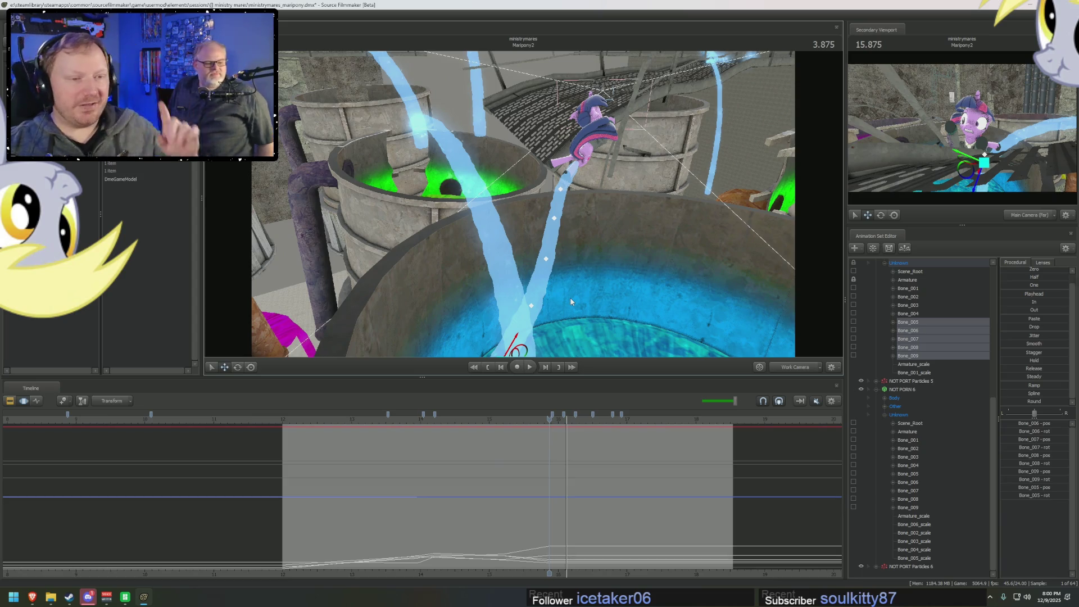
{"action": "scroll", "coordinate": [591, 436], "scroll_direction": "up", "scroll_amount": 3}
{"action": "mouse_move", "coordinate": [571, 474]}
{"action": "left_mouse_down"}
{"action": "mouse_move", "coordinate": [597, 481]}
{"action": "mouse_move", "coordinate": [589, 464]}
{"action": "mouse_move", "coordinate": [597, 477]}
{"action": "mouse_move", "coordinate": [575, 477]}
{"action": "left_mouse_up"}
- At 4.208 seconds, rotate the selected bones to bend the tentacle toward Twilight Sparkle
{"action": "key", "text": "Right"}
{"action": "key", "text": "Right"}
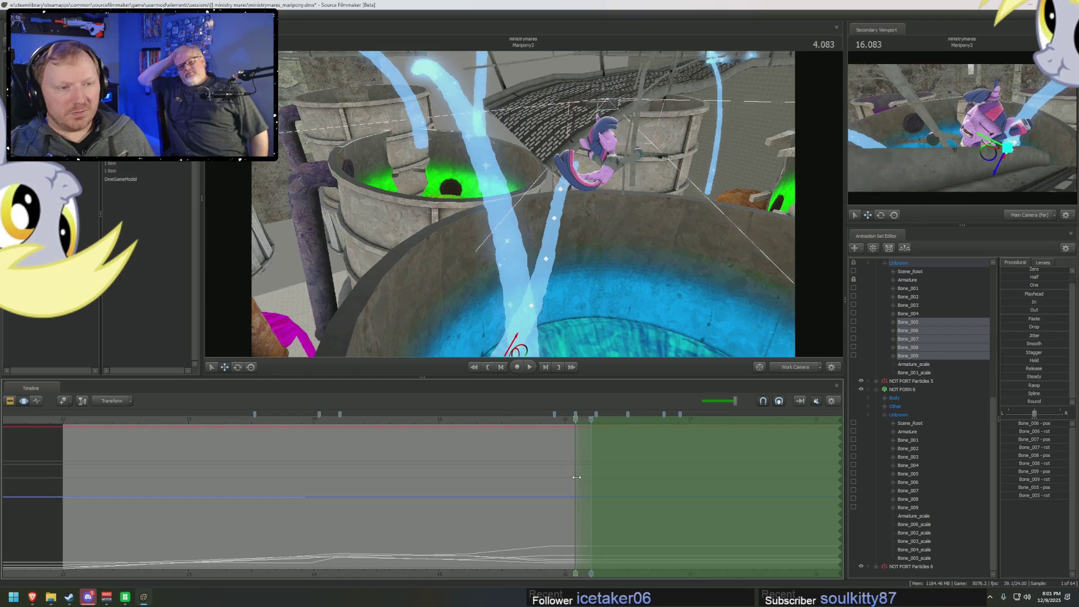
{"action": "left_click", "coordinate": [590, 423]}
{"action": "left_click_drag", "start_coordinate": [633, 326], "coordinate": [632, 348]}
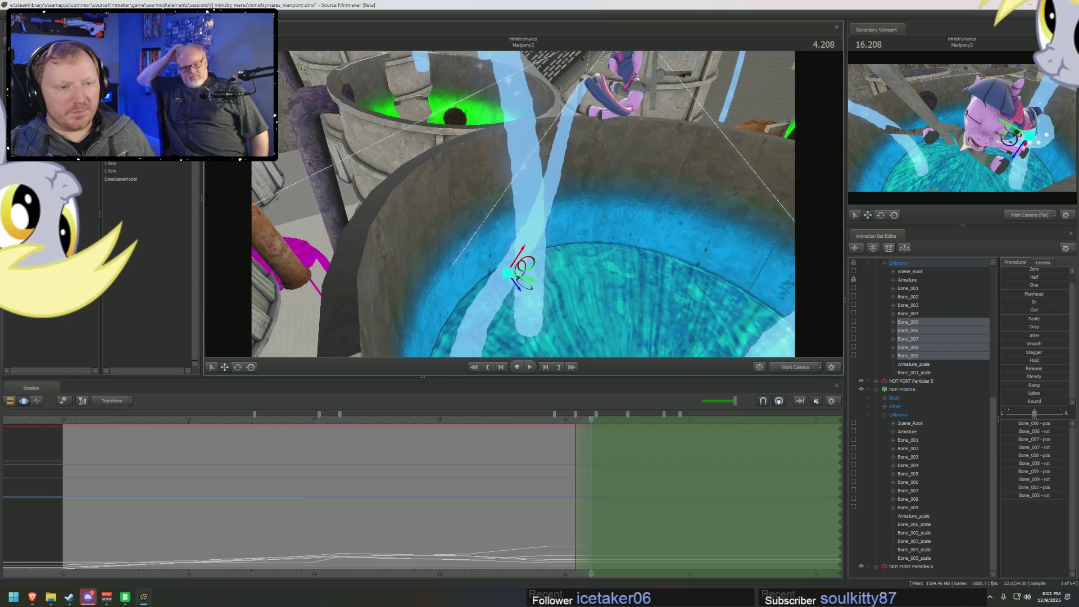
{"action": "key", "text": "e"}
{"action": "left_click_drag", "start_coordinate": [562, 253], "coordinate": [567, 281]}
{"action": "mouse_move", "coordinate": [732, 285]}
{"action": "left_mouse_down"}
{"action": "mouse_move", "coordinate": [729, 267]}
{"action": "mouse_move", "coordinate": [732, 285]}
{"action": "left_mouse_up"}
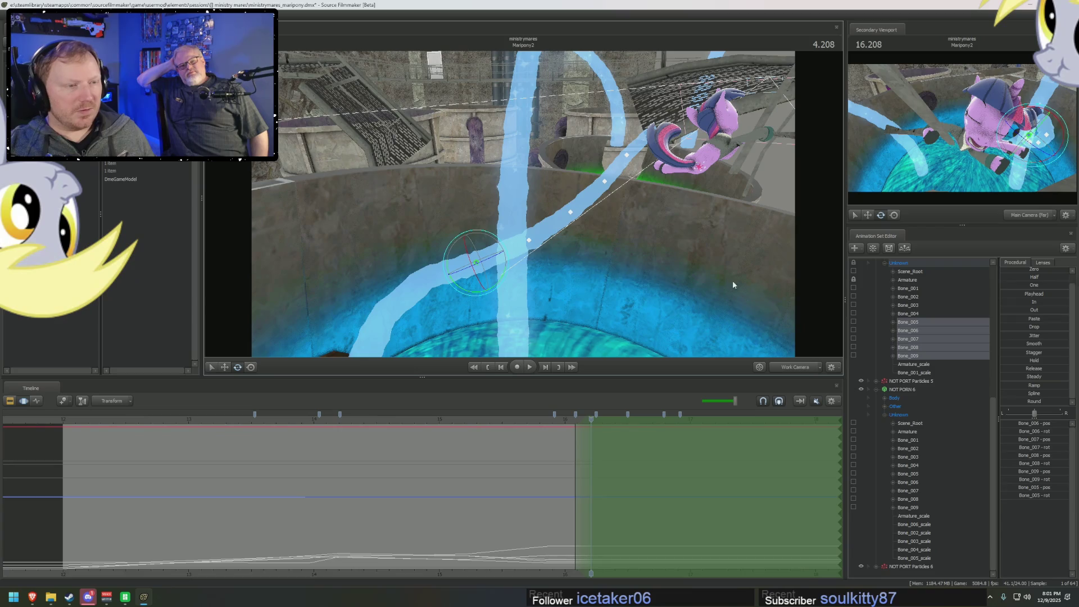
{"action": "left_click_drag", "start_coordinate": [497, 279], "coordinate": [495, 281]}
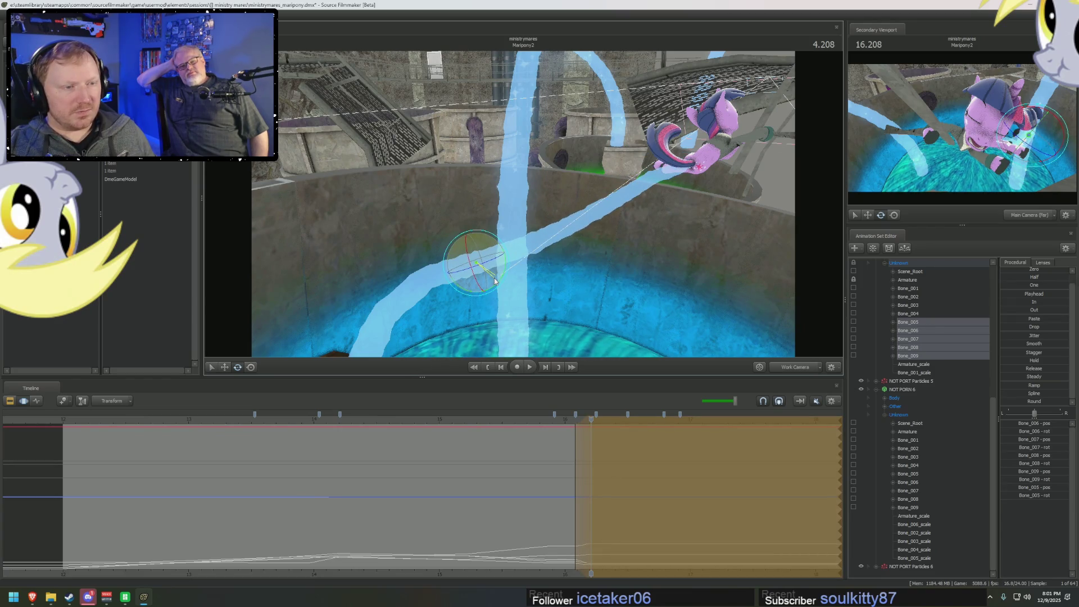
{"action": "mouse_move", "coordinate": [514, 467]}
{"action": "left_mouse_down"}
{"action": "mouse_move", "coordinate": [571, 462]}
{"action": "mouse_move", "coordinate": [582, 450]}
{"action": "mouse_move", "coordinate": [558, 447]}
{"action": "mouse_move", "coordinate": [574, 445]}
{"action": "mouse_move", "coordinate": [549, 451]}
{"action": "mouse_move", "coordinate": [591, 471]}
{"action": "left_mouse_up"}
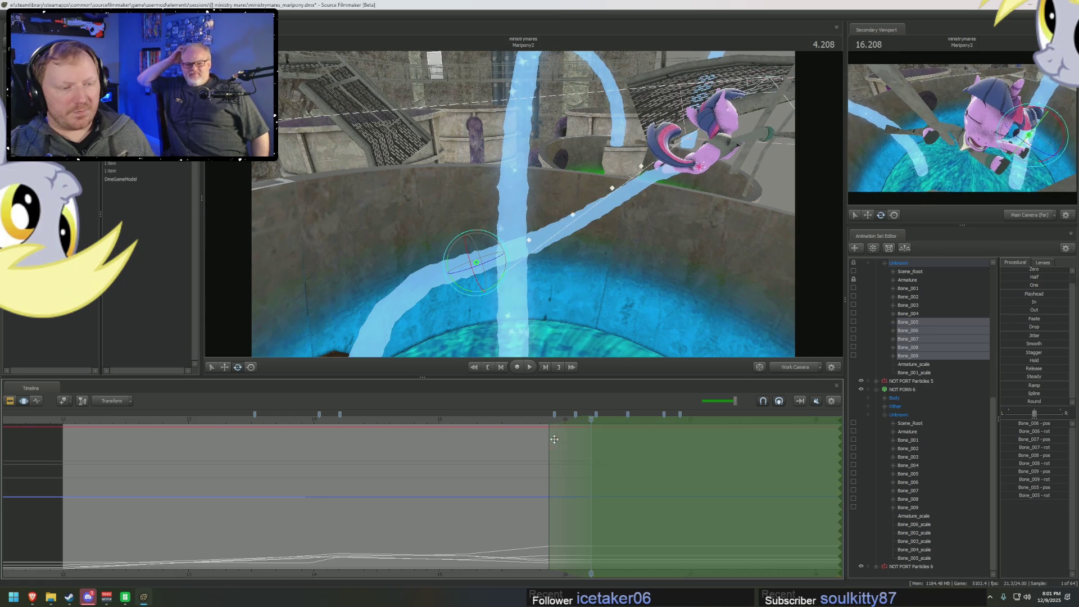
{"action": "left_click", "coordinate": [549, 479]}
- Move the playhead forward through 4.0 to 4.125 seconds, viewing the tank
{"action": "left_click_drag", "start_coordinate": [516, 225], "coordinate": [516, 225]}
{"action": "mouse_move", "coordinate": [540, 480]}
{"action": "left_mouse_down"}
{"action": "mouse_move", "coordinate": [552, 472]}
{"action": "mouse_move", "coordinate": [699, 486]}
{"action": "left_mouse_up"}
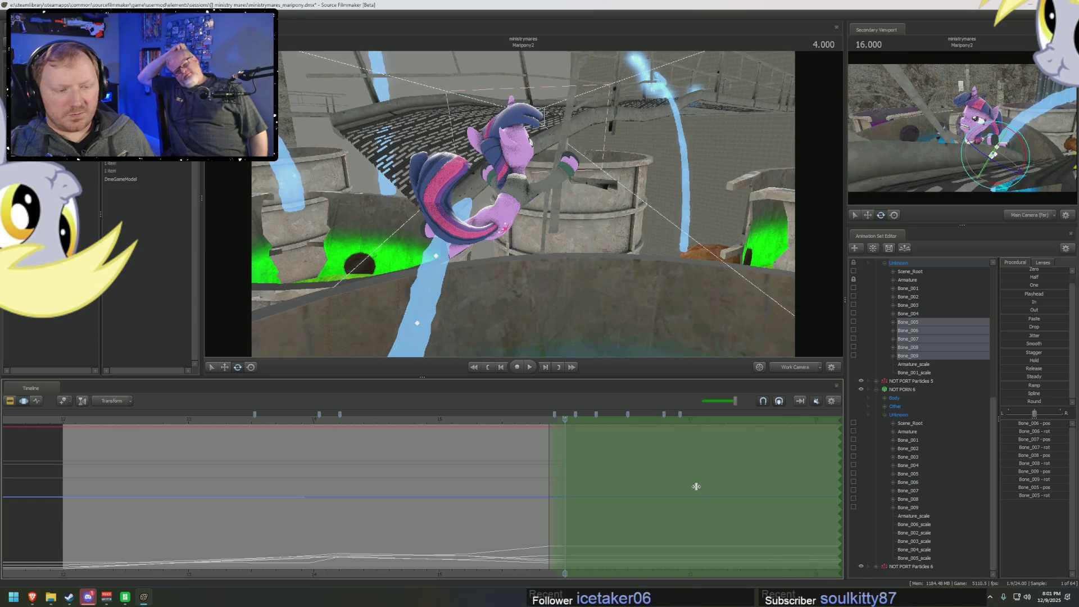
{"action": "left_click_drag", "start_coordinate": [638, 294], "coordinate": [638, 294]}
{"action": "mouse_move", "coordinate": [519, 251]}
{"action": "left_mouse_down"}
{"action": "mouse_move", "coordinate": [493, 262]}
{"action": "mouse_move", "coordinate": [628, 260]}
{"action": "left_mouse_up"}
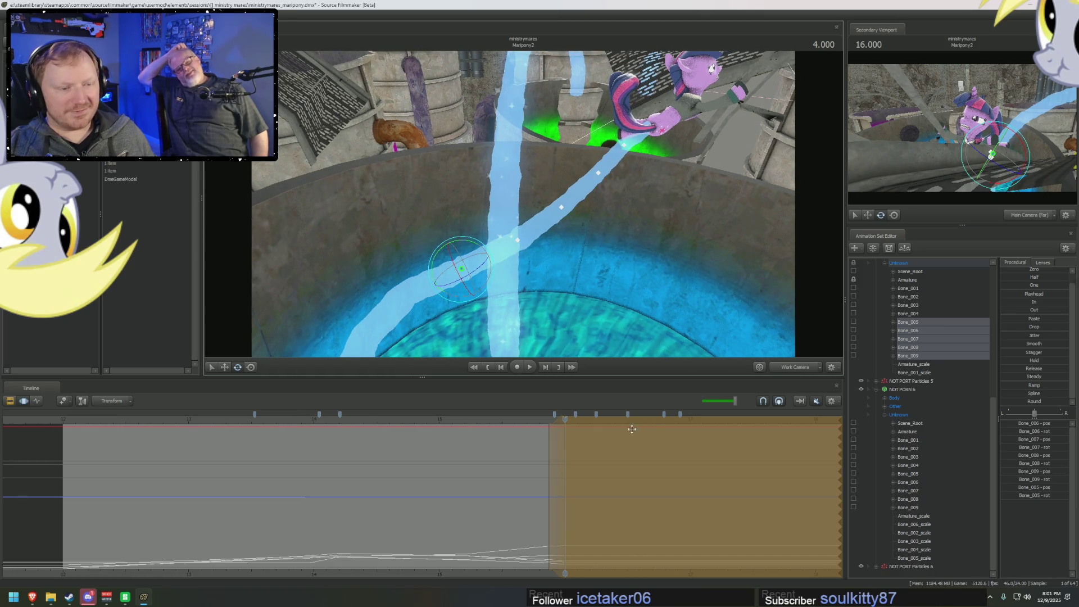
{"action": "left_click", "coordinate": [569, 452]}
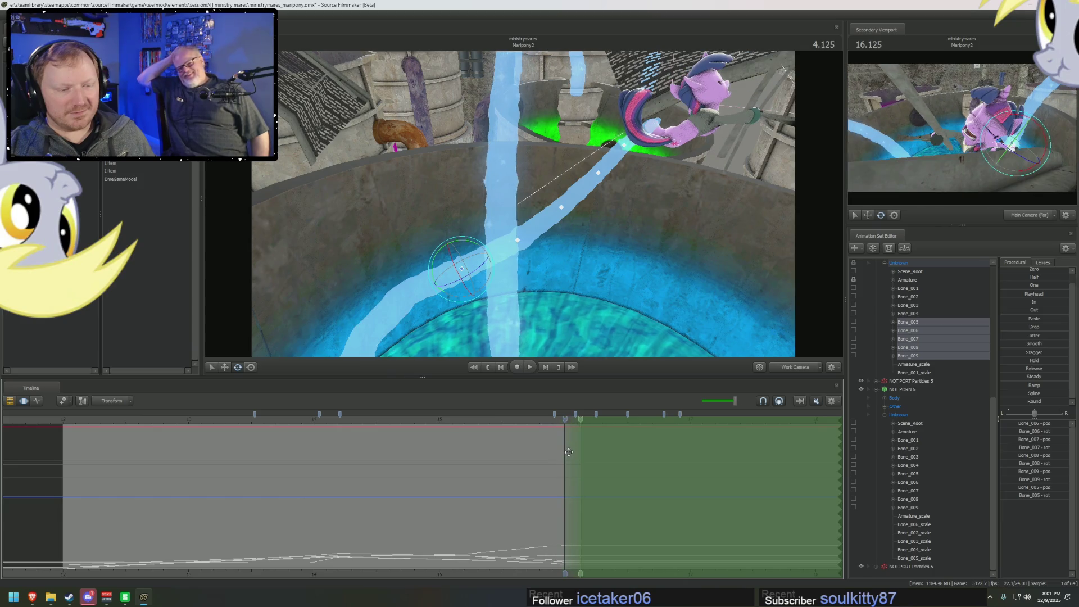
{"action": "left_click", "coordinate": [578, 426]}
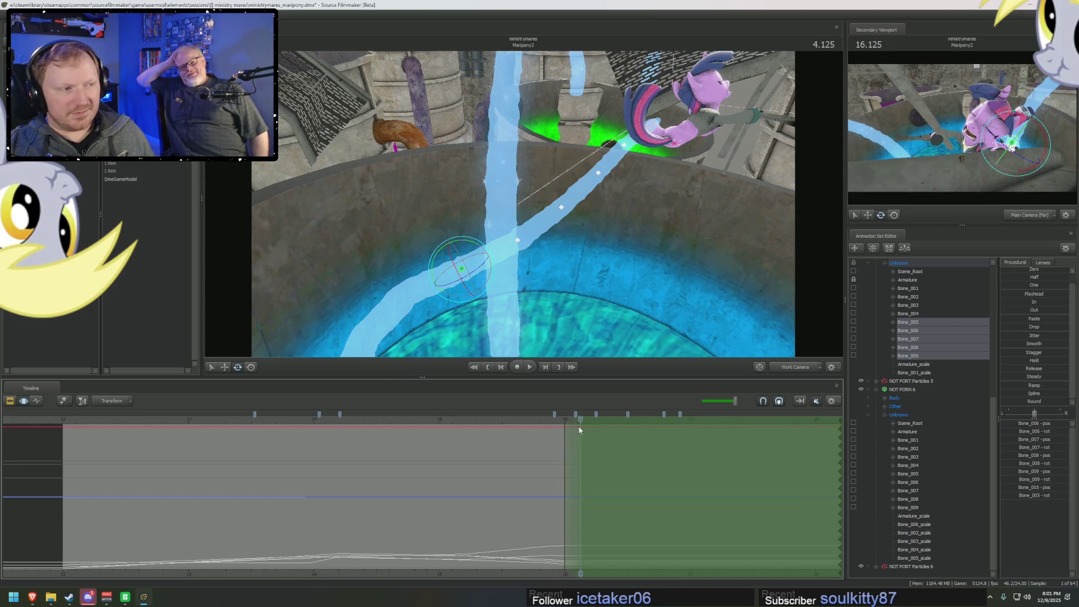
- Rotate the tentacle bones slightly, step time forward, and add Bone_004 to the selection
{"action": "mouse_move", "coordinate": [522, 281]}
{"action": "left_mouse_down"}
{"action": "mouse_move", "coordinate": [500, 231]}
{"action": "mouse_move", "coordinate": [522, 210]}
{"action": "left_mouse_up"}
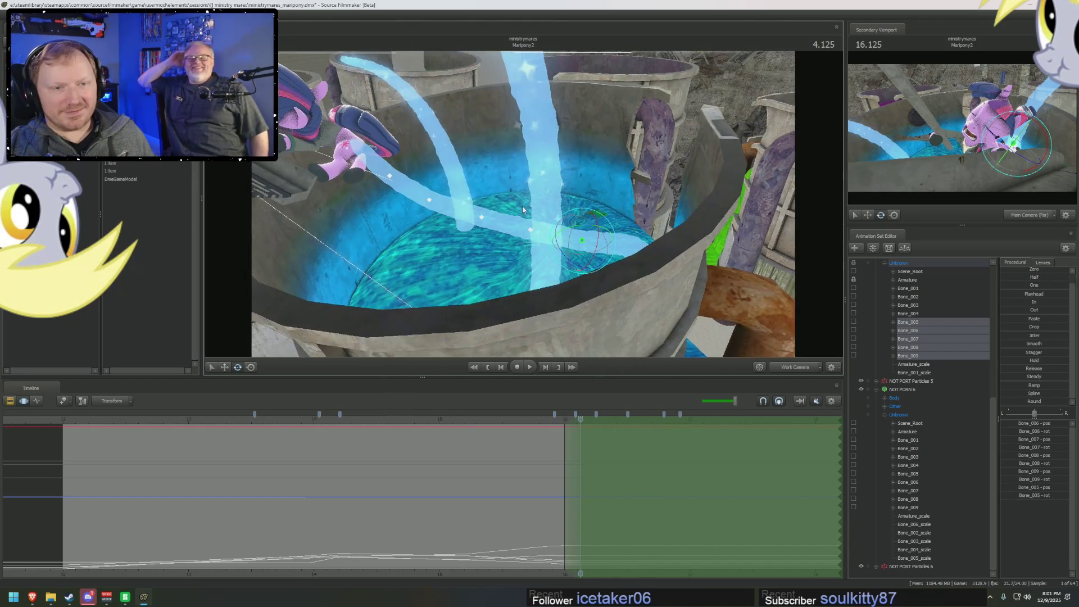
{"action": "left_click_drag", "start_coordinate": [592, 213], "coordinate": [592, 212]}
{"action": "left_click_drag", "start_coordinate": [478, 166], "coordinate": [574, 346]}
{"action": "left_click_drag", "start_coordinate": [581, 450], "coordinate": [684, 487]}
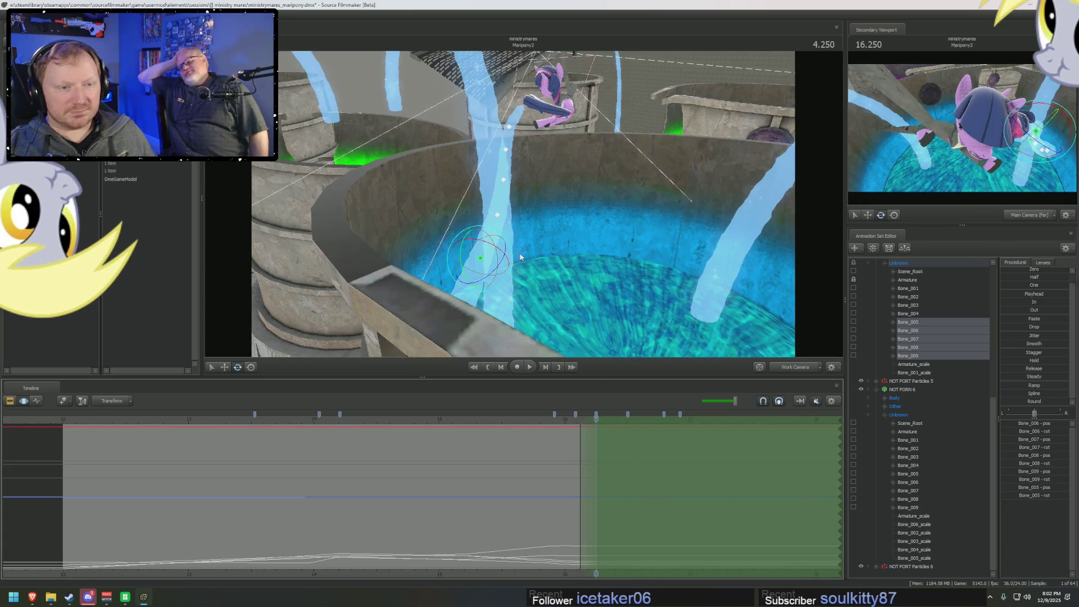
{"action": "left_click", "coordinate": [915, 314], "text": "ctrl"}
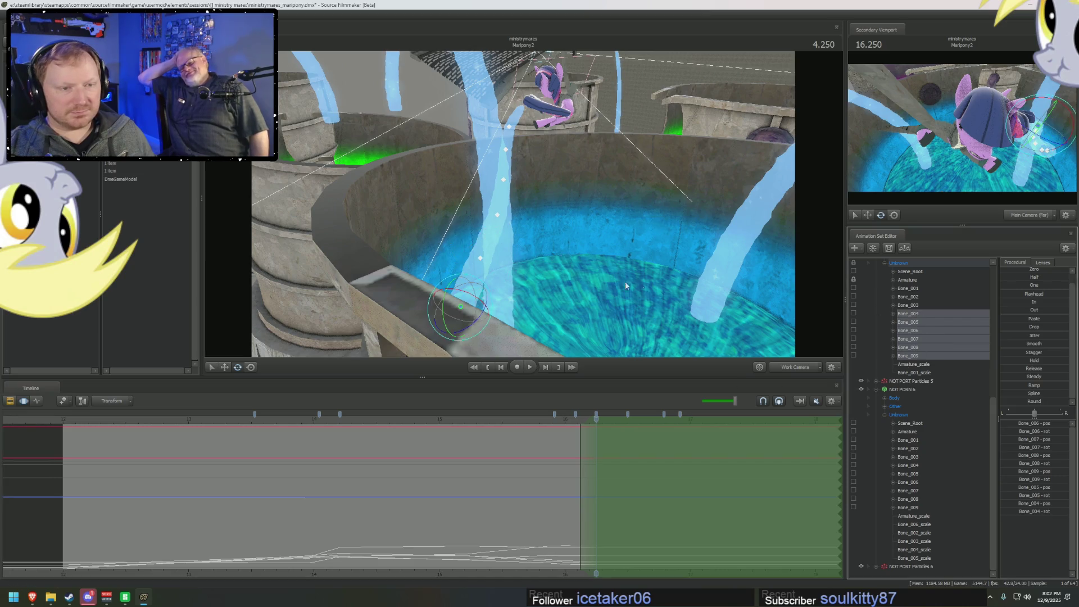
- Rotate the selected tentacle bones in several passes to arc the stream toward the pony
{"action": "left_click_drag", "start_coordinate": [494, 296], "coordinate": [495, 297]}
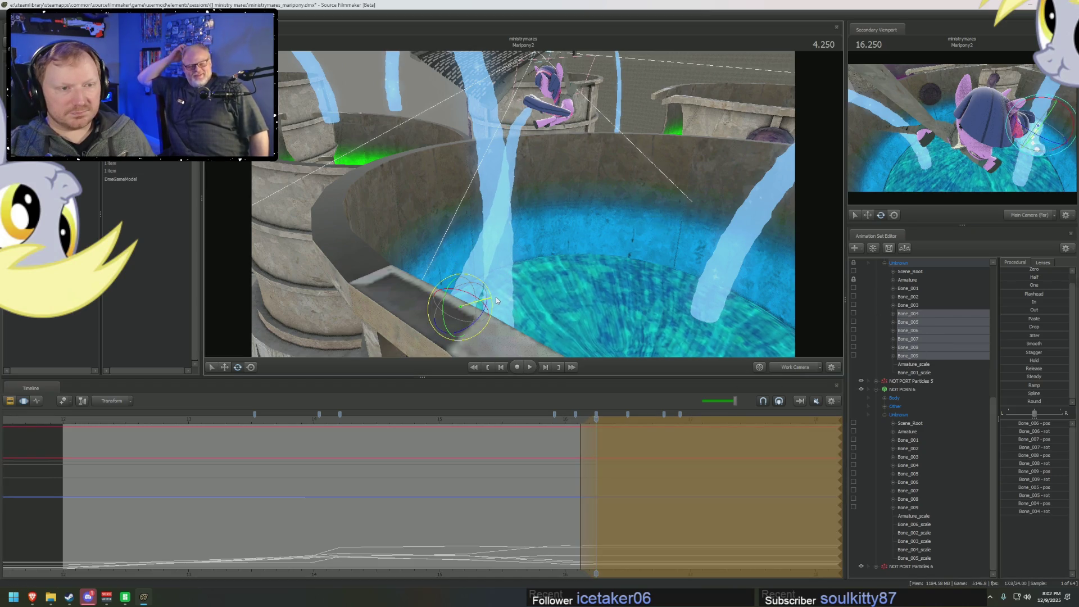
{"action": "mouse_move", "coordinate": [517, 285]}
{"action": "left_mouse_down"}
{"action": "mouse_move", "coordinate": [551, 255]}
{"action": "mouse_move", "coordinate": [553, 270]}
{"action": "left_mouse_up"}
{"action": "left_click_drag", "start_coordinate": [483, 225], "coordinate": [484, 220]}
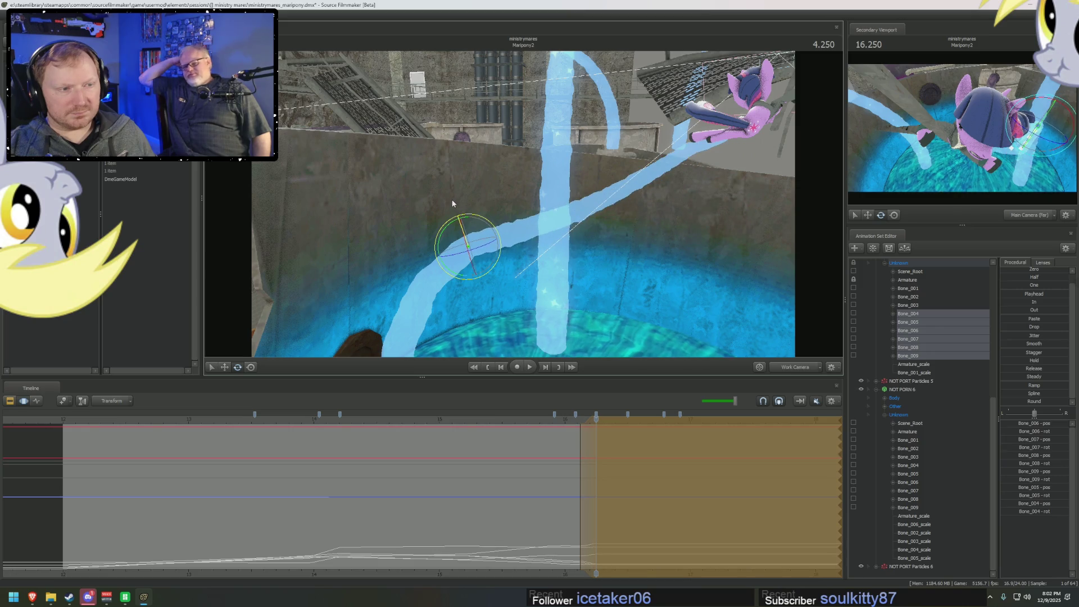
{"action": "left_click_drag", "start_coordinate": [450, 199], "coordinate": [401, 244]}
{"action": "mouse_move", "coordinate": [524, 210]}
{"action": "left_mouse_down"}
{"action": "mouse_move", "coordinate": [556, 205]}
{"action": "mouse_move", "coordinate": [523, 210]}
{"action": "left_mouse_up"}
{"action": "left_click_drag", "start_coordinate": [588, 203], "coordinate": [589, 201]}
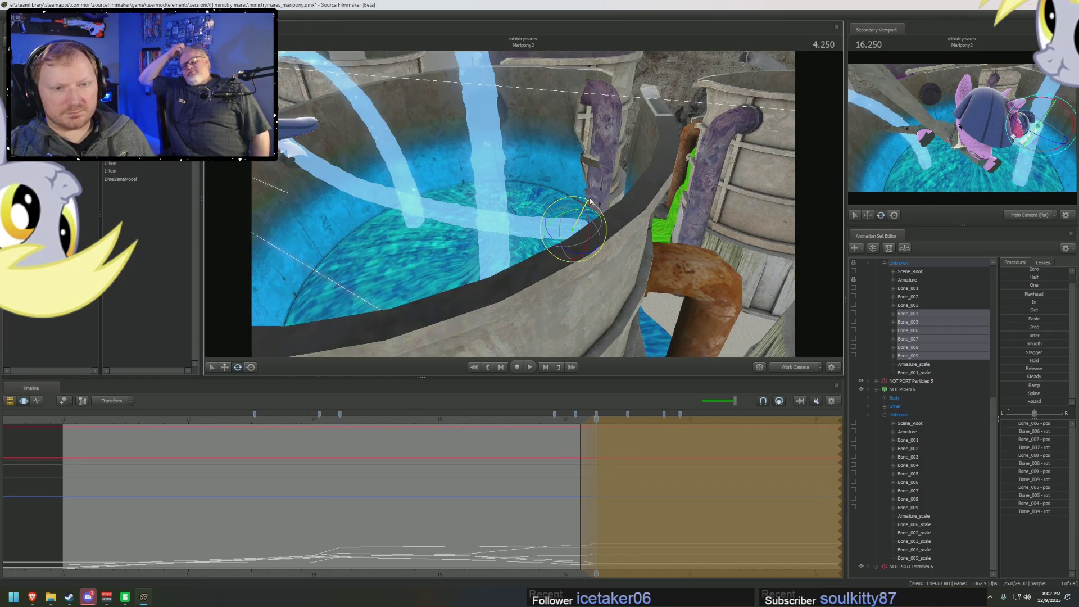
- At about 4.333 seconds, add Bone_002 and Bone_003 and curl the tentacle further
{"action": "left_click_drag", "start_coordinate": [581, 434], "coordinate": [606, 440]}
{"action": "mouse_move", "coordinate": [523, 202]}
{"action": "left_mouse_down"}
{"action": "mouse_move", "coordinate": [477, 206]}
{"action": "mouse_move", "coordinate": [552, 337]}
{"action": "left_mouse_up"}
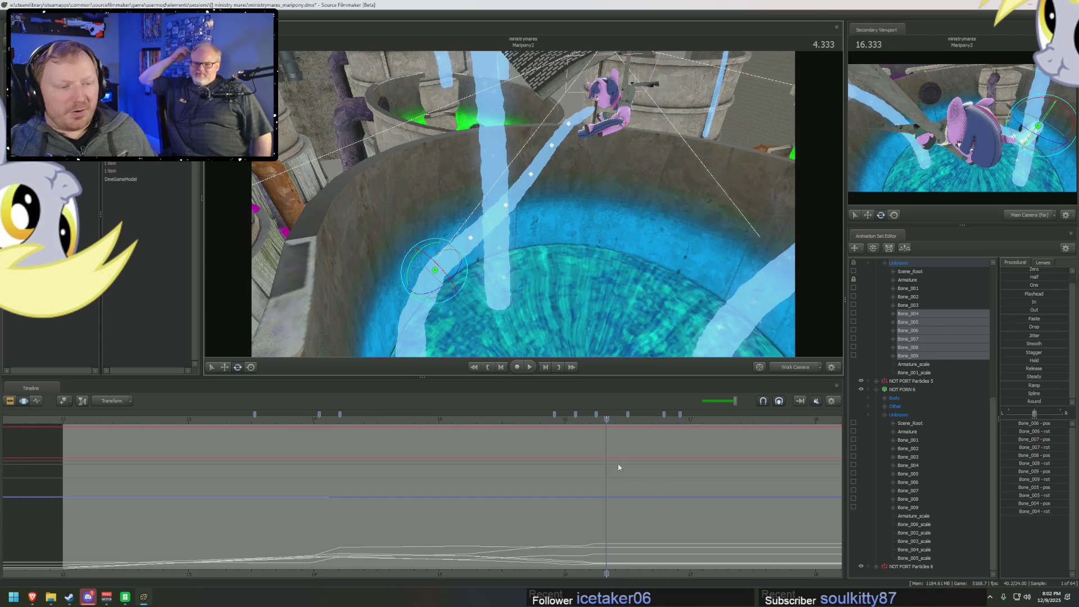
{"action": "mouse_move", "coordinate": [605, 465]}
{"action": "left_mouse_down"}
{"action": "mouse_move", "coordinate": [594, 468]}
{"action": "mouse_move", "coordinate": [741, 483]}
{"action": "mouse_move", "coordinate": [595, 486]}
{"action": "left_mouse_up"}
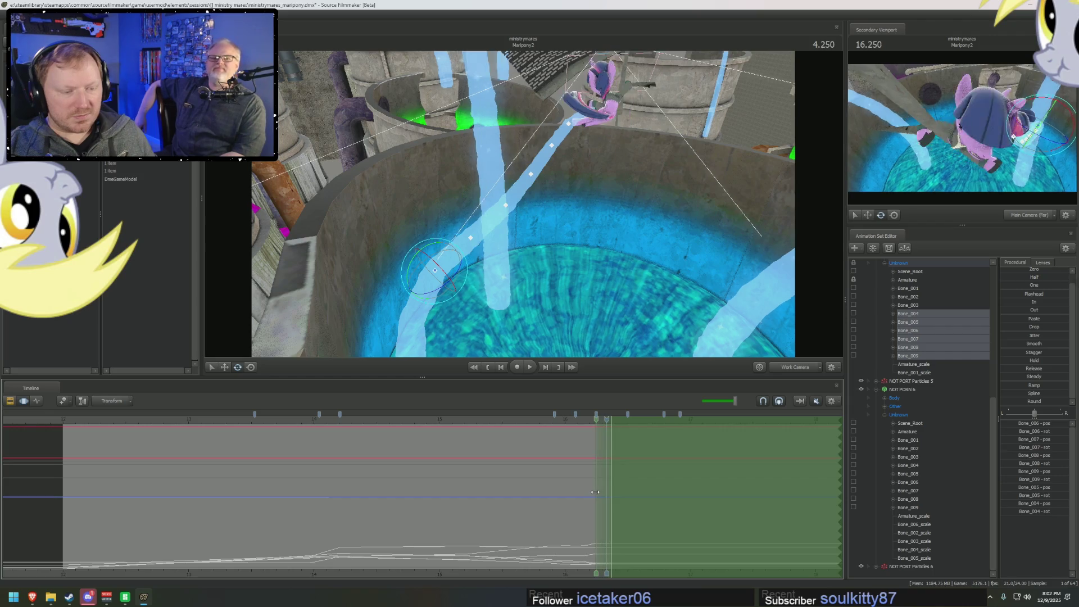
{"action": "mouse_move", "coordinate": [630, 310]}
{"action": "left_mouse_down"}
{"action": "mouse_move", "coordinate": [521, 213]}
{"action": "mouse_move", "coordinate": [774, 339]}
{"action": "left_mouse_up"}
{"action": "left_click", "coordinate": [914, 298], "text": "shift"}
{"action": "left_click_drag", "start_coordinate": [730, 269], "coordinate": [522, 217]}
{"action": "mouse_move", "coordinate": [458, 323]}
{"action": "left_mouse_down"}
{"action": "mouse_move", "coordinate": [489, 283]}
{"action": "mouse_move", "coordinate": [482, 247]}
{"action": "mouse_move", "coordinate": [442, 285]}
{"action": "left_mouse_up"}
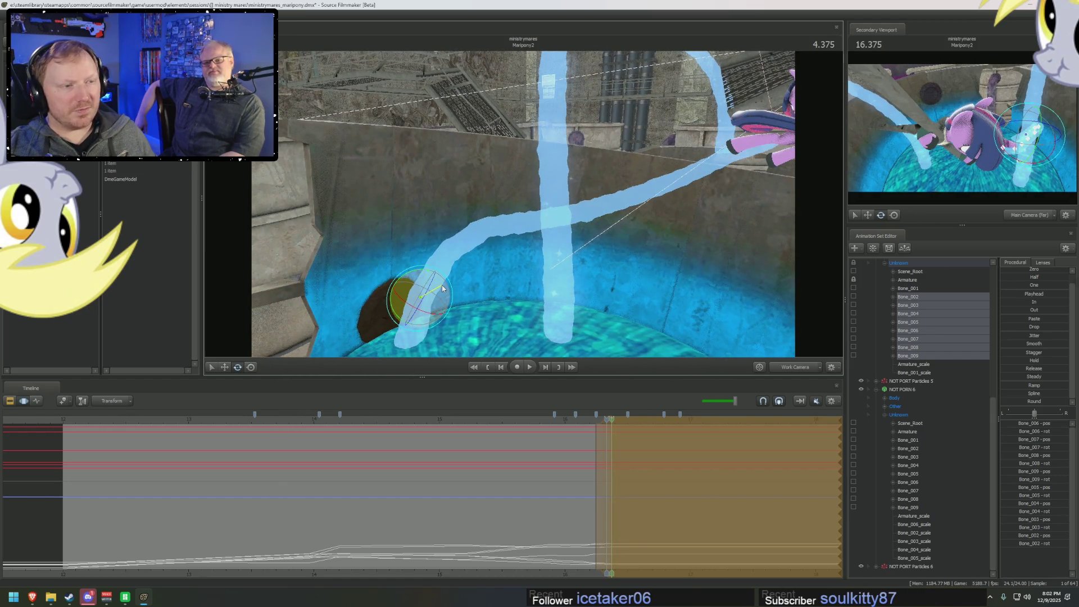
{"action": "key", "text": "Left"}
- Rotate base bone Bone_001 to reshape the tentacle's root
{"action": "left_click_drag", "start_coordinate": [430, 340], "coordinate": [558, 265]}
{"action": "left_click", "coordinate": [906, 290]}
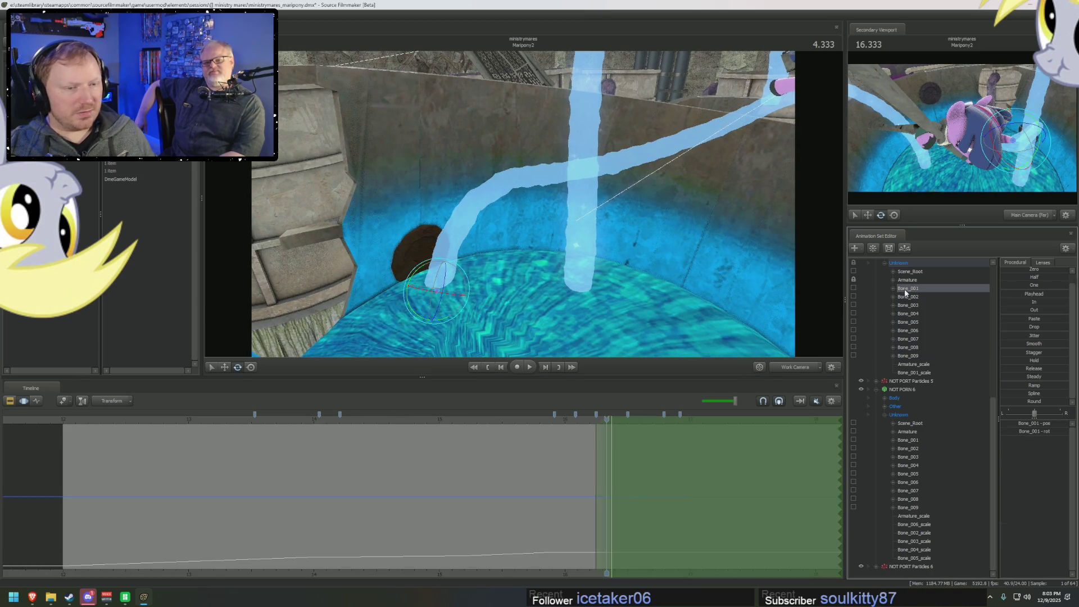
{"action": "left_click_drag", "start_coordinate": [445, 275], "coordinate": [921, 299]}
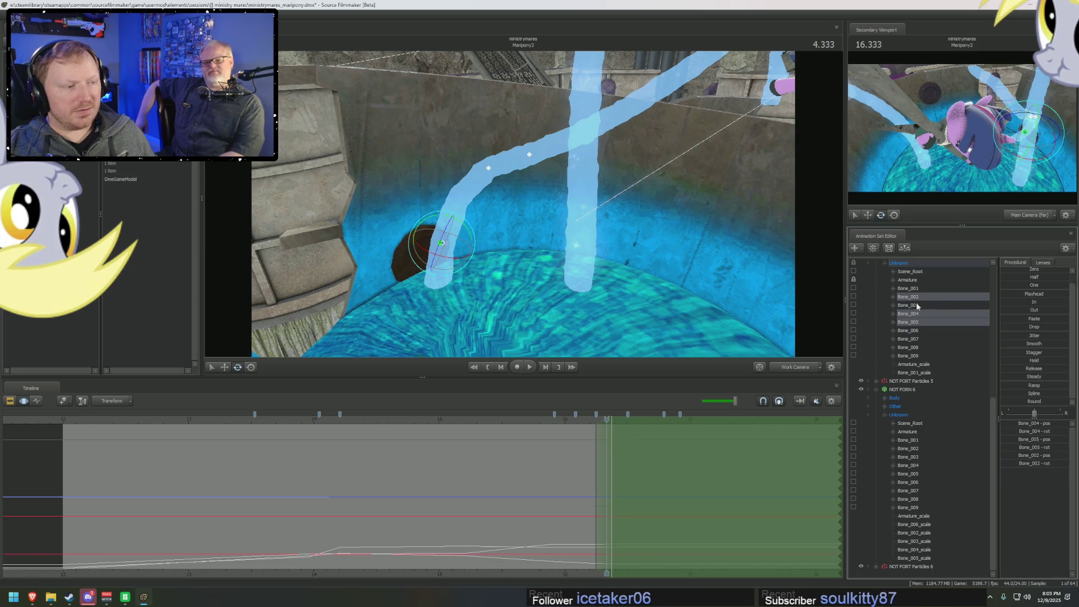
- Select Bone_005–Bone_007 and rotate them to bend the stream's middle
{"action": "left_click_drag", "start_coordinate": [919, 306], "coordinate": [919, 331]}
{"action": "left_click_drag", "start_coordinate": [459, 255], "coordinate": [551, 191]}
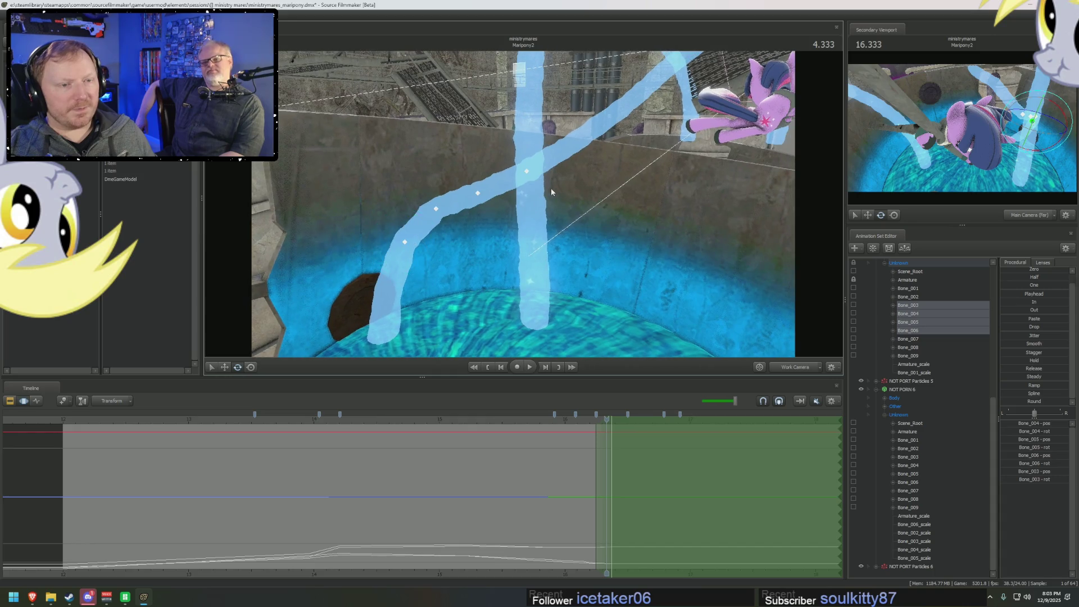
{"action": "left_click", "coordinate": [920, 332]}
{"action": "left_click", "coordinate": [921, 339], "text": "shift"}
{"action": "left_click_drag", "start_coordinate": [503, 187], "coordinate": [512, 192]}
- Re-rotate Bone_001, then bend Bone_005–Bone_009 toward Twilight Sparkle
{"action": "mouse_move", "coordinate": [573, 160]}
{"action": "left_mouse_down"}
{"action": "mouse_move", "coordinate": [504, 249]}
{"action": "mouse_move", "coordinate": [529, 224]}
{"action": "left_mouse_up"}
{"action": "left_click", "coordinate": [924, 288]}
{"action": "left_click_drag", "start_coordinate": [466, 238], "coordinate": [461, 240]}
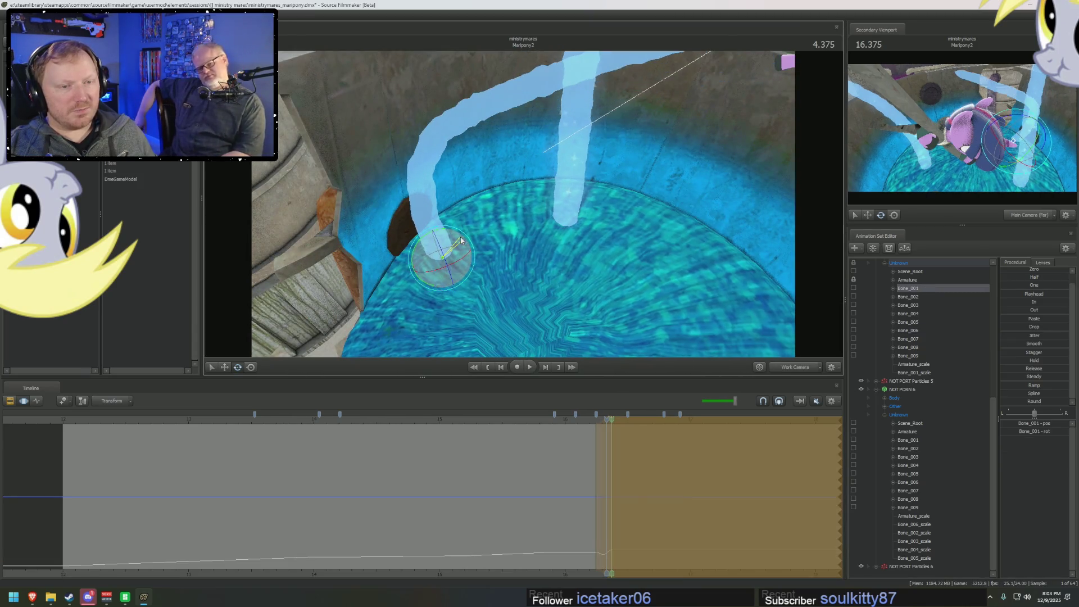
{"action": "left_click_drag", "start_coordinate": [530, 238], "coordinate": [515, 219]}
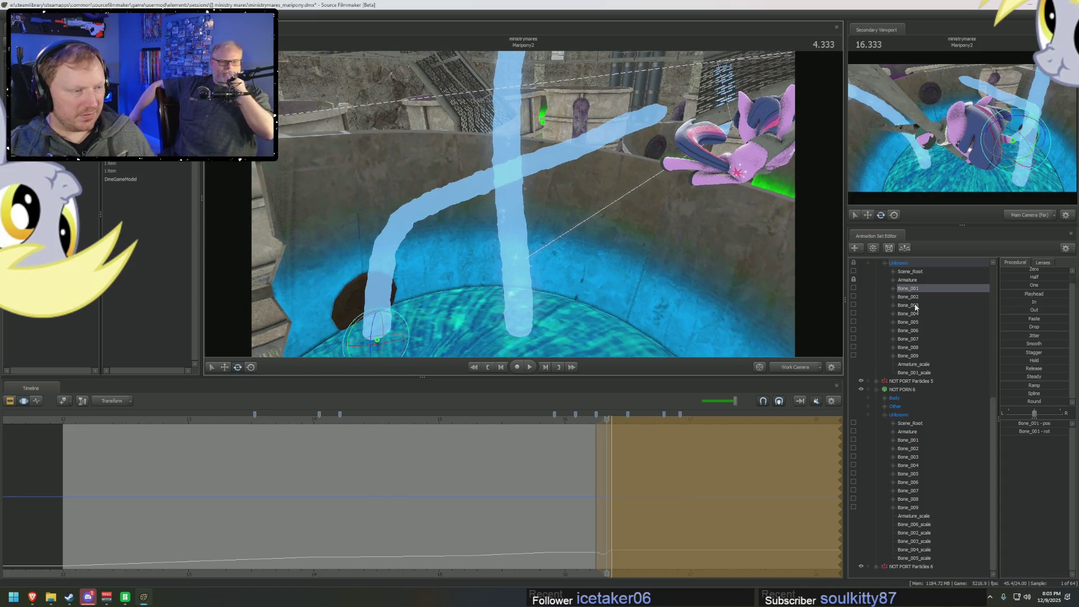
{"action": "left_click", "coordinate": [909, 322]}
{"action": "left_click", "coordinate": [914, 355], "text": "shift"}
{"action": "mouse_move", "coordinate": [473, 195]}
{"action": "left_mouse_down"}
{"action": "mouse_move", "coordinate": [480, 216]}
{"action": "mouse_move", "coordinate": [578, 231]}
{"action": "mouse_move", "coordinate": [523, 257]}
{"action": "left_mouse_up"}
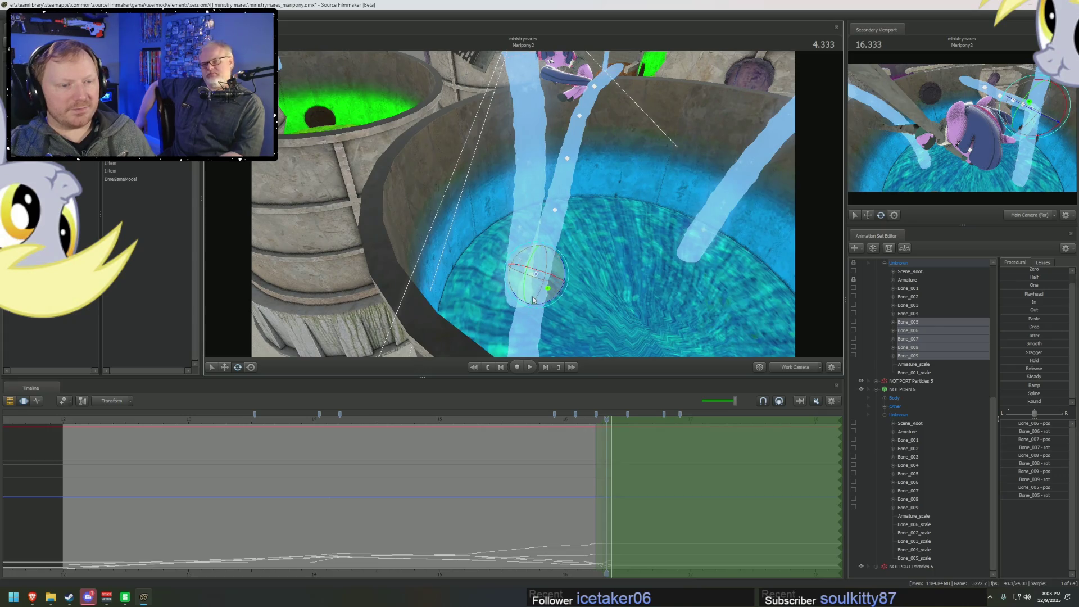
- Bend the upper tentacle bones further, then advance one frame to 4.375
{"action": "left_click_drag", "start_coordinate": [533, 299], "coordinate": [535, 295]}
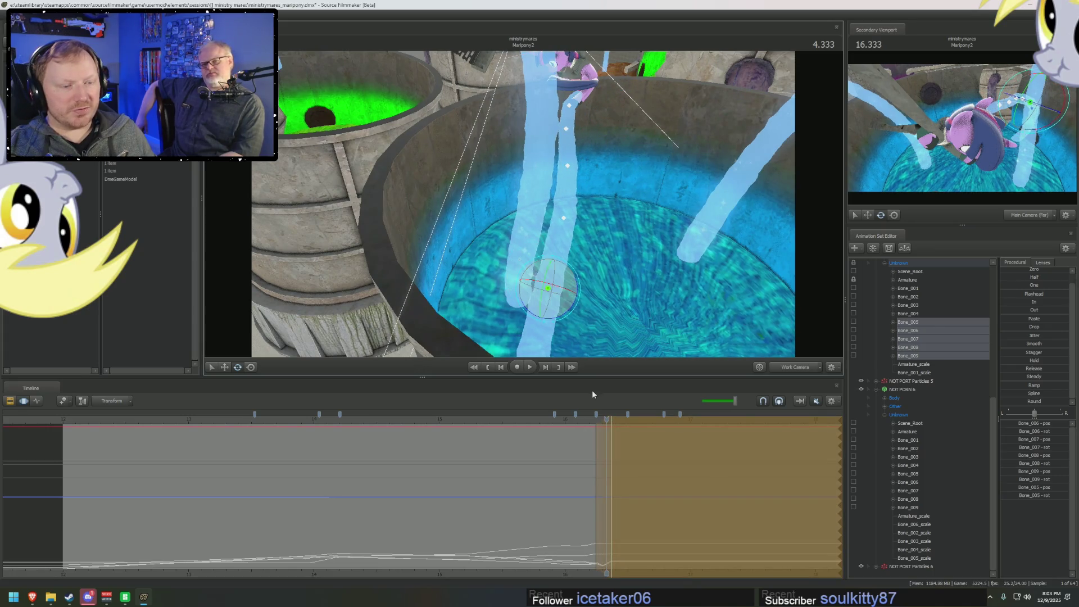
{"action": "left_click_drag", "start_coordinate": [606, 419], "coordinate": [610, 419]}
{"action": "mouse_move", "coordinate": [604, 327]}
{"action": "left_mouse_down"}
{"action": "mouse_move", "coordinate": [575, 246]}
{"action": "mouse_move", "coordinate": [450, 222]}
{"action": "left_mouse_up"}
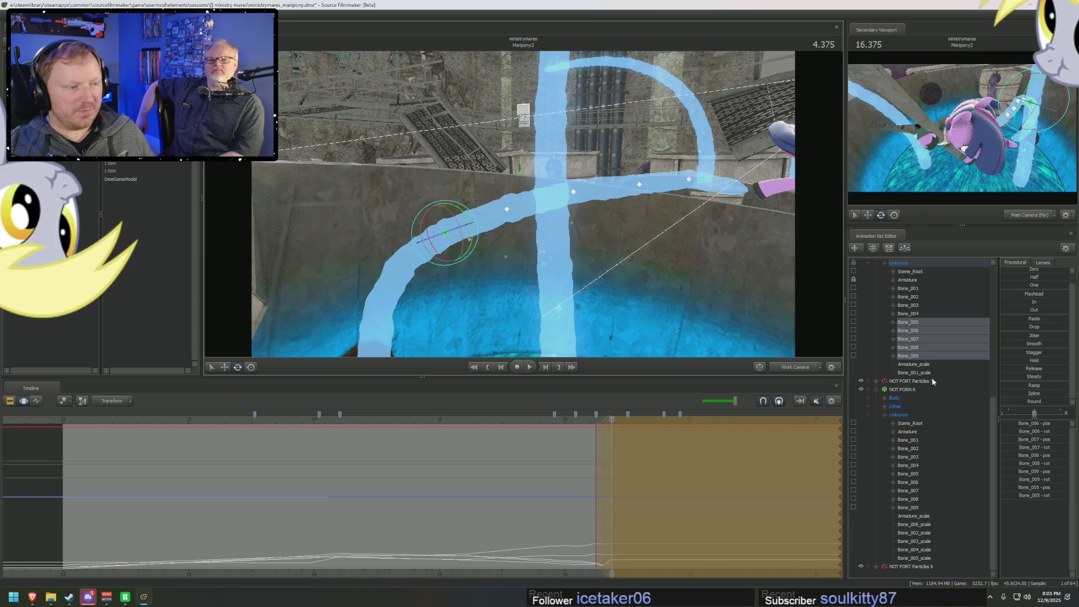
- Rotate Bone_002, then Bone_003 and Bone_004, to bend the water stream upward
{"action": "left_click", "coordinate": [907, 322]}
{"action": "left_click", "coordinate": [907, 314]}
{"action": "left_click", "coordinate": [908, 297]}
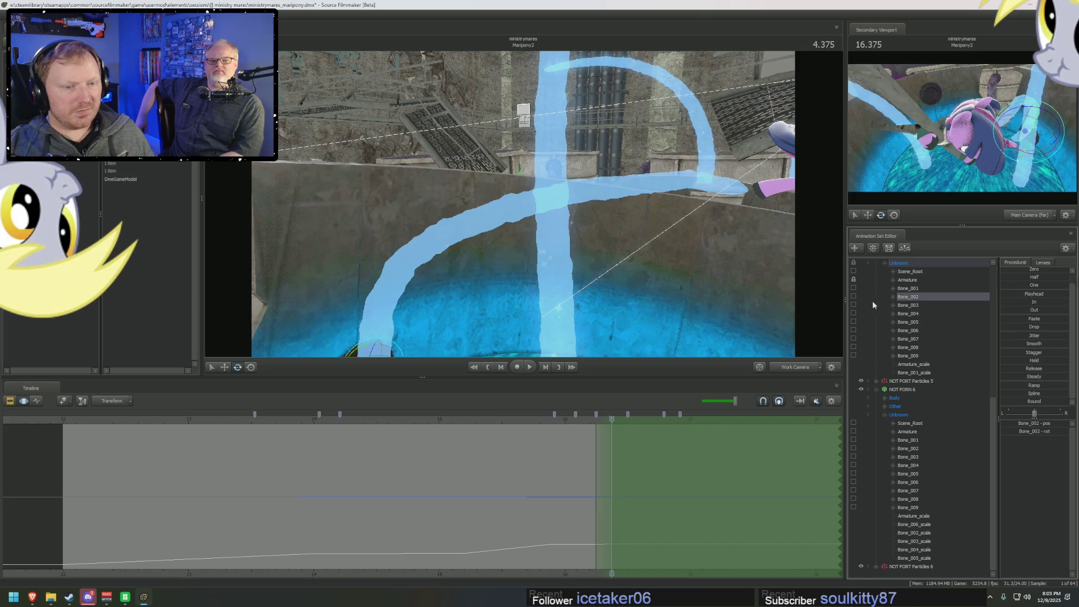
{"action": "key", "text": "f"}
{"action": "left_click_drag", "start_coordinate": [418, 275], "coordinate": [424, 281]}
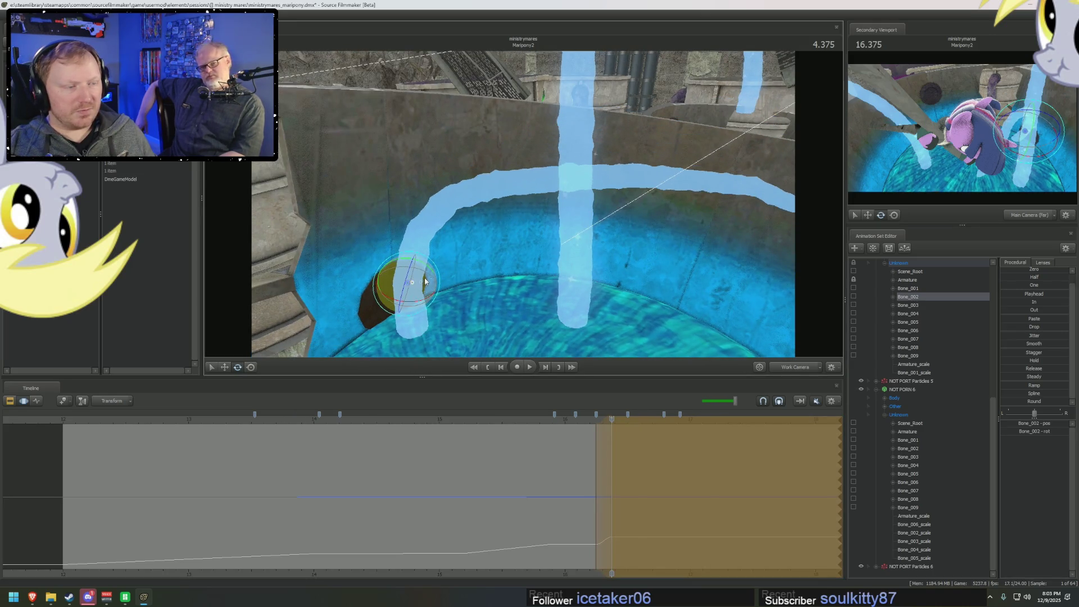
{"action": "left_click", "coordinate": [913, 306]}
{"action": "left_click", "coordinate": [915, 313], "text": "ctrl"}
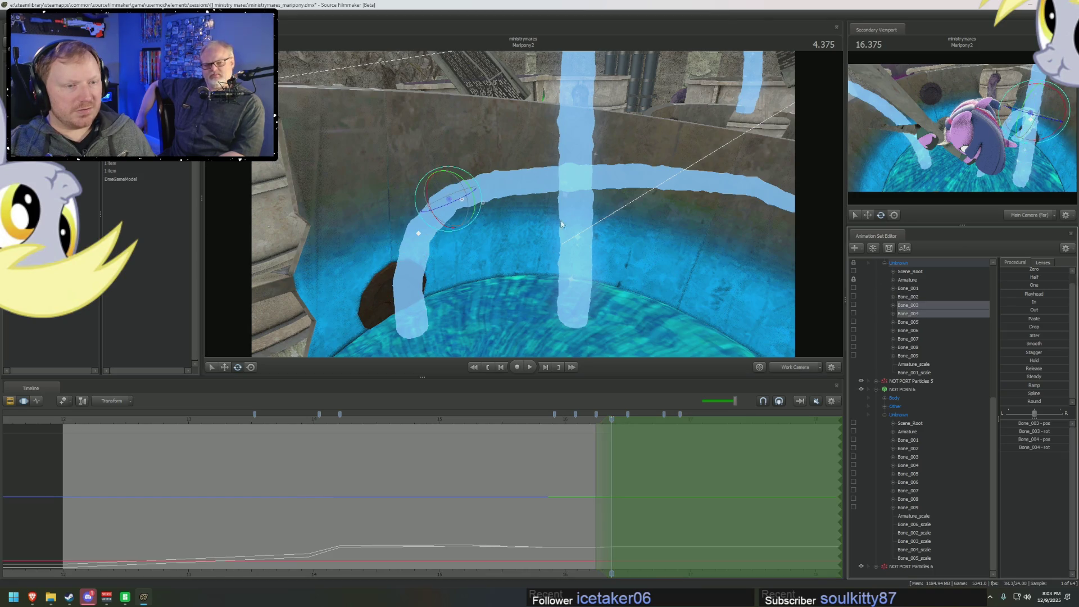
{"action": "mouse_move", "coordinate": [481, 186]}
{"action": "left_mouse_down"}
{"action": "mouse_move", "coordinate": [461, 169]}
{"action": "mouse_move", "coordinate": [438, 191]}
{"action": "mouse_move", "coordinate": [534, 214]}
{"action": "left_mouse_up"}
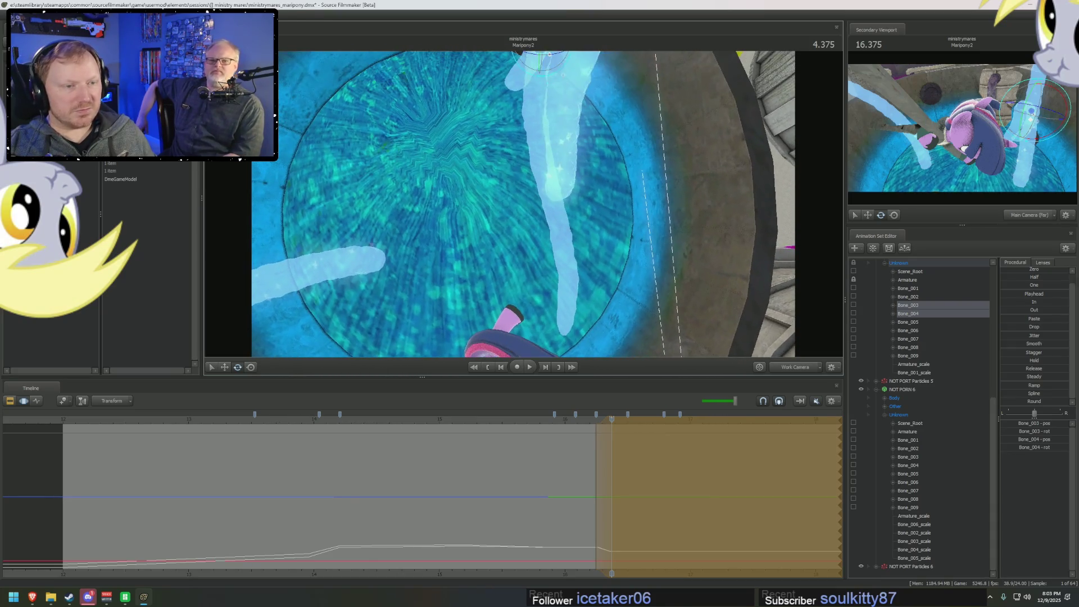
- Rotate Bone_005 through Bone_009 so the stream reaches toward Twilight's hooves
{"action": "left_click_drag", "start_coordinate": [921, 322], "coordinate": [920, 356]}
{"action": "left_click_drag", "start_coordinate": [528, 160], "coordinate": [528, 160]}
{"action": "mouse_move", "coordinate": [546, 117]}
{"action": "left_mouse_down"}
{"action": "mouse_move", "coordinate": [567, 146]}
{"action": "mouse_move", "coordinate": [431, 144]}
{"action": "left_mouse_up"}
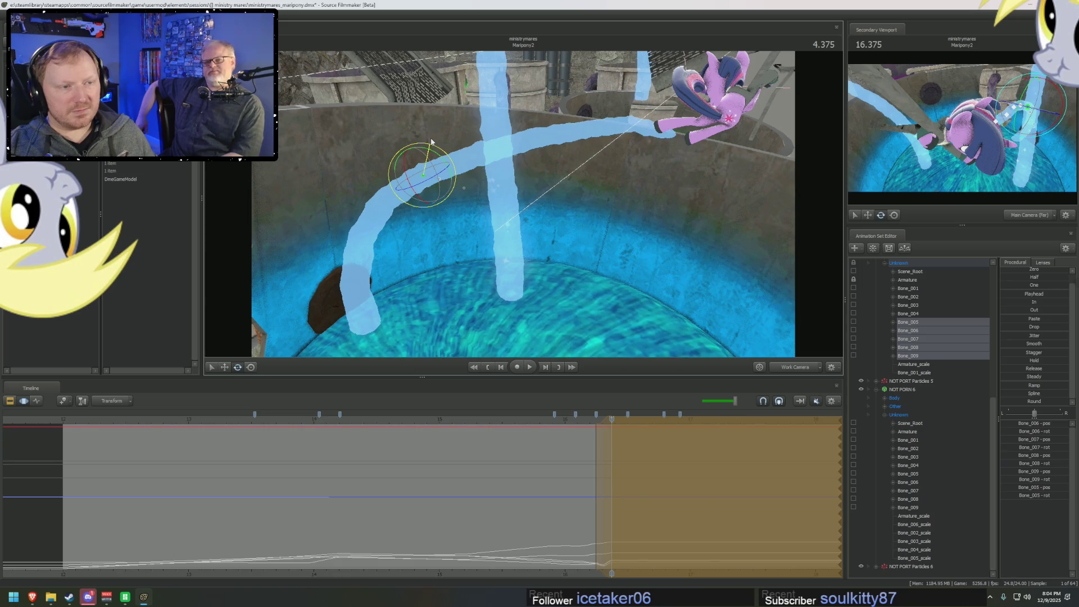
{"action": "mouse_move", "coordinate": [431, 141]}
{"action": "left_mouse_down"}
{"action": "mouse_move", "coordinate": [431, 196]}
{"action": "mouse_move", "coordinate": [545, 226]}
{"action": "left_mouse_up"}
{"action": "left_click_drag", "start_coordinate": [538, 277], "coordinate": [594, 167]}
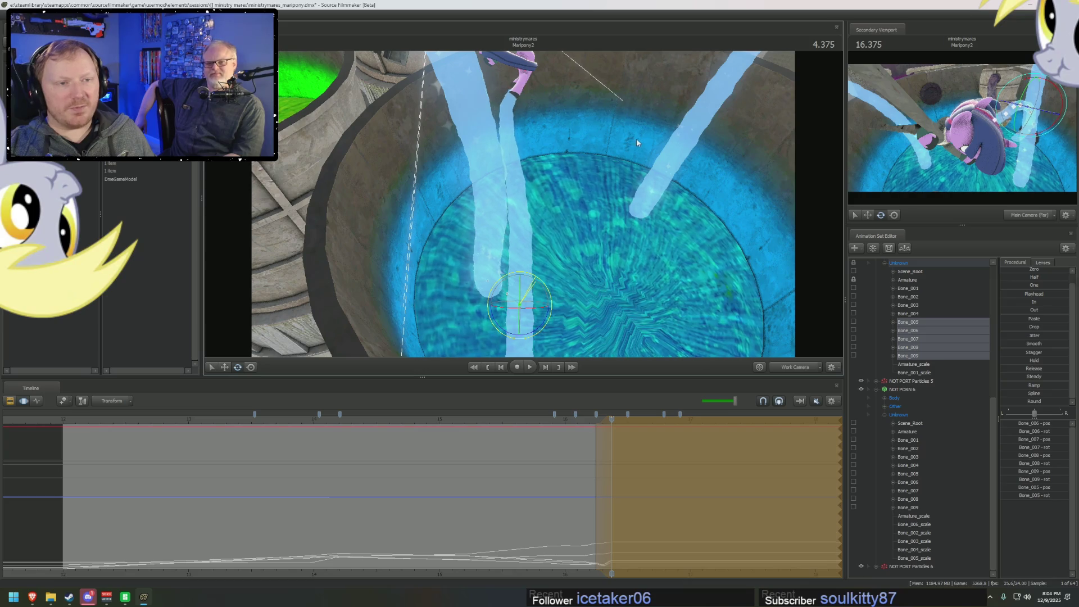
- Toggle the clip and motion editor views and scrub back to about 4.368
{"action": "key", "text": "F2"}
{"action": "key", "text": "F3"}
{"action": "mouse_move", "coordinate": [589, 194]}
{"action": "left_mouse_down"}
{"action": "mouse_move", "coordinate": [551, 236]}
{"action": "mouse_move", "coordinate": [513, 450]}
{"action": "left_mouse_up"}
{"action": "mouse_move", "coordinate": [575, 475]}
{"action": "left_mouse_down"}
{"action": "mouse_move", "coordinate": [605, 476]}
{"action": "mouse_move", "coordinate": [611, 484]}
{"action": "mouse_move", "coordinate": [589, 482]}
{"action": "mouse_move", "coordinate": [612, 494]}
{"action": "left_mouse_up"}
{"action": "mouse_move", "coordinate": [523, 264]}
{"action": "left_mouse_down"}
{"action": "mouse_move", "coordinate": [522, 206]}
{"action": "mouse_move", "coordinate": [527, 216]}
{"action": "left_mouse_up"}
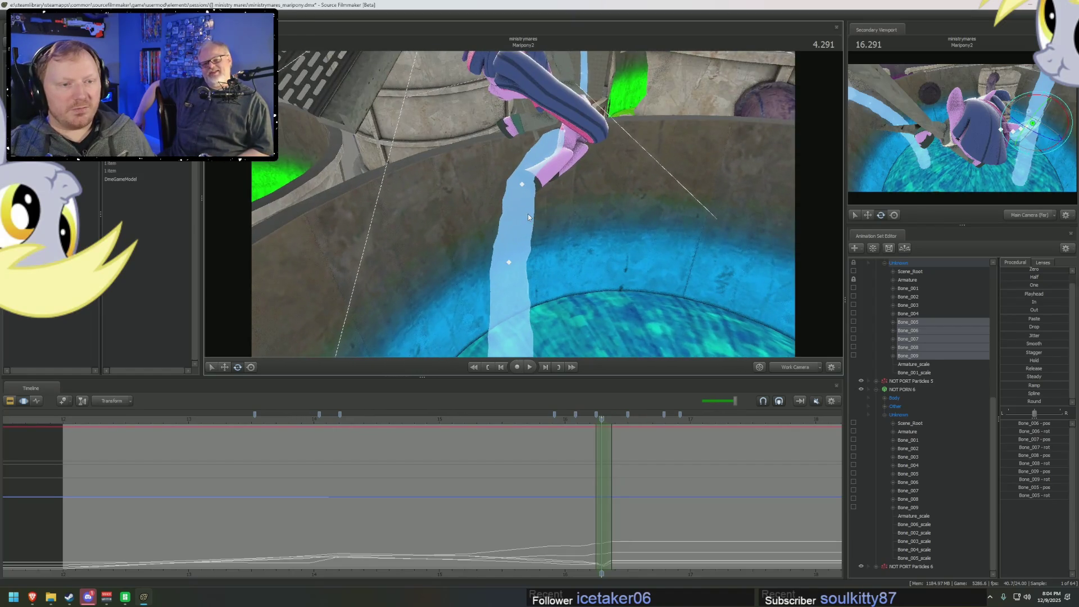
- Select Bone_007 through Bone_009 and narrow the time selection around 16.333
{"action": "left_click", "coordinate": [492, 296]}
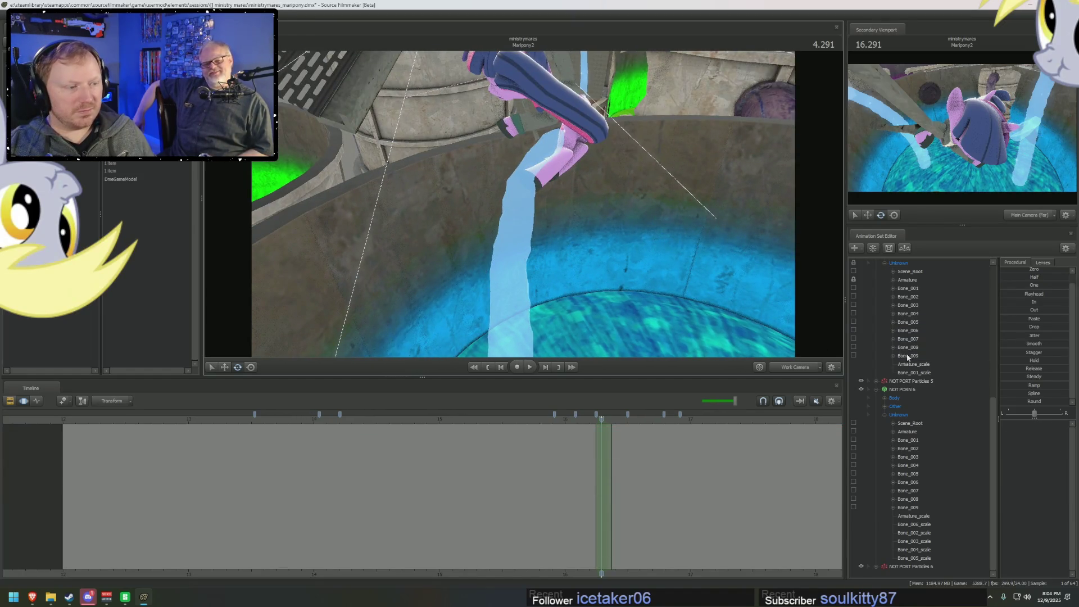
{"action": "left_click_drag", "start_coordinate": [907, 339], "coordinate": [908, 356]}
{"action": "left_click_drag", "start_coordinate": [528, 236], "coordinate": [545, 239]}
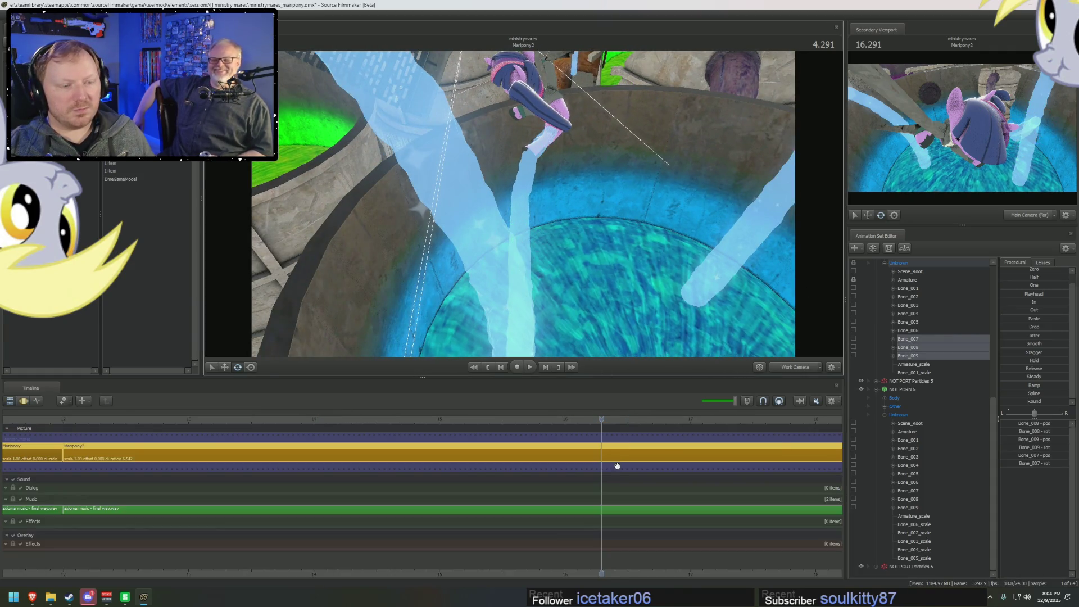
{"action": "scroll", "coordinate": [611, 450], "scroll_direction": "up", "scroll_amount": 3}
{"action": "left_click_drag", "start_coordinate": [611, 450], "coordinate": [601, 454]}
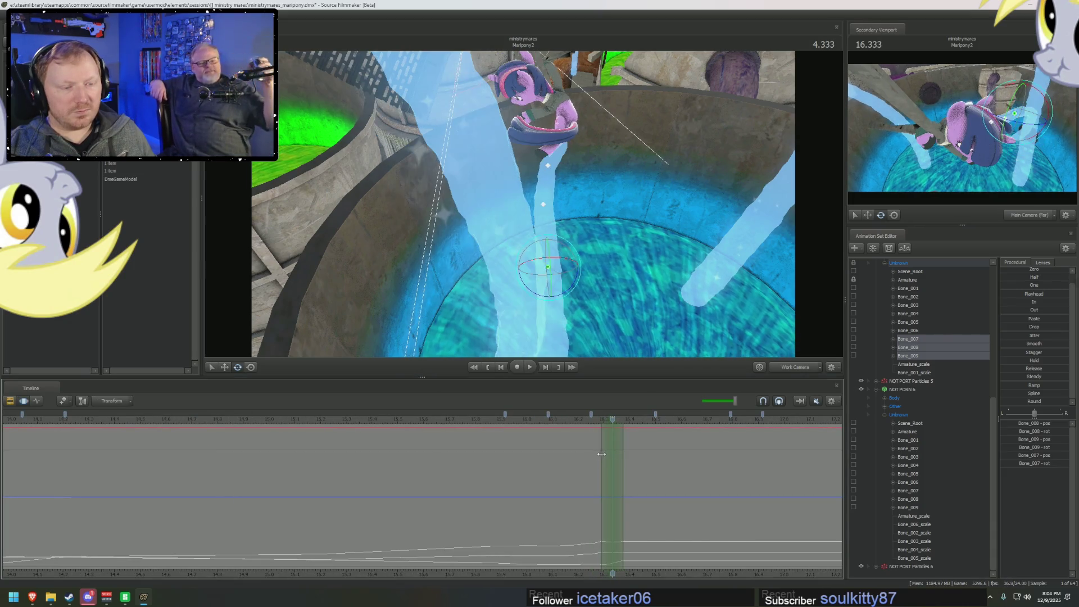
{"action": "left_click_drag", "start_coordinate": [581, 292], "coordinate": [568, 258]}
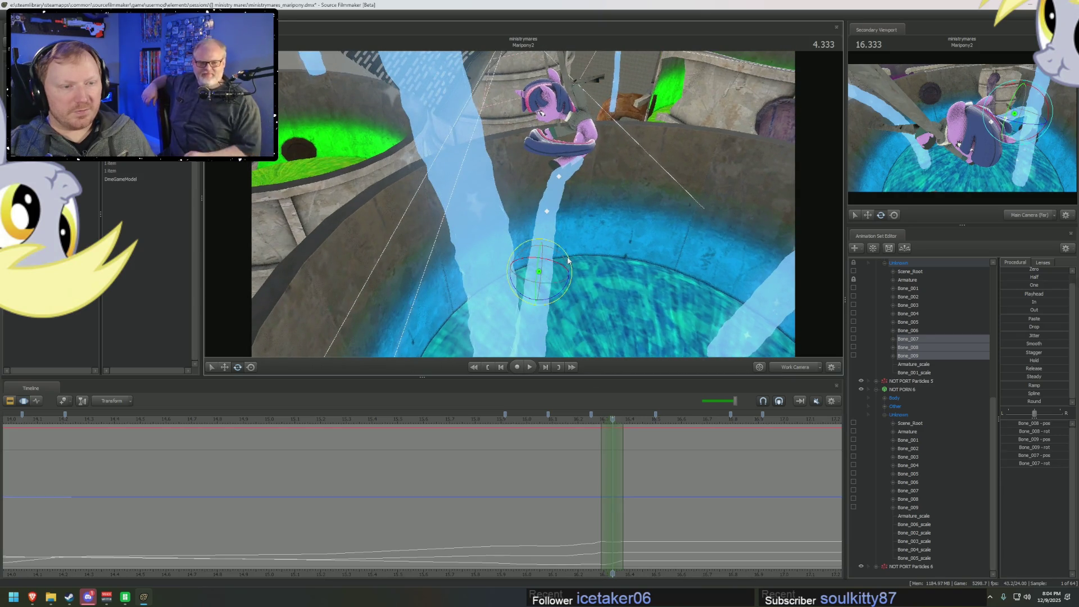
- Scrub from 16.416 onward to review the tentacle's motion around the vat
{"action": "left_click_drag", "start_coordinate": [603, 445], "coordinate": [634, 453]}
{"action": "left_click", "coordinate": [702, 469]}
{"action": "mouse_move", "coordinate": [646, 224]}
{"action": "left_mouse_down"}
{"action": "mouse_move", "coordinate": [650, 211]}
{"action": "mouse_move", "coordinate": [513, 234]}
{"action": "left_mouse_up"}
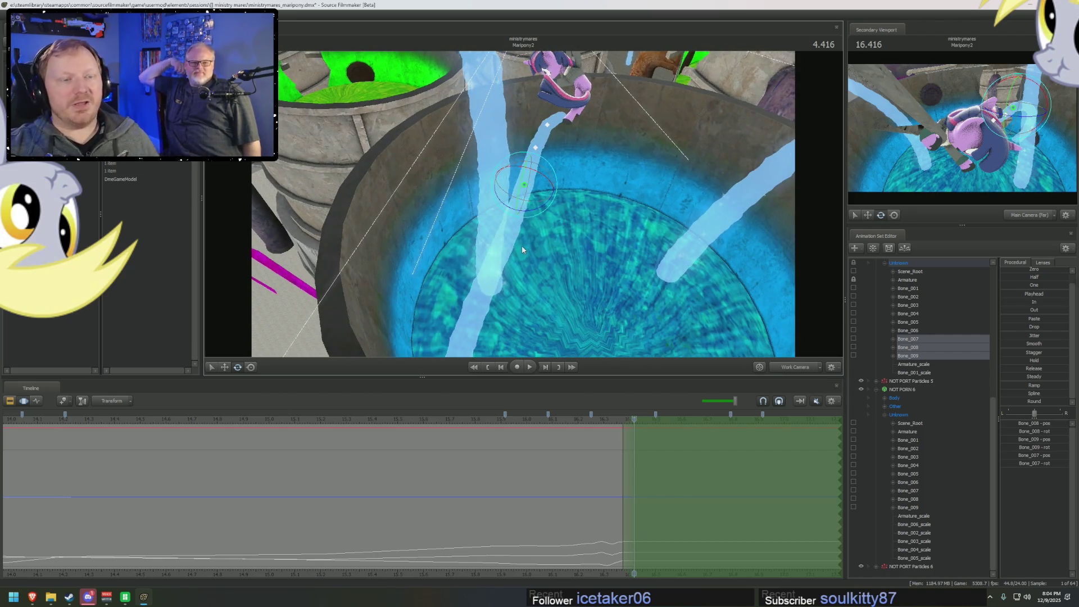
{"action": "mouse_move", "coordinate": [522, 245]}
{"action": "left_mouse_down"}
{"action": "mouse_move", "coordinate": [528, 276]}
{"action": "mouse_move", "coordinate": [555, 255]}
{"action": "mouse_move", "coordinate": [642, 321]}
{"action": "left_mouse_up"}
{"action": "mouse_move", "coordinate": [652, 462]}
{"action": "middle_mouse_down"}
{"action": "mouse_move", "coordinate": [627, 457]}
{"action": "mouse_move", "coordinate": [679, 461]}
{"action": "middle_mouse_up"}
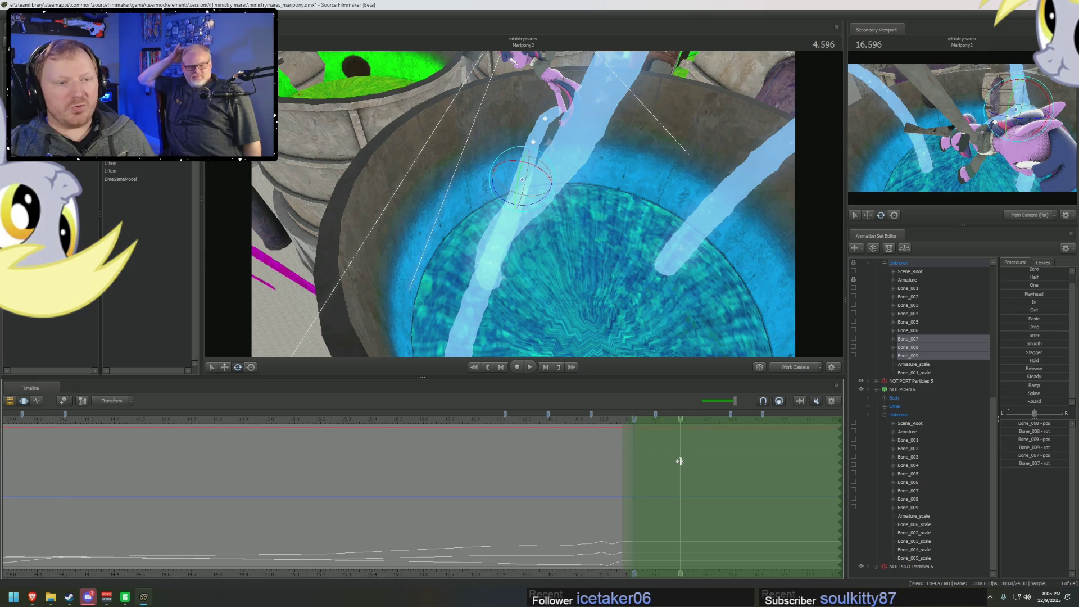
{"action": "middle_click_drag", "start_coordinate": [680, 461], "coordinate": [723, 458]}
{"action": "middle_click_drag", "start_coordinate": [562, 461], "coordinate": [689, 472]}
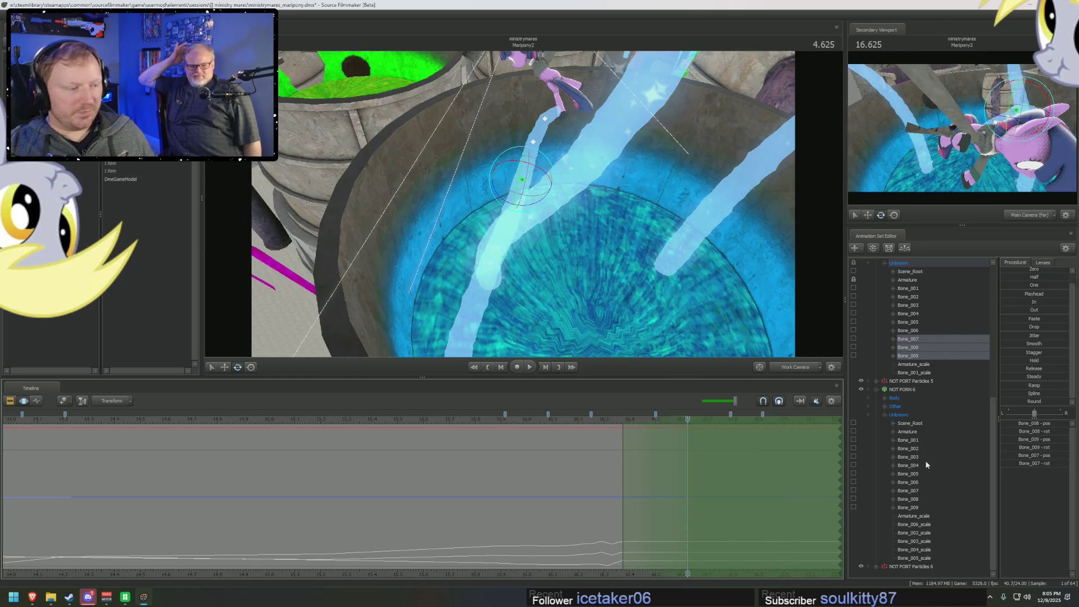
- Rotate the first tentacle's base bone Bone_001 to lay the stream along the water
{"action": "left_click", "coordinate": [907, 431]}
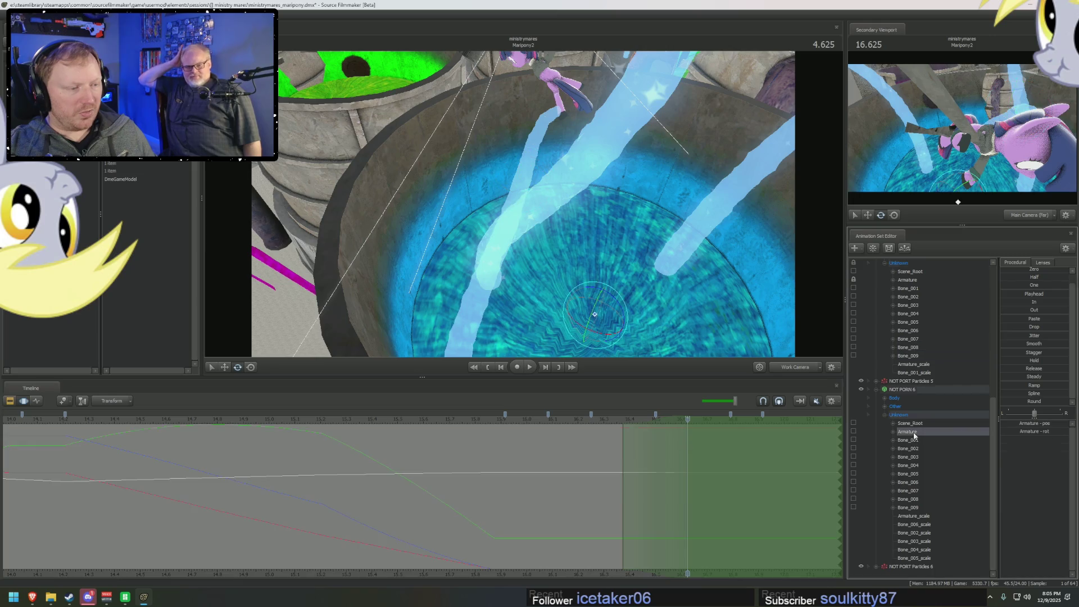
{"action": "left_click", "coordinate": [909, 281]}
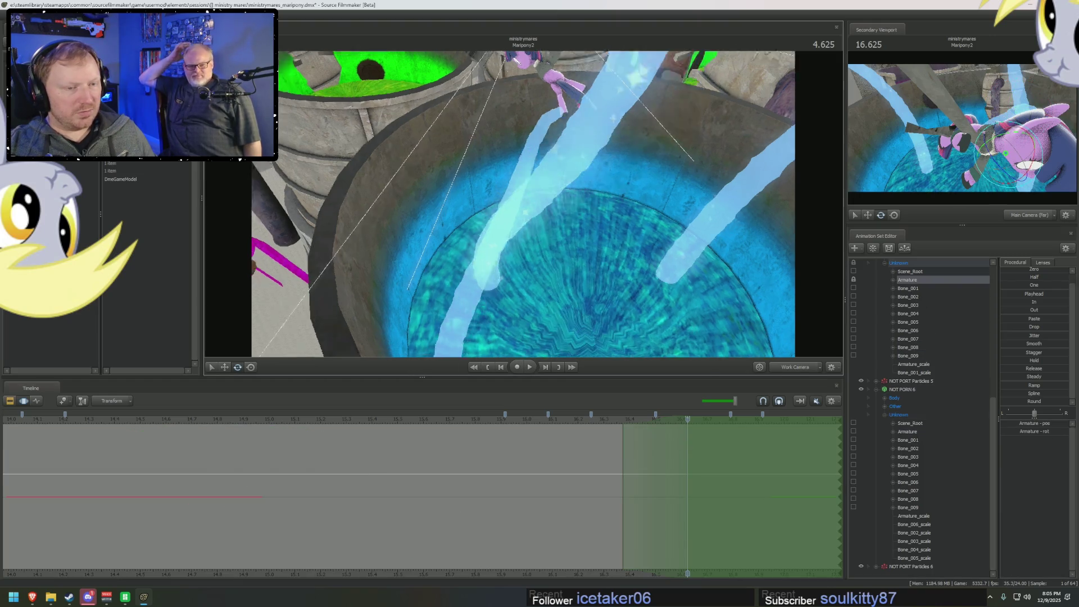
{"action": "left_click_drag", "start_coordinate": [534, 229], "coordinate": [533, 229]}
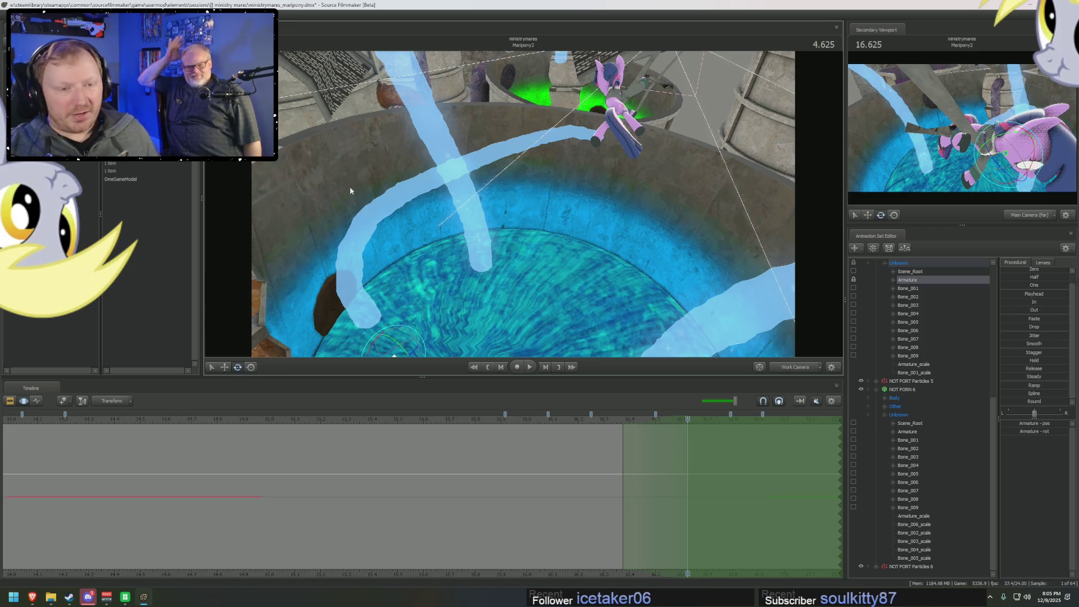
{"action": "left_click", "coordinate": [907, 432]}
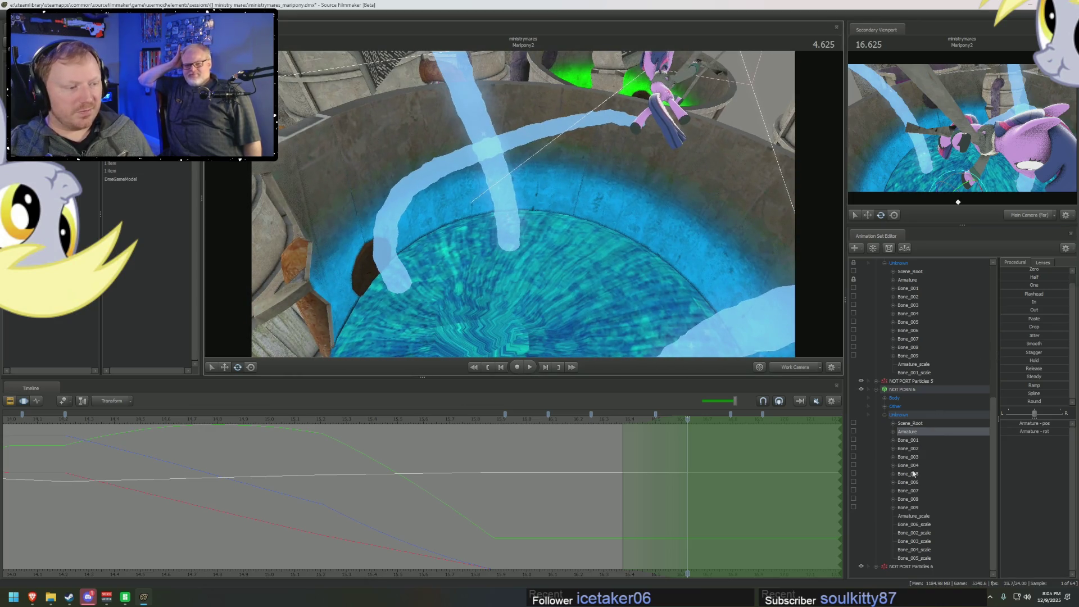
{"action": "left_click", "coordinate": [908, 288]}
{"action": "mouse_move", "coordinate": [411, 282]}
{"action": "left_mouse_down"}
{"action": "mouse_move", "coordinate": [394, 290]}
{"action": "mouse_move", "coordinate": [399, 306]}
{"action": "mouse_move", "coordinate": [430, 273]}
{"action": "mouse_move", "coordinate": [427, 292]}
{"action": "mouse_move", "coordinate": [500, 314]}
{"action": "left_mouse_up"}
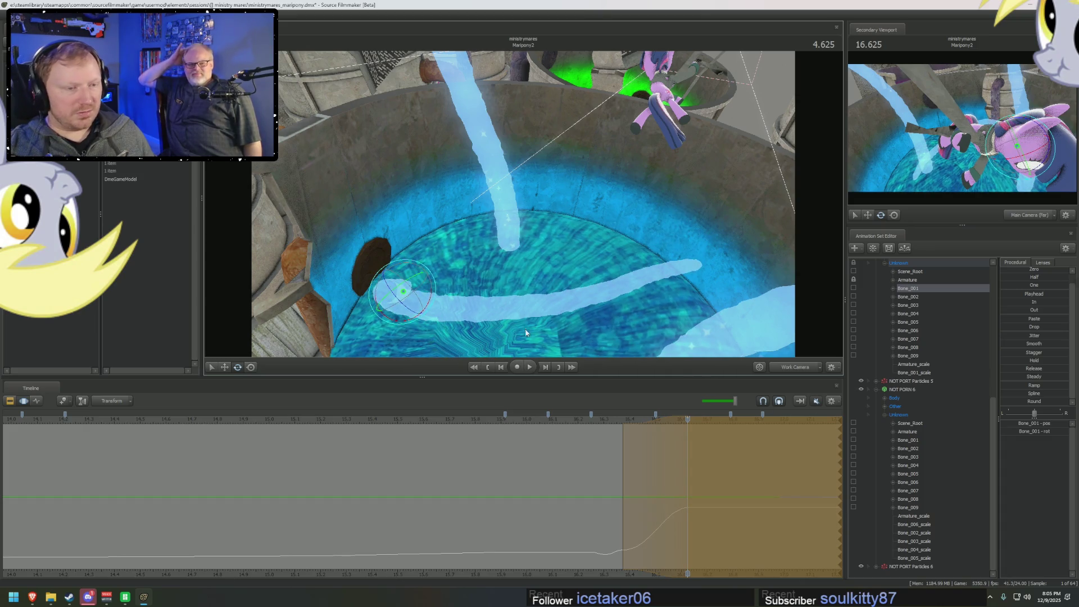
- Bend the middle bones Bone_003 through Bone_006 so the stream rises
{"action": "left_click", "coordinate": [917, 296]}
{"action": "left_click", "coordinate": [918, 305]}
{"action": "left_click", "coordinate": [918, 313], "text": "ctrl"}
{"action": "left_click", "coordinate": [919, 322], "text": "ctrl"}
{"action": "left_click", "coordinate": [921, 330], "text": "ctrl"}
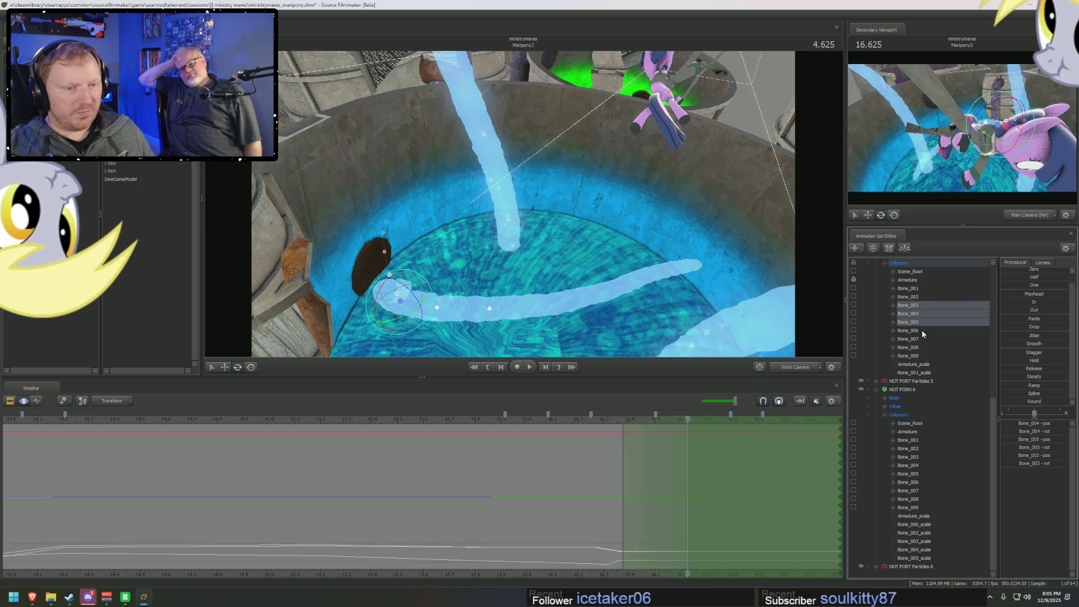
{"action": "left_click_drag", "start_coordinate": [429, 286], "coordinate": [450, 242]}
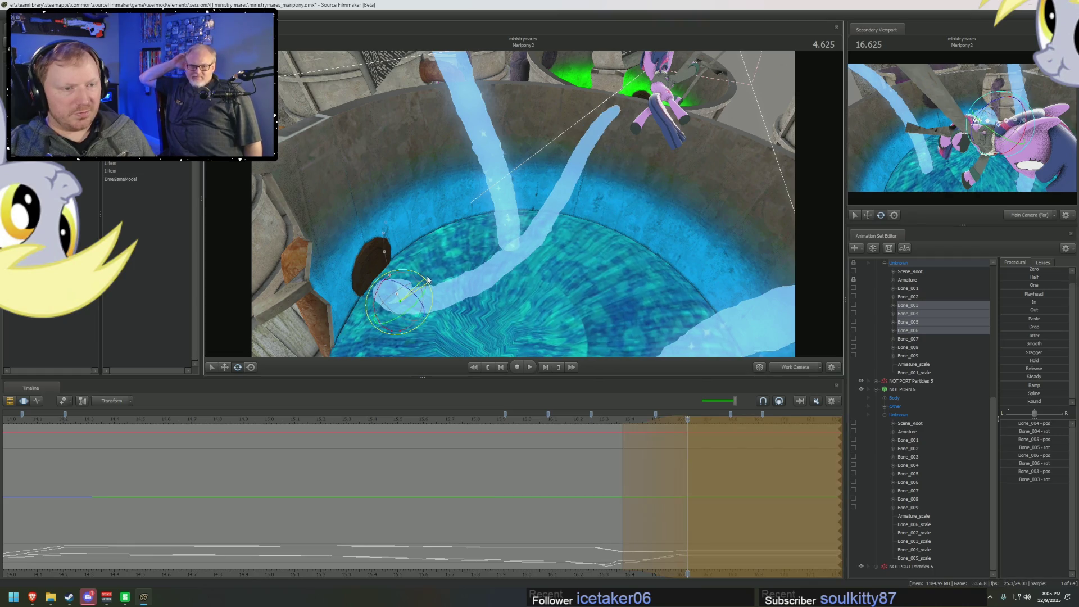
{"action": "mouse_move", "coordinate": [505, 196]}
{"action": "left_mouse_down"}
{"action": "mouse_move", "coordinate": [505, 236]}
{"action": "mouse_move", "coordinate": [466, 313]}
{"action": "mouse_move", "coordinate": [436, 301]}
{"action": "mouse_move", "coordinate": [435, 281]}
{"action": "mouse_move", "coordinate": [416, 261]}
{"action": "mouse_move", "coordinate": [639, 271]}
{"action": "left_mouse_up"}
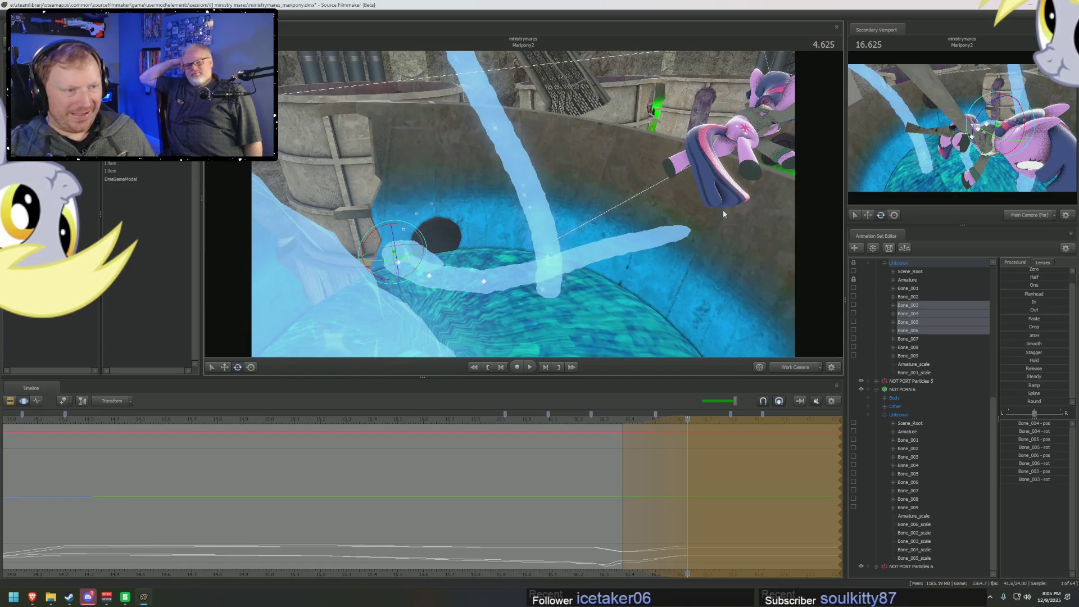
- Curve Bone_007–009 and Bone_005–009 upward so the tip reaches toward Twilight
{"action": "left_click_drag", "start_coordinate": [916, 341], "coordinate": [919, 353]}
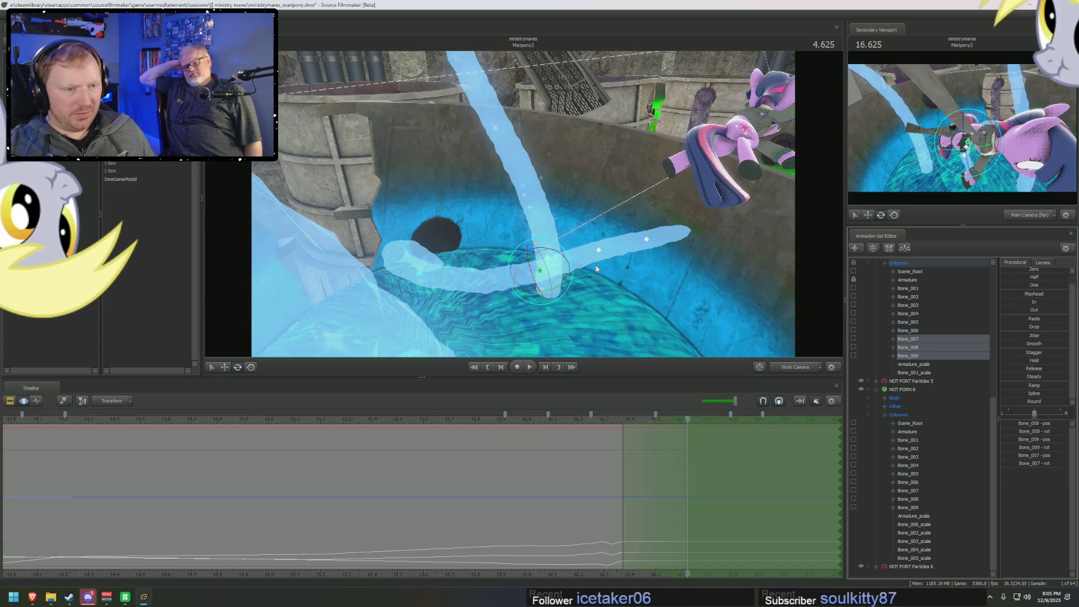
{"action": "left_click_drag", "start_coordinate": [569, 262], "coordinate": [565, 256]}
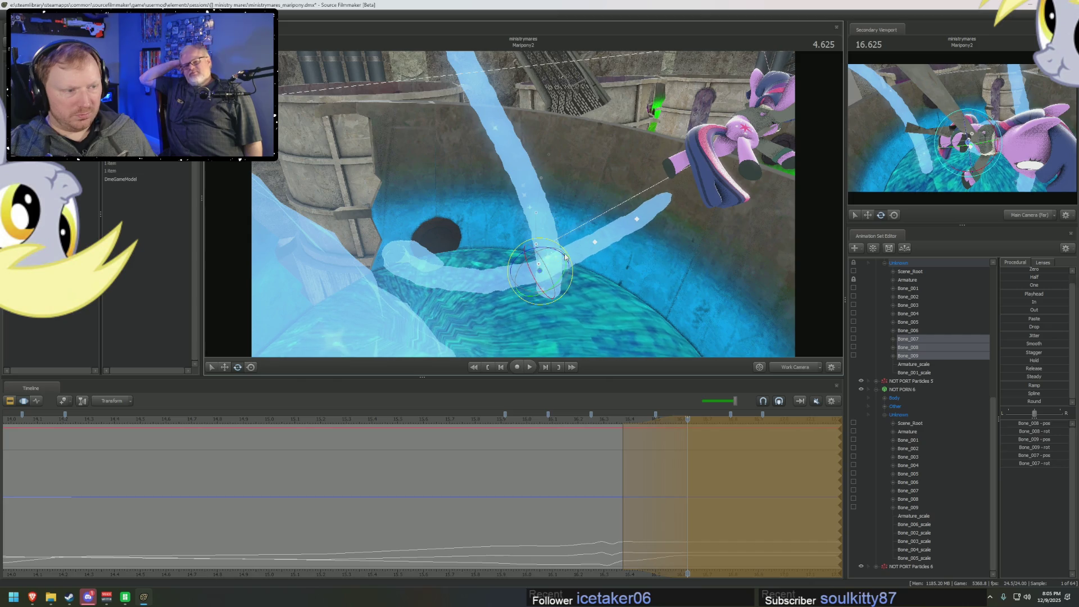
{"action": "left_click", "coordinate": [920, 323]}
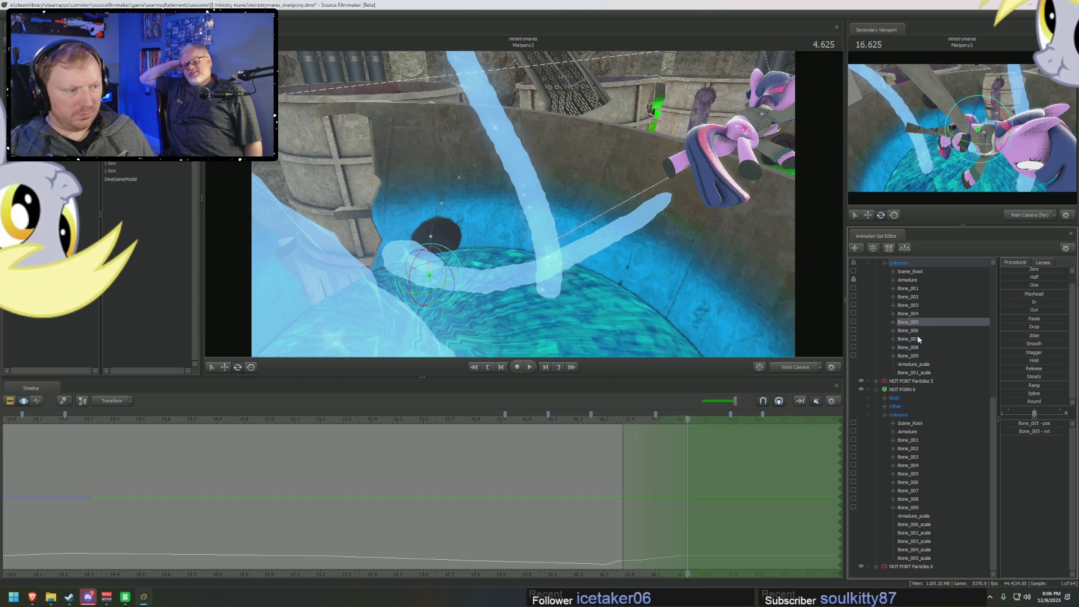
{"action": "left_click", "coordinate": [915, 355], "text": "shift"}
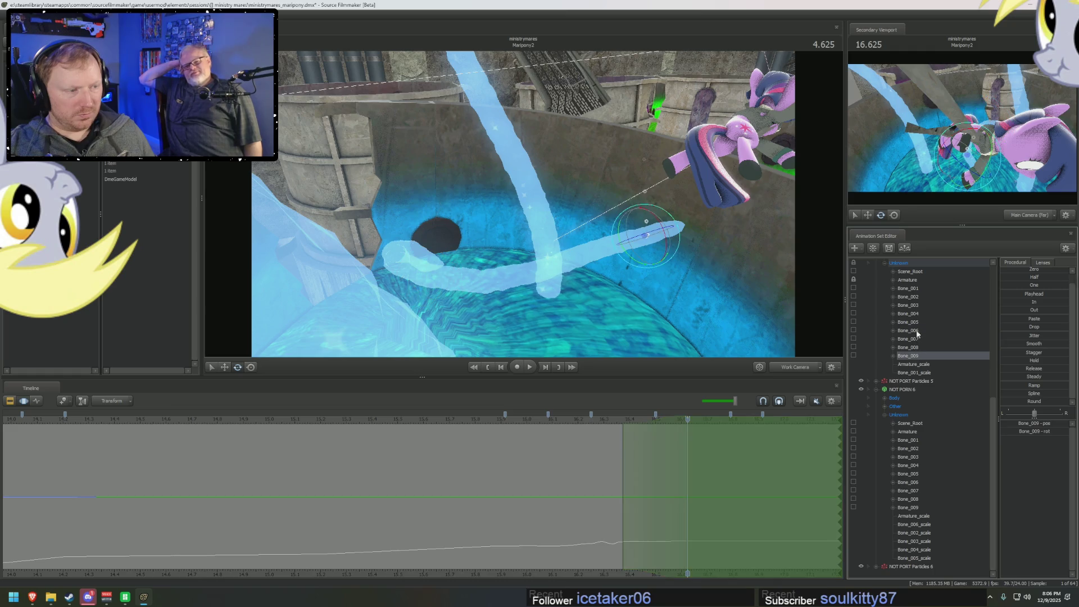
{"action": "mouse_move", "coordinate": [450, 257]}
{"action": "left_mouse_down"}
{"action": "mouse_move", "coordinate": [450, 282]}
{"action": "mouse_move", "coordinate": [621, 212]}
{"action": "left_mouse_up"}
{"action": "left_click_drag", "start_coordinate": [573, 309], "coordinate": [574, 310]}
{"action": "left_click", "coordinate": [586, 130]}
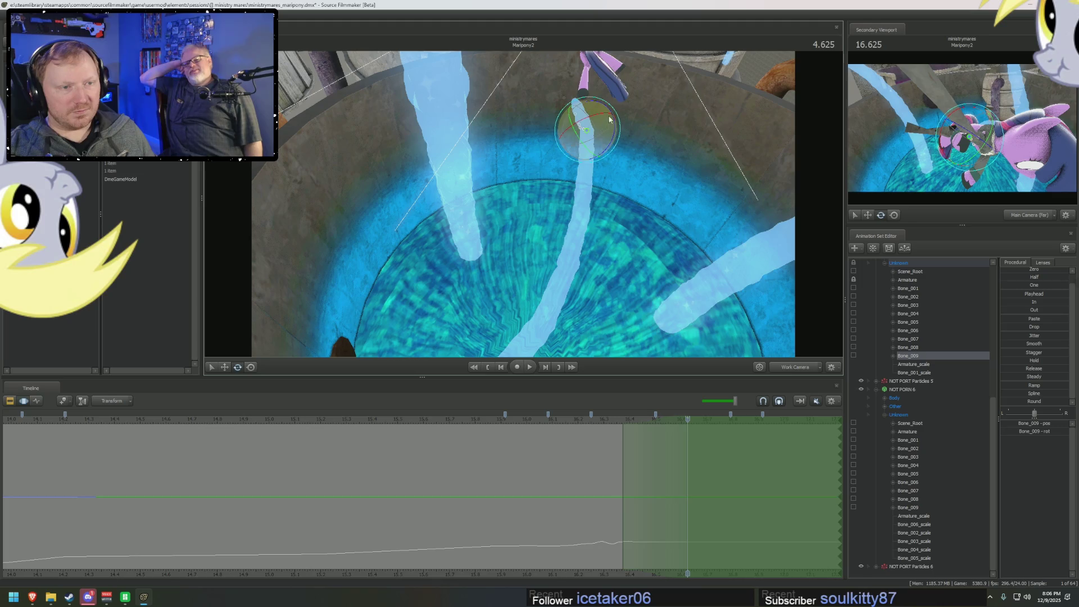
{"action": "mouse_move", "coordinate": [611, 119]}
{"action": "left_mouse_down"}
{"action": "mouse_move", "coordinate": [611, 207]}
{"action": "mouse_move", "coordinate": [631, 156]}
{"action": "left_mouse_up"}
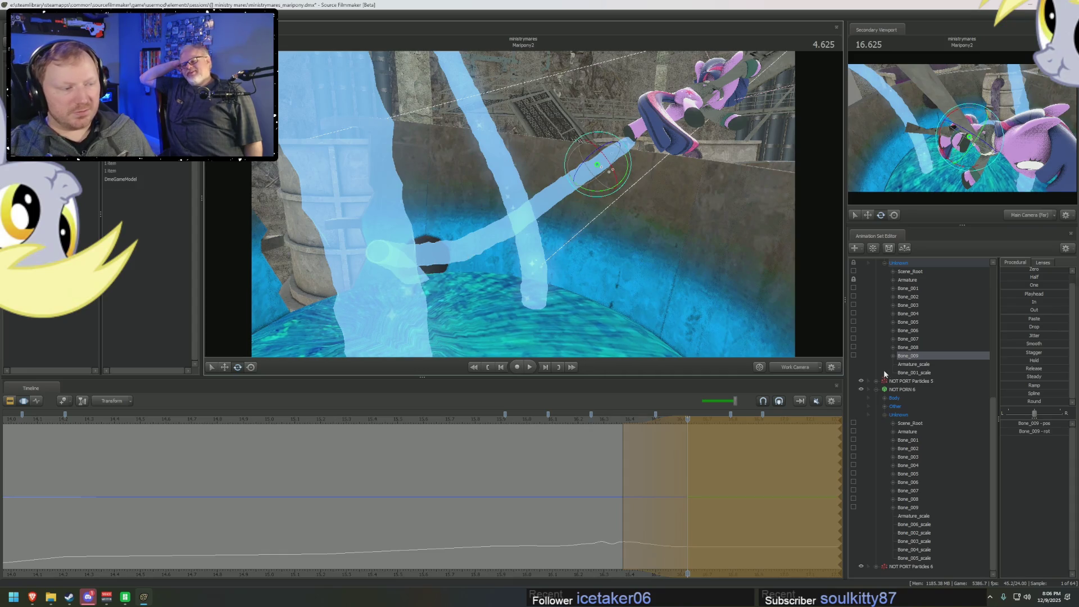
- Rotate Bone_003 through Bone_009 toward Twilight and play back the motion
{"action": "left_click", "coordinate": [909, 307], "text": "shift"}
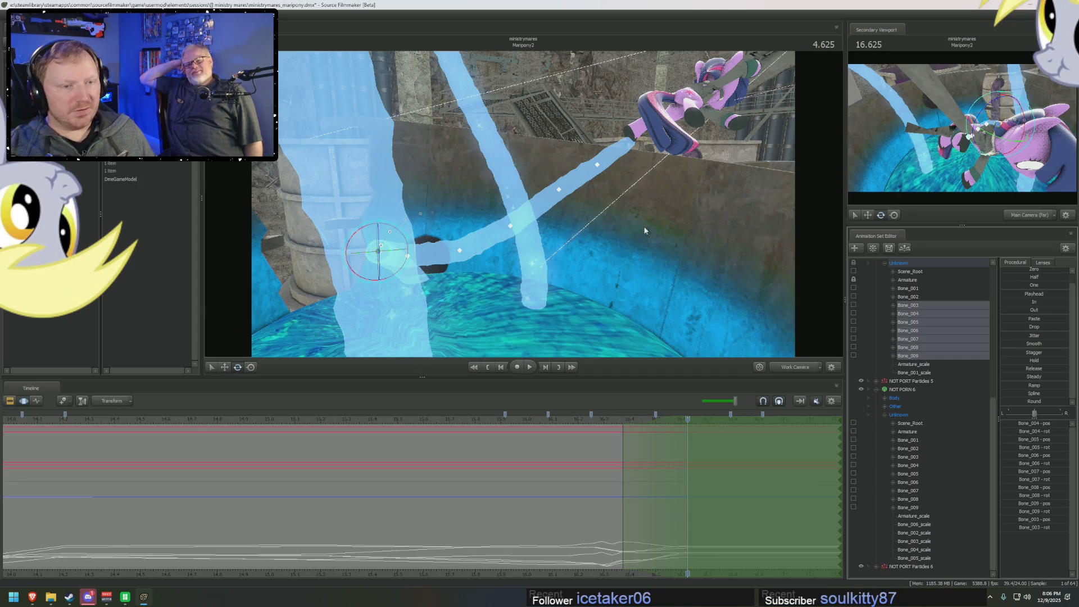
{"action": "mouse_move", "coordinate": [405, 239]}
{"action": "left_mouse_down"}
{"action": "mouse_move", "coordinate": [528, 139]}
{"action": "mouse_move", "coordinate": [542, 141]}
{"action": "left_mouse_up"}
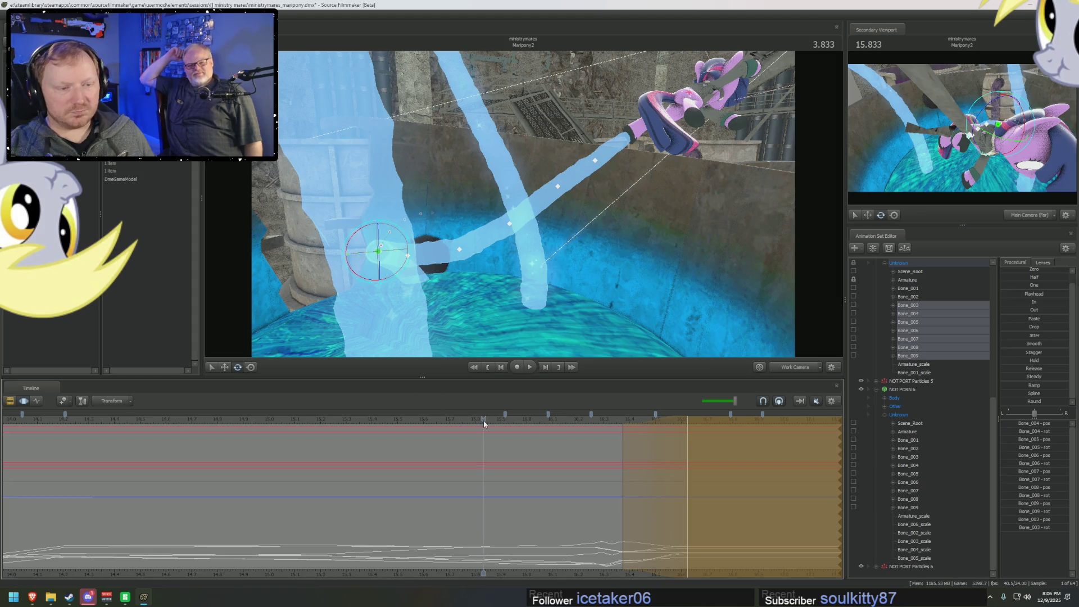
{"action": "key", "text": "space"}
{"action": "key", "text": "space"}
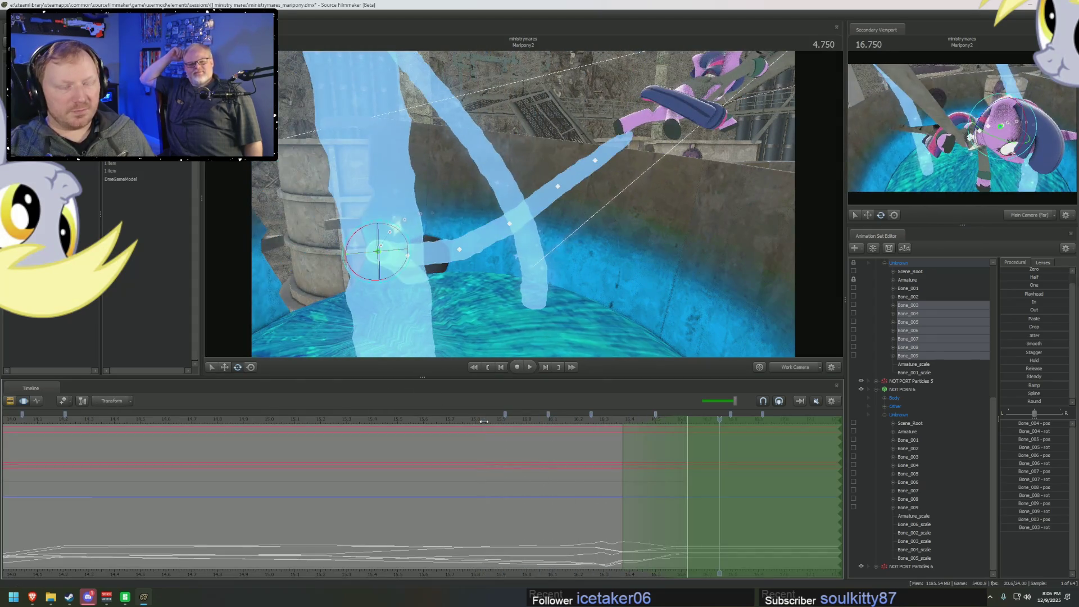
{"action": "mouse_move", "coordinate": [549, 472]}
{"action": "left_mouse_down"}
{"action": "mouse_move", "coordinate": [624, 486]}
{"action": "mouse_move", "coordinate": [810, 491]}
{"action": "left_mouse_up"}
{"action": "key", "text": "space"}
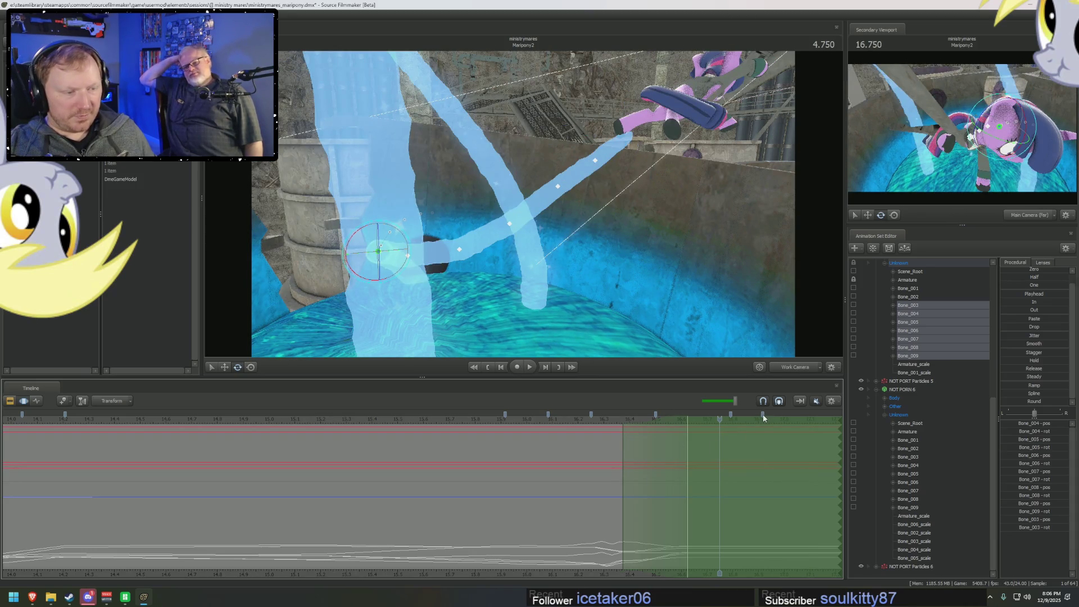
- Delete the timeline bookmarks near 15.9 and 16.1, then scrub to about 16.6
{"action": "right_click", "coordinate": [506, 417]}
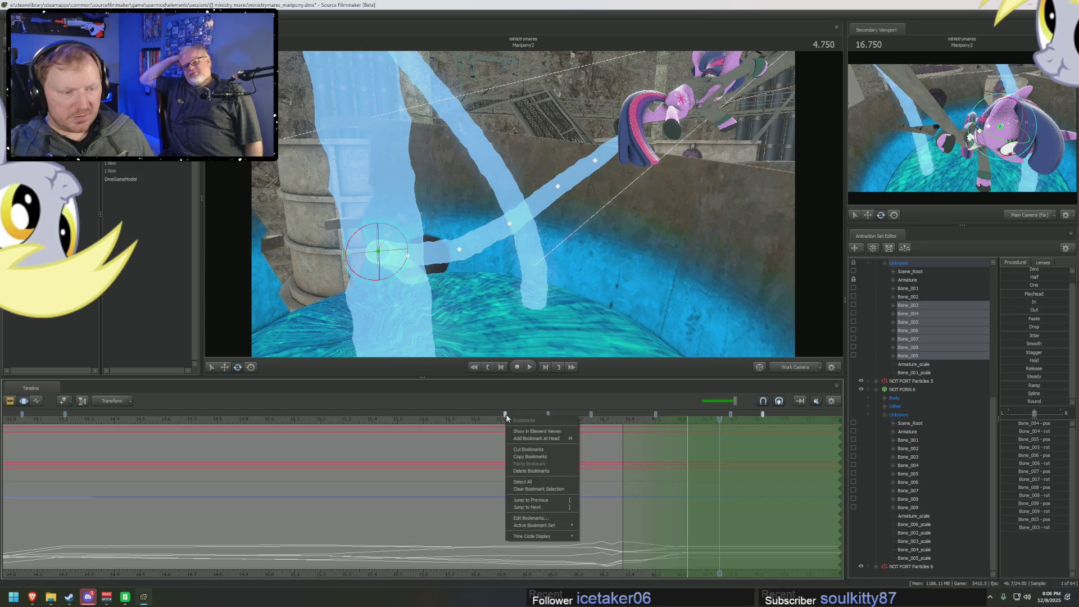
{"action": "left_click", "coordinate": [763, 418]}
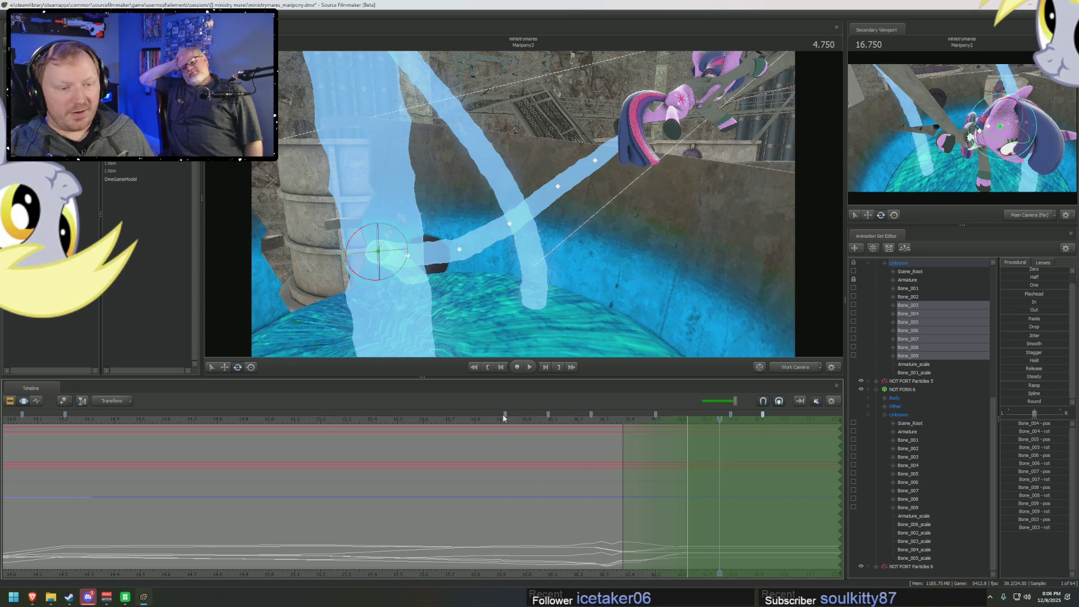
{"action": "right_click", "coordinate": [549, 416]}
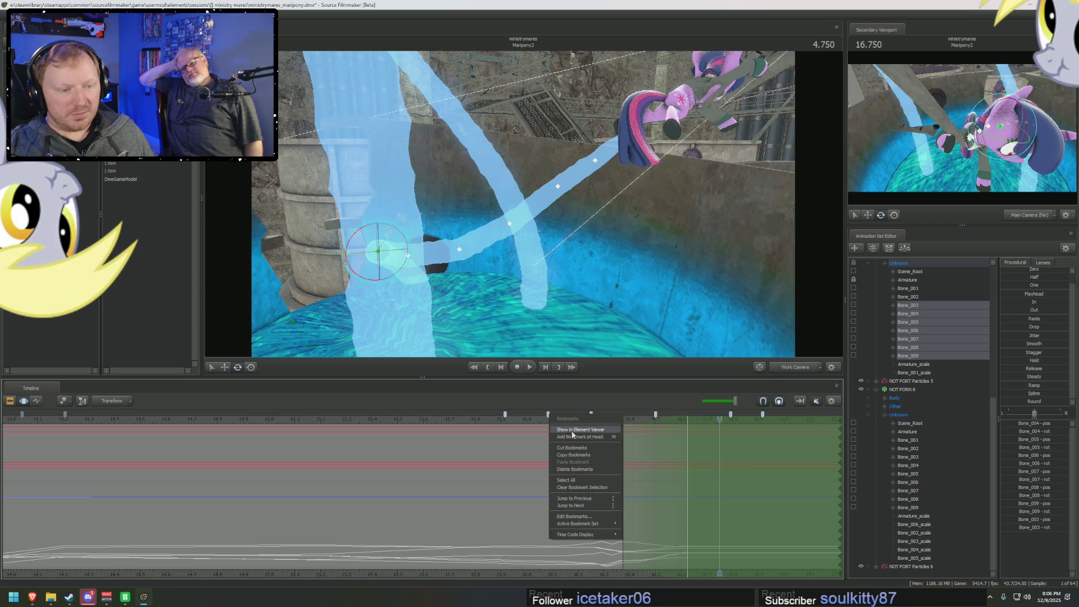
{"action": "left_click", "coordinate": [574, 469]}
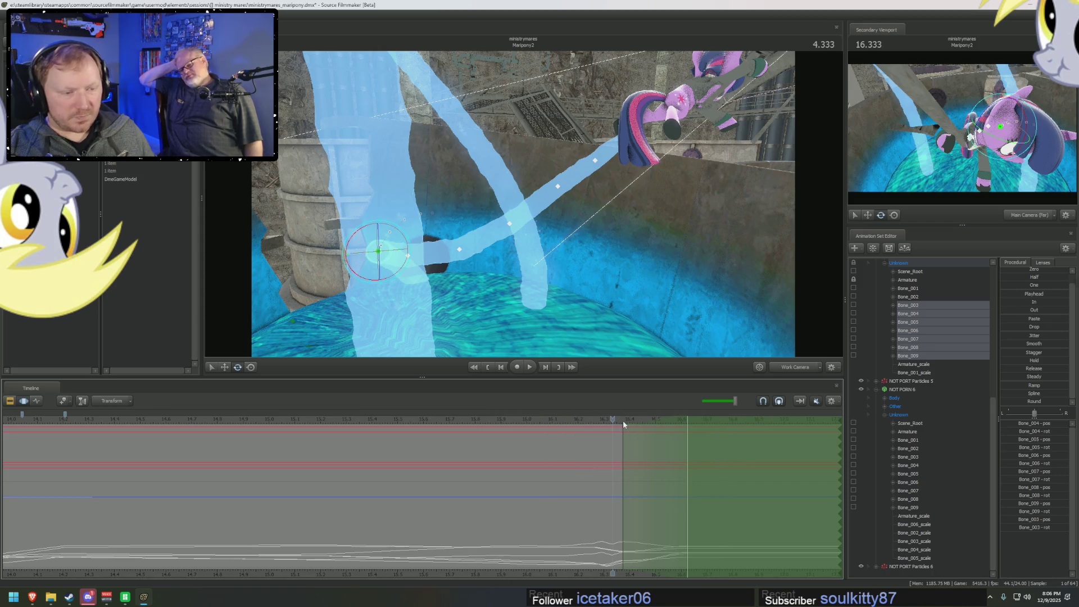
{"action": "left_click", "coordinate": [623, 421]}
{"action": "left_click_drag", "start_coordinate": [623, 421], "coordinate": [686, 421]}
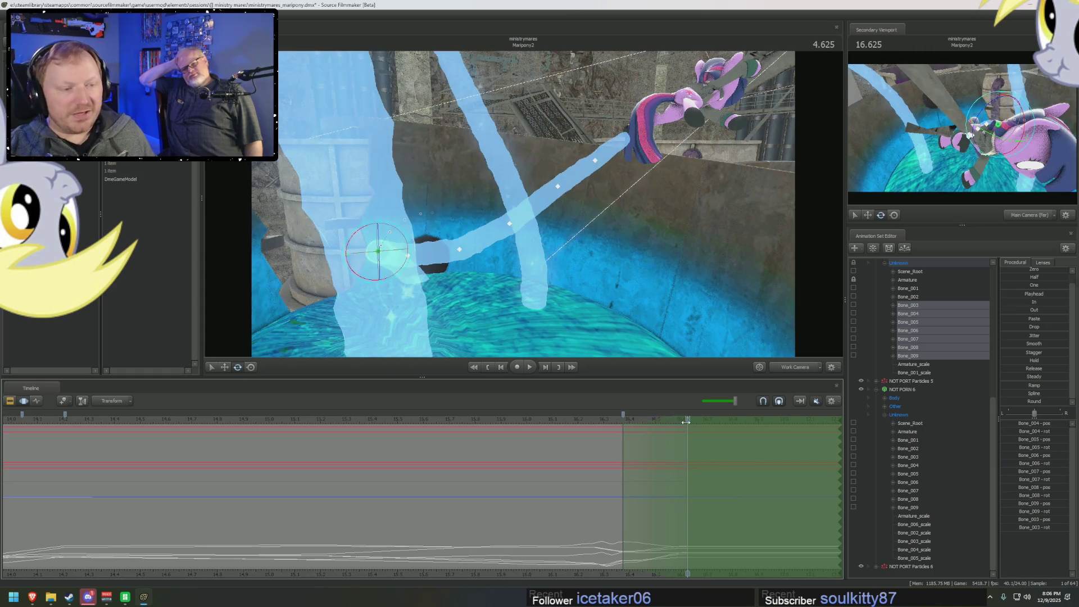
{"action": "mouse_move", "coordinate": [628, 438]}
{"action": "left_mouse_down"}
{"action": "mouse_move", "coordinate": [684, 440]}
{"action": "mouse_move", "coordinate": [630, 439]}
{"action": "mouse_move", "coordinate": [623, 422]}
{"action": "left_mouse_up"}
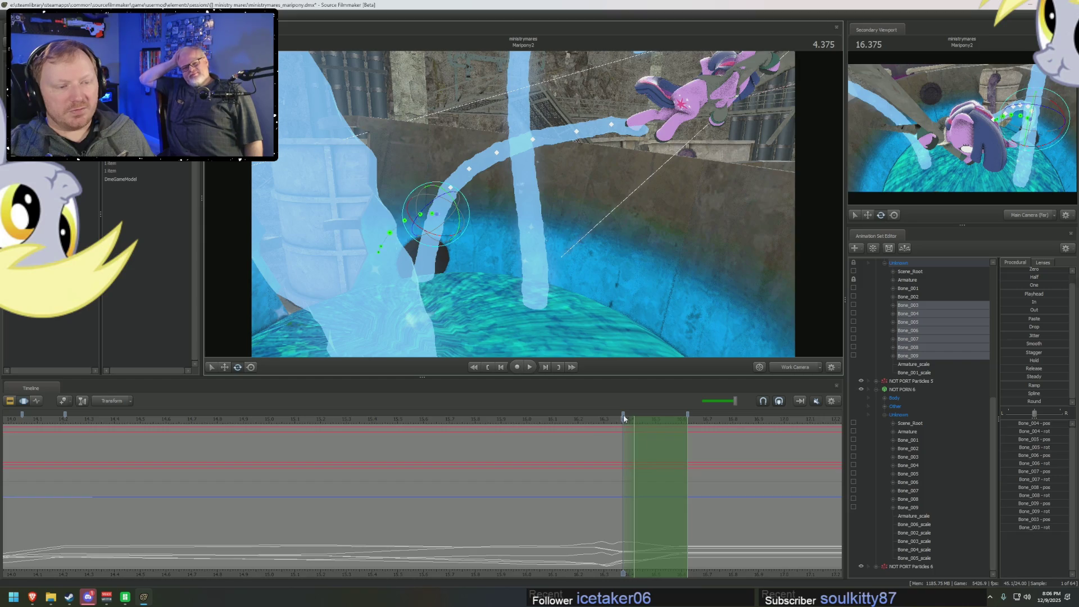
- Select Bone_006 through Bone_009 and advance the playhead to 4.458
{"action": "left_click_drag", "start_coordinate": [624, 419], "coordinate": [634, 422]}
{"action": "mouse_move", "coordinate": [609, 269]}
{"action": "left_mouse_down"}
{"action": "mouse_move", "coordinate": [601, 304]}
{"action": "mouse_move", "coordinate": [517, 208]}
{"action": "left_mouse_up"}
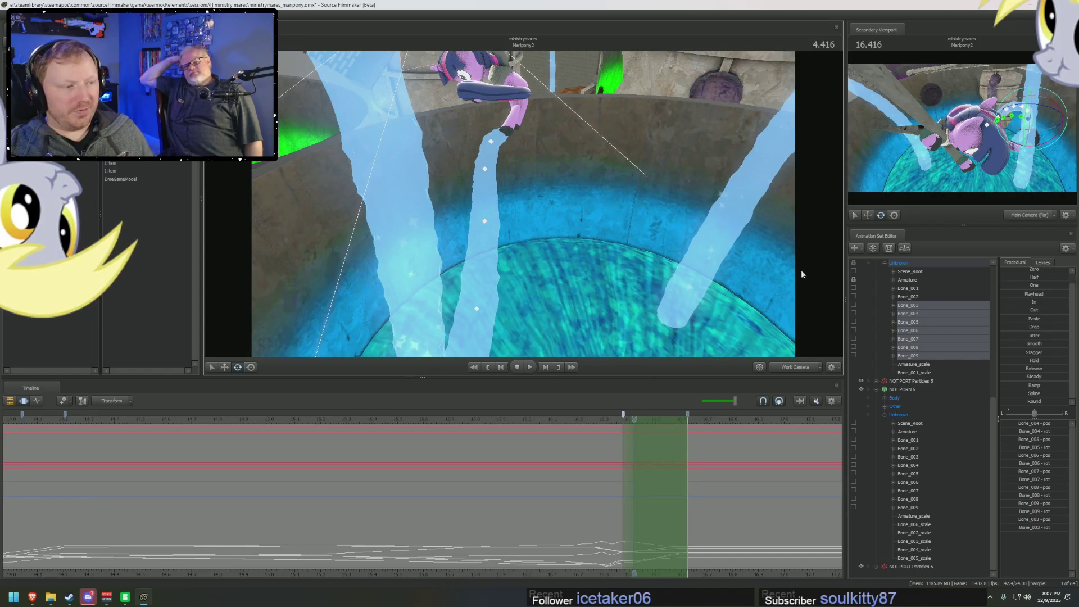
{"action": "left_click", "coordinate": [916, 313]}
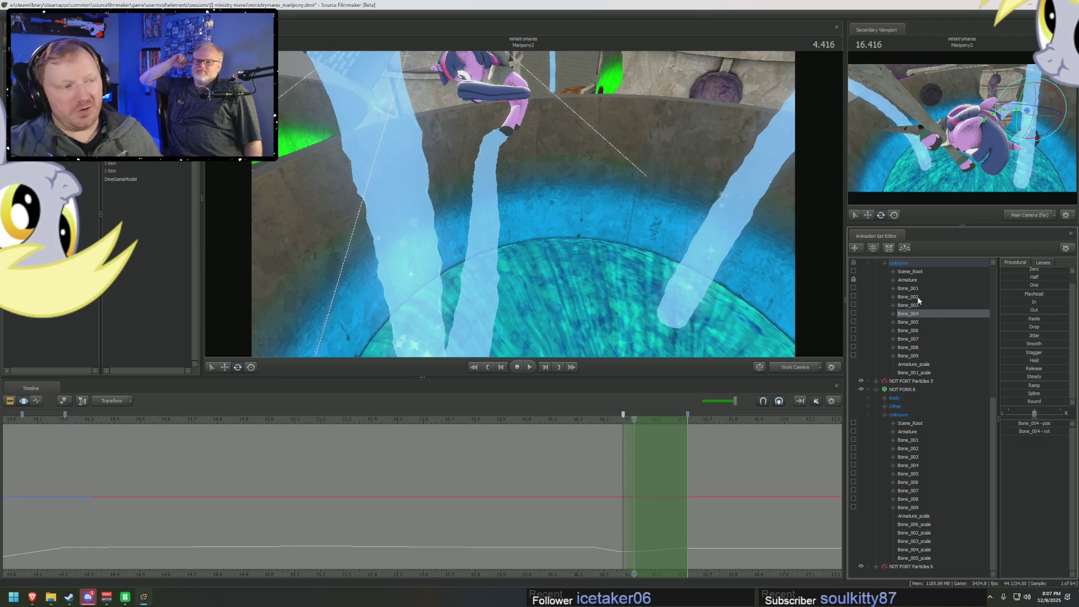
{"action": "left_click_drag", "start_coordinate": [919, 355], "coordinate": [909, 330]}
{"action": "left_click_drag", "start_coordinate": [490, 291], "coordinate": [496, 277]}
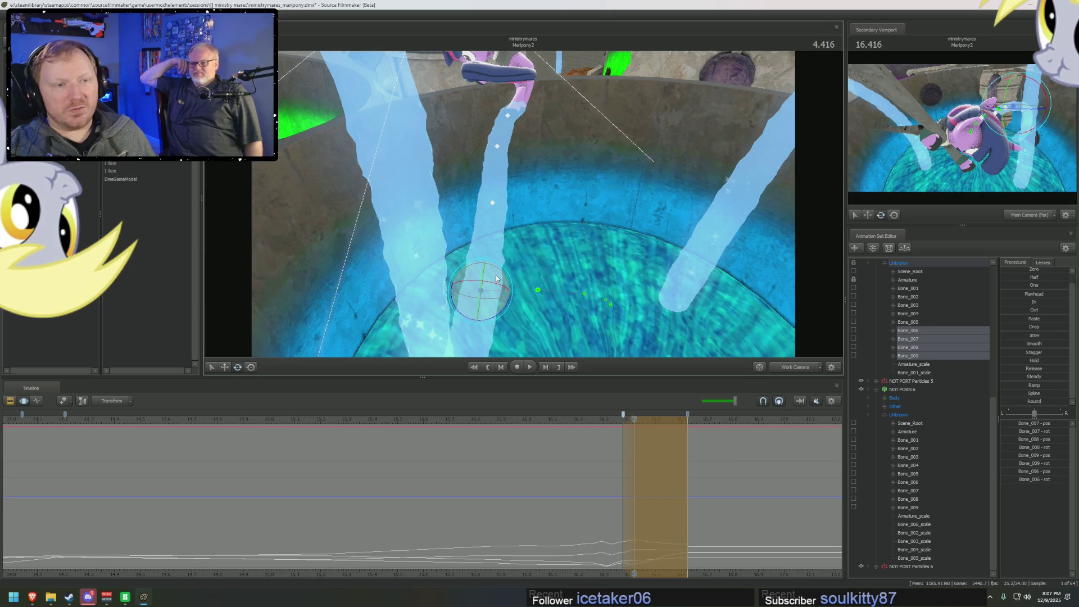
{"action": "left_click", "coordinate": [634, 442]}
{"action": "left_click_drag", "start_coordinate": [634, 442], "coordinate": [644, 424]}
{"action": "mouse_move", "coordinate": [525, 222]}
{"action": "left_mouse_down"}
{"action": "mouse_move", "coordinate": [527, 196]}
{"action": "mouse_move", "coordinate": [534, 207]}
{"action": "left_mouse_up"}
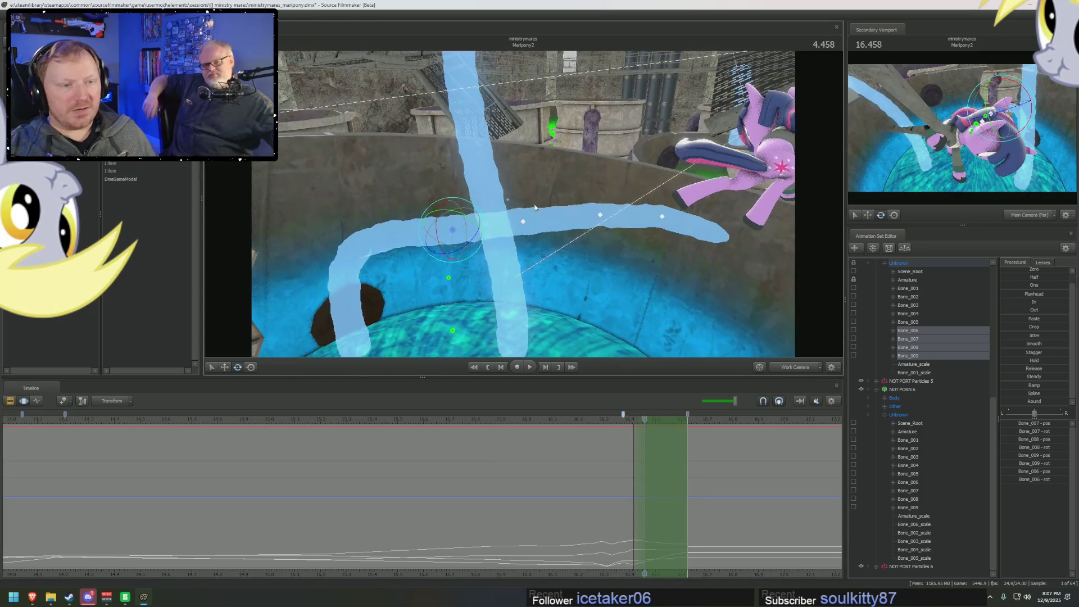
- Bend Bone_007–009 into a new pose and curl Bone_008–009 up toward Twilight
{"action": "left_click", "coordinate": [907, 338]}
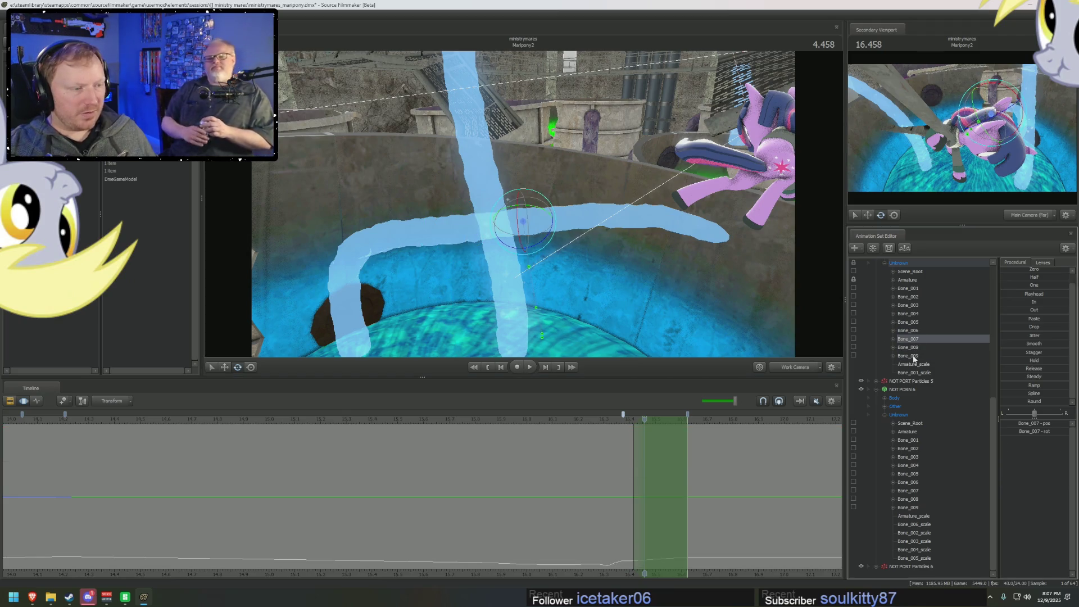
{"action": "left_click", "coordinate": [913, 356], "text": "shift"}
{"action": "mouse_move", "coordinate": [553, 207]}
{"action": "left_mouse_down"}
{"action": "mouse_move", "coordinate": [545, 210]}
{"action": "mouse_move", "coordinate": [629, 184]}
{"action": "left_mouse_up"}
{"action": "mouse_move", "coordinate": [517, 190]}
{"action": "left_mouse_down"}
{"action": "mouse_move", "coordinate": [586, 213]}
{"action": "mouse_move", "coordinate": [650, 184]}
{"action": "left_mouse_up"}
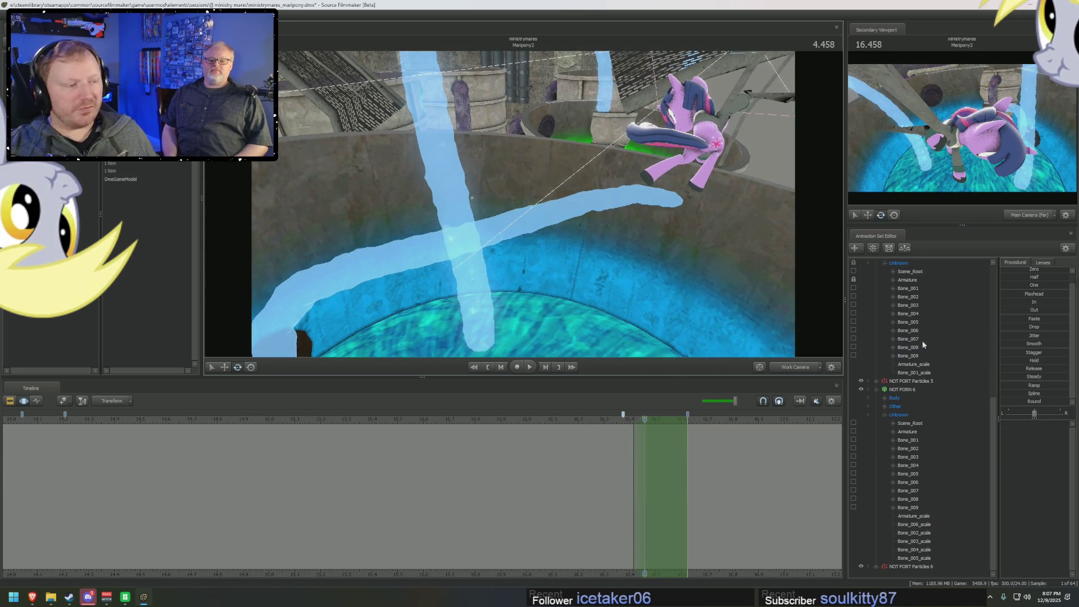
{"action": "left_click_drag", "start_coordinate": [921, 346], "coordinate": [922, 357]}
{"action": "left_click_drag", "start_coordinate": [615, 183], "coordinate": [600, 174]}
- Pan the timeline and shorten the time selection's falloff
{"action": "scroll", "coordinate": [654, 460], "scroll_direction": "up", "scroll_amount": 2}
{"action": "scroll", "coordinate": [654, 460], "scroll_direction": "up", "scroll_amount": 2}
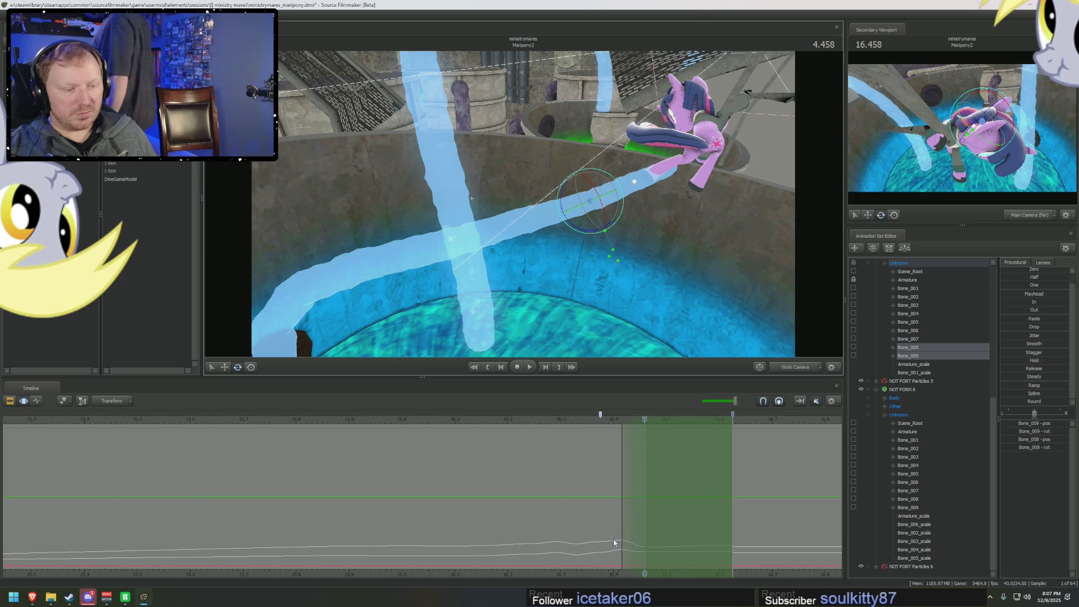
{"action": "mouse_move", "coordinate": [568, 572]}
{"action": "middle_mouse_down"}
{"action": "mouse_move", "coordinate": [642, 578]}
{"action": "mouse_move", "coordinate": [291, 558]}
{"action": "middle_mouse_up"}
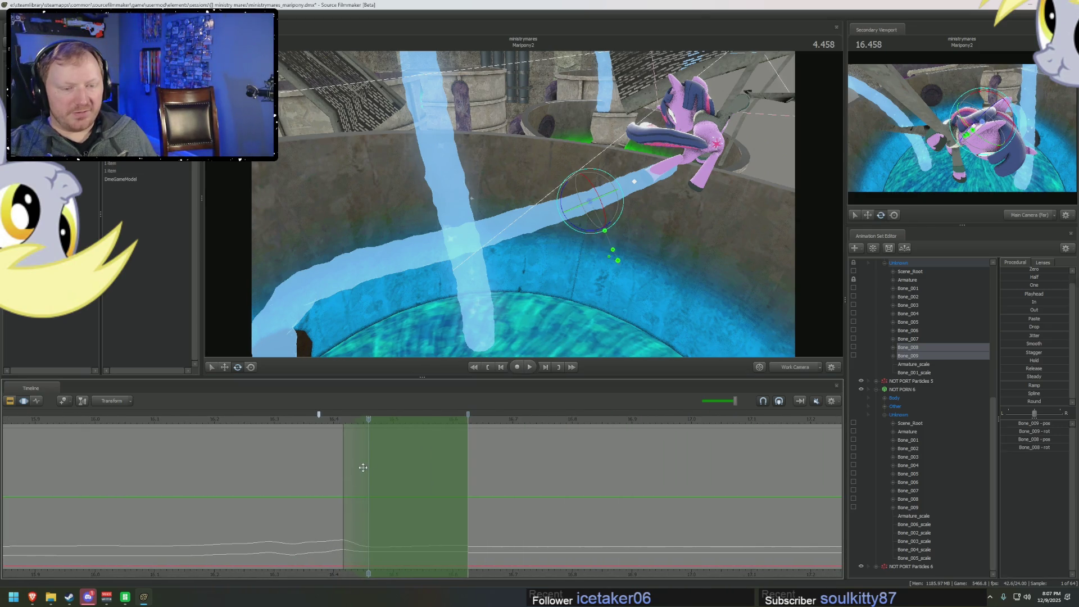
{"action": "left_click_drag", "start_coordinate": [343, 449], "coordinate": [384, 420]}
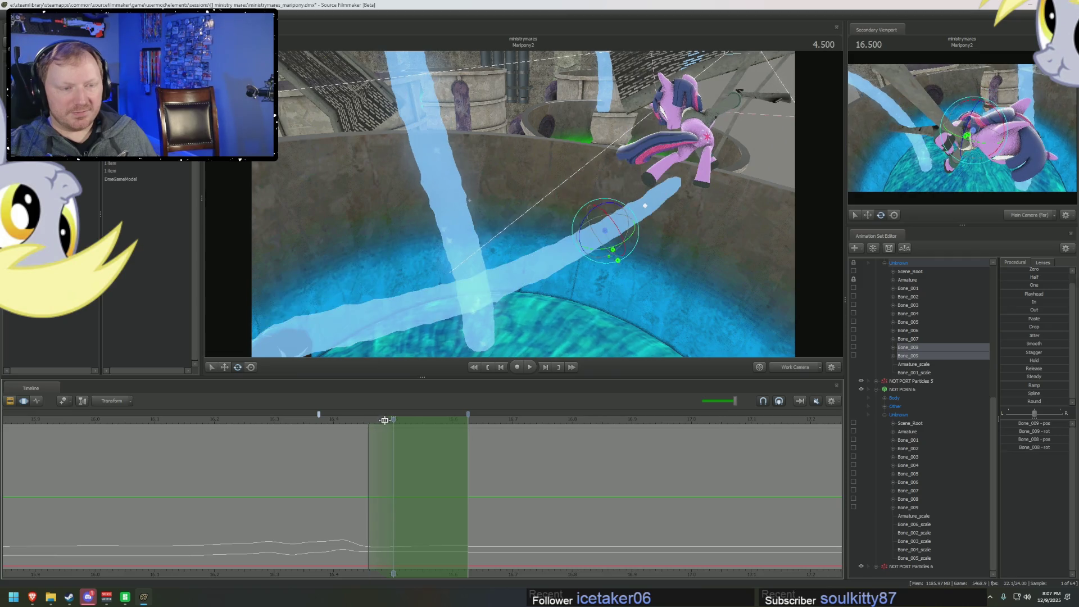
{"action": "mouse_move", "coordinate": [553, 271]}
{"action": "left_mouse_down"}
{"action": "mouse_move", "coordinate": [613, 227]}
{"action": "mouse_move", "coordinate": [517, 247]}
{"action": "left_mouse_up"}
- Step to 16.541 and 16.583, posing the tentacle straight up under Twilight
{"action": "left_click", "coordinate": [416, 431]}
{"action": "left_click_drag", "start_coordinate": [529, 299], "coordinate": [576, 228]}
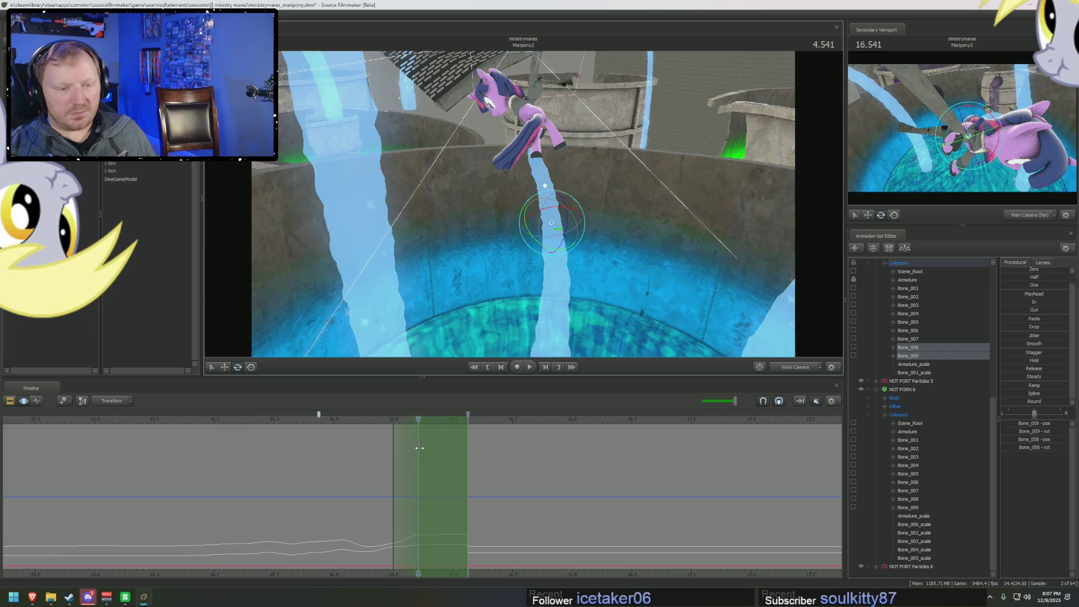
{"action": "left_click_drag", "start_coordinate": [392, 419], "coordinate": [416, 420]}
{"action": "key", "text": "Right"}
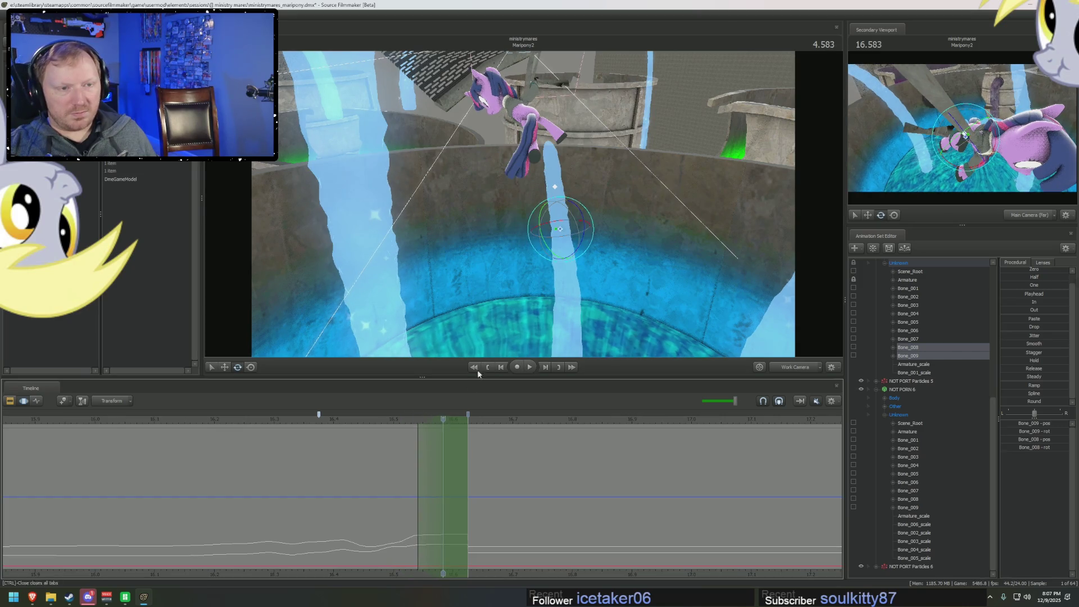
{"action": "mouse_move", "coordinate": [563, 255]}
{"action": "left_mouse_down"}
{"action": "mouse_move", "coordinate": [577, 248]}
{"action": "mouse_move", "coordinate": [573, 234]}
{"action": "left_mouse_up"}
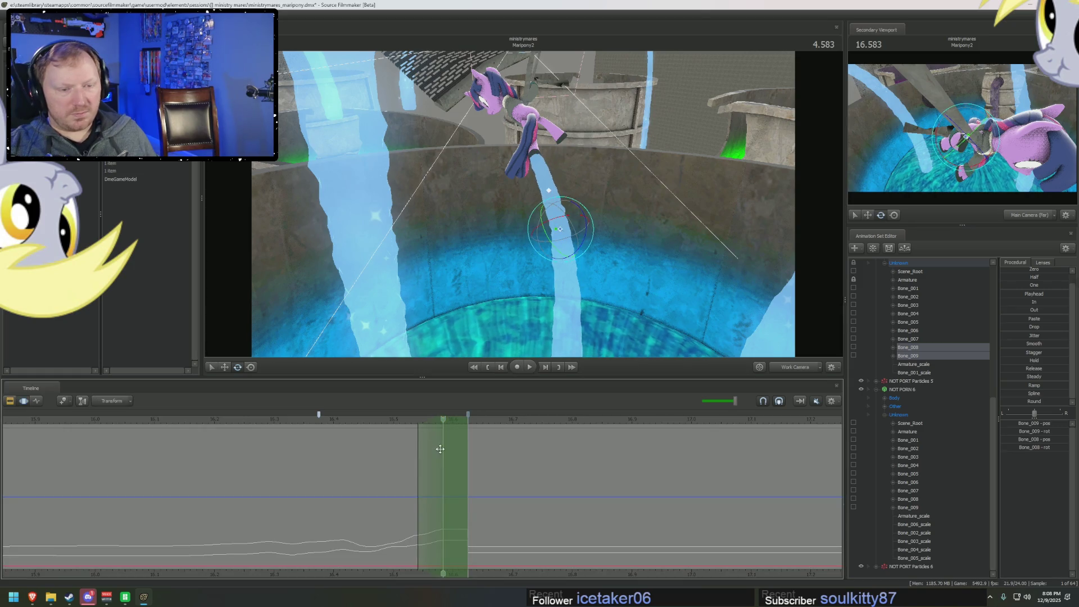
- Clear the old time selection and drag a new one from 16.627 to the end
{"action": "left_click_drag", "start_coordinate": [418, 425], "coordinate": [443, 425]}
{"action": "left_click", "coordinate": [469, 439]}
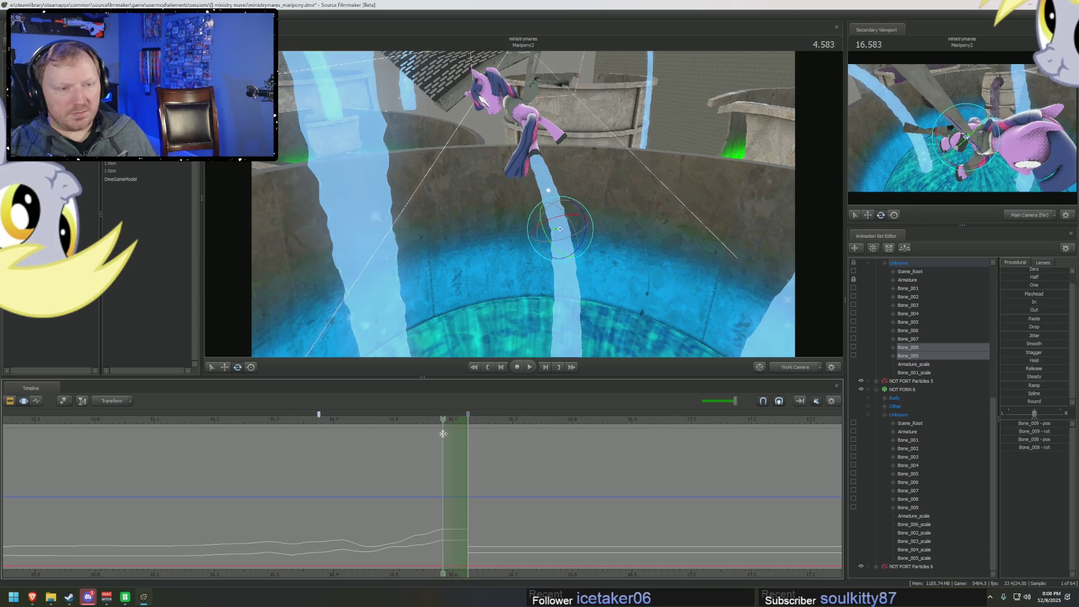
{"action": "left_click", "coordinate": [466, 439]}
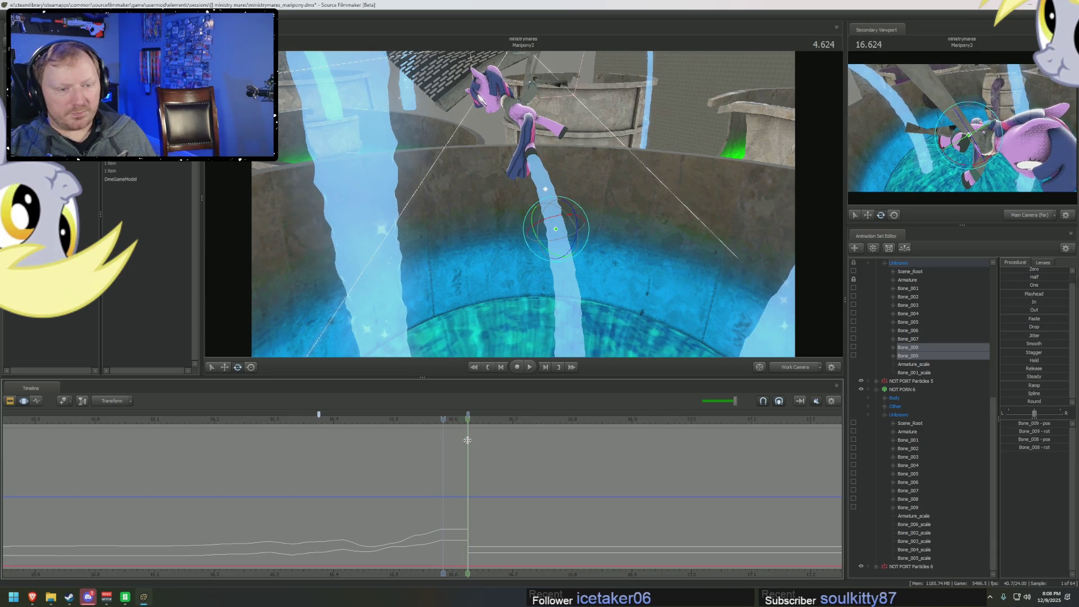
{"action": "left_click_drag", "start_coordinate": [467, 439], "coordinate": [837, 478]}
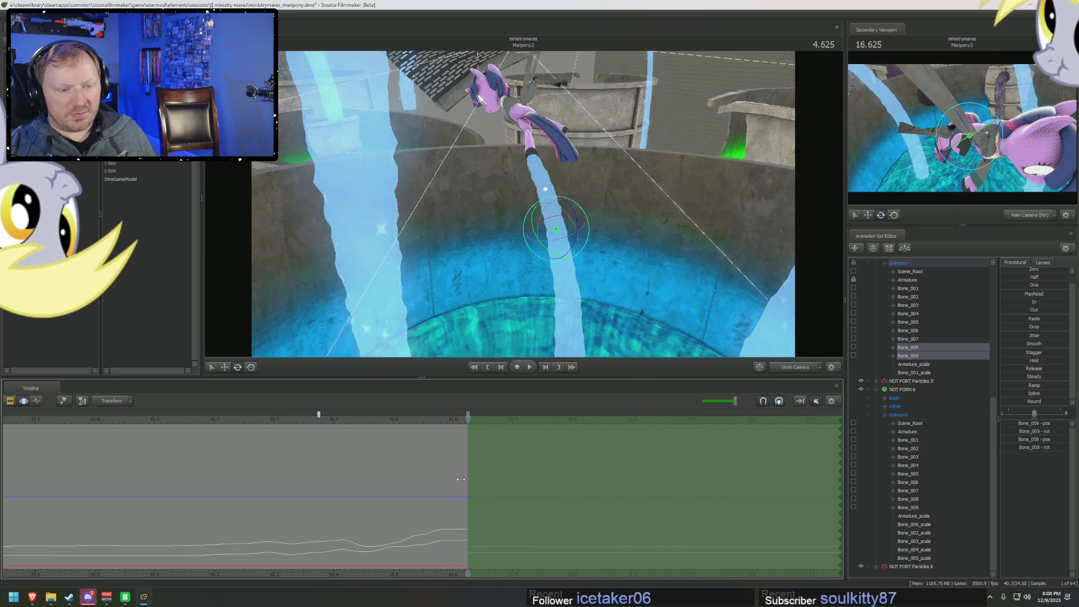
- Scrub around the current frame, undo to restore the edit range to the end
{"action": "left_click_drag", "start_coordinate": [503, 335], "coordinate": [498, 317]}
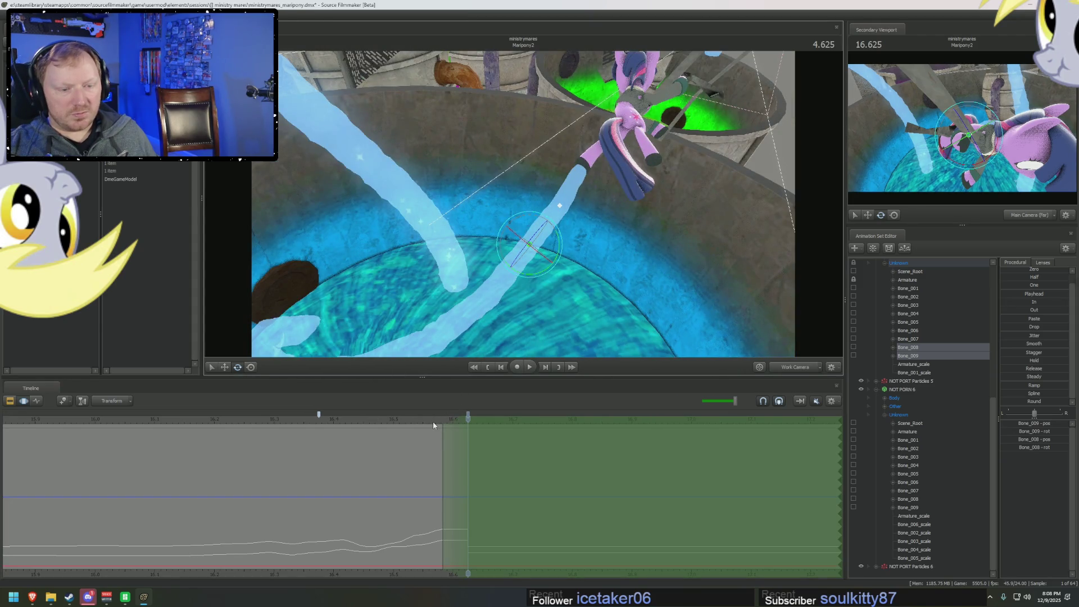
{"action": "mouse_move", "coordinate": [462, 469]}
{"action": "left_mouse_down"}
{"action": "mouse_move", "coordinate": [445, 467]}
{"action": "mouse_move", "coordinate": [479, 472]}
{"action": "mouse_move", "coordinate": [470, 468]}
{"action": "left_mouse_up"}
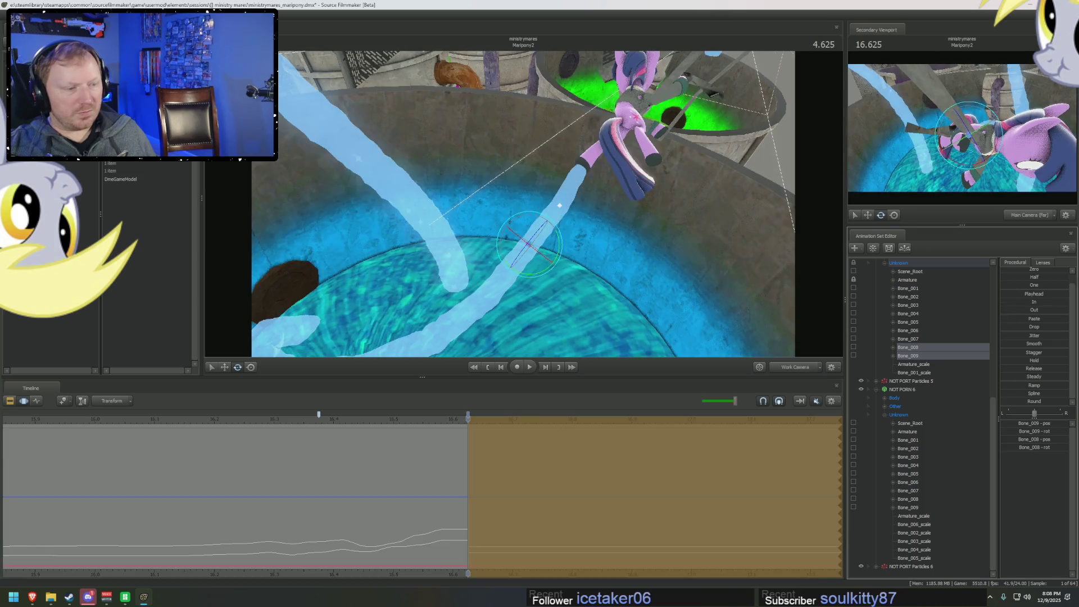
{"action": "mouse_move", "coordinate": [504, 490]}
{"action": "left_mouse_down"}
{"action": "mouse_move", "coordinate": [434, 517]}
{"action": "mouse_move", "coordinate": [551, 527]}
{"action": "mouse_move", "coordinate": [542, 524]}
{"action": "left_mouse_up"}
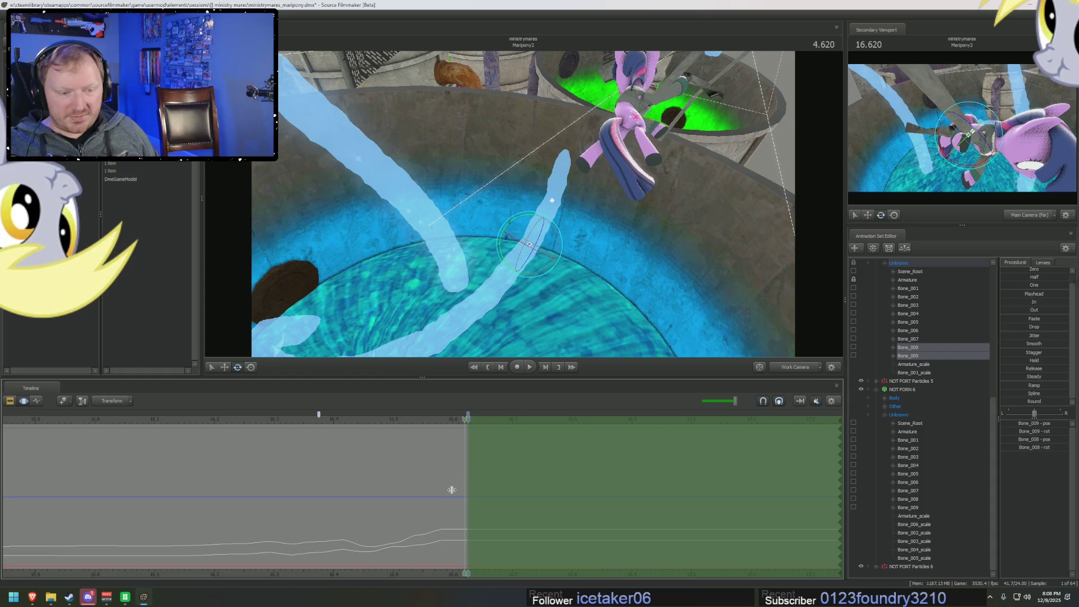
{"action": "left_click_drag", "start_coordinate": [466, 490], "coordinate": [507, 488]}
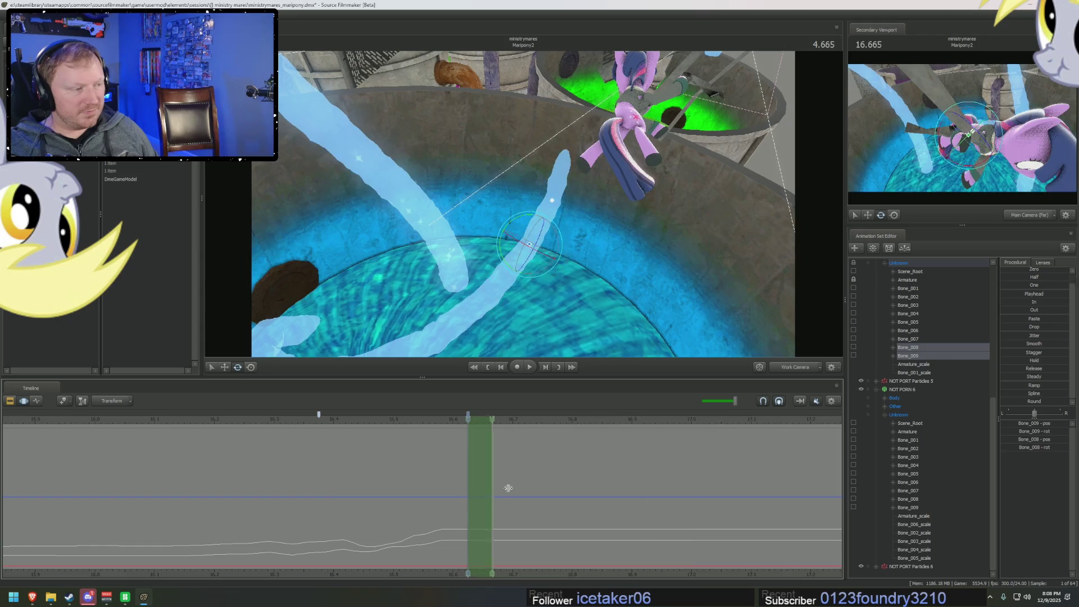
{"action": "key", "text": "ctrl+z"}
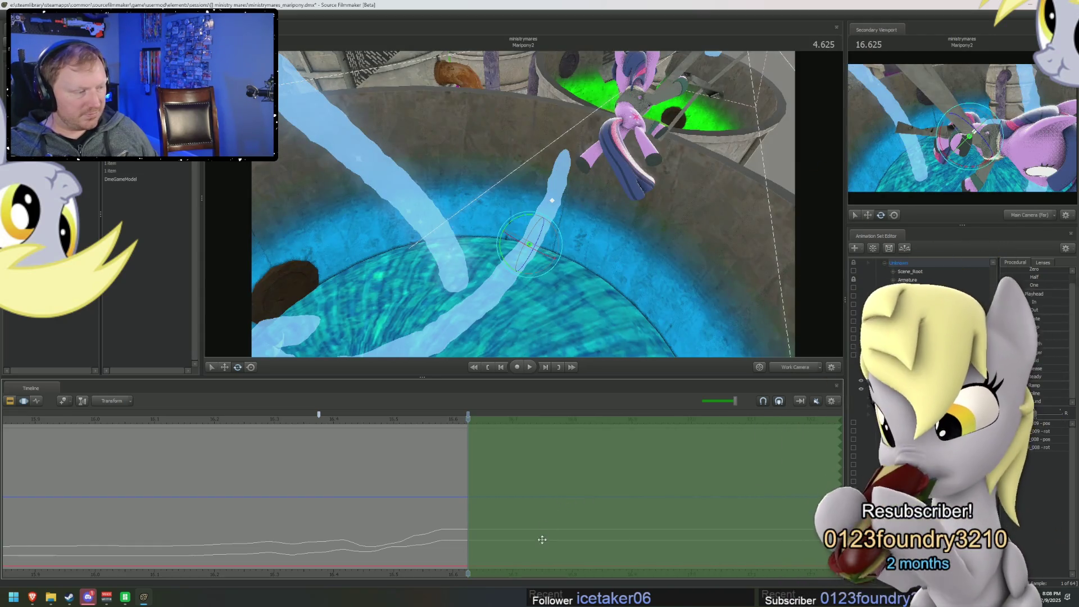
{"action": "scroll", "coordinate": [538, 547], "scroll_direction": "up", "scroll_amount": 1}
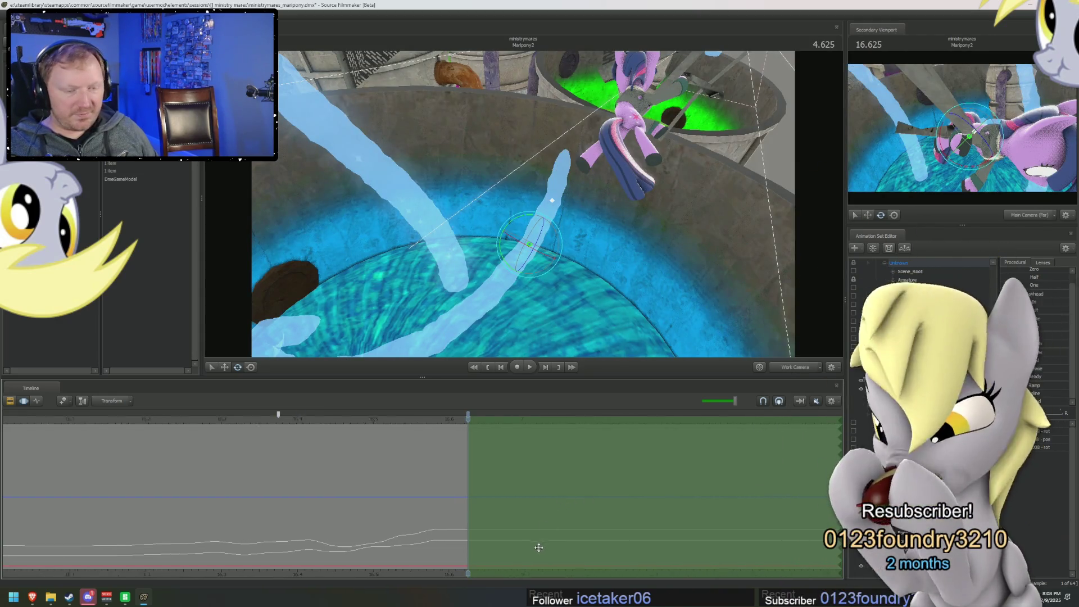
{"action": "left_click_drag", "start_coordinate": [452, 572], "coordinate": [570, 568]}
{"action": "mouse_move", "coordinate": [563, 484]}
{"action": "left_mouse_down"}
{"action": "mouse_move", "coordinate": [598, 479]}
{"action": "mouse_move", "coordinate": [587, 477]}
{"action": "left_mouse_up"}
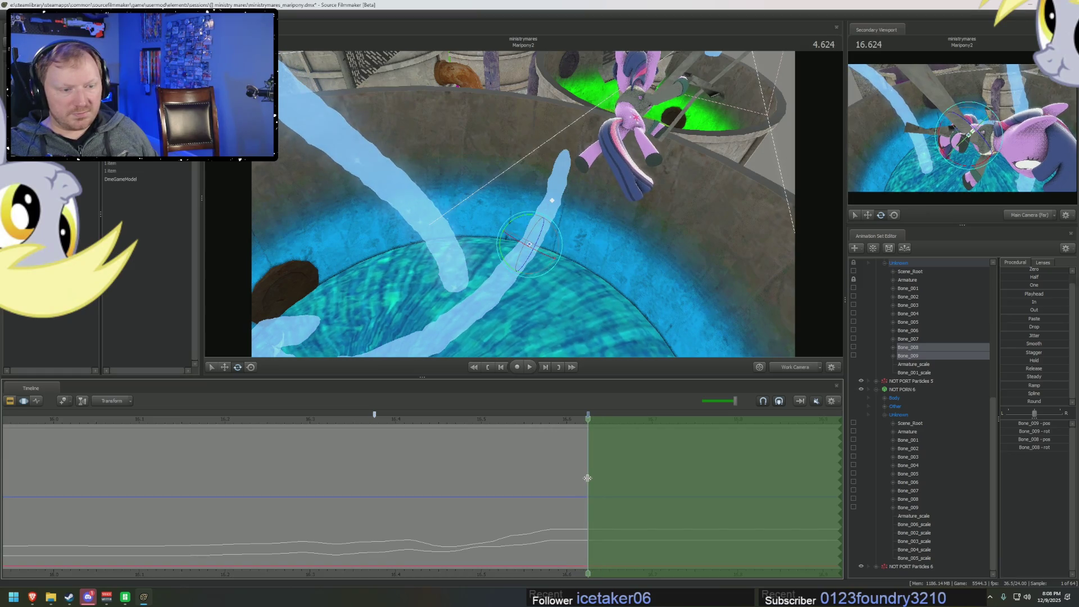
- Blend Bone_008–009 toward their range-start pose with 'In', then select NOT PORN 5
{"action": "left_click_drag", "start_coordinate": [1008, 303], "coordinate": [1067, 302]}
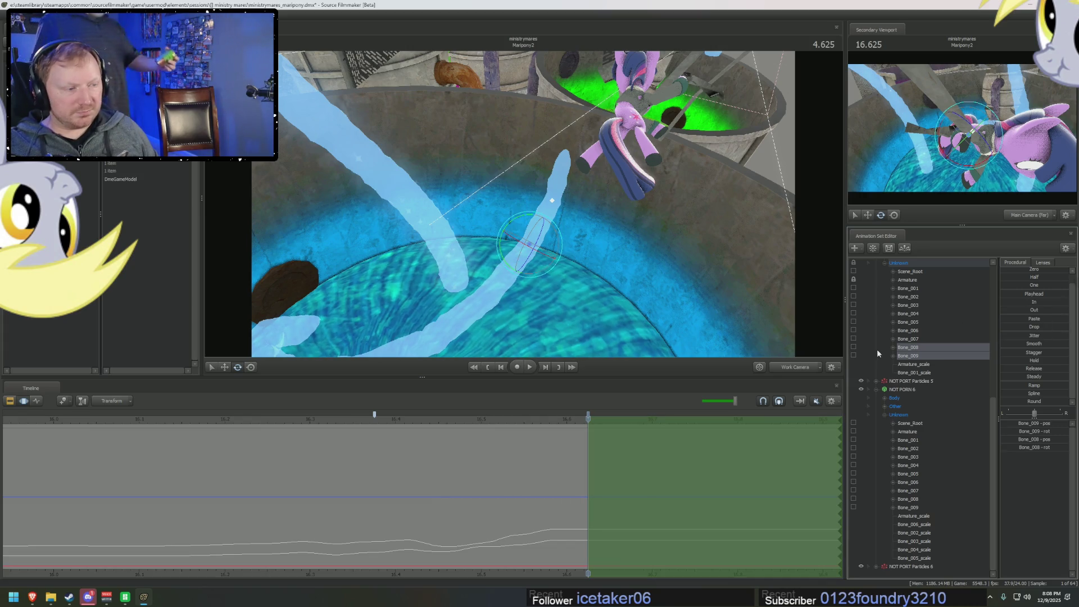
{"action": "left_click", "coordinate": [914, 356]}
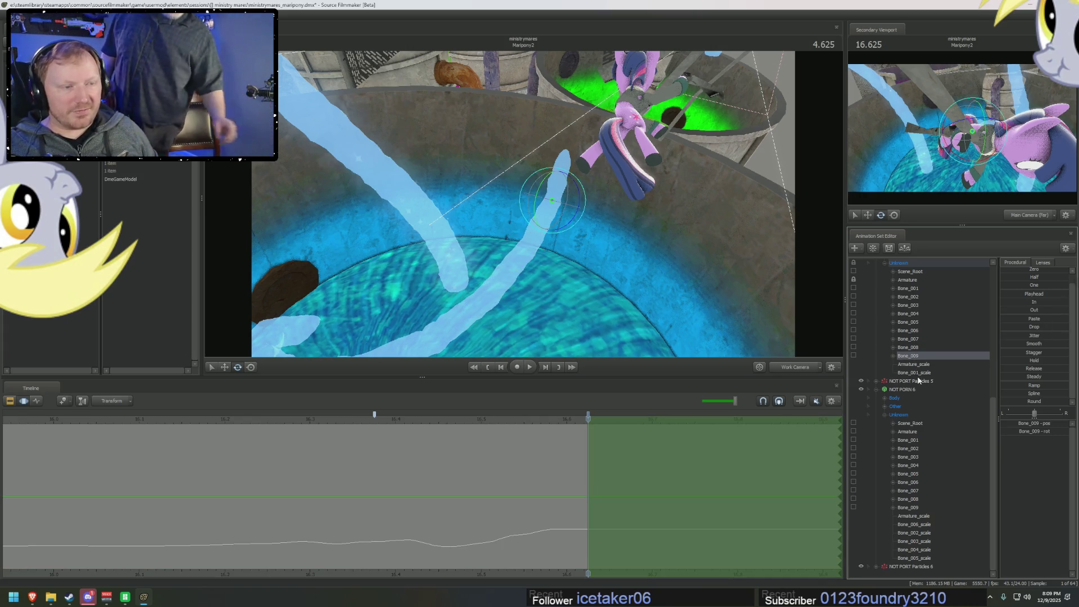
{"action": "left_click", "coordinate": [898, 262]}
{"action": "scroll", "coordinate": [898, 348], "scroll_direction": "up", "scroll_amount": 2}
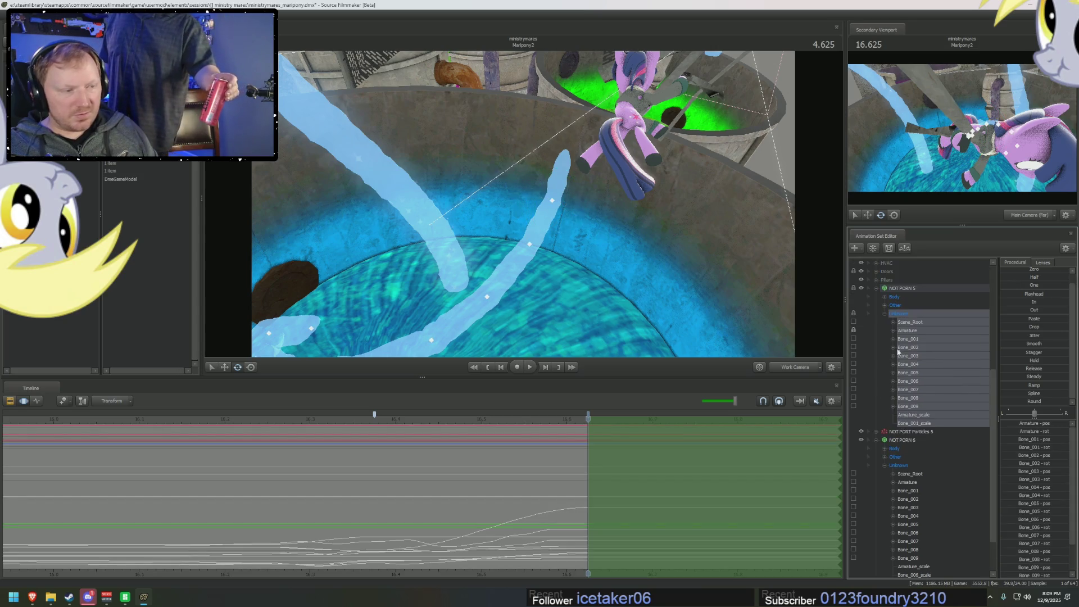
{"action": "left_click", "coordinate": [906, 289]}
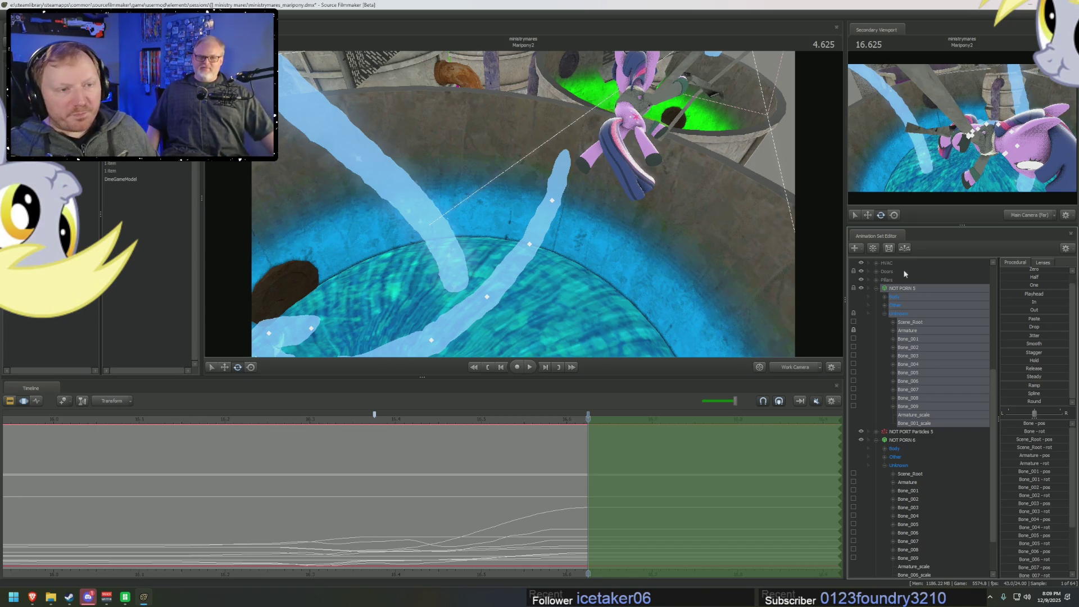
{"action": "left_click_drag", "start_coordinate": [657, 316], "coordinate": [586, 392]}
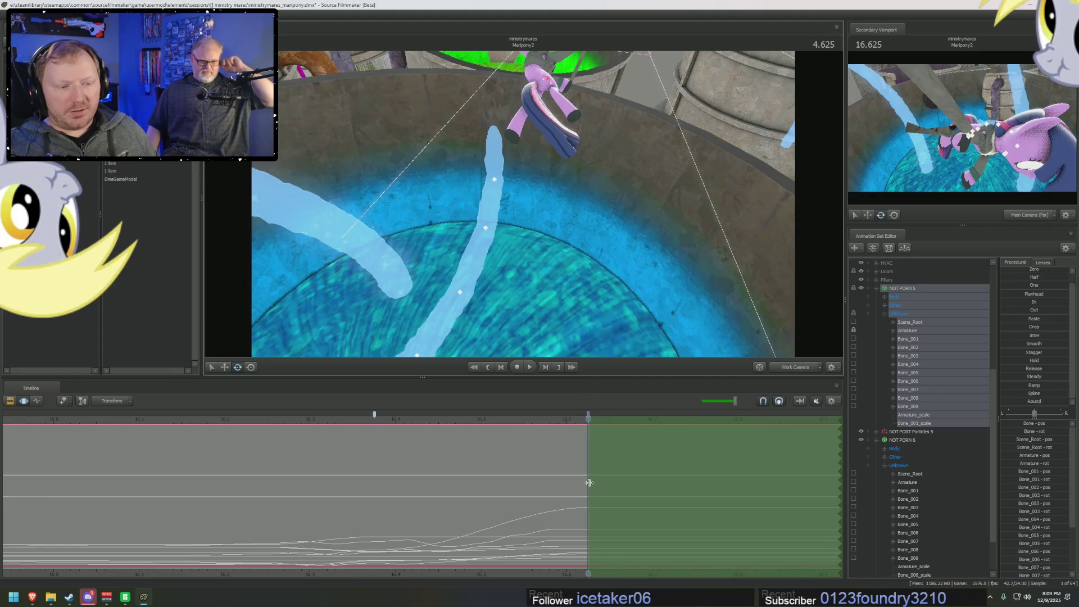
- Rotate Bone_007 through Bone_009 toward Twilight, then jump back to 4.291
{"action": "left_click_drag", "start_coordinate": [557, 236], "coordinate": [546, 206]}
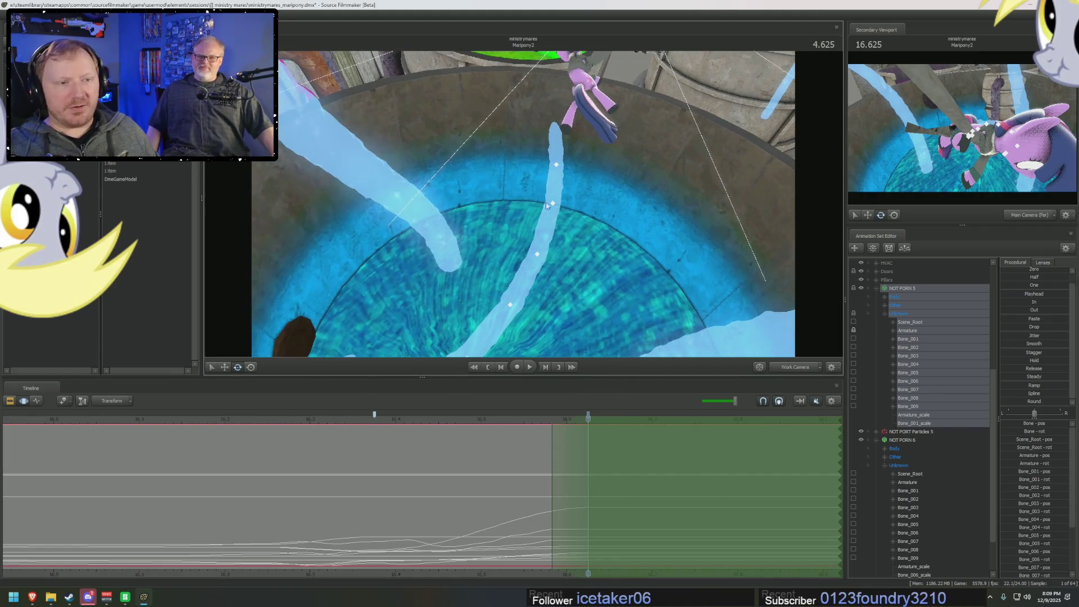
{"action": "left_click_drag", "start_coordinate": [910, 373], "coordinate": [915, 406]}
{"action": "left_click_drag", "start_coordinate": [584, 202], "coordinate": [682, 322]}
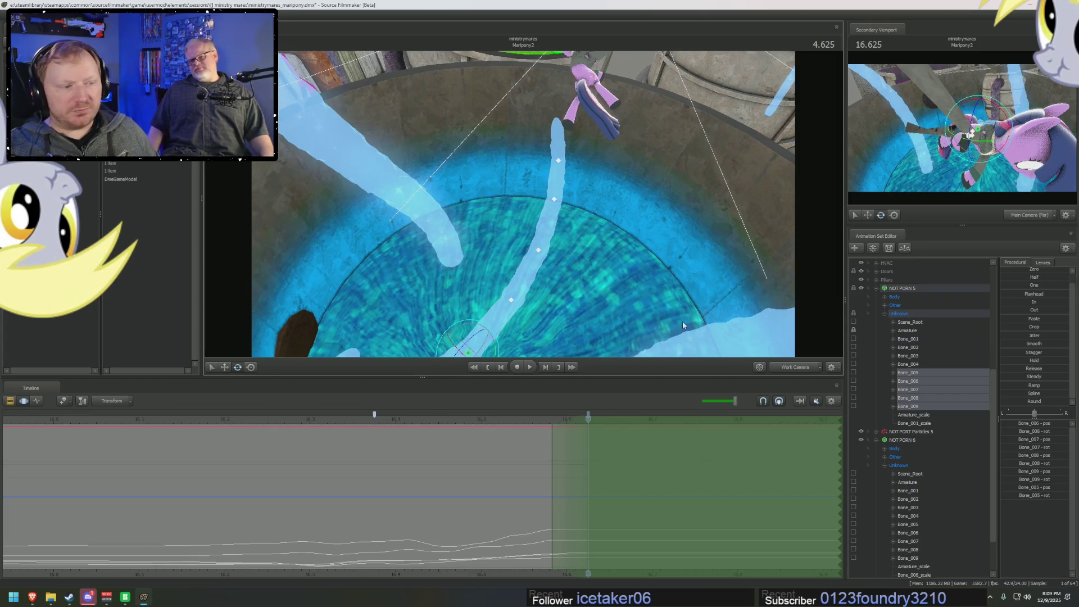
{"action": "left_click_drag", "start_coordinate": [907, 388], "coordinate": [914, 406]}
{"action": "mouse_move", "coordinate": [562, 232]}
{"action": "left_mouse_down"}
{"action": "mouse_move", "coordinate": [511, 212]}
{"action": "mouse_move", "coordinate": [514, 253]}
{"action": "mouse_move", "coordinate": [556, 250]}
{"action": "left_mouse_up"}
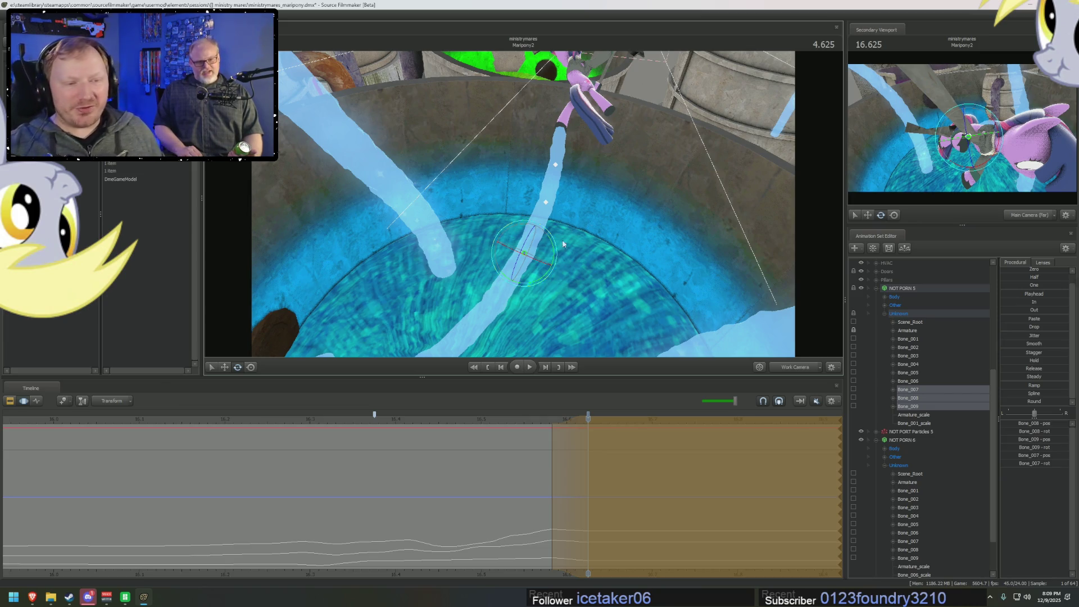
{"action": "left_click", "coordinate": [336, 420]}
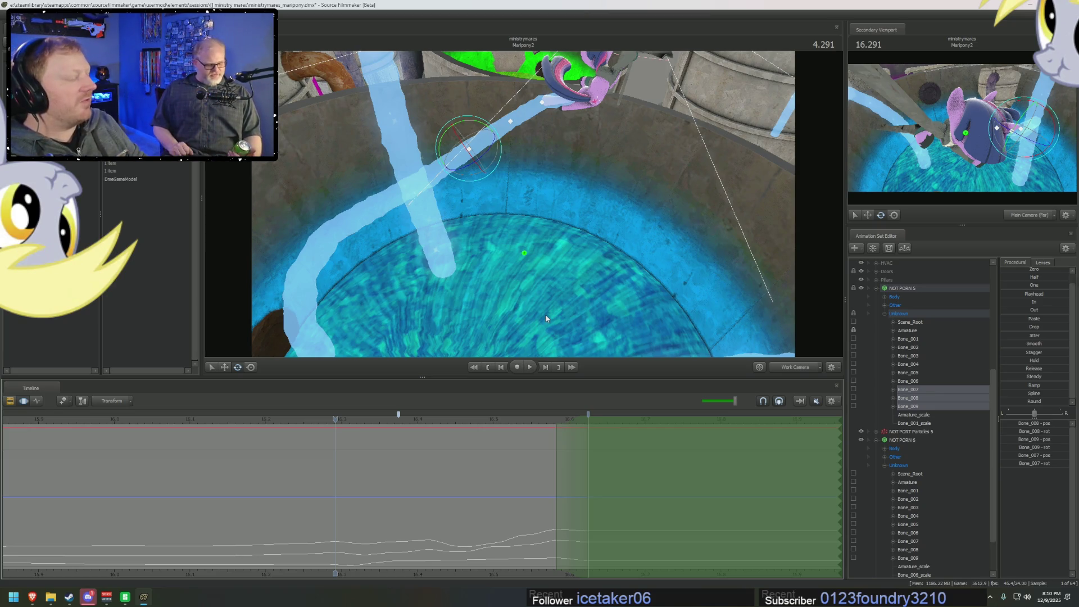
- Play back and scrub the tentacle's lift, panning the timeline to earlier frames
{"action": "key", "text": "Up"}
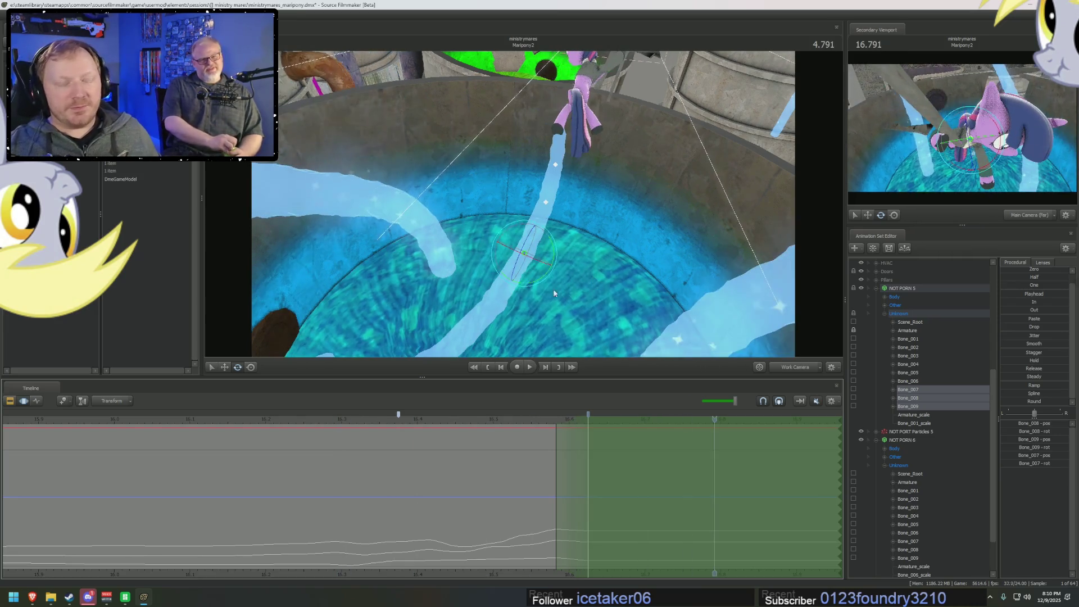
{"action": "left_click_drag", "start_coordinate": [553, 292], "coordinate": [462, 413]}
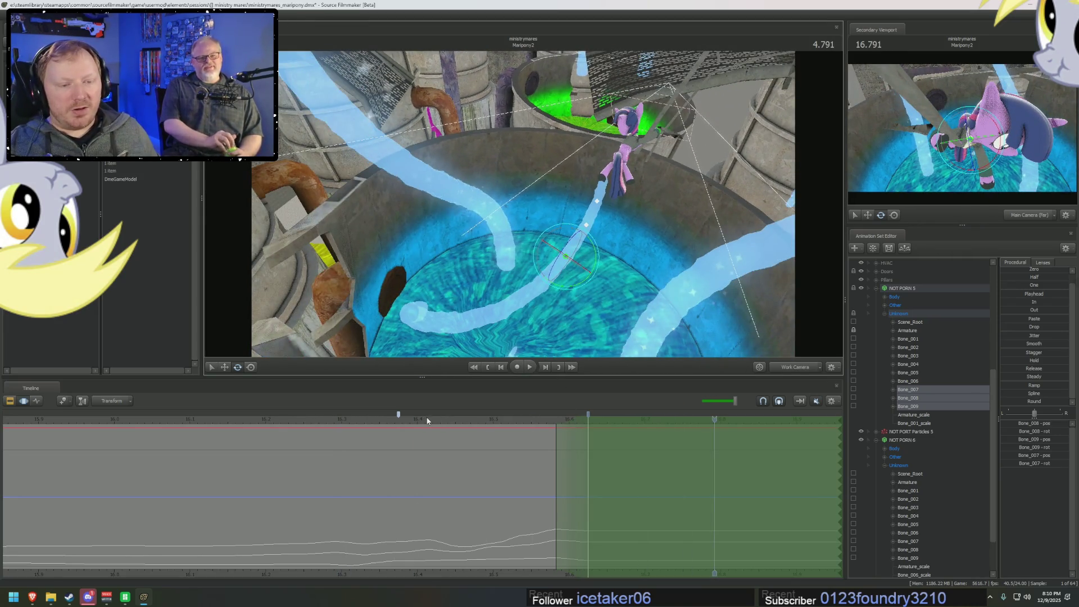
{"action": "left_click", "coordinate": [427, 419]}
{"action": "key", "text": "space"}
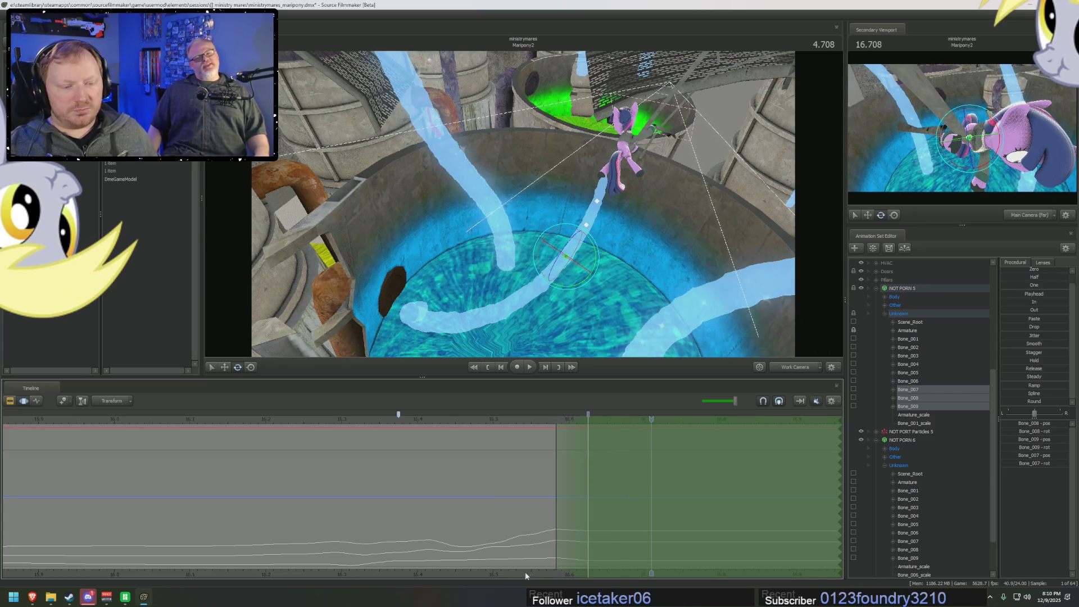
{"action": "middle_click_drag", "start_coordinate": [526, 575], "coordinate": [155, 549]}
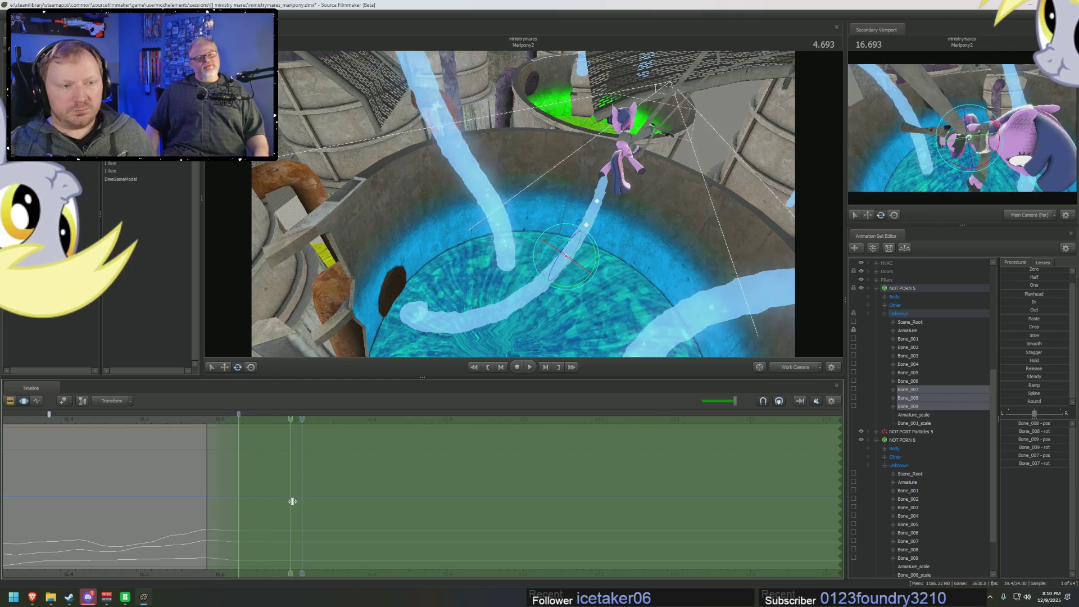
{"action": "left_click_drag", "start_coordinate": [457, 520], "coordinate": [475, 520]}
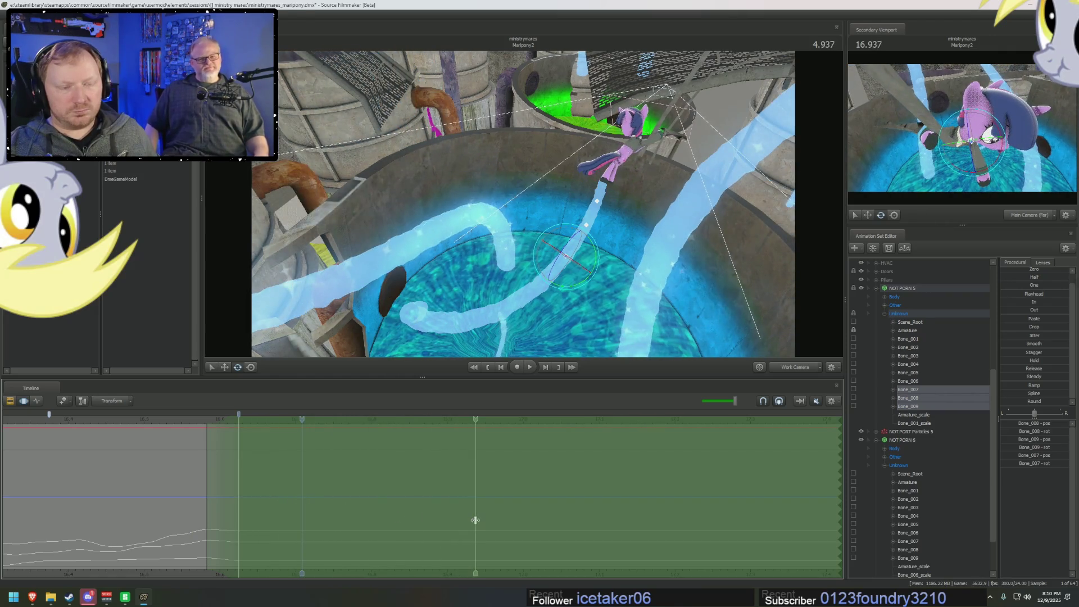
{"action": "left_click_drag", "start_coordinate": [235, 498], "coordinate": [328, 508]}
- Set a new time selection with falloff just after the playhead, shifting its start later
{"action": "left_click", "coordinate": [334, 508]}
{"action": "scroll", "coordinate": [333, 508], "scroll_direction": "up", "scroll_amount": 2}
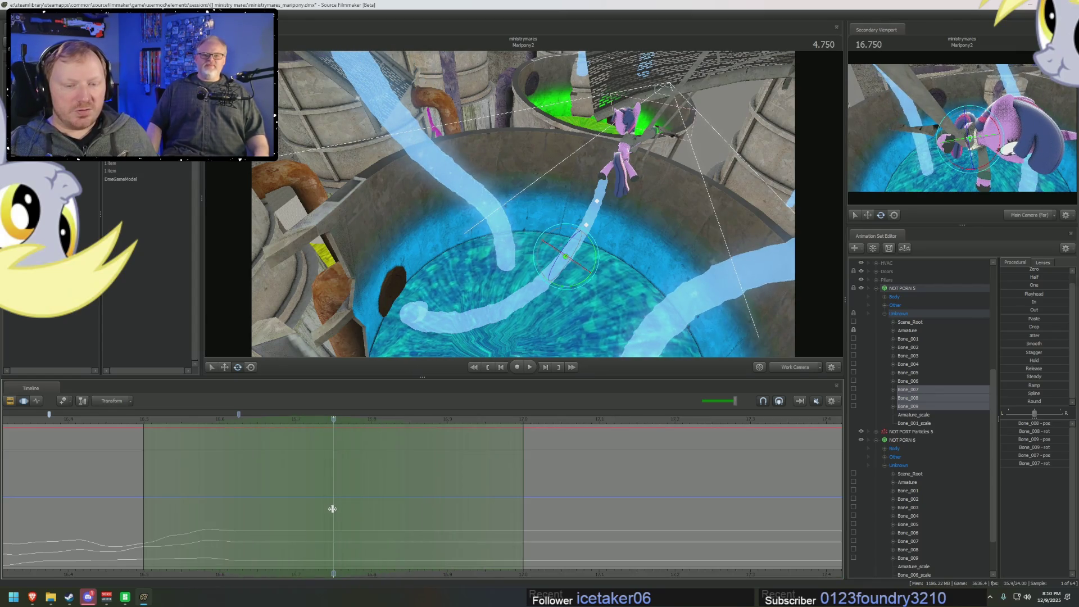
{"action": "left_click_drag", "start_coordinate": [265, 520], "coordinate": [580, 532]}
{"action": "left_click_drag", "start_coordinate": [421, 521], "coordinate": [401, 519]}
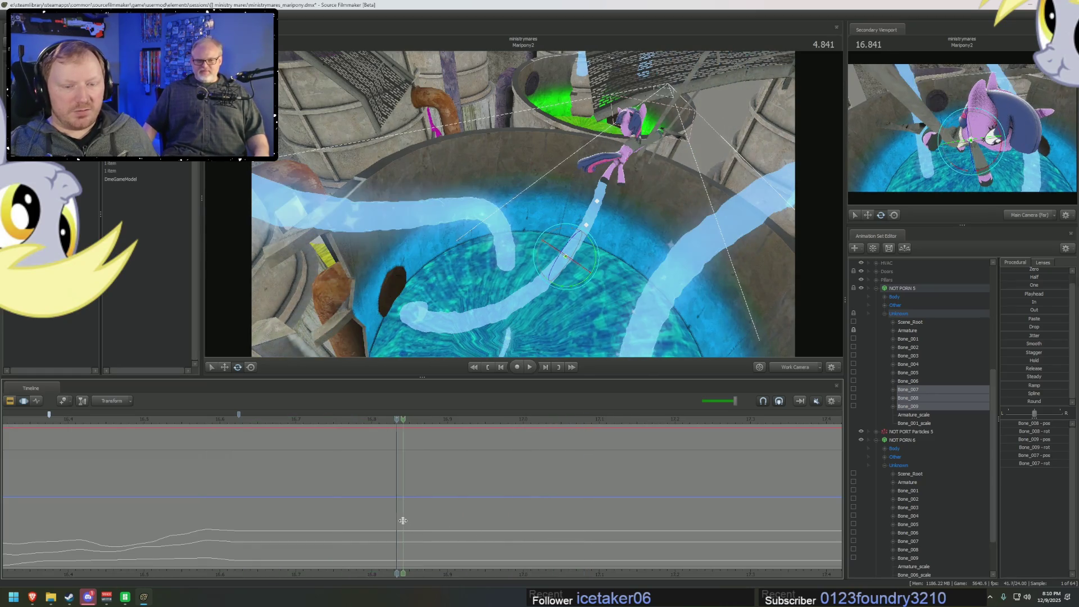
{"action": "left_click", "coordinate": [398, 519]}
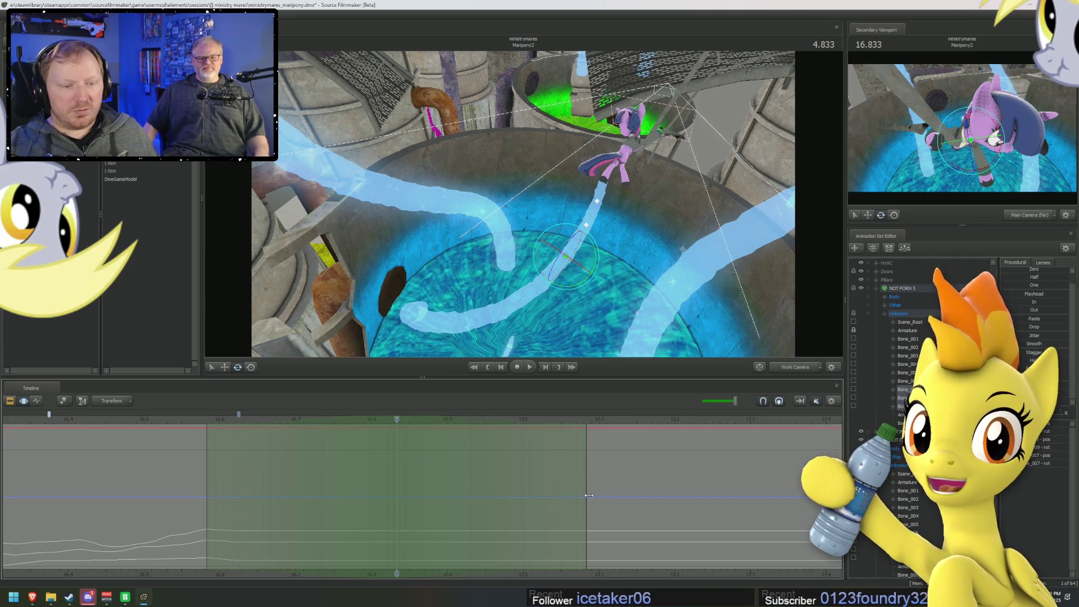
{"action": "left_click_drag", "start_coordinate": [819, 190], "coordinate": [819, 190]}
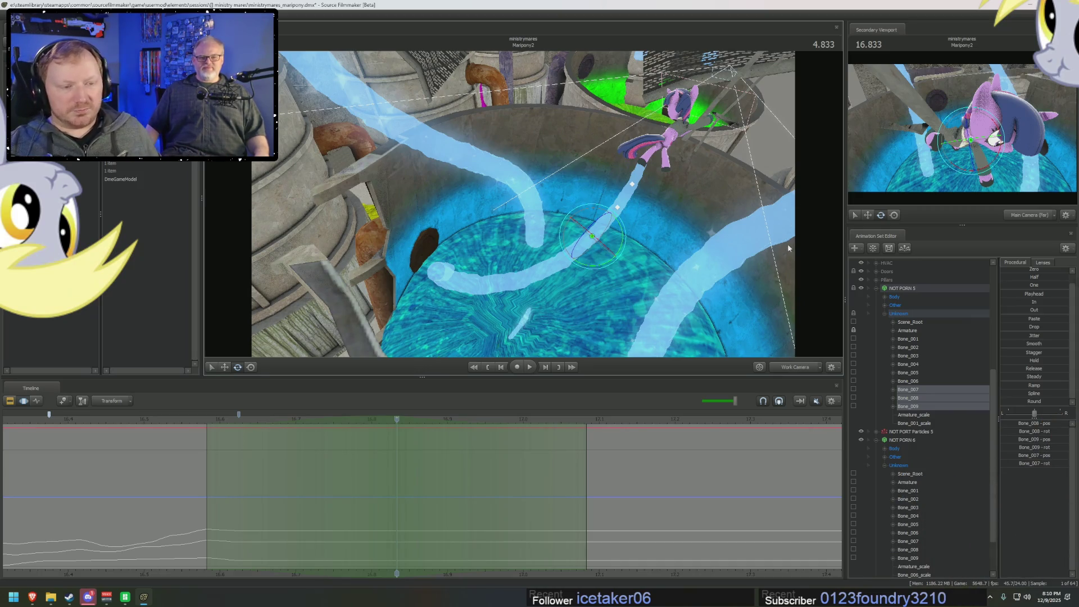
{"action": "mouse_move", "coordinate": [507, 493]}
{"action": "middle_mouse_down"}
{"action": "mouse_move", "coordinate": [447, 472]}
{"action": "mouse_move", "coordinate": [193, 479]}
{"action": "mouse_move", "coordinate": [276, 484]}
{"action": "middle_mouse_up"}
{"action": "left_click", "coordinate": [276, 484]}
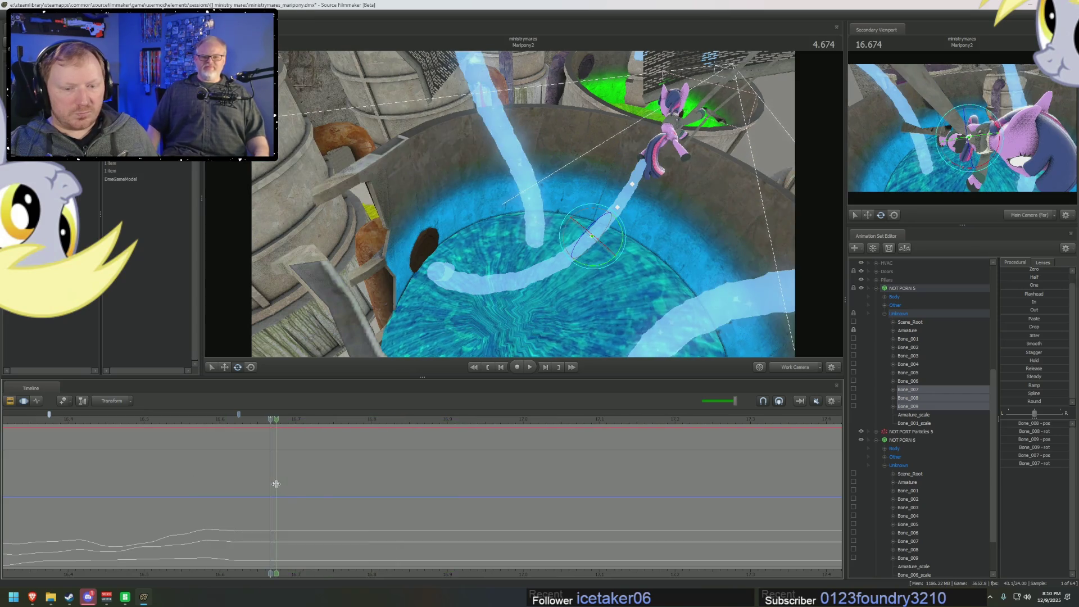
{"action": "left_click", "coordinate": [323, 496]}
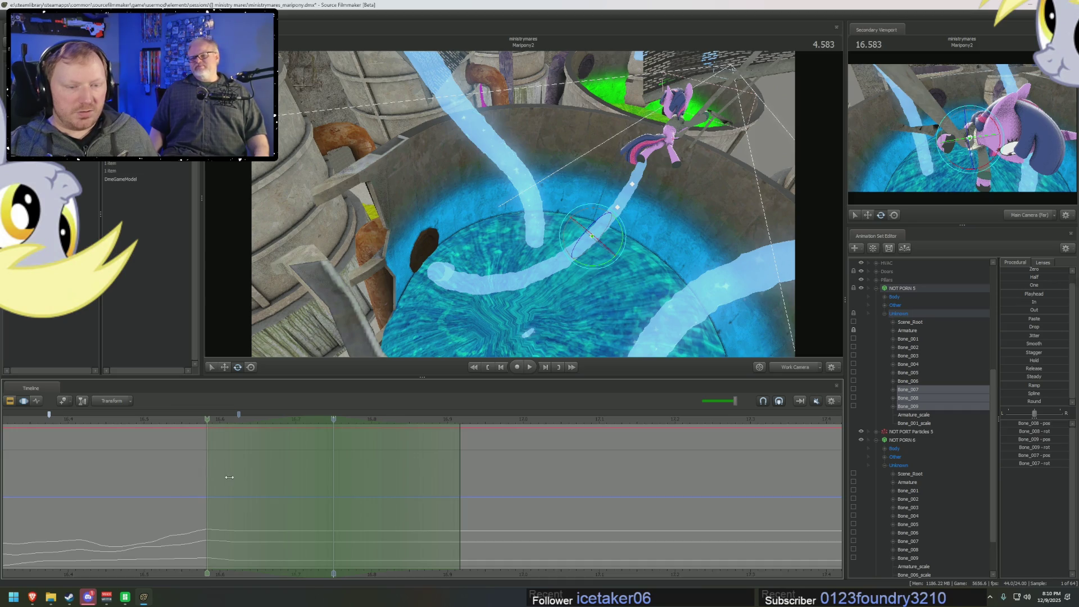
{"action": "left_click_drag", "start_coordinate": [229, 477], "coordinate": [231, 477]}
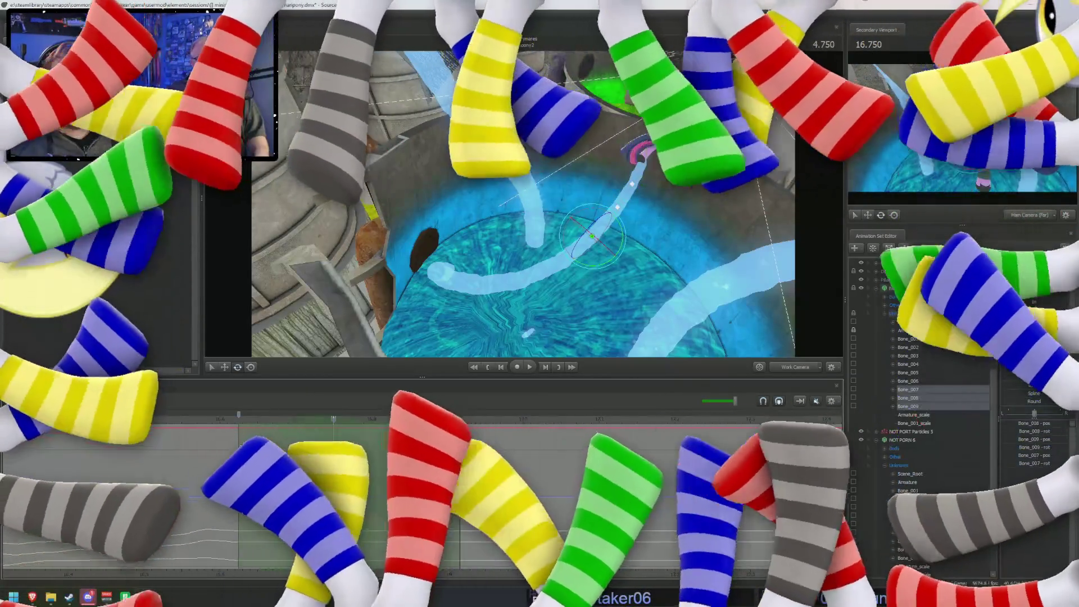
{"action": "key", "text": "Right"}
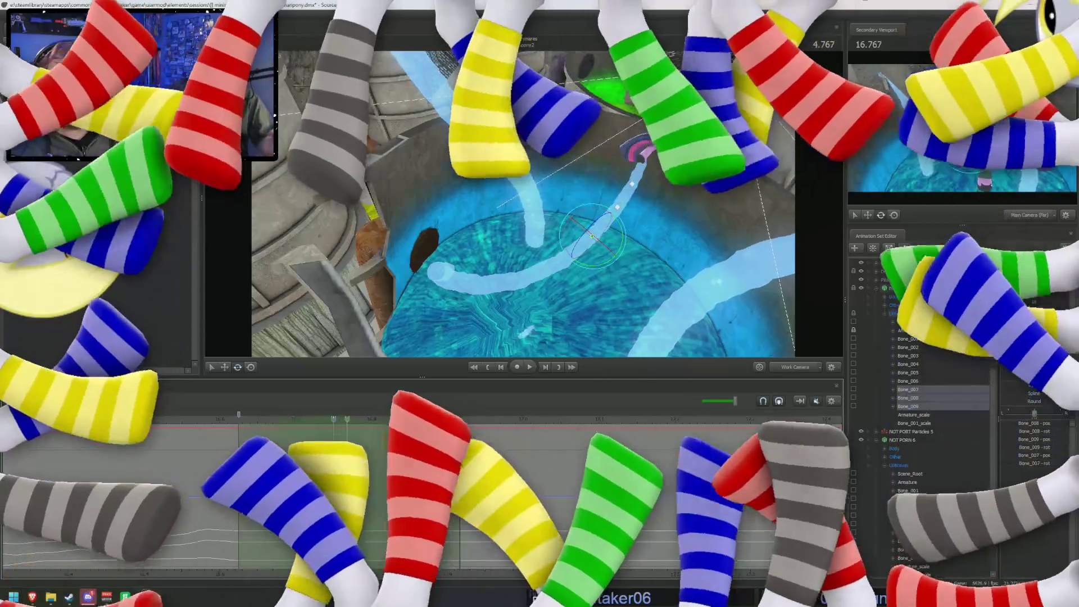
{"action": "key", "text": "Right"}
{"action": "key", "text": "Right"}
{"action": "key", "text": "Right"}
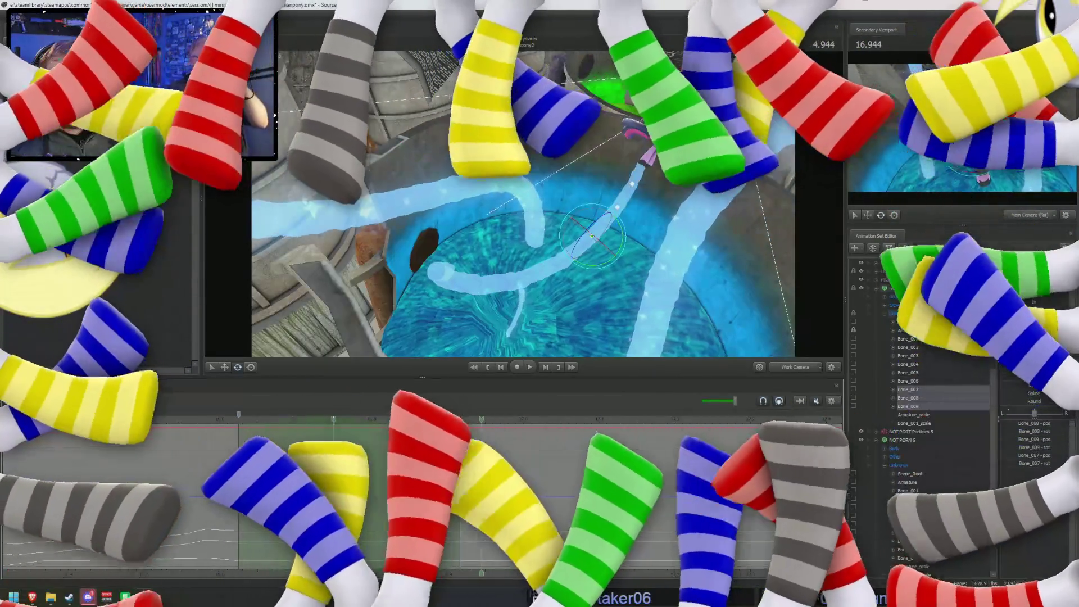
{"action": "key", "text": "Left"}
{"action": "key", "text": "Left"}
{"action": "key", "text": "Left"}
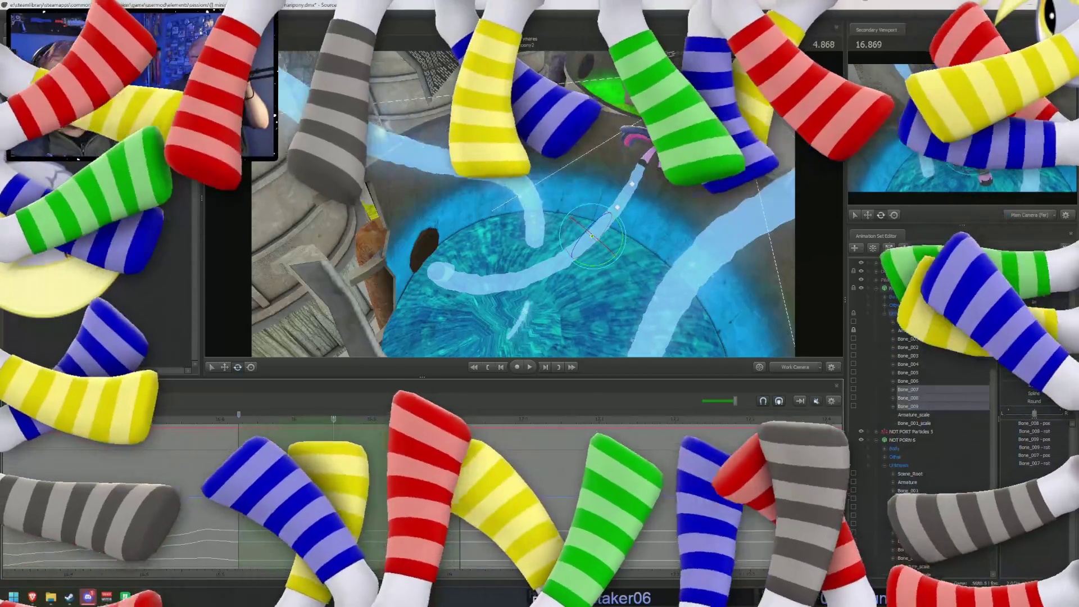
{"action": "left_click", "coordinate": [776, 466]}
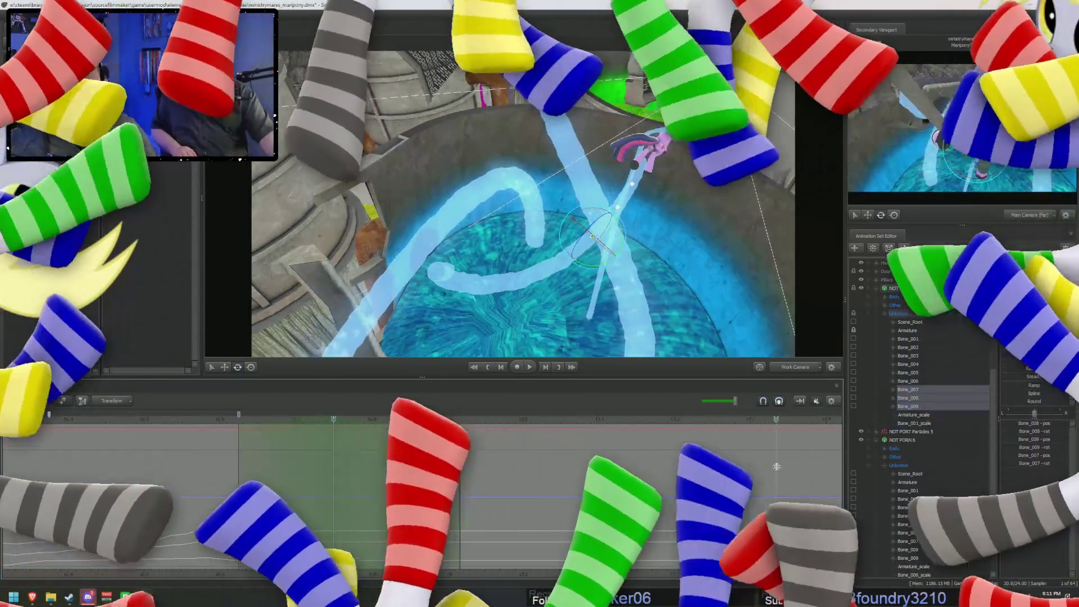
{"action": "key", "text": "Right"}
{"action": "key", "text": "Right"}
{"action": "key", "text": "Right"}
{"action": "left_click_drag", "start_coordinate": [531, 497], "coordinate": [589, 500]}
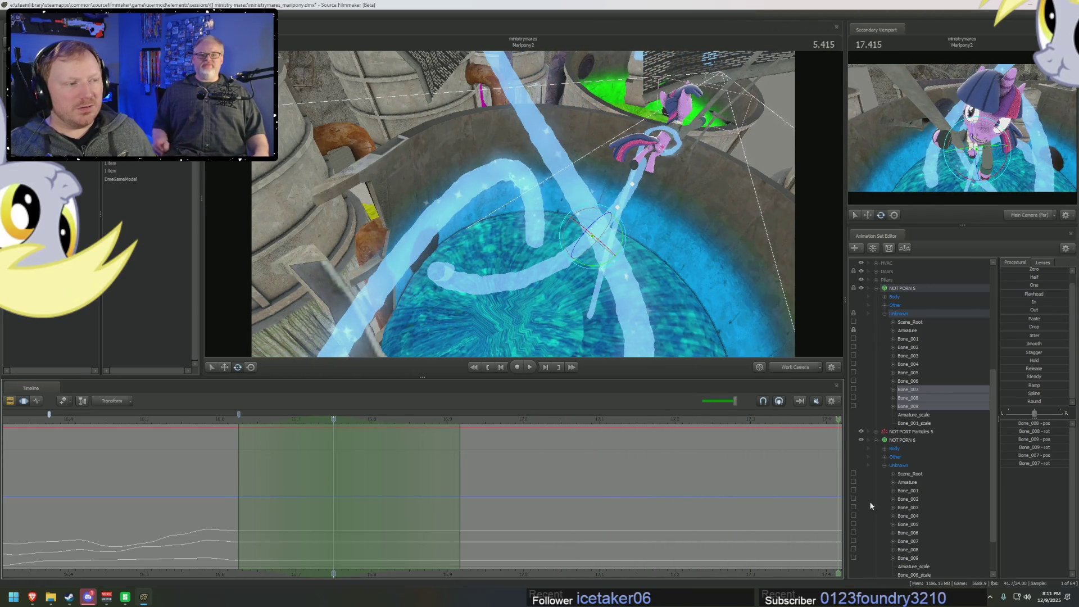
{"action": "left_click", "coordinate": [693, 486]}
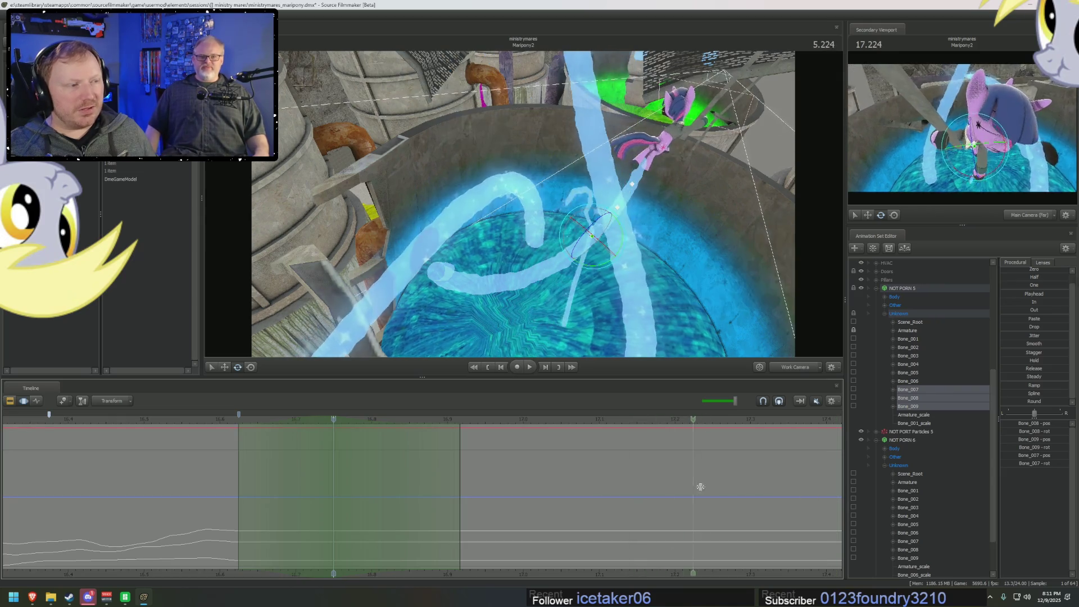
{"action": "left_click", "coordinate": [232, 462]}
{"action": "left_click_drag", "start_coordinate": [330, 464], "coordinate": [583, 475]}
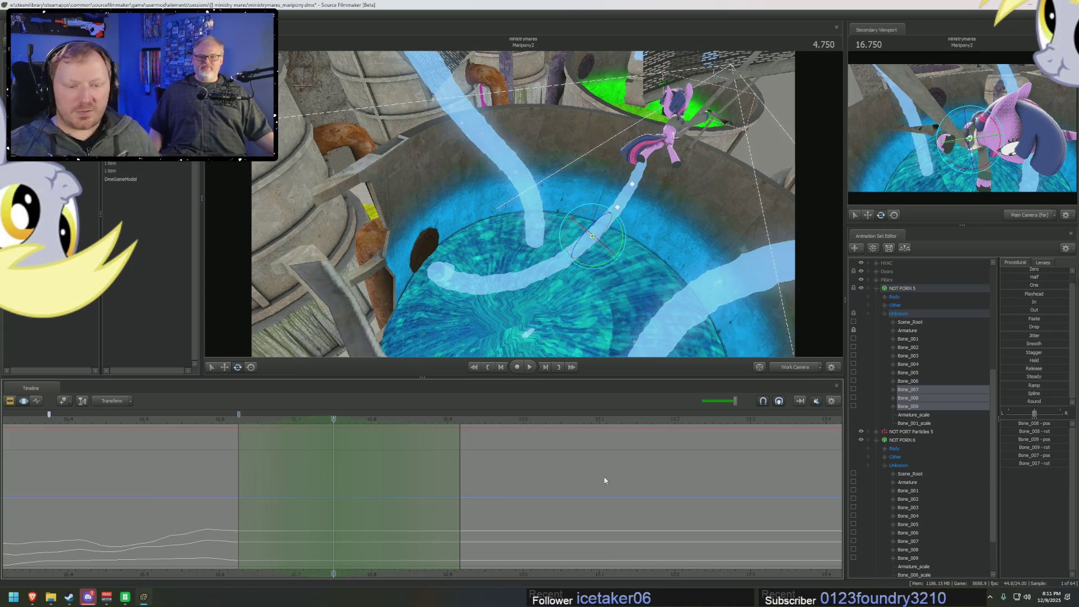
{"action": "scroll", "coordinate": [66, 469], "scroll_direction": "down", "scroll_amount": 4}
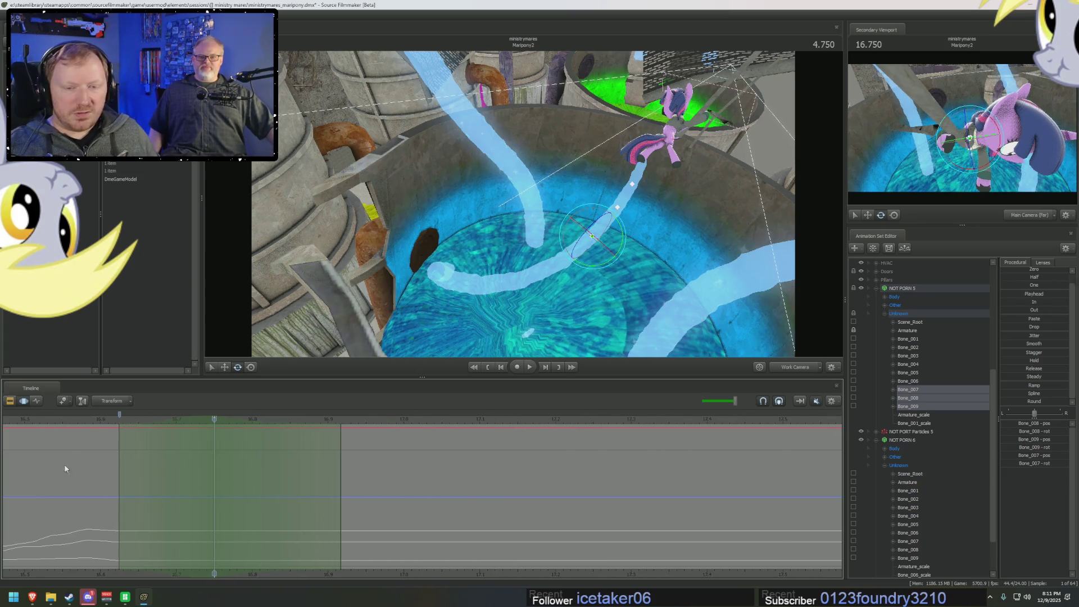
{"action": "key", "text": "space"}
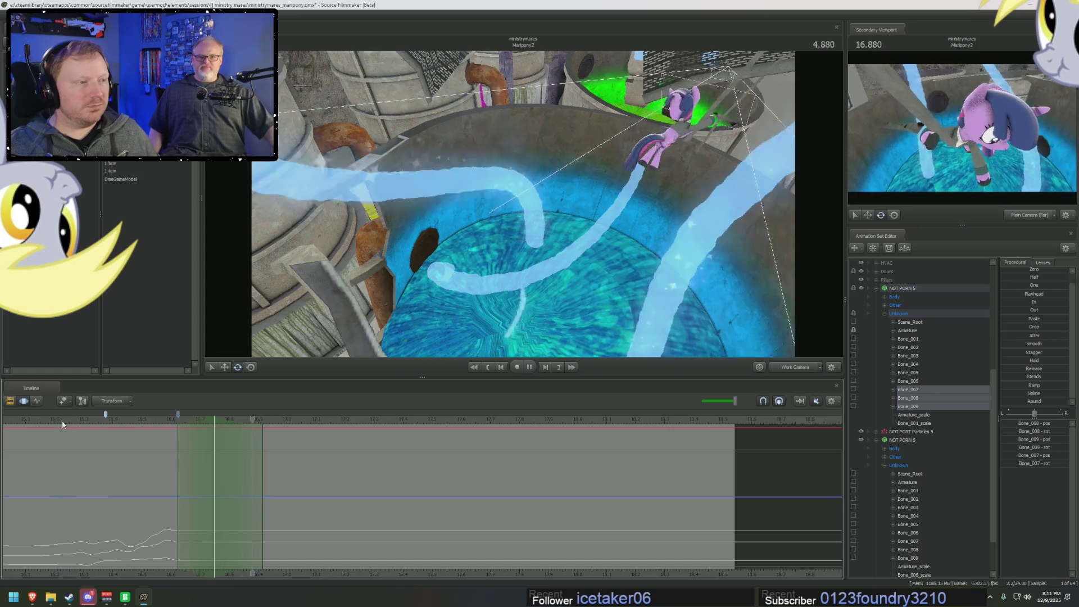
{"action": "key", "text": "space"}
{"action": "scroll", "coordinate": [65, 424], "scroll_direction": "down", "scroll_amount": 5}
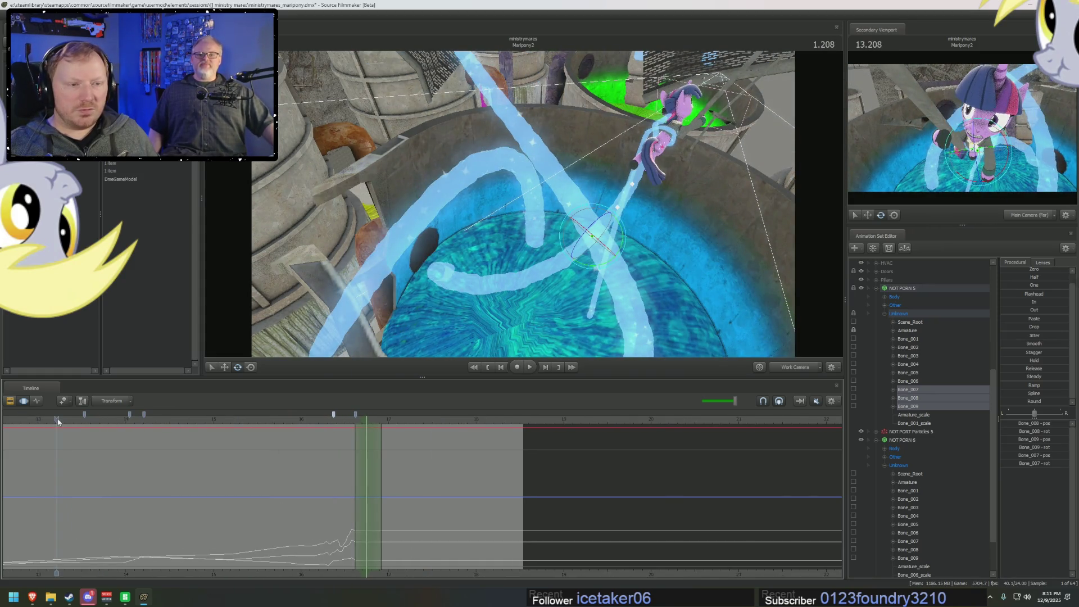
{"action": "key", "text": "space"}
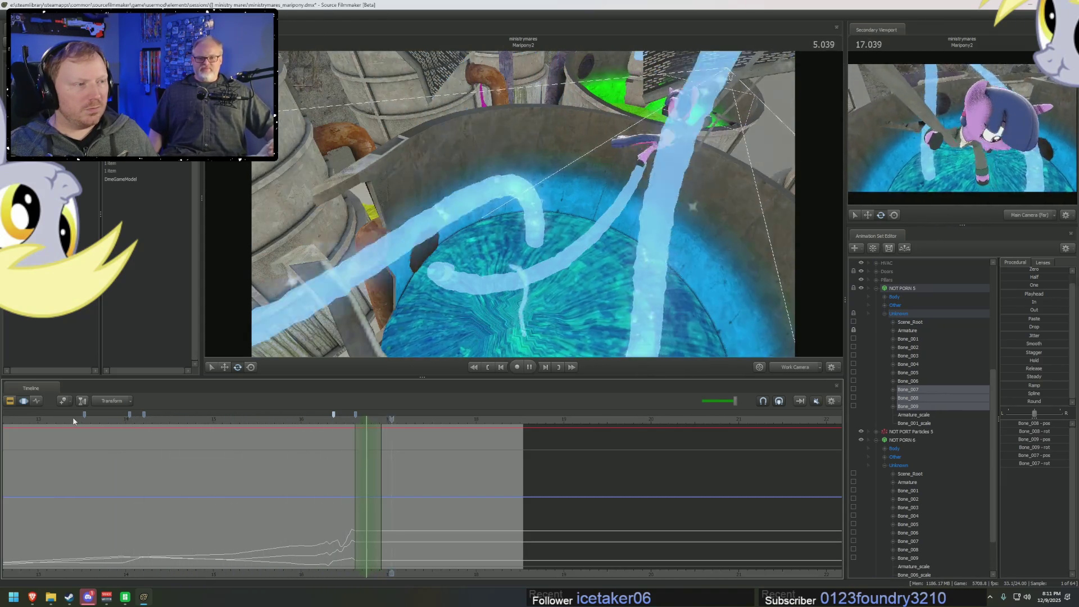
{"action": "key", "text": "space"}
{"action": "left_click", "coordinate": [502, 305]}
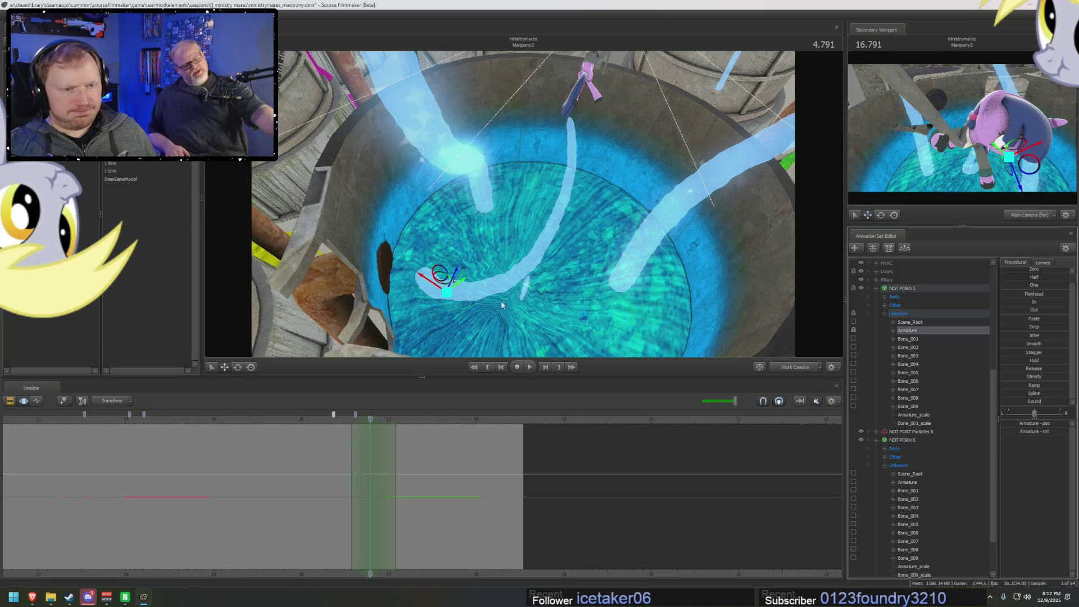
- Rotate Bone_002–Bone_004 so the tentacle arches from the vat wall up toward Twilight
{"action": "left_click", "coordinate": [448, 288]}
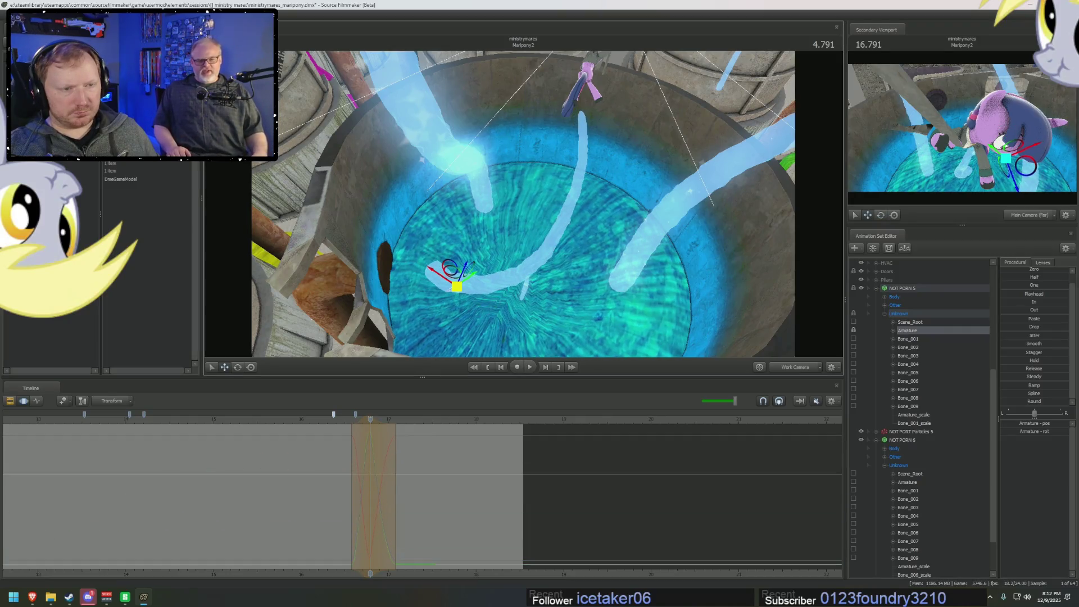
{"action": "middle_click_drag", "start_coordinate": [523, 207], "coordinate": [488, 249]}
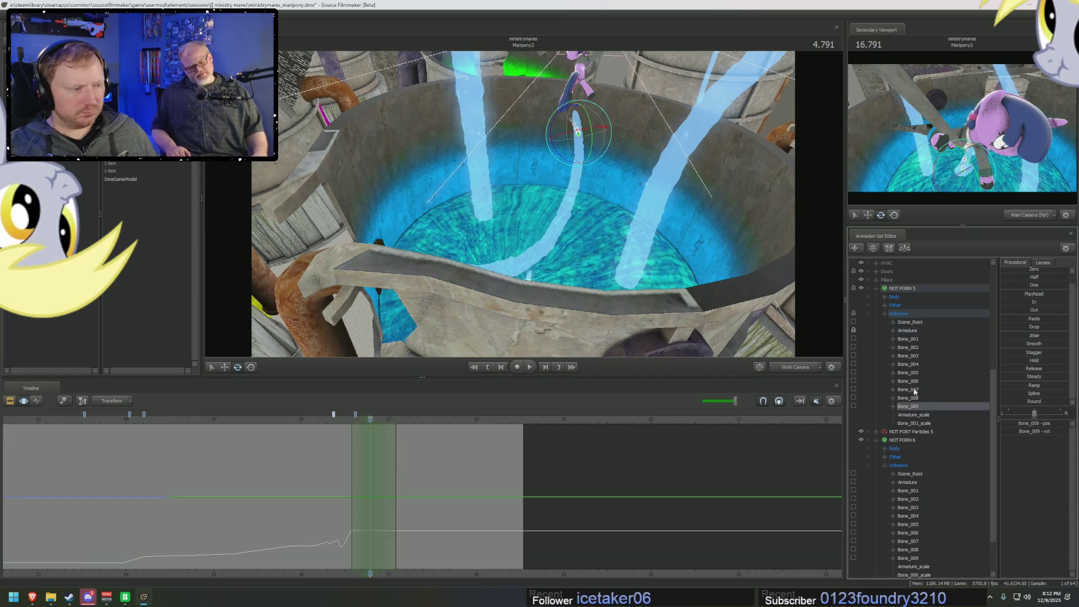
{"action": "left_click_drag", "start_coordinate": [932, 397], "coordinate": [932, 373]}
{"action": "mouse_move", "coordinate": [523, 204]}
{"action": "middle_mouse_down"}
{"action": "mouse_move", "coordinate": [489, 228]}
{"action": "mouse_move", "coordinate": [535, 242]}
{"action": "middle_mouse_up"}
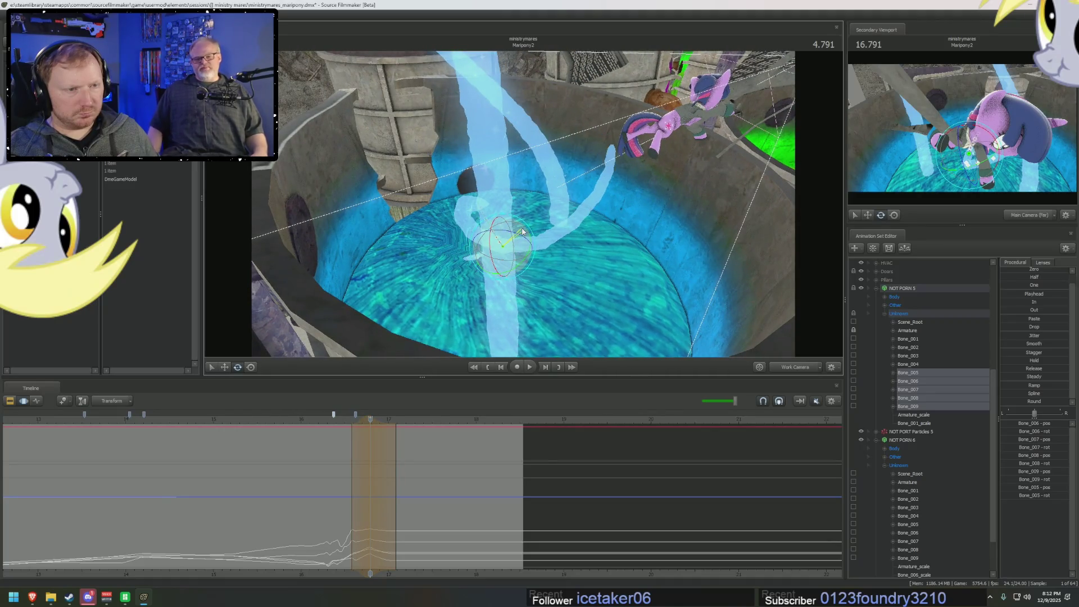
{"action": "left_click", "coordinate": [908, 364]}
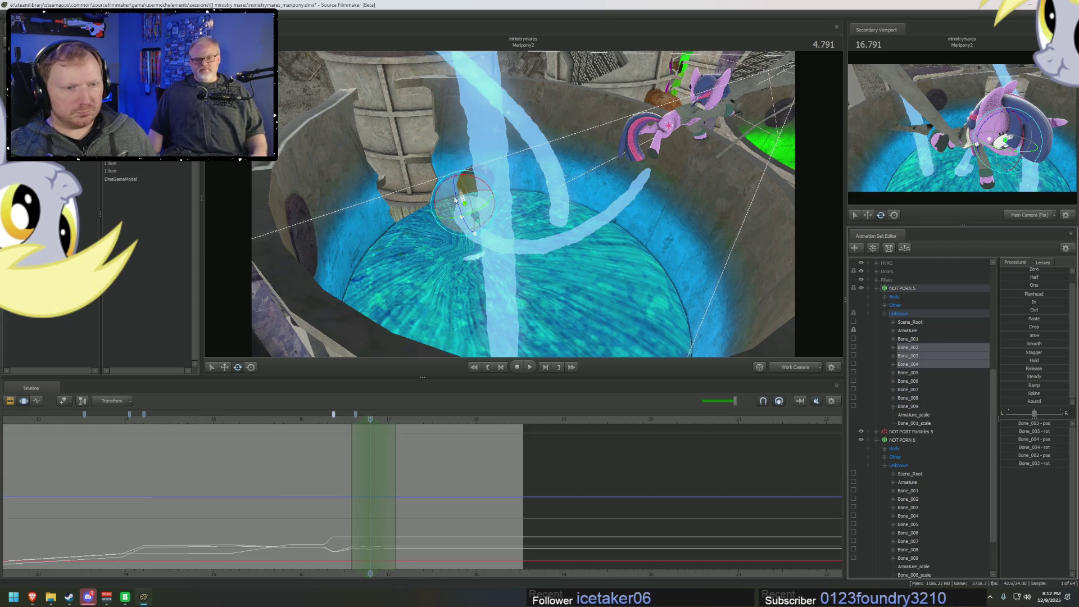
{"action": "left_click_drag", "start_coordinate": [473, 193], "coordinate": [475, 199]}
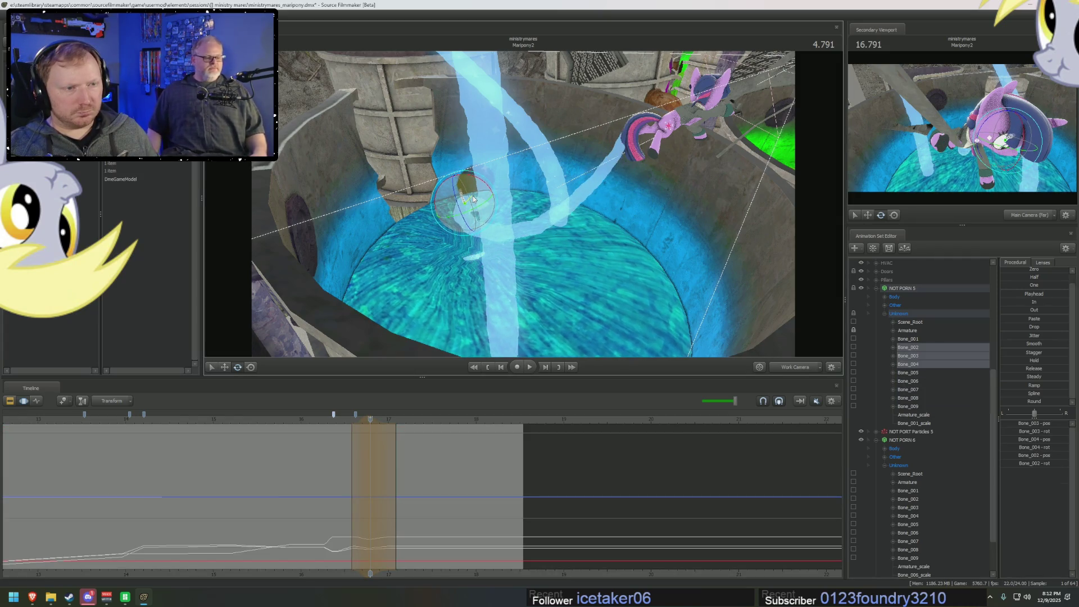
{"action": "right_click_drag", "start_coordinate": [572, 235], "coordinate": [572, 235]}
{"action": "left_click_drag", "start_coordinate": [510, 263], "coordinate": [511, 265]}
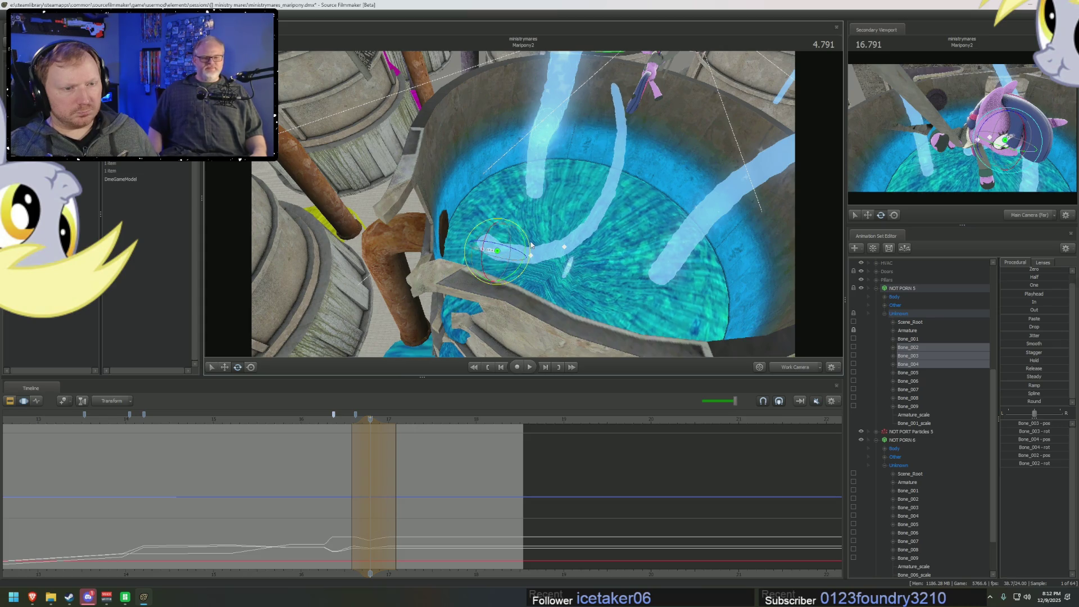
{"action": "right_click_drag", "start_coordinate": [533, 246], "coordinate": [517, 227]}
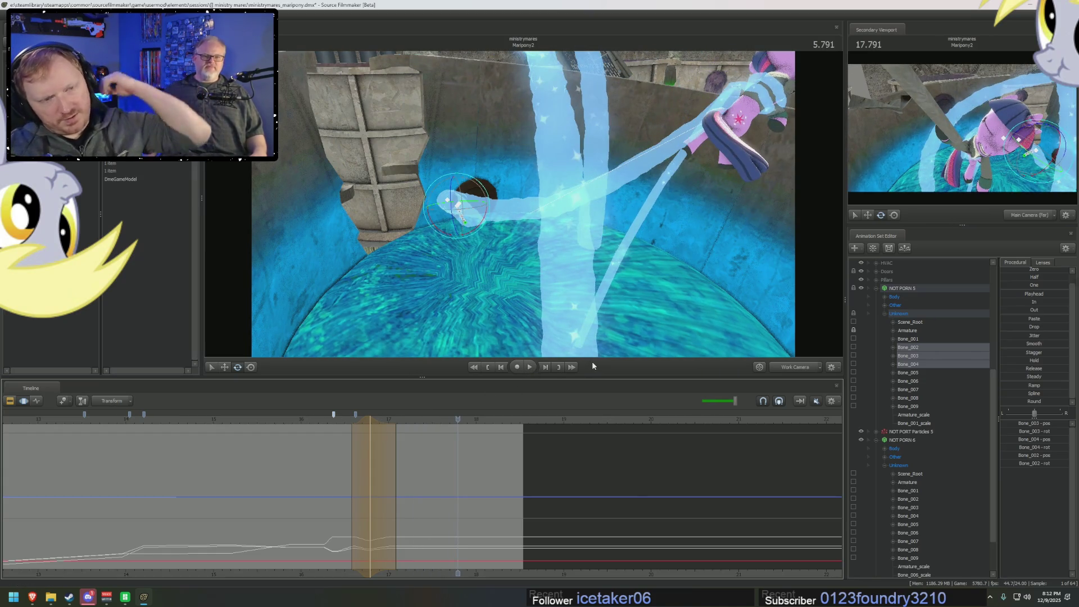
- Scrub toward the 18.5 s shot end to check the tentacle pose around 17.6 s
{"action": "left_click_drag", "start_coordinate": [382, 460], "coordinate": [859, 477]}
{"action": "left_click", "coordinate": [520, 471]}
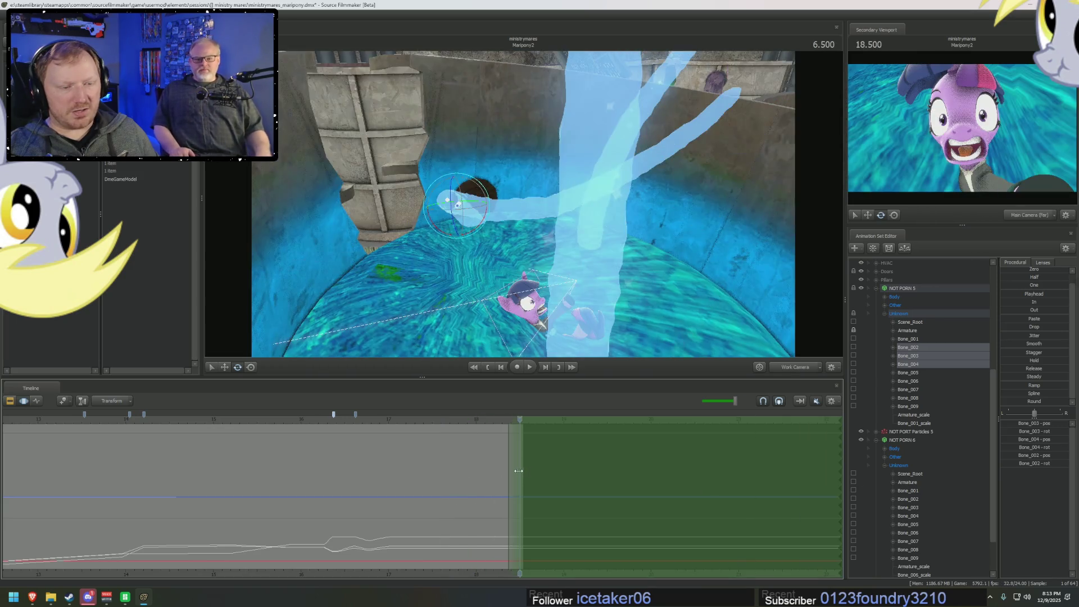
{"action": "left_click_drag", "start_coordinate": [485, 466], "coordinate": [442, 467]}
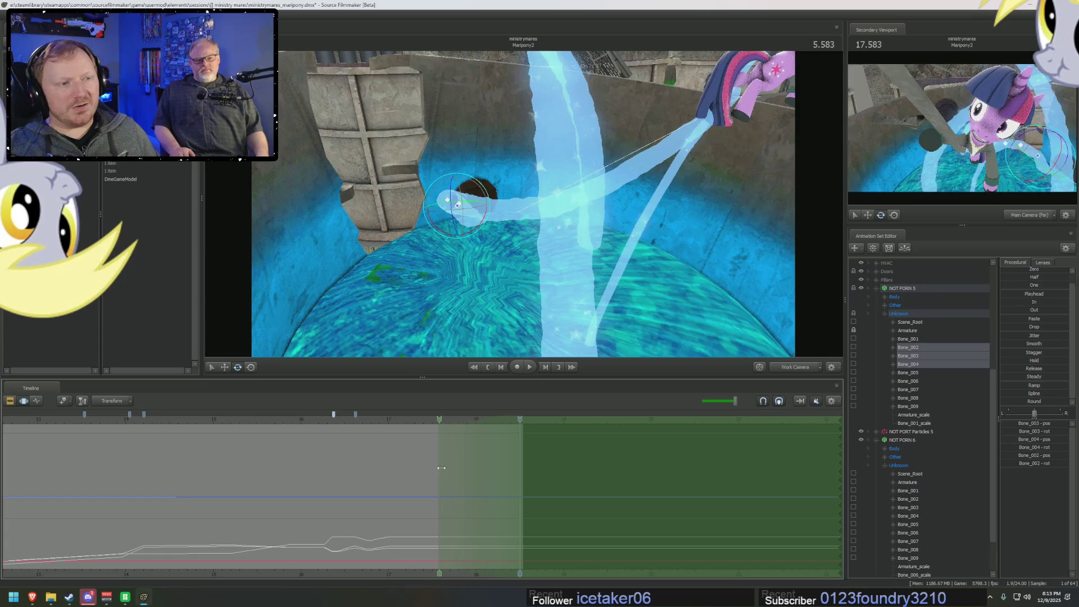
{"action": "key", "text": "End"}
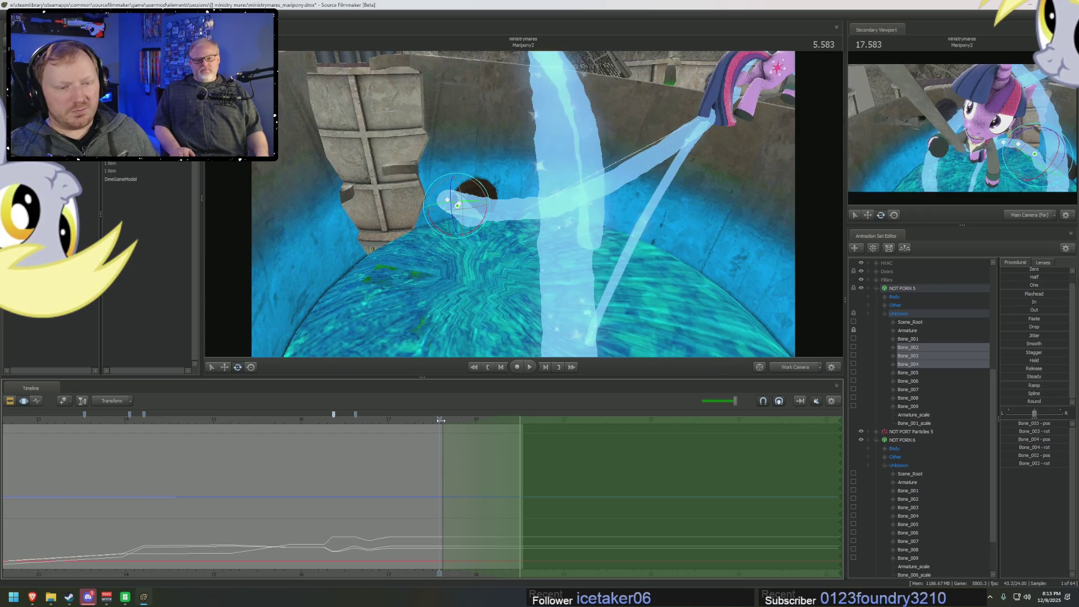
{"action": "left_click_drag", "start_coordinate": [441, 421], "coordinate": [443, 421]}
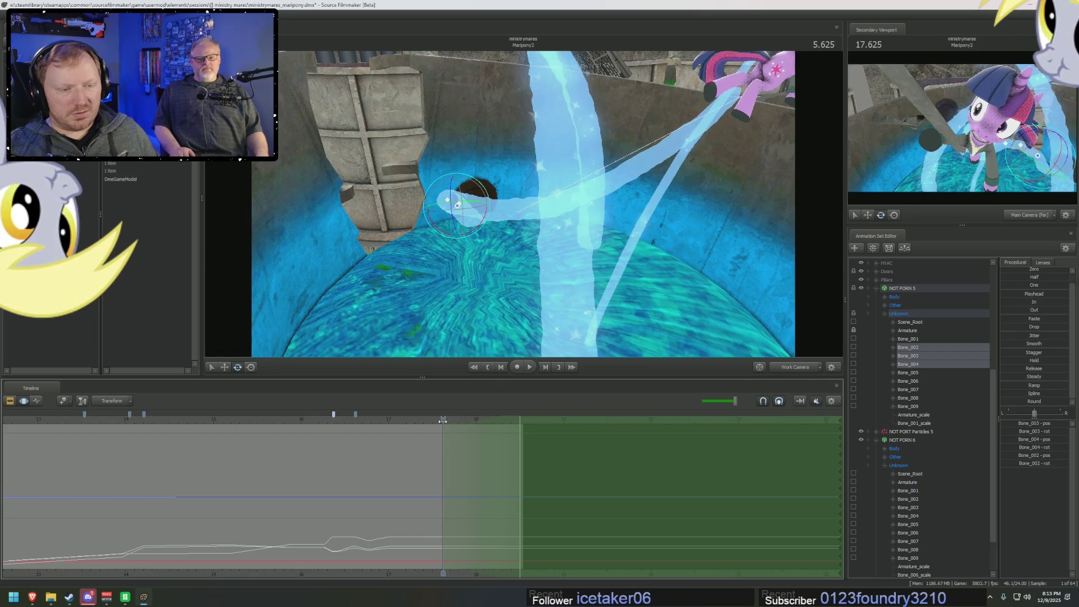
- Rewind the Maripony2 shot to its start and play it back
{"action": "mouse_move", "coordinate": [594, 290]}
{"action": "left_mouse_down"}
{"action": "mouse_move", "coordinate": [494, 264]}
{"action": "mouse_move", "coordinate": [523, 207]}
{"action": "left_mouse_up"}
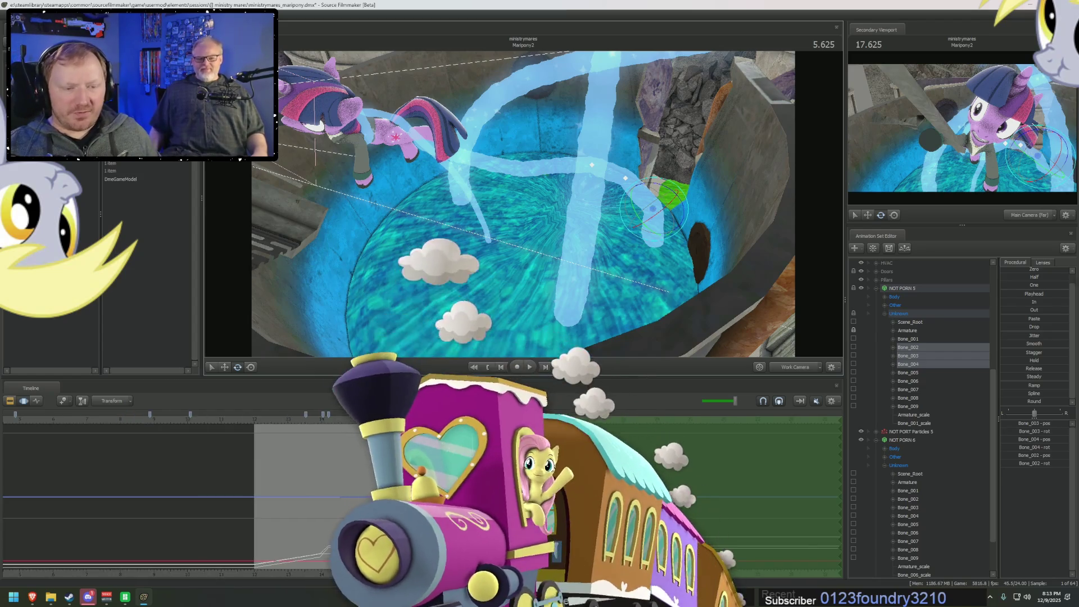
{"action": "key", "text": "Home"}
{"action": "key", "text": "space"}
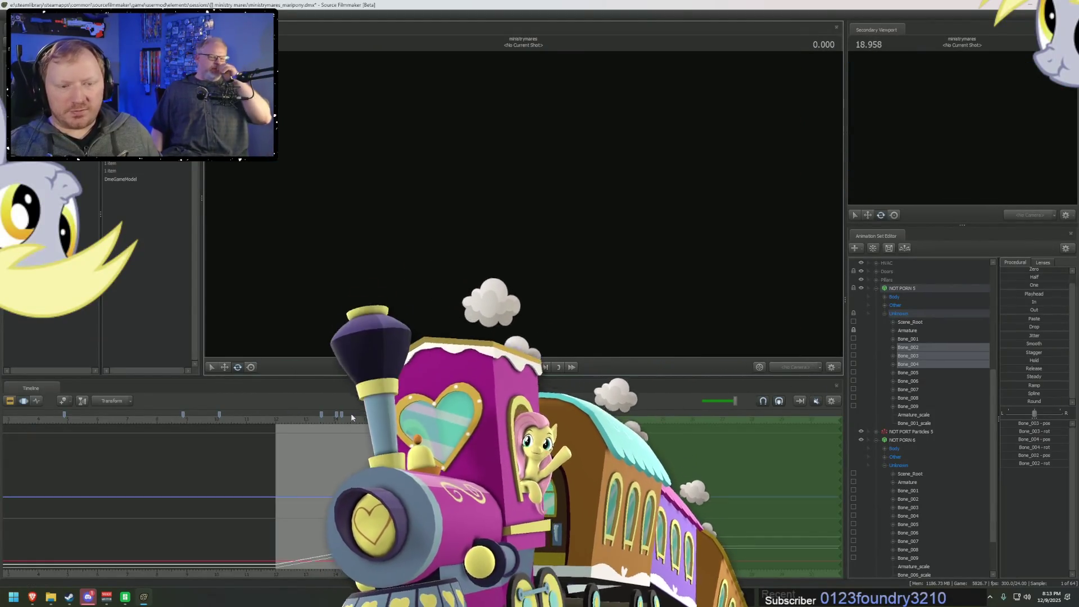
- Play Maripony2 from the start, jump to 2.833 s, and stop near 6 seconds
{"action": "key", "text": "space"}
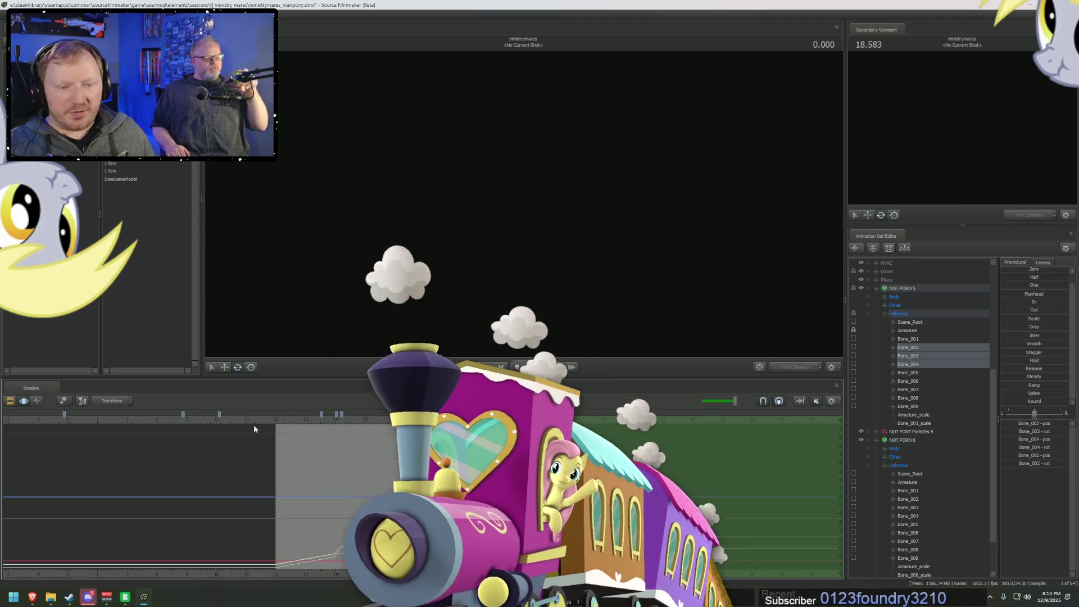
{"action": "left_click", "coordinate": [278, 423]}
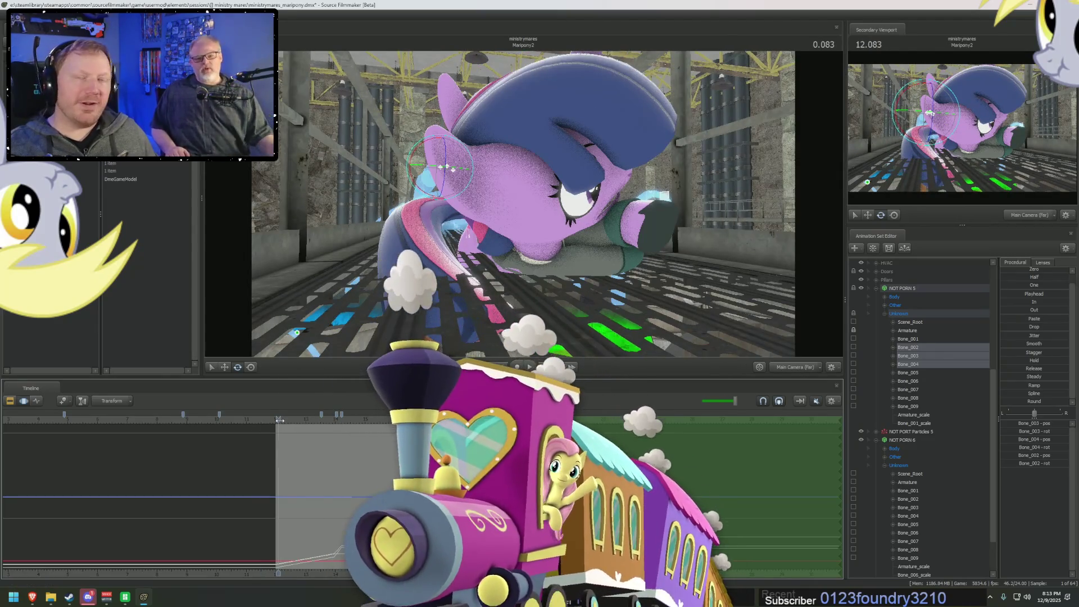
{"action": "left_click", "coordinate": [360, 419]}
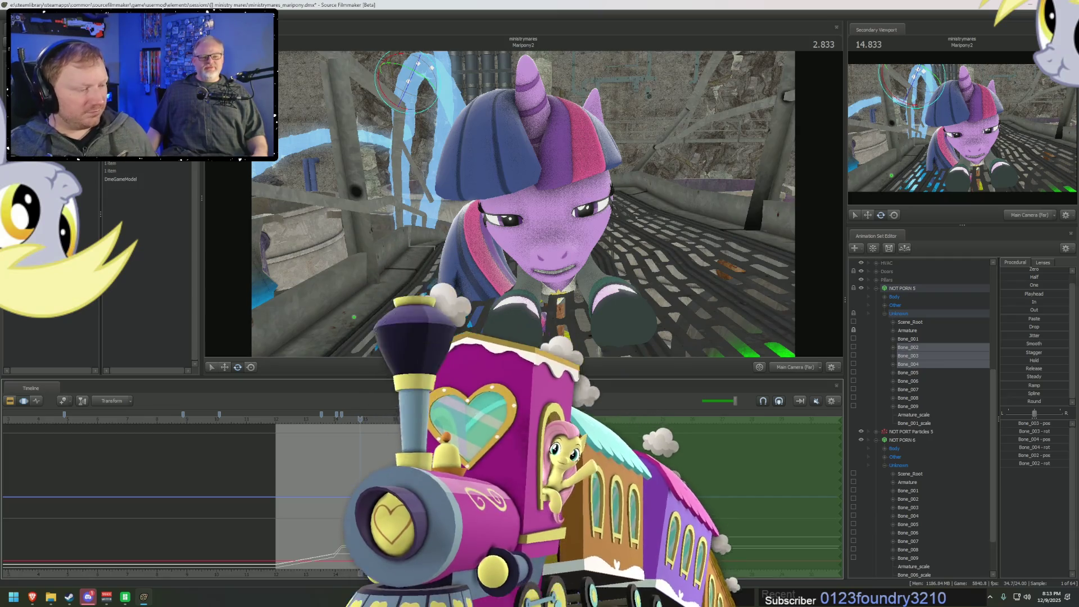
{"action": "key", "text": "space"}
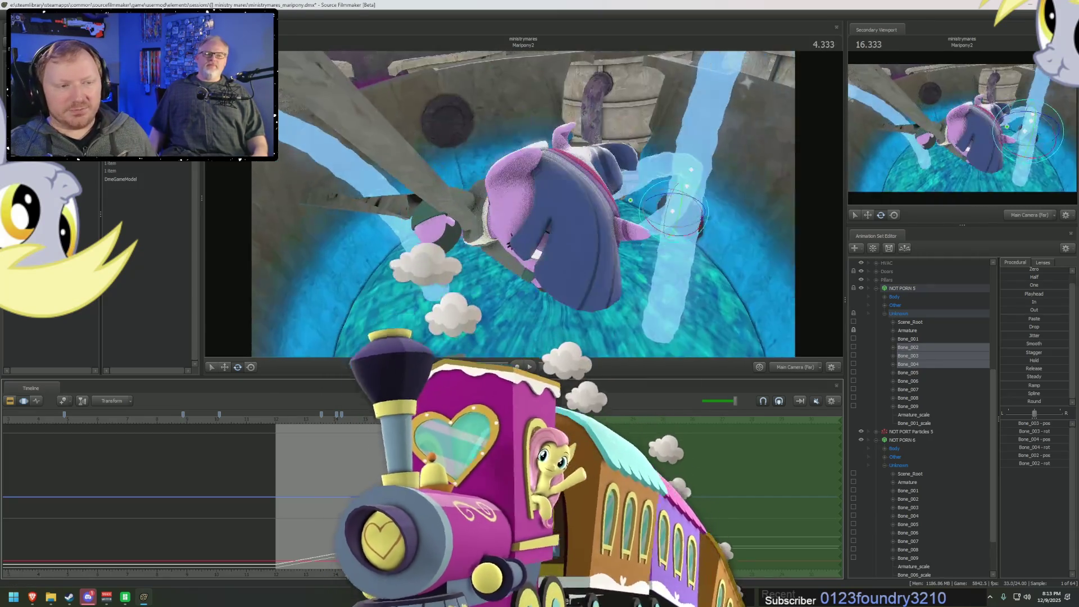
{"action": "key", "text": "space"}
{"action": "key", "text": "space"}
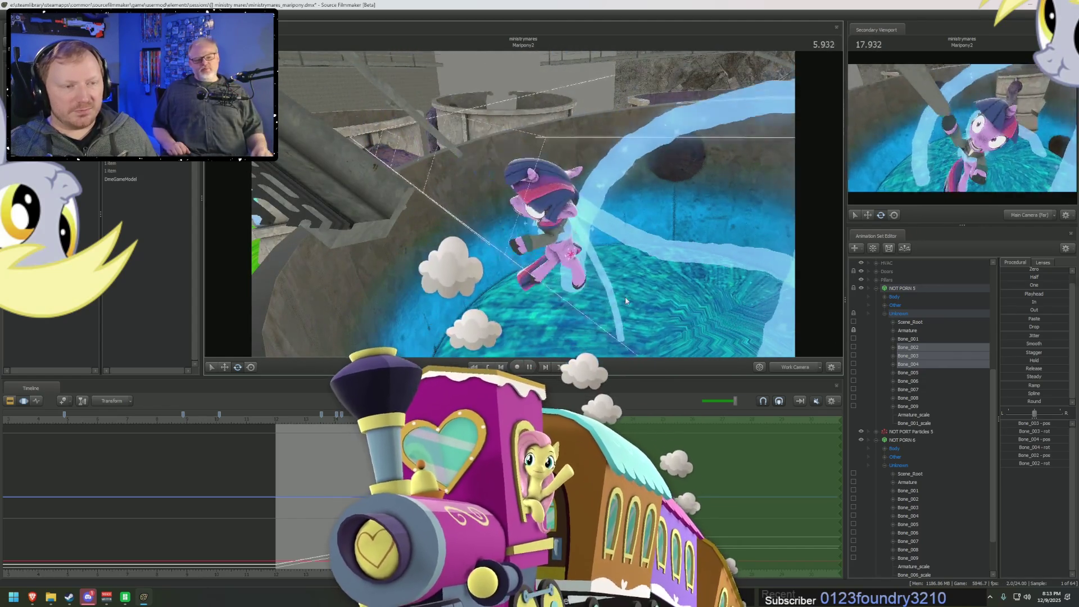
{"action": "key", "text": "space"}
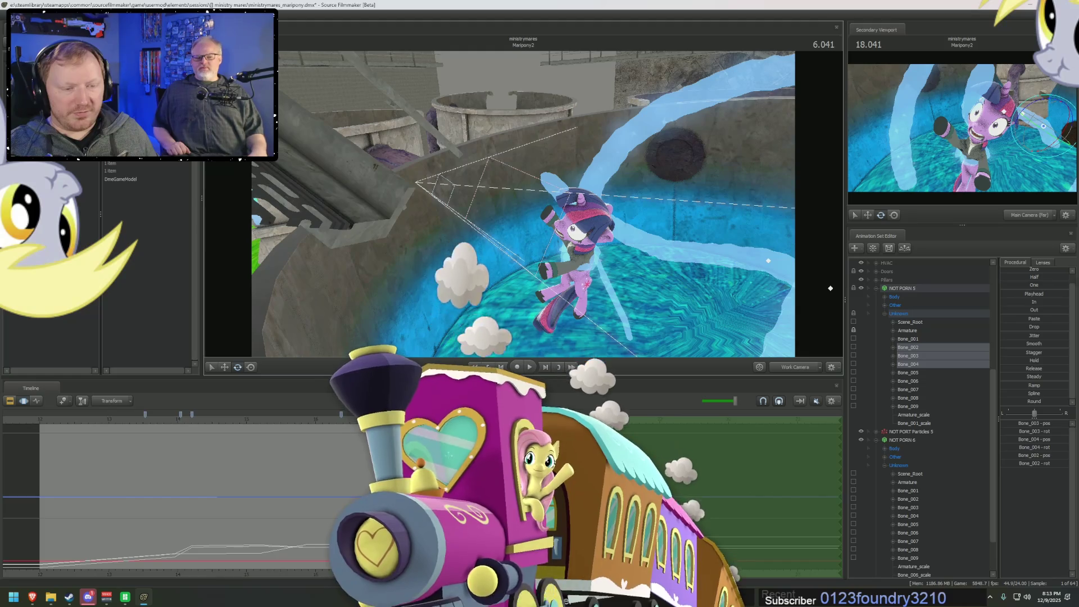
- At 6.500, rotate the selected tentacle bone into a new pose, undoing one change
{"action": "key", "text": "space"}
{"action": "mouse_move", "coordinate": [522, 202]}
{"action": "left_mouse_down"}
{"action": "mouse_move", "coordinate": [567, 219]}
{"action": "mouse_move", "coordinate": [524, 207]}
{"action": "left_mouse_up"}
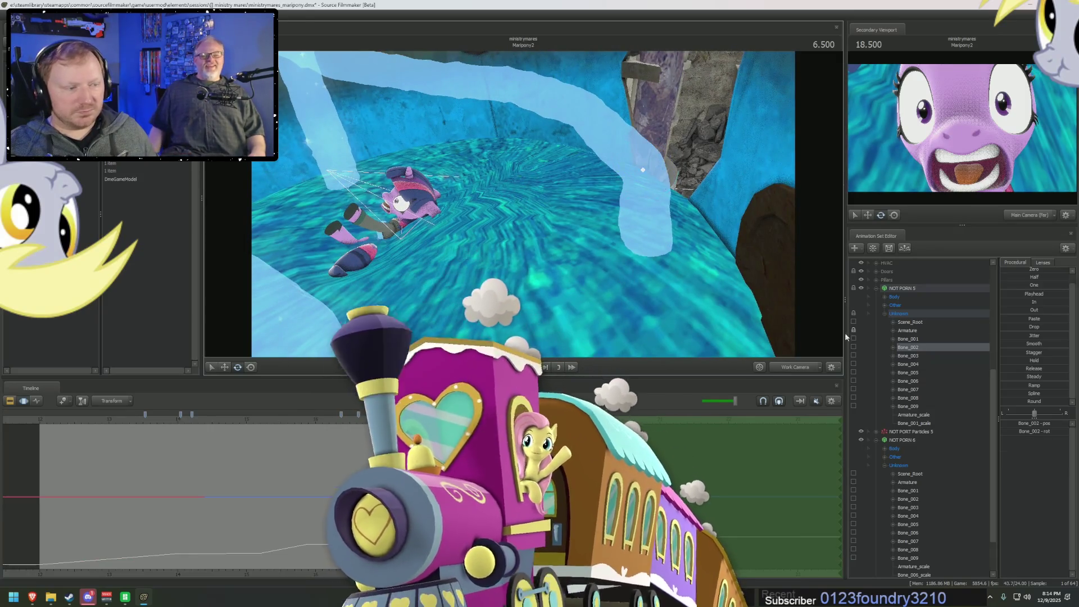
{"action": "left_click_drag", "start_coordinate": [641, 245], "coordinate": [652, 247]}
{"action": "mouse_move", "coordinate": [665, 259]}
{"action": "left_mouse_down"}
{"action": "mouse_move", "coordinate": [677, 304]}
{"action": "mouse_move", "coordinate": [498, 162]}
{"action": "left_mouse_up"}
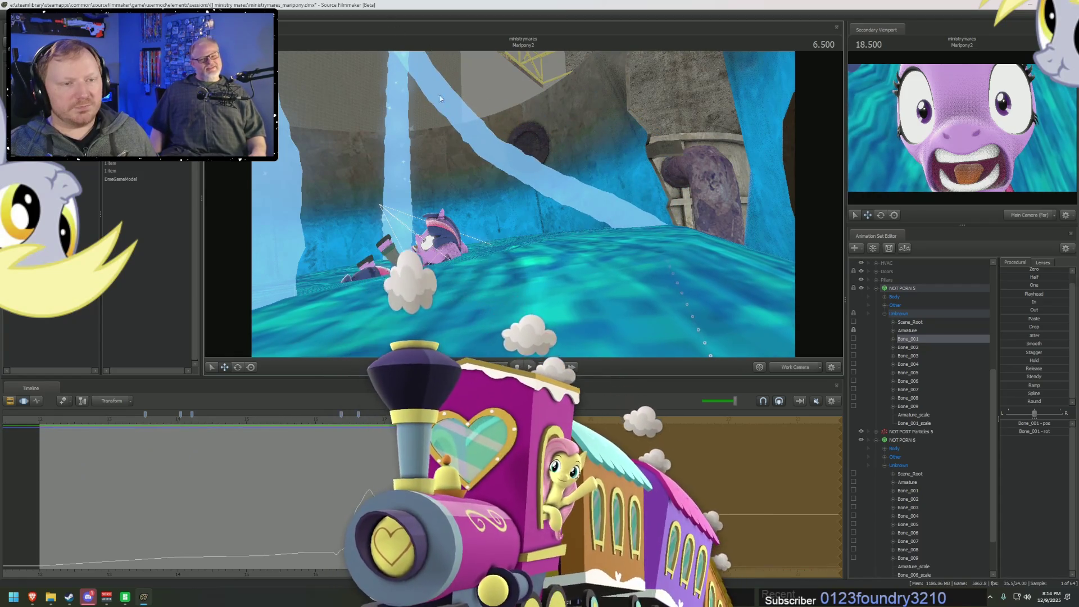
{"action": "left_click_drag", "start_coordinate": [438, 91], "coordinate": [393, 129]}
{"action": "left_click", "coordinate": [921, 365]}
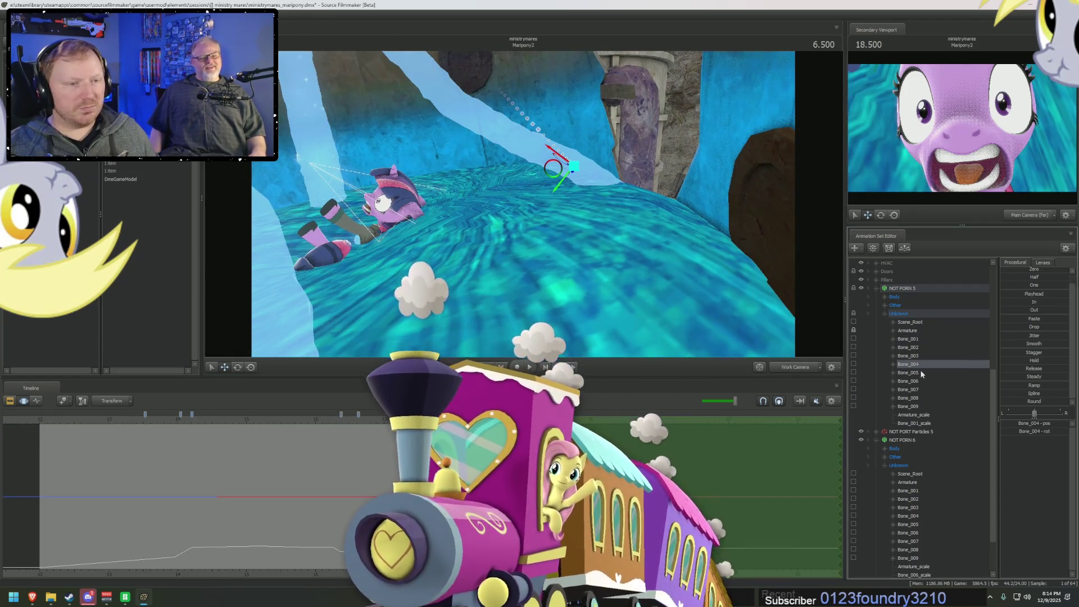
{"action": "left_click_drag", "start_coordinate": [921, 368], "coordinate": [919, 390]}
{"action": "left_click_drag", "start_coordinate": [590, 225], "coordinate": [556, 231]}
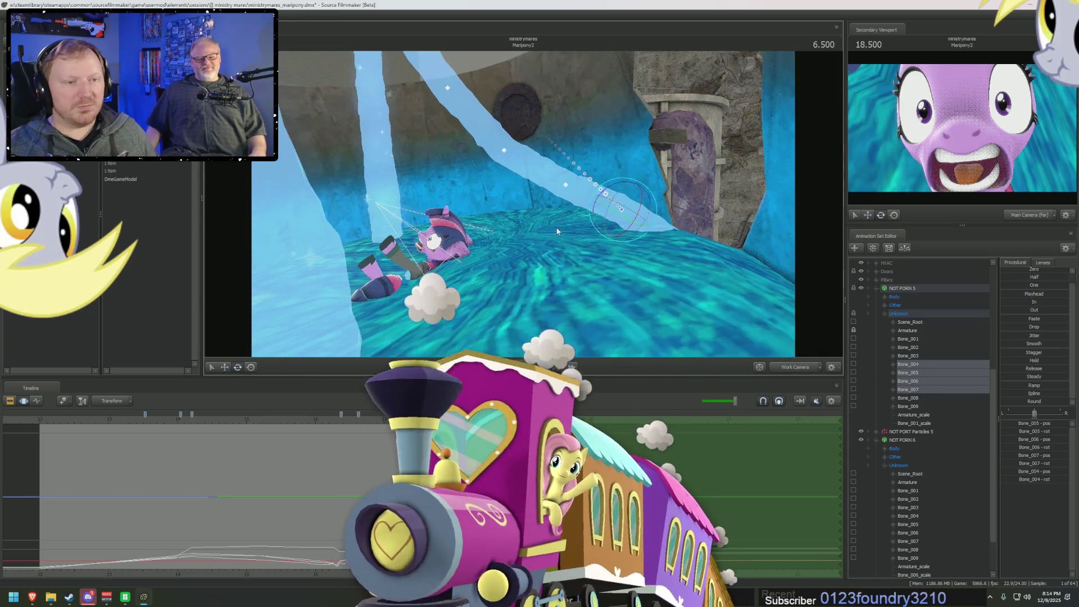
{"action": "key", "text": "ctrl+z"}
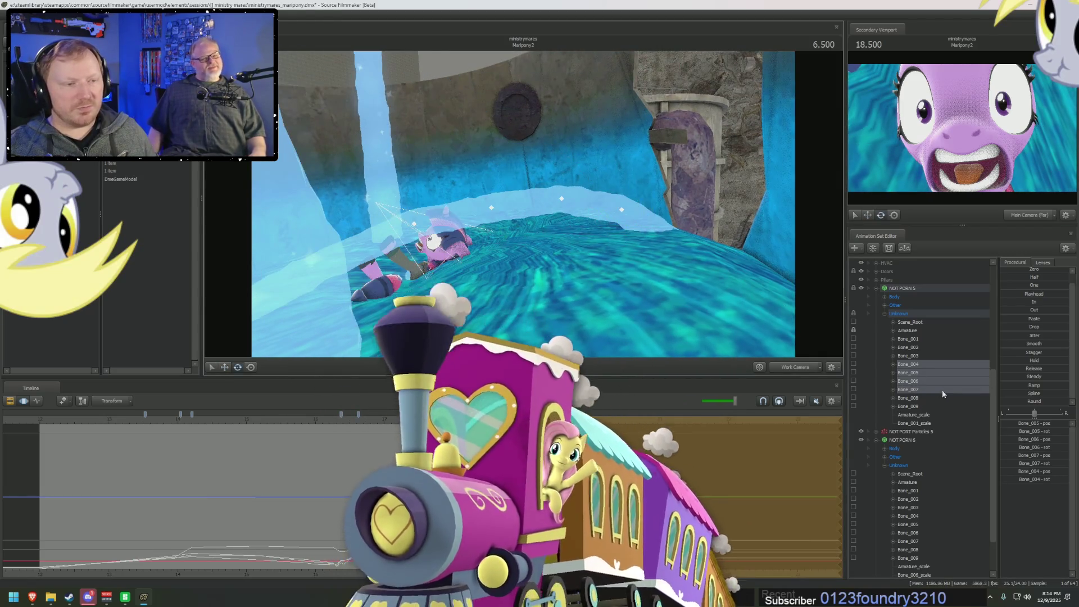
- Rotate the tentacle tip bones and swing Bone_001 at the base to point downward
{"action": "mouse_move", "coordinate": [923, 397]}
{"action": "left_mouse_down"}
{"action": "mouse_move", "coordinate": [916, 368]}
{"action": "mouse_move", "coordinate": [916, 380]}
{"action": "left_mouse_up"}
{"action": "left_click_drag", "start_coordinate": [679, 255], "coordinate": [698, 255]}
{"action": "left_click", "coordinate": [921, 397]}
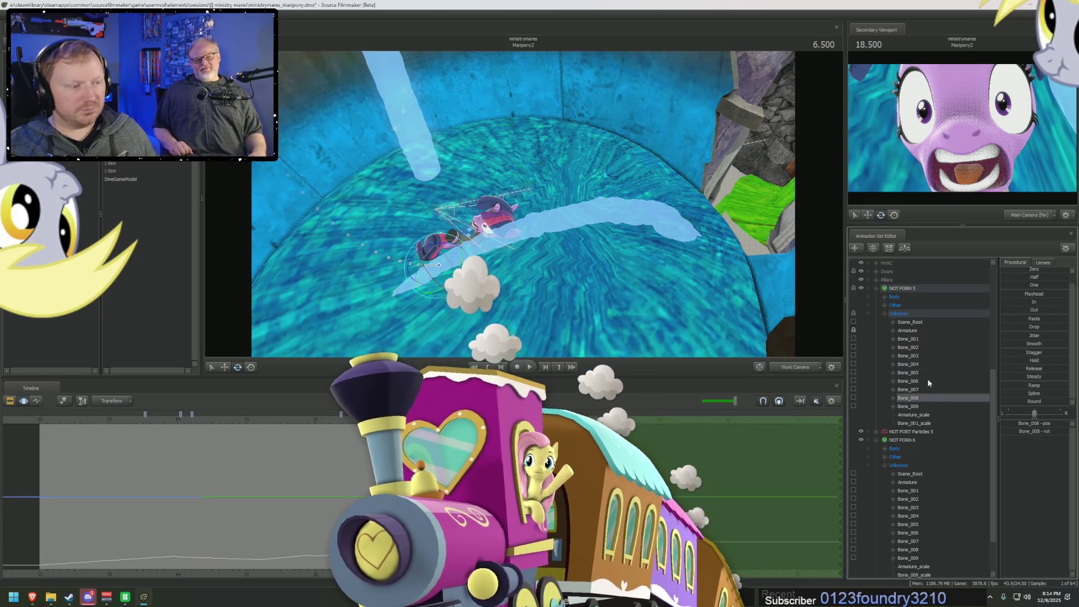
{"action": "left_click", "coordinate": [919, 356]}
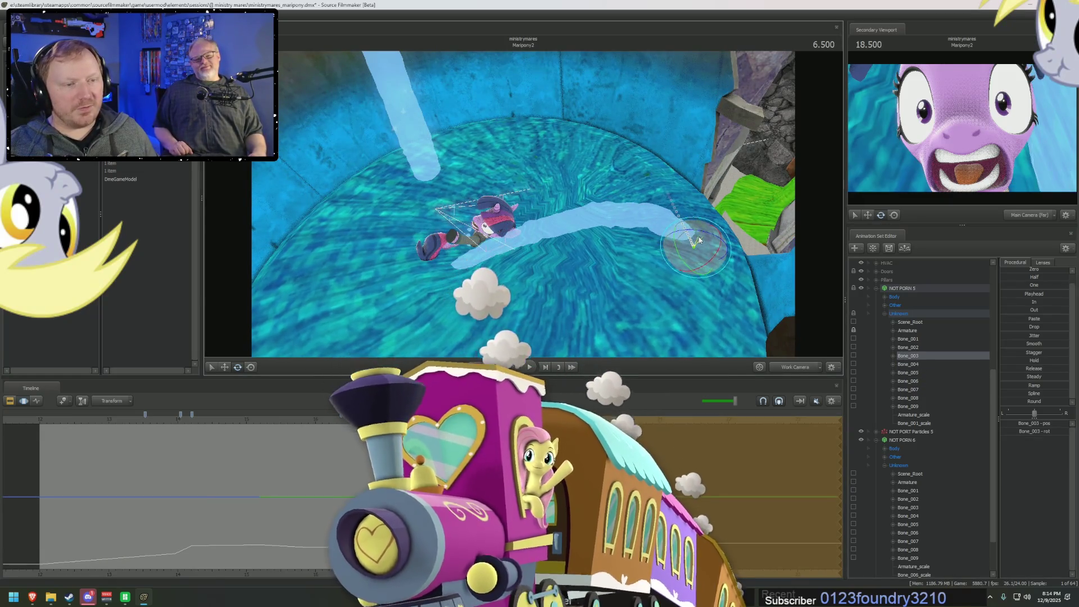
{"action": "left_click", "coordinate": [908, 364]}
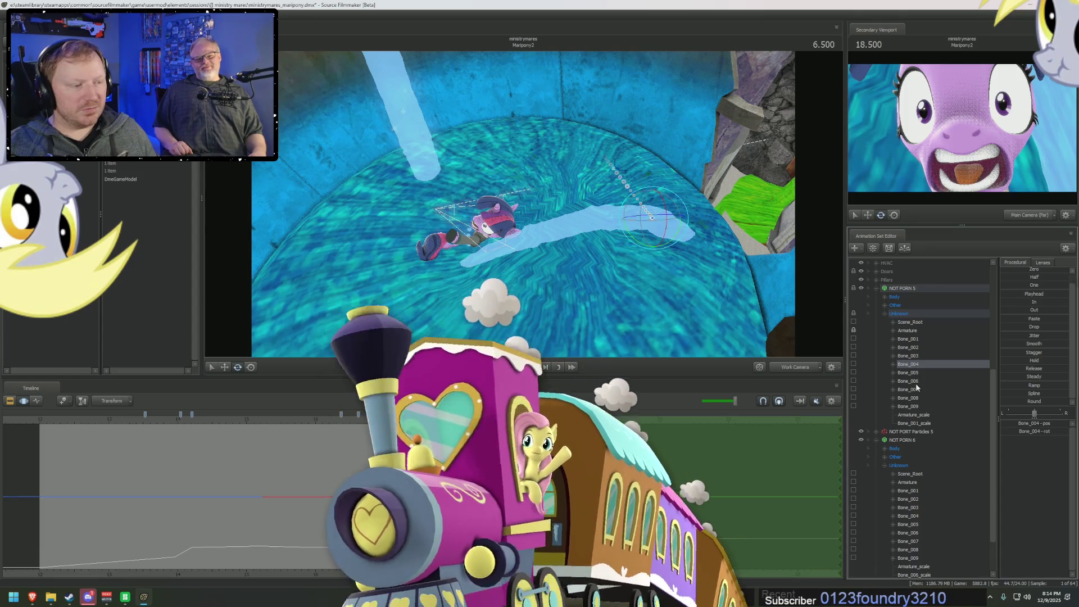
{"action": "left_click_drag", "start_coordinate": [916, 389], "coordinate": [912, 409]}
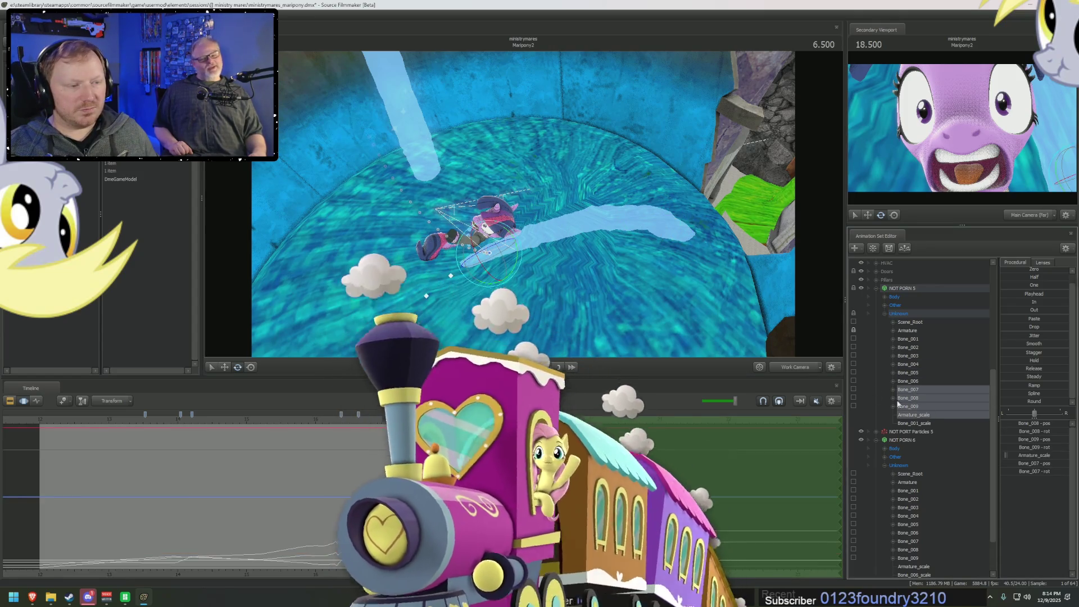
{"action": "left_click_drag", "start_coordinate": [506, 257], "coordinate": [624, 114]}
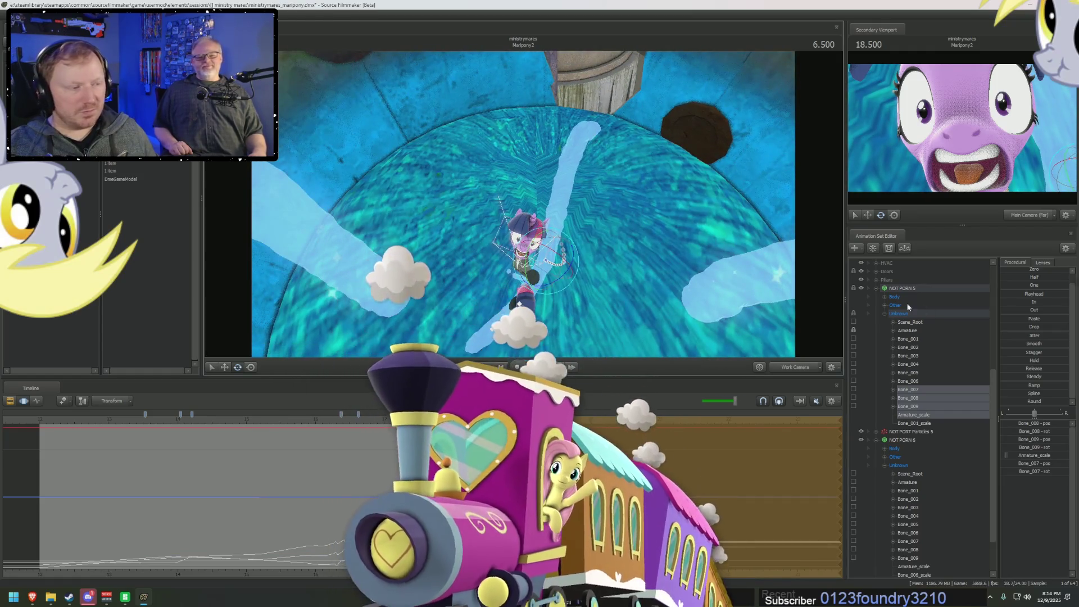
{"action": "left_click", "coordinate": [916, 340]}
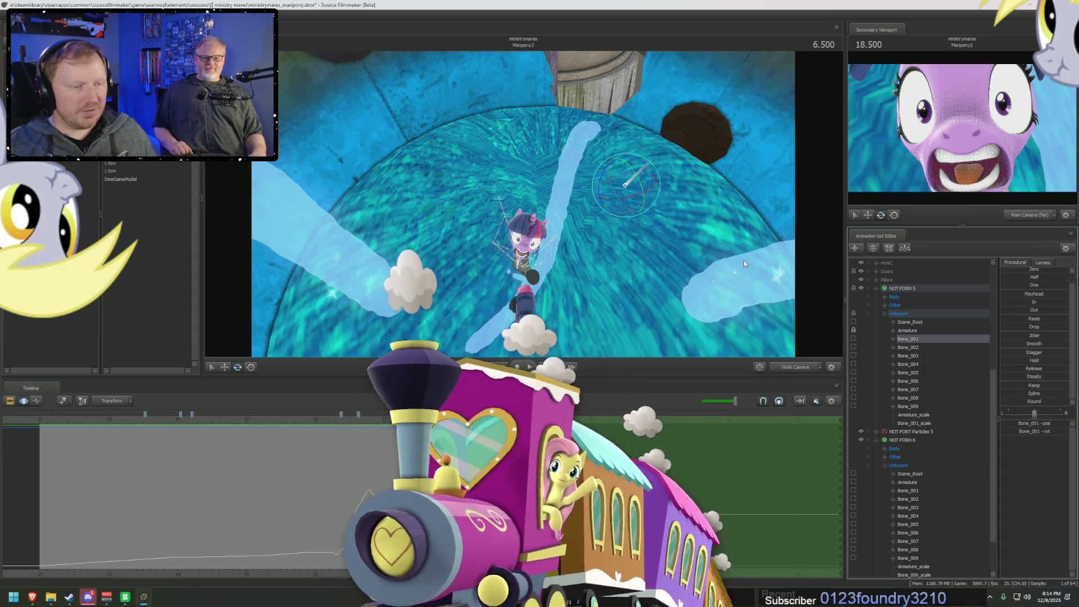
{"action": "left_click_drag", "start_coordinate": [616, 171], "coordinate": [630, 181]}
- Rotate Bone_006 through Bone_008 to bend the tentacle's middle
{"action": "left_click", "coordinate": [908, 381]}
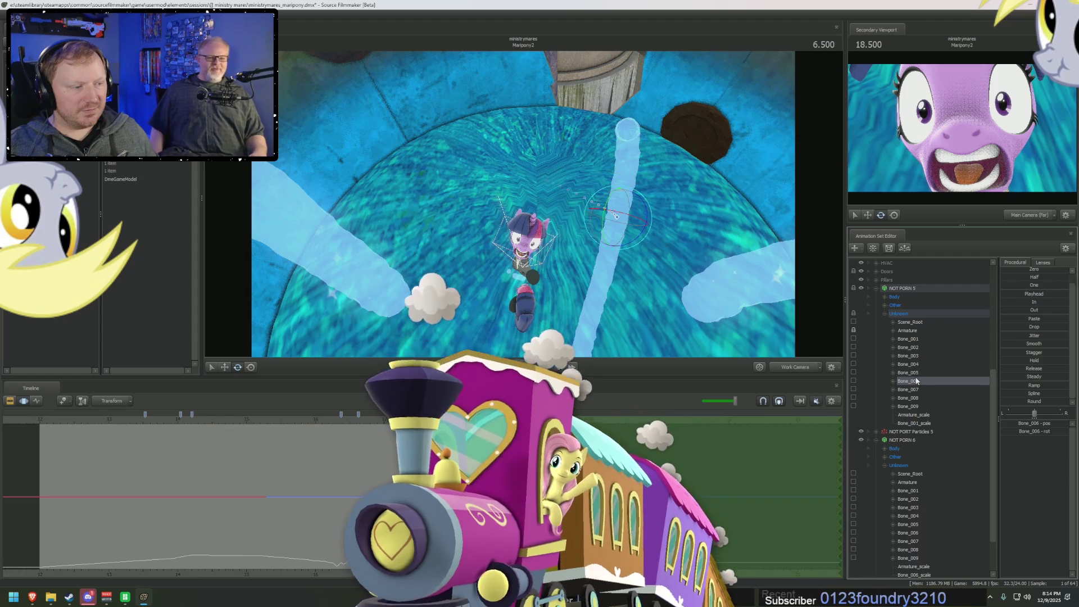
{"action": "left_click", "coordinate": [916, 390], "text": "ctrl"}
{"action": "left_click", "coordinate": [916, 397], "text": "ctrl"}
{"action": "left_click_drag", "start_coordinate": [618, 213], "coordinate": [653, 215]}
{"action": "mouse_move", "coordinate": [565, 214]}
{"action": "left_mouse_down"}
{"action": "mouse_move", "coordinate": [556, 209]}
{"action": "mouse_move", "coordinate": [565, 214]}
{"action": "left_mouse_up"}
{"action": "left_click_drag", "start_coordinate": [639, 202], "coordinate": [633, 207]}
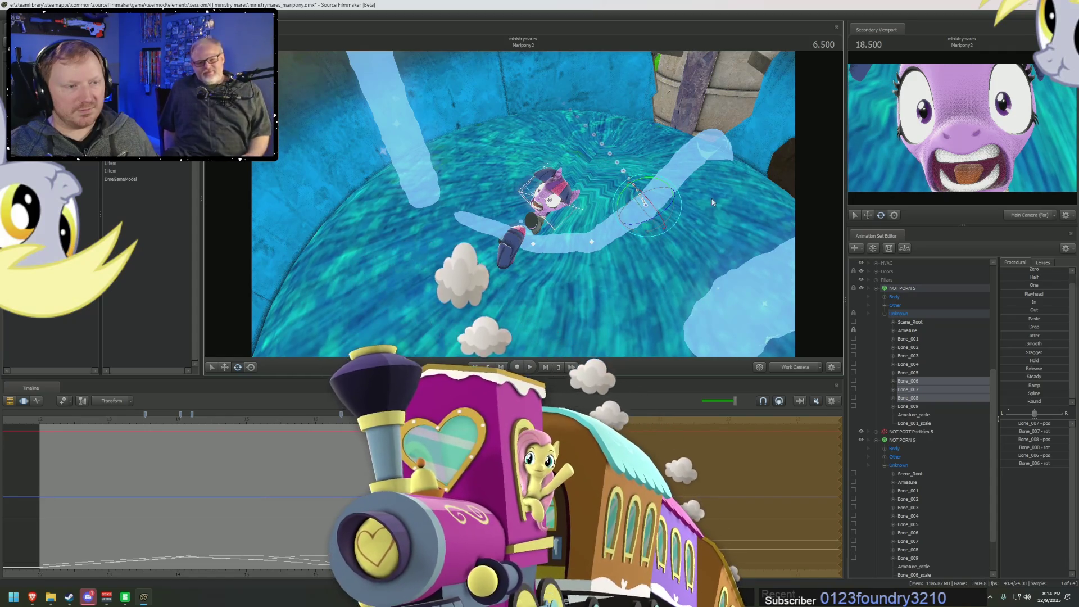
- Bend Bone_002–Bone_004, then rotate Bone_007–Bone_009 to lift the tentacle tip upward
{"action": "left_click", "coordinate": [917, 364]}
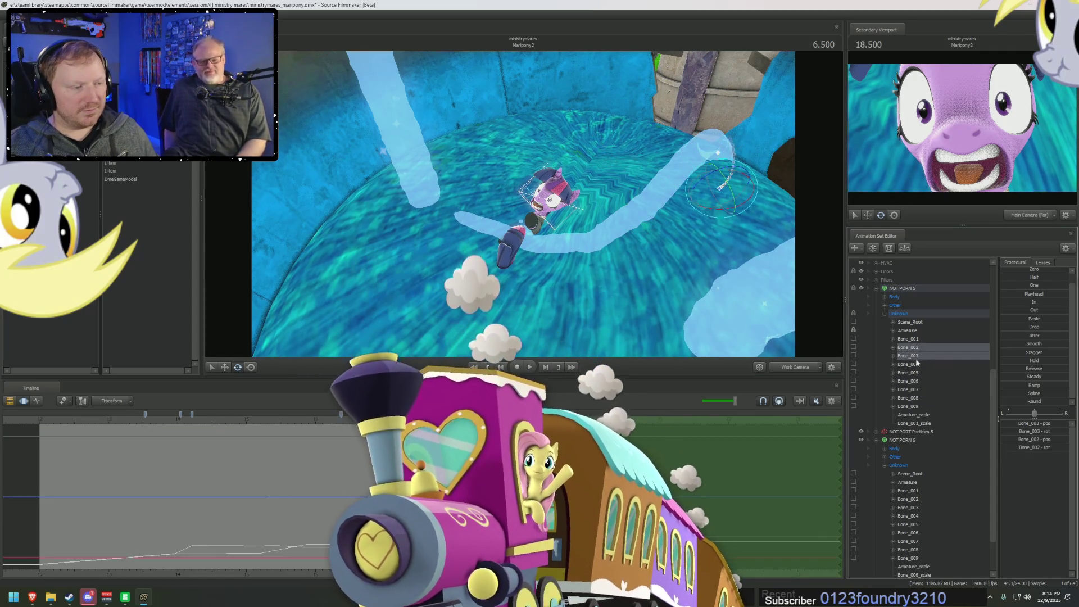
{"action": "left_click", "coordinate": [907, 348], "text": "shift"}
{"action": "mouse_move", "coordinate": [730, 169]}
{"action": "left_mouse_down"}
{"action": "mouse_move", "coordinate": [718, 200]}
{"action": "mouse_move", "coordinate": [674, 225]}
{"action": "left_mouse_up"}
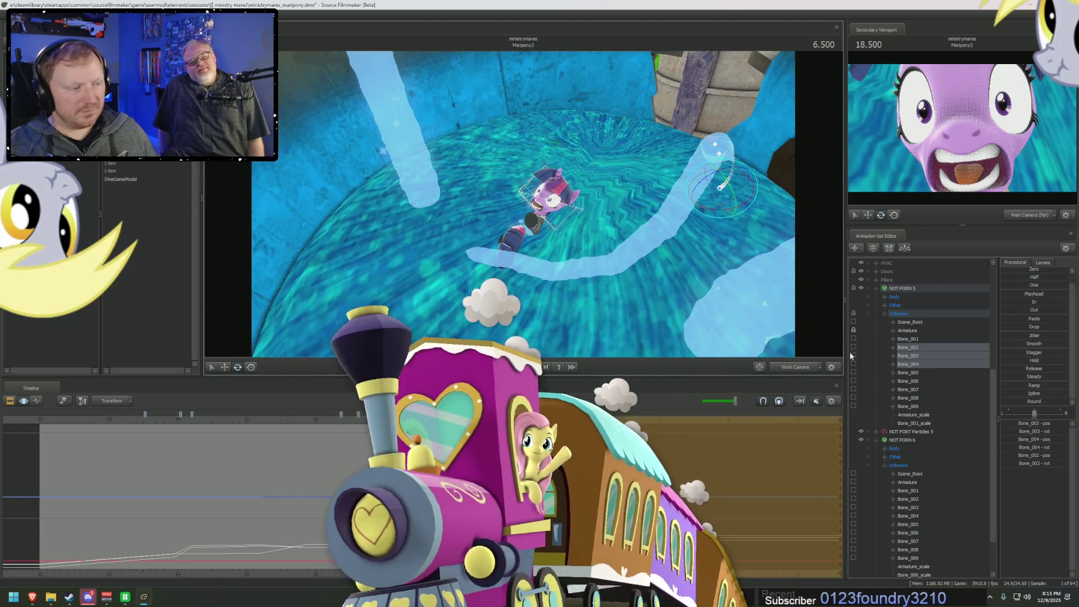
{"action": "left_click", "coordinate": [908, 389]}
{"action": "left_click", "coordinate": [908, 407], "text": "shift"}
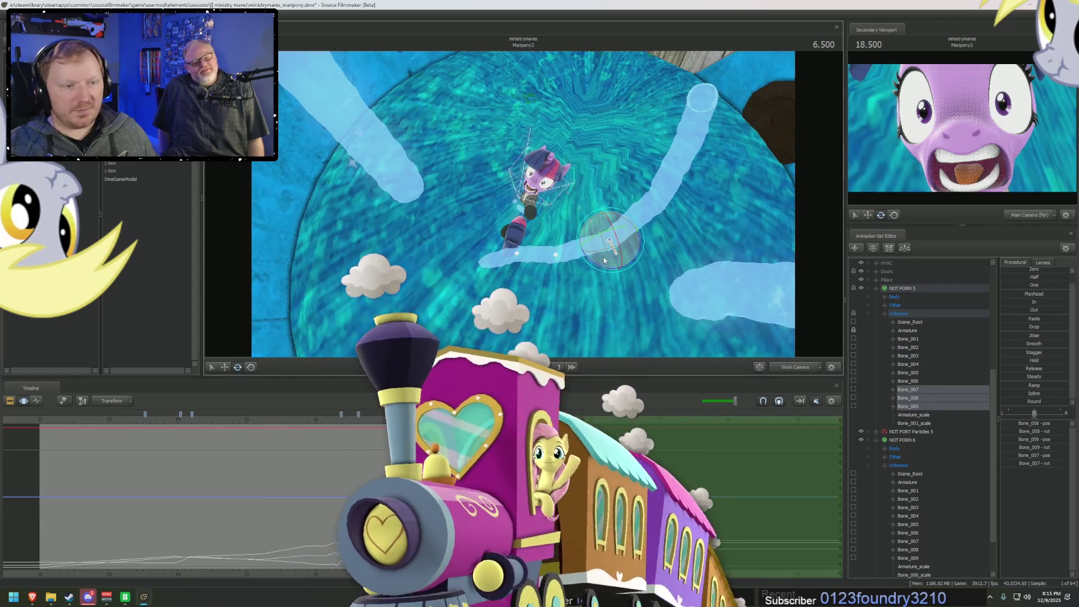
{"action": "left_click_drag", "start_coordinate": [601, 252], "coordinate": [609, 241]}
- Step between frames 6.416 and 6.500 and adjust the tentacle pose at 6.416
{"action": "key", "text": "Left"}
{"action": "key", "text": "Left"}
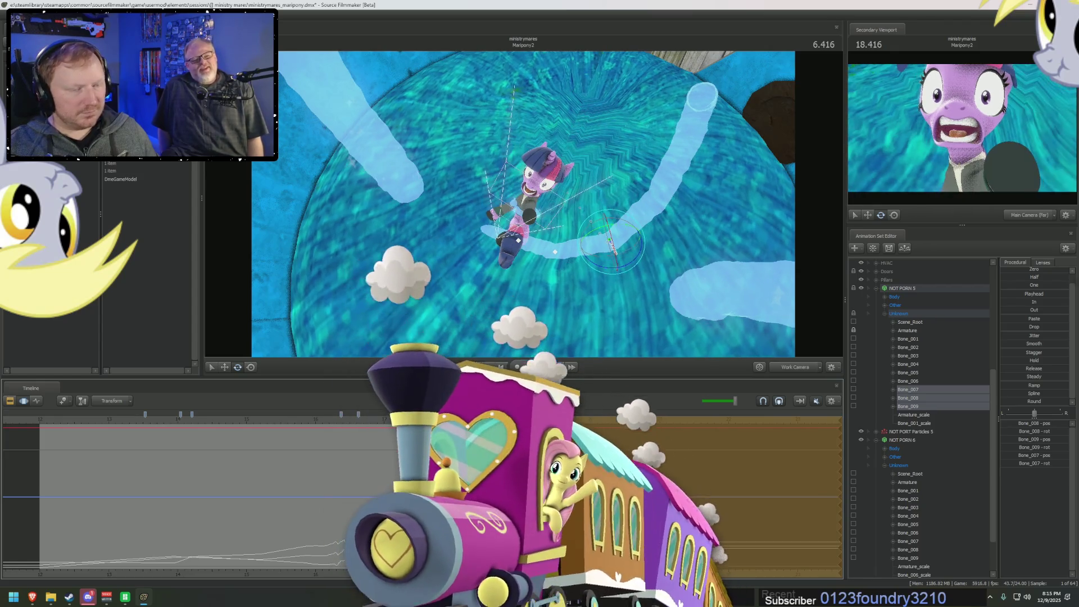
{"action": "left_click_drag", "start_coordinate": [525, 236], "coordinate": [525, 209]}
{"action": "key", "text": "Right"}
{"action": "key", "text": "Right"}
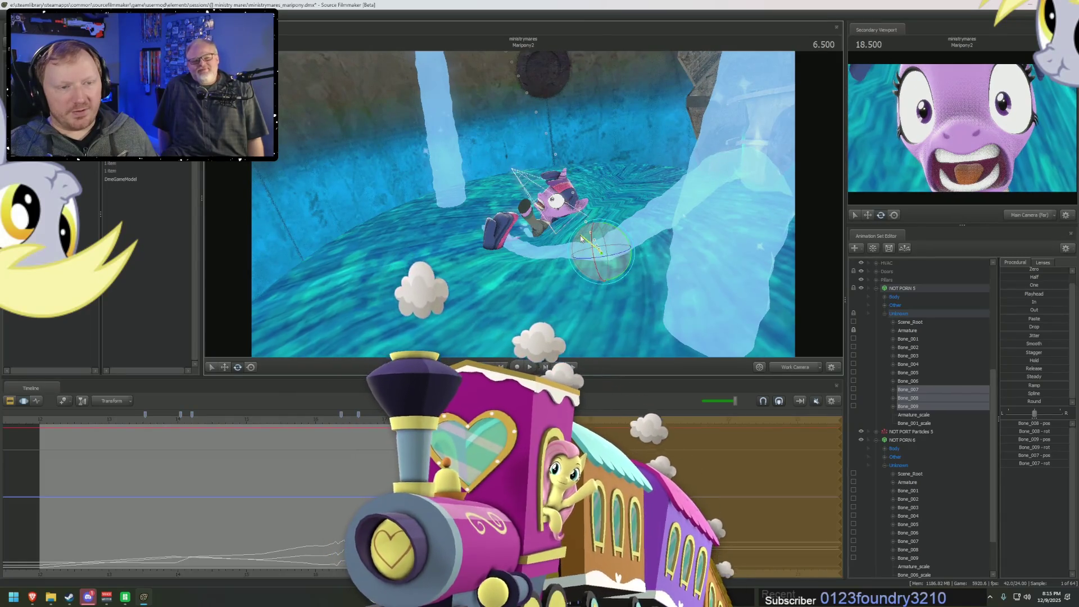
{"action": "key", "text": "Left"}
{"action": "key", "text": "Left"}
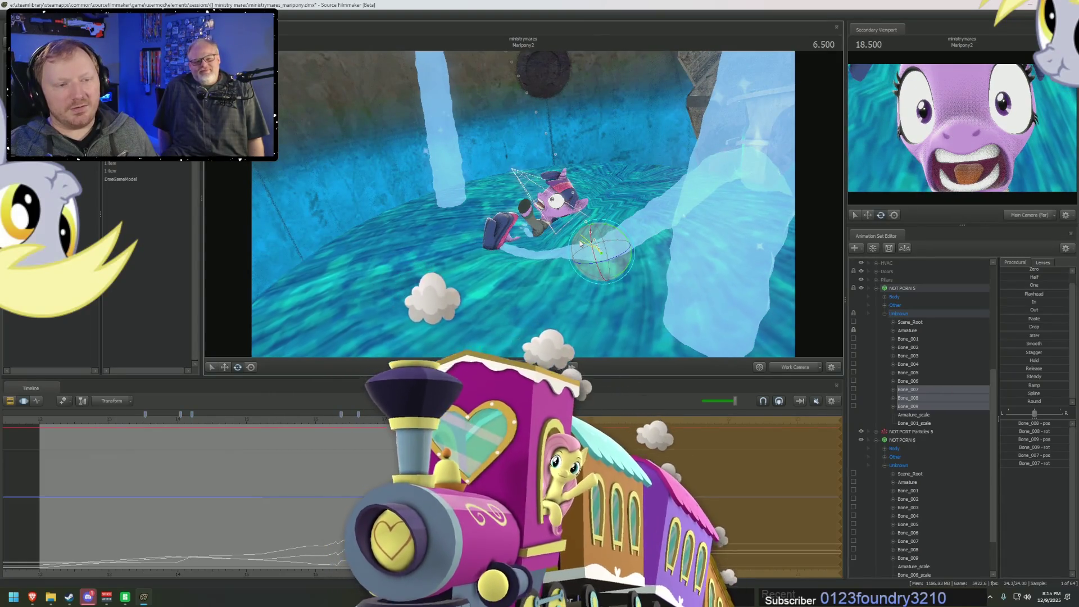
{"action": "left_click_drag", "start_coordinate": [602, 258], "coordinate": [771, 302]}
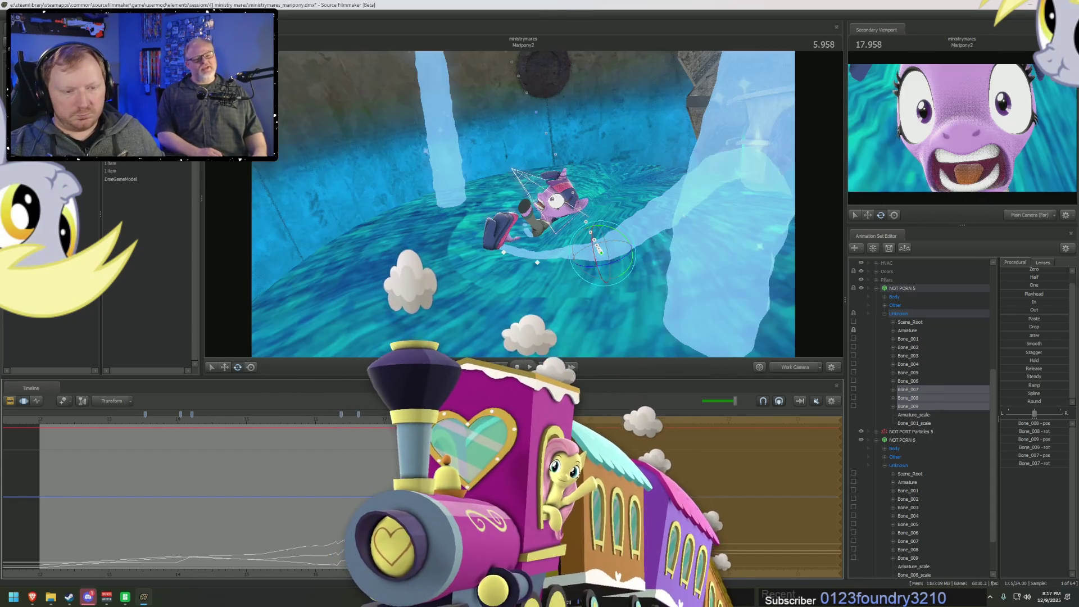
- Stop the tentacle playback with the playhead at 5.750
{"action": "key", "text": "space"}
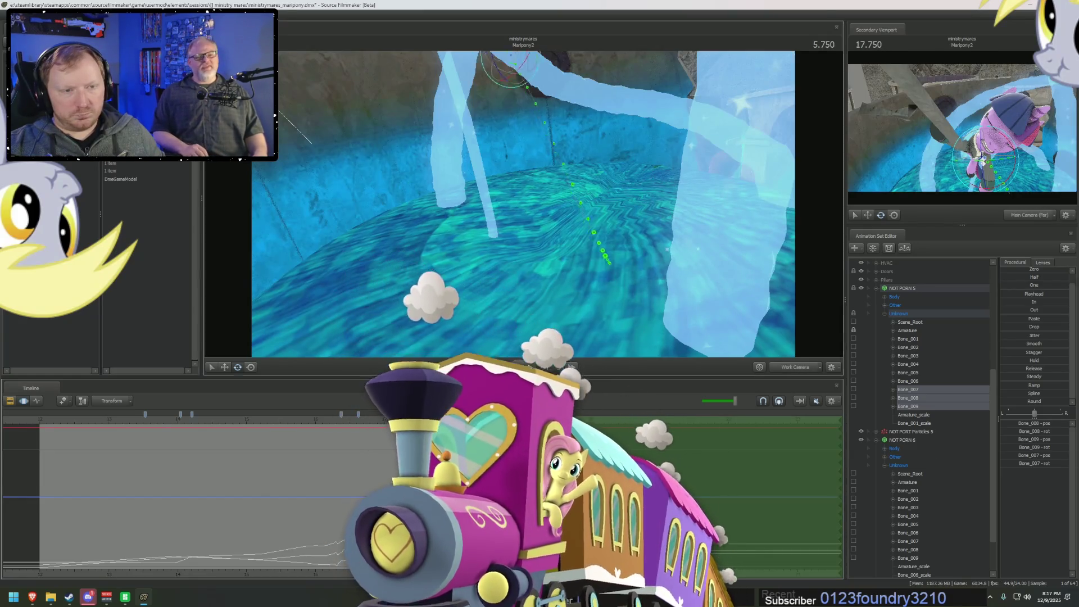
- At 5.750, select tentacle bones Bone_003–Bone_005 and Bone_007–Bone_009
{"action": "mouse_move", "coordinate": [522, 203]}
{"action": "left_mouse_down"}
{"action": "mouse_move", "coordinate": [470, 171]}
{"action": "mouse_move", "coordinate": [435, 201]}
{"action": "mouse_move", "coordinate": [584, 232]}
{"action": "left_mouse_up"}
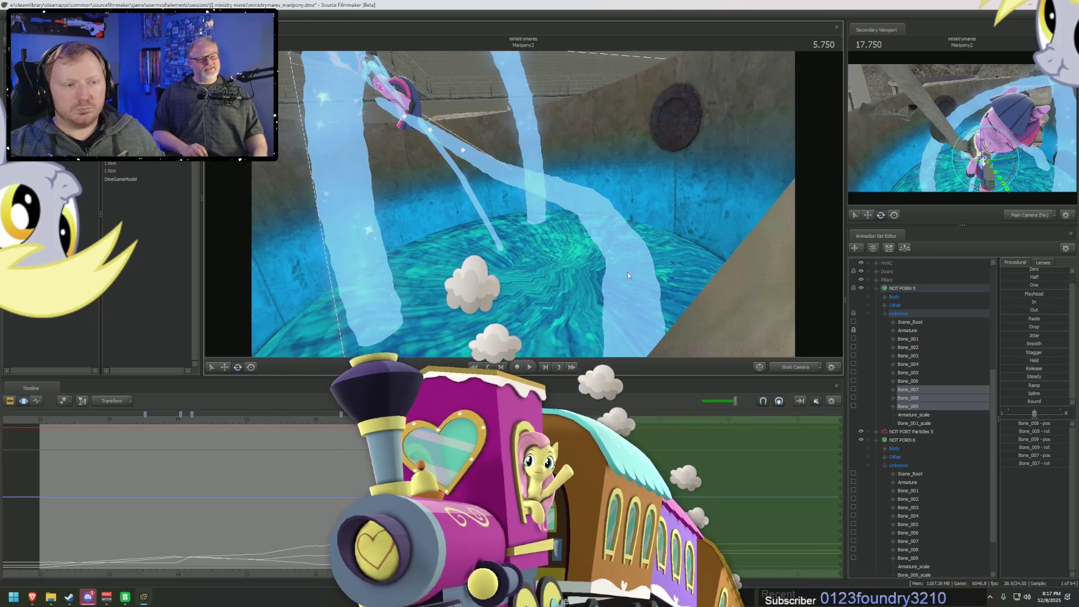
{"action": "left_click", "coordinate": [908, 364]}
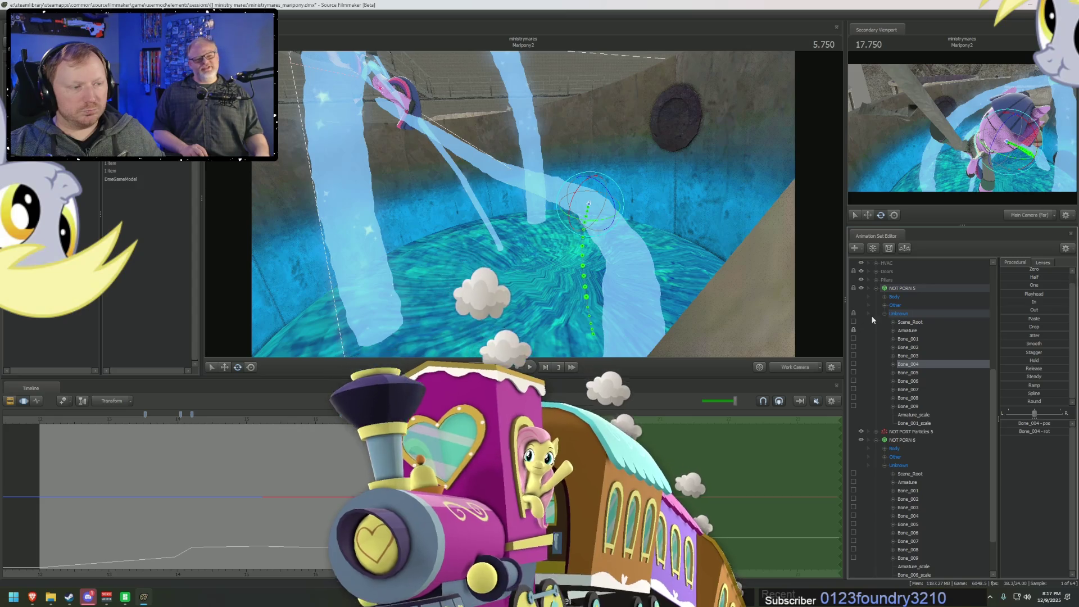
{"action": "left_click", "coordinate": [868, 288]}
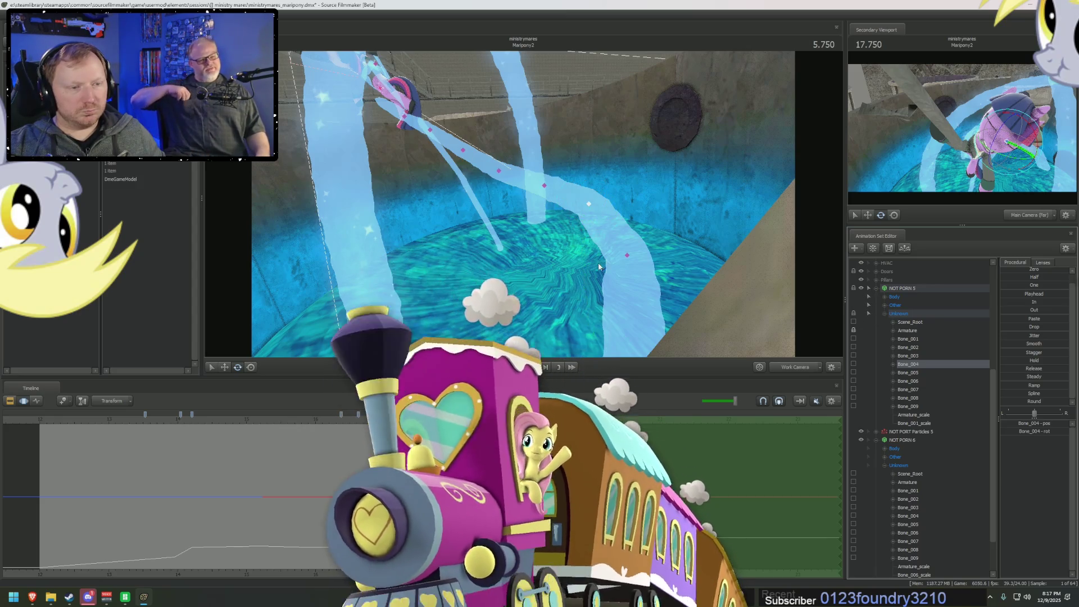
{"action": "left_click", "coordinate": [589, 204], "text": "ctrl"}
{"action": "left_click", "coordinate": [544, 185], "text": "ctrl"}
{"action": "left_click", "coordinate": [571, 182]}
{"action": "mouse_move", "coordinate": [392, 136]}
{"action": "left_mouse_down"}
{"action": "mouse_move", "coordinate": [434, 133]}
{"action": "mouse_move", "coordinate": [523, 207]}
{"action": "left_mouse_up"}
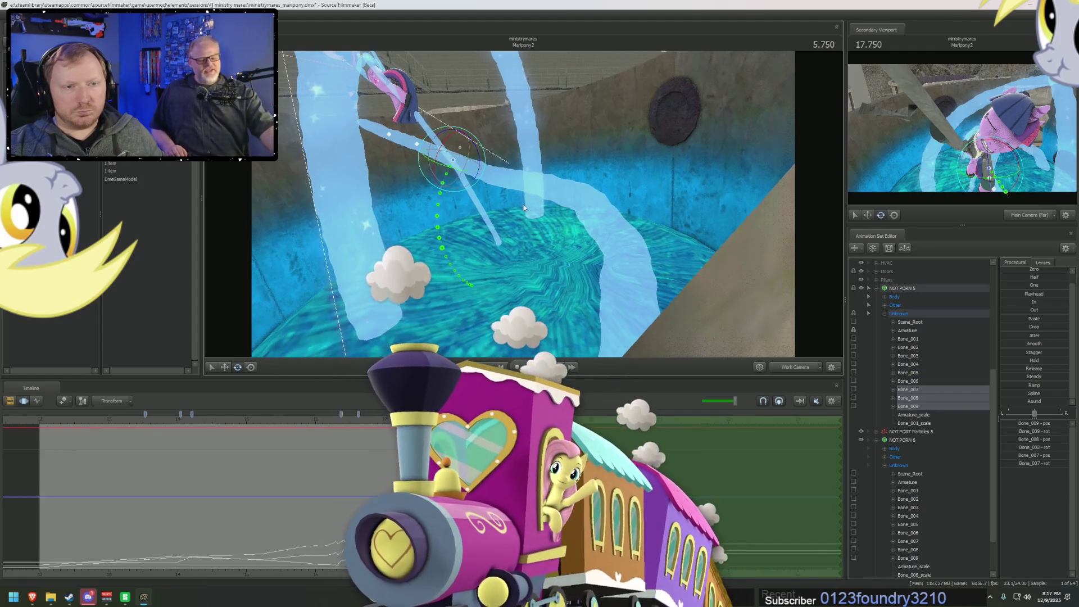
- Add Bone_001 and rotate the bones so the stream rises toward the lifted Twilight
{"action": "mouse_move", "coordinate": [483, 158]}
{"action": "left_mouse_down"}
{"action": "mouse_move", "coordinate": [483, 185]}
{"action": "mouse_move", "coordinate": [494, 177]}
{"action": "left_mouse_up"}
{"action": "mouse_move", "coordinate": [587, 223]}
{"action": "left_mouse_down"}
{"action": "mouse_move", "coordinate": [524, 205]}
{"action": "mouse_move", "coordinate": [544, 249]}
{"action": "left_mouse_up"}
{"action": "left_click", "coordinate": [564, 274]}
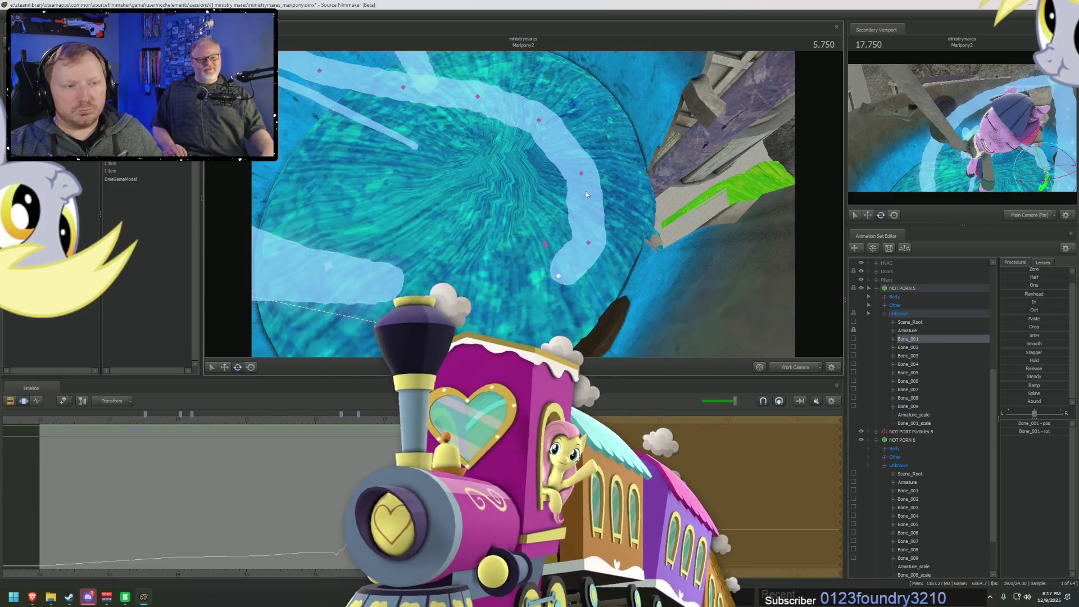
{"action": "left_click", "coordinate": [481, 97]}
{"action": "left_click_drag", "start_coordinate": [481, 97], "coordinate": [471, 67]}
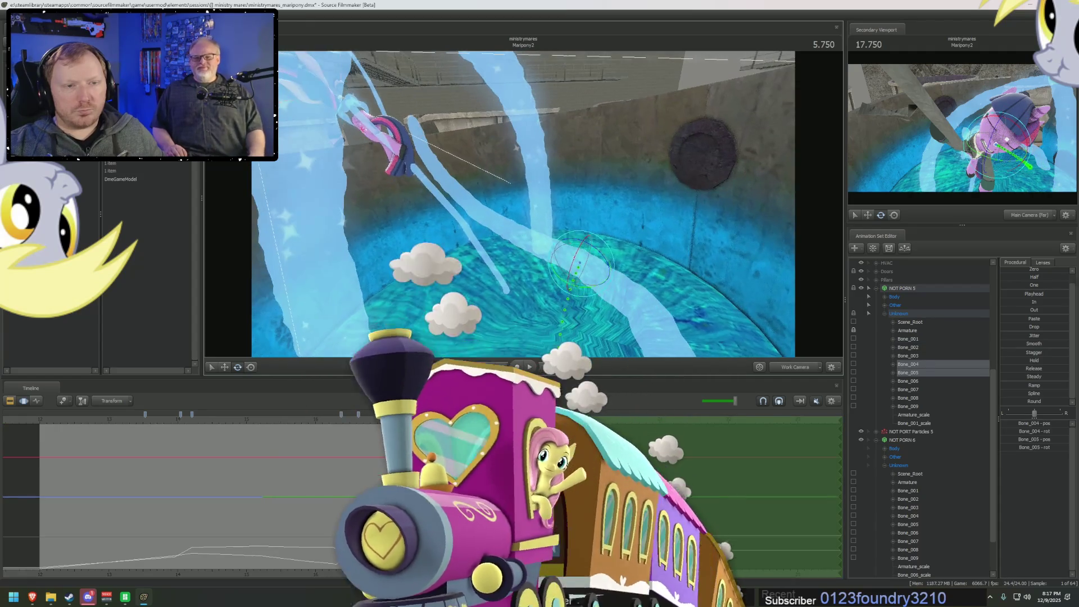
{"action": "left_click_drag", "start_coordinate": [611, 250], "coordinate": [539, 243]}
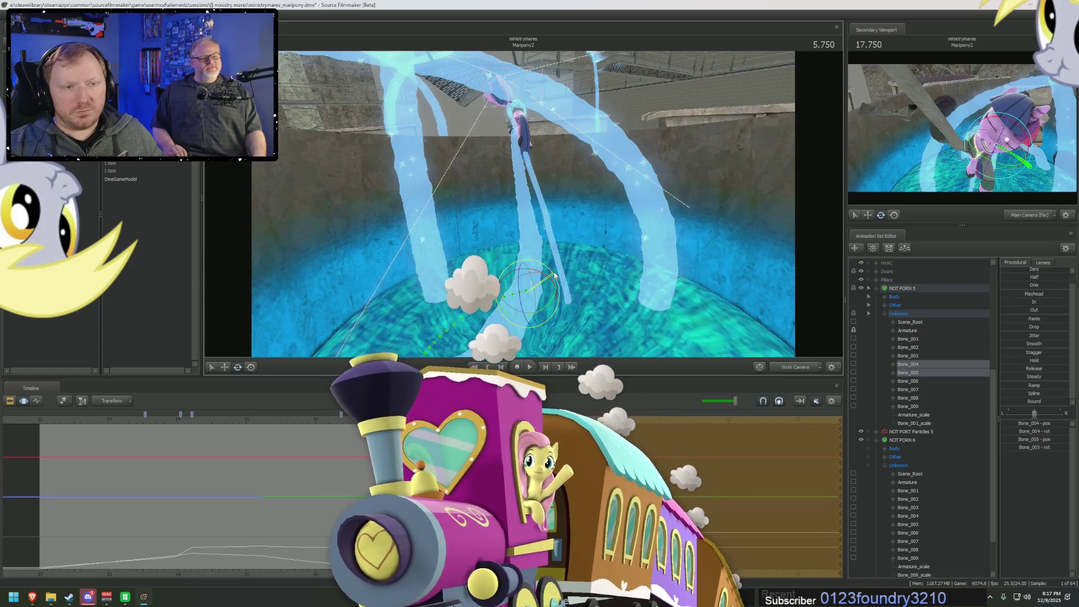
{"action": "left_click_drag", "start_coordinate": [555, 275], "coordinate": [558, 253]}
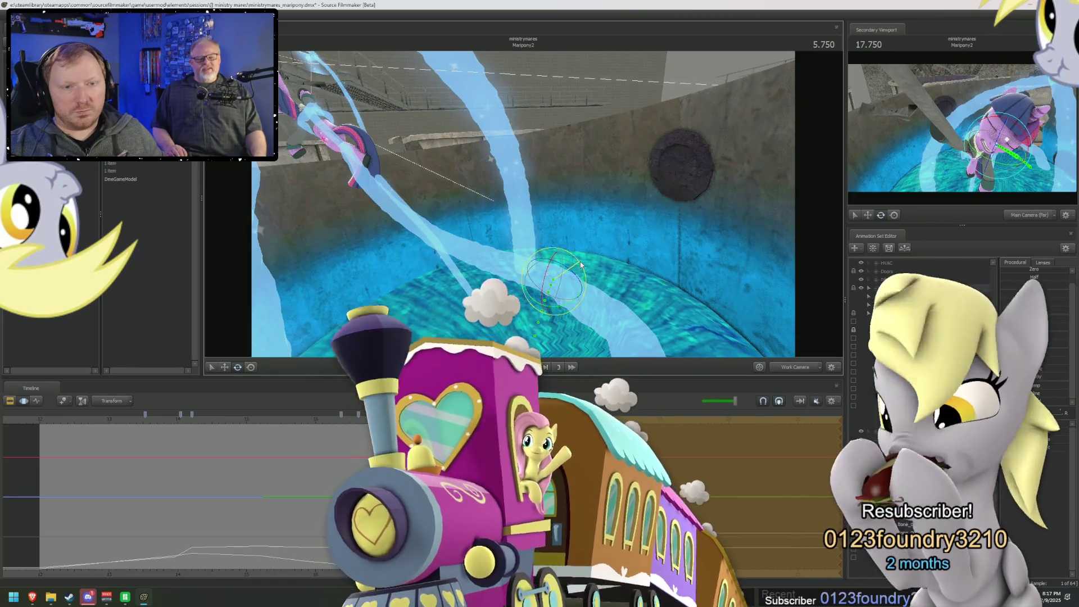
{"action": "key", "text": "Right"}
{"action": "key", "text": "Right"}
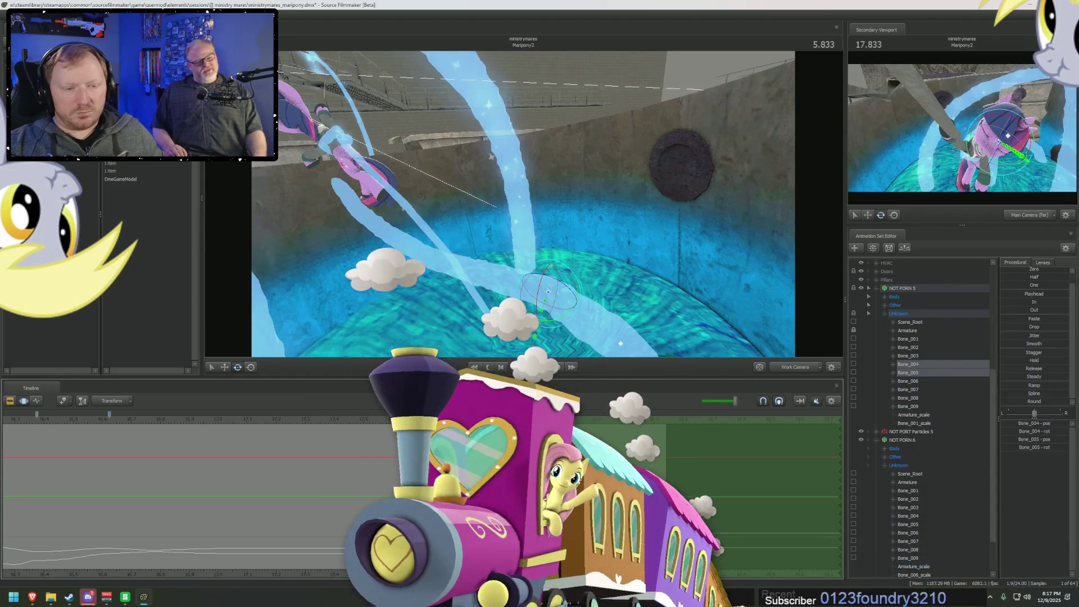
- Bend the selected lower tentacle bone at 5.833, then advance two frames
{"action": "left_click_drag", "start_coordinate": [528, 285], "coordinate": [535, 292]}
{"action": "right_click_drag", "start_coordinate": [558, 251], "coordinate": [605, 284]}
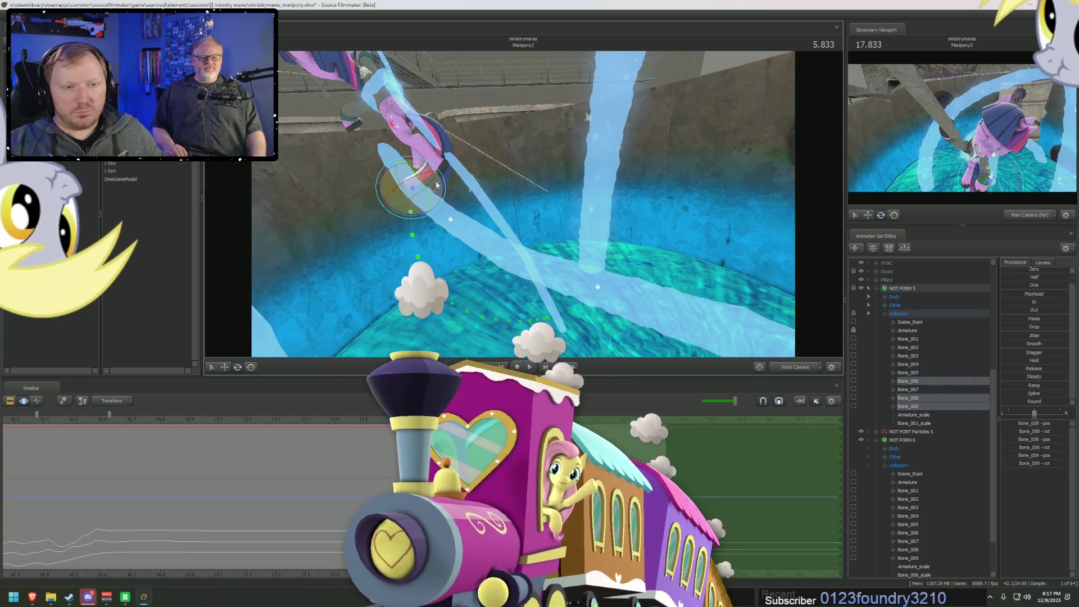
{"action": "left_click_drag", "start_coordinate": [443, 176], "coordinate": [447, 180]}
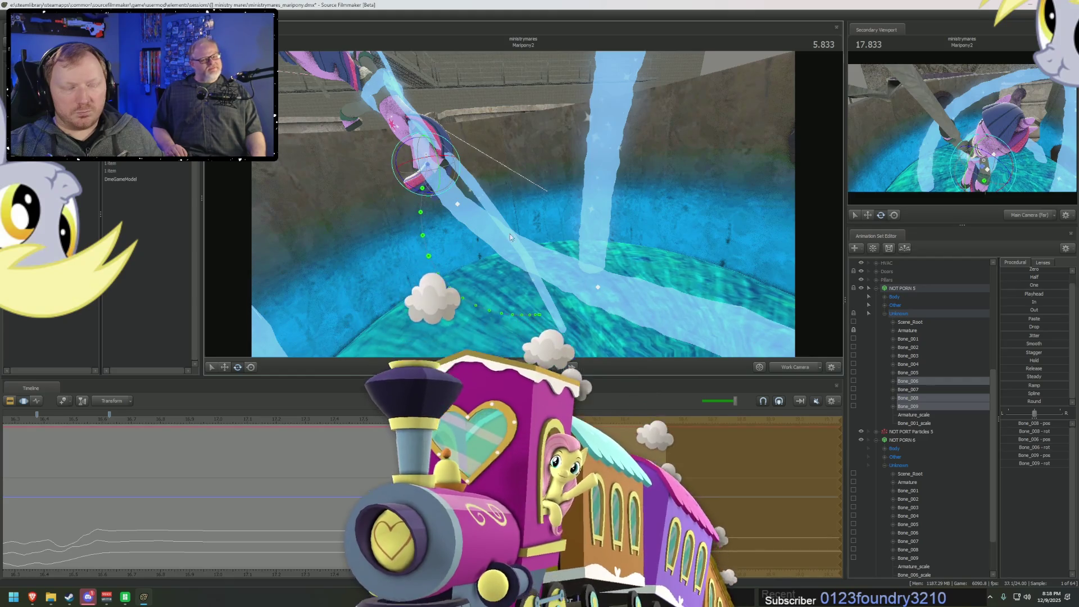
{"action": "key", "text": "Right"}
{"action": "key", "text": "Right"}
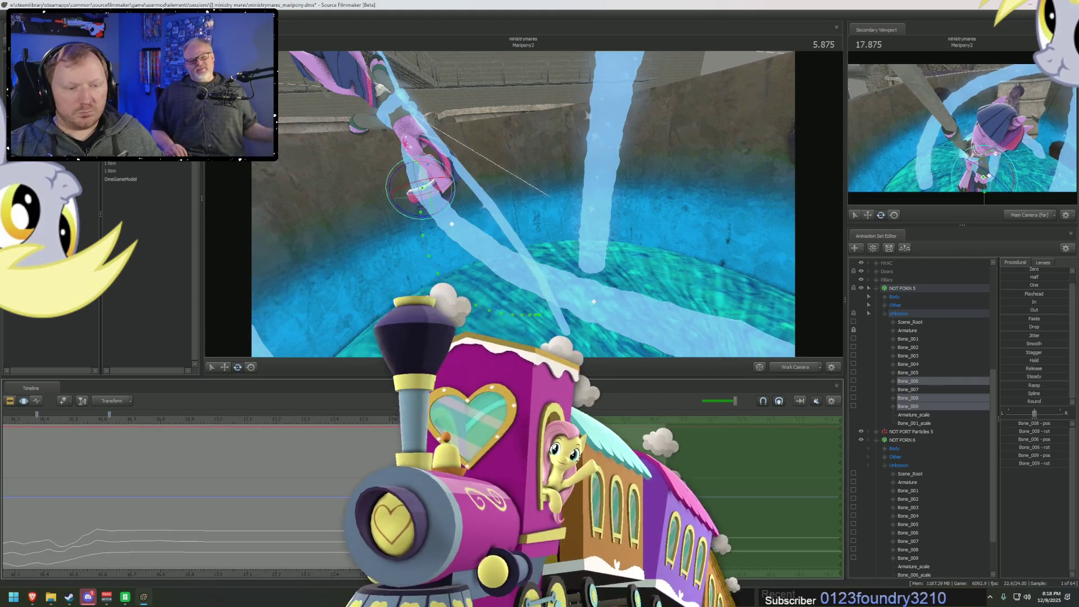
{"action": "key", "text": "Right"}
{"action": "key", "text": "Right"}
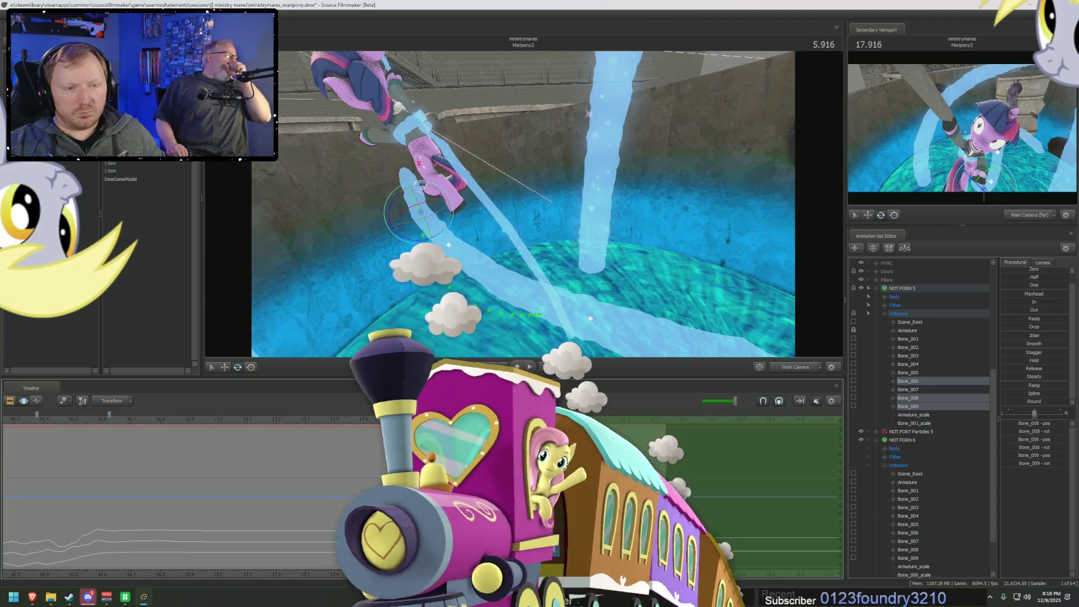
{"action": "mouse_move", "coordinate": [523, 202]}
{"action": "left_mouse_down"}
{"action": "mouse_move", "coordinate": [511, 248]}
{"action": "mouse_move", "coordinate": [686, 303]}
{"action": "mouse_move", "coordinate": [653, 281]}
{"action": "mouse_move", "coordinate": [684, 262]}
{"action": "mouse_move", "coordinate": [699, 266]}
{"action": "mouse_move", "coordinate": [524, 208]}
{"action": "left_mouse_up"}
- Rotate Bone_002 again after undoing one bad rotation
{"action": "left_click", "coordinate": [707, 335]}
{"action": "left_click_drag", "start_coordinate": [598, 238], "coordinate": [404, 157]}
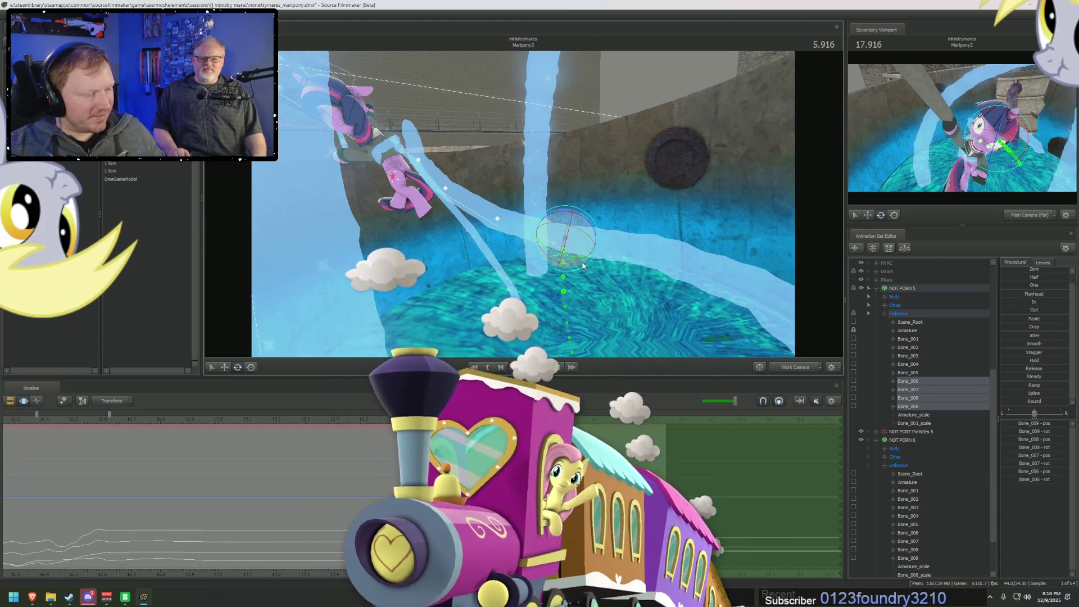
{"action": "left_click_drag", "start_coordinate": [594, 226], "coordinate": [596, 223]}
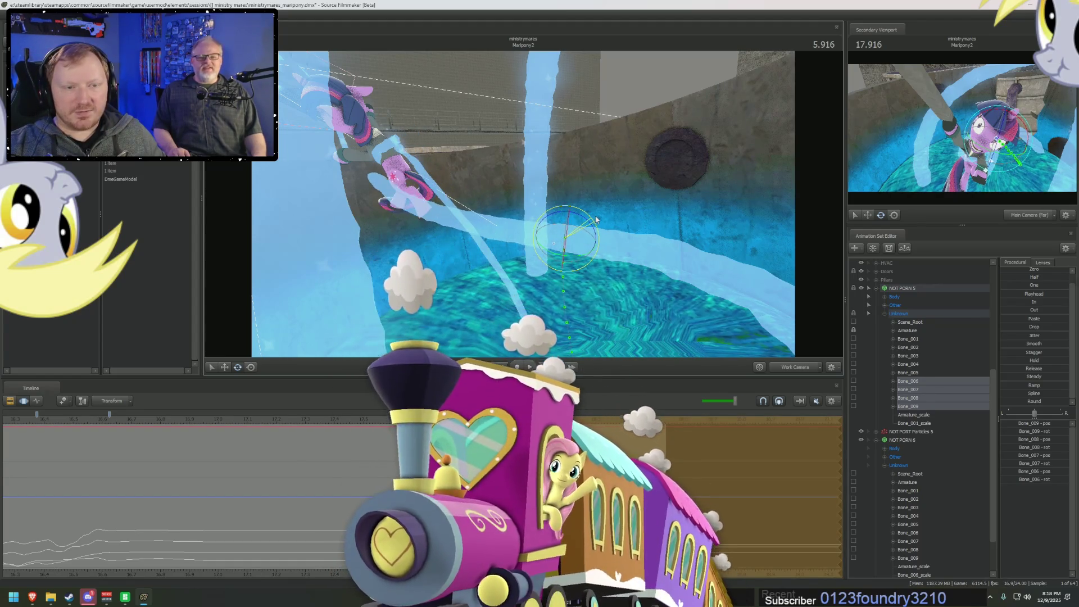
{"action": "key", "text": "ctrl+z"}
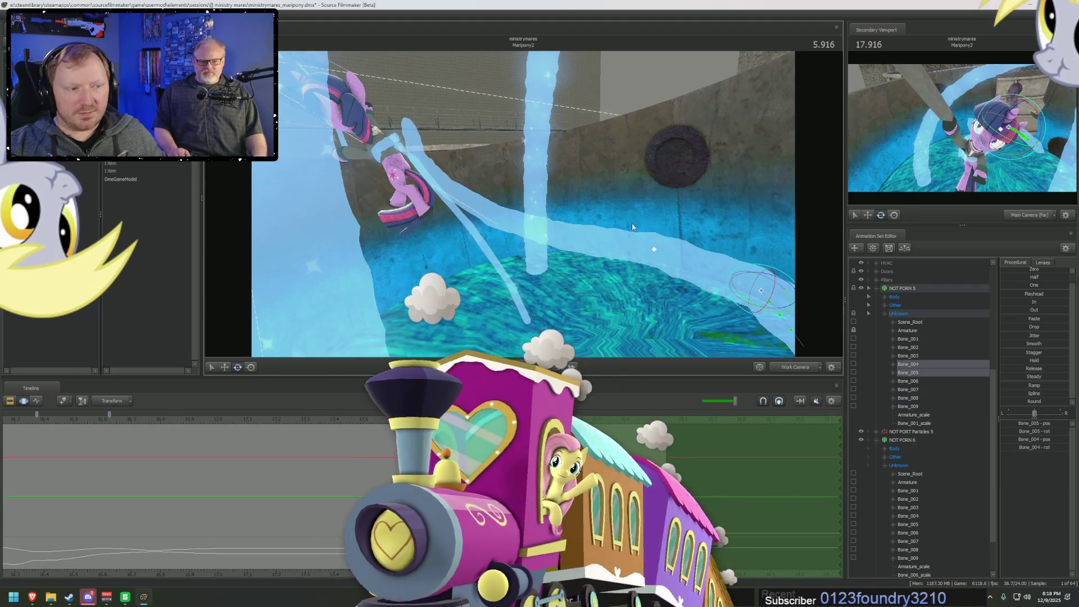
{"action": "left_click_drag", "start_coordinate": [758, 267], "coordinate": [759, 265]}
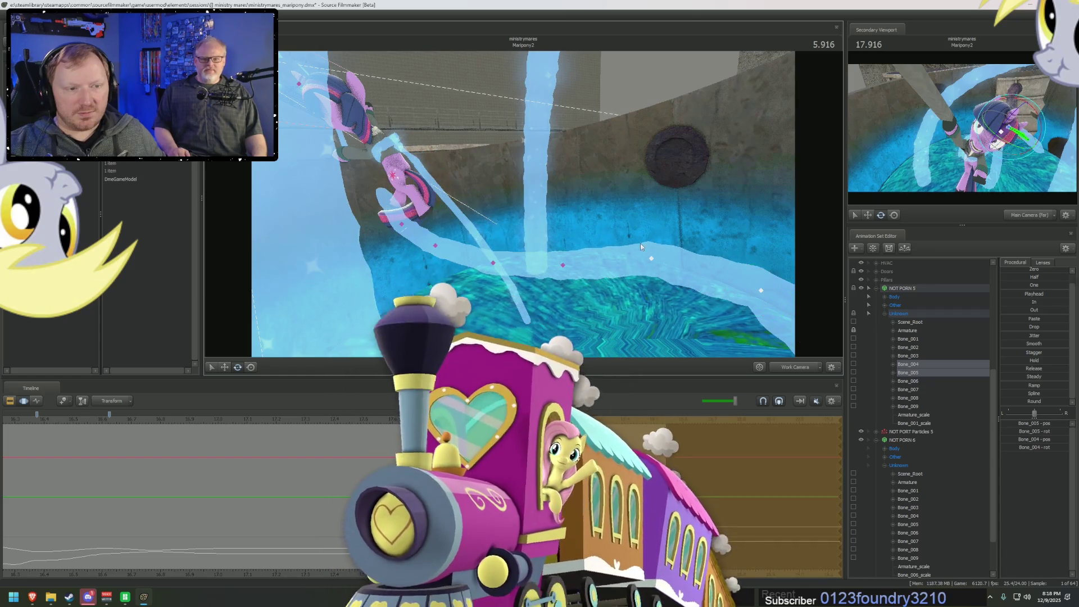
- Rotate Bone_006 through Bone_009 to curl the tentacle up from the pool
{"action": "left_click", "coordinate": [562, 265]}
{"action": "left_click_drag", "start_coordinate": [562, 265], "coordinate": [515, 254]}
{"action": "left_click_drag", "start_coordinate": [579, 238], "coordinate": [590, 216]}
{"action": "left_click_drag", "start_coordinate": [535, 186], "coordinate": [537, 213]}
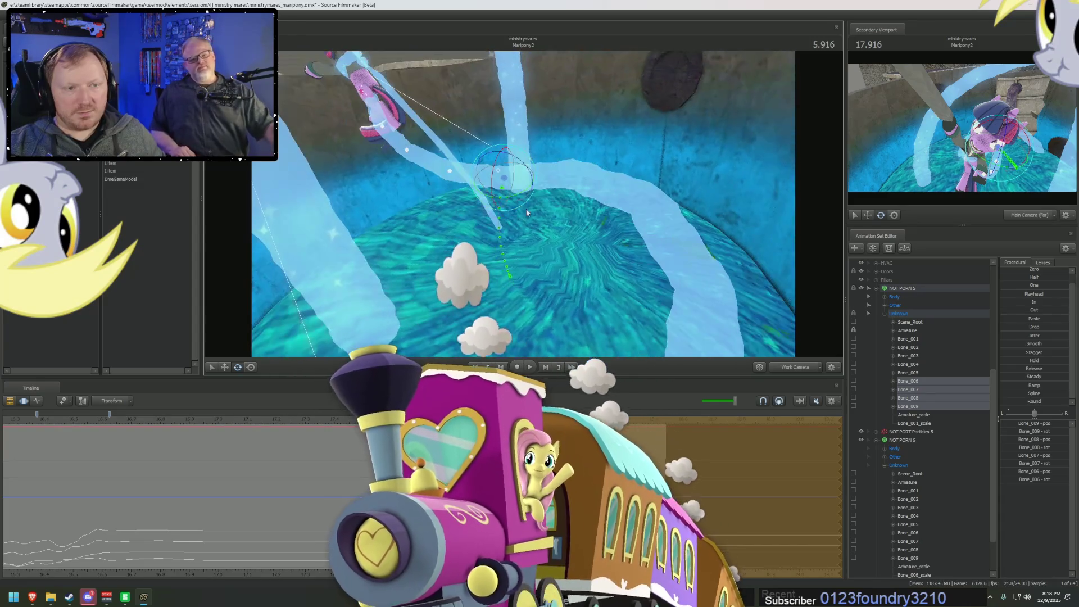
{"action": "key", "text": "space"}
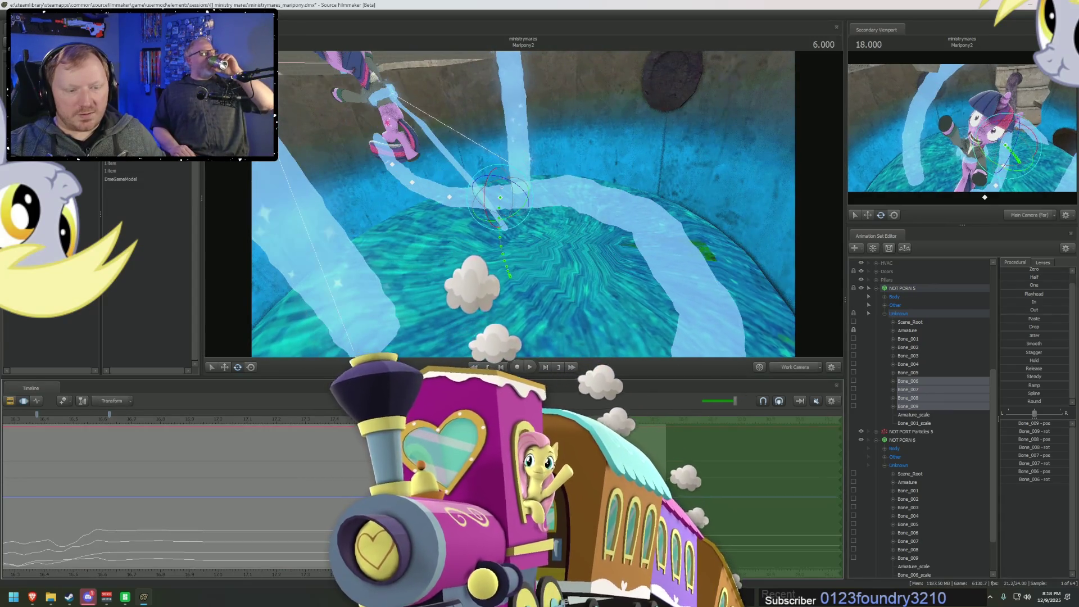
- Lasso-select Bone_005 and Bone_006 of the water tentacle in the viewport
{"action": "mouse_move", "coordinate": [505, 191]}
{"action": "left_mouse_down"}
{"action": "mouse_move", "coordinate": [458, 157]}
{"action": "mouse_move", "coordinate": [503, 166]}
{"action": "left_mouse_up"}
{"action": "left_click", "coordinate": [458, 156]}
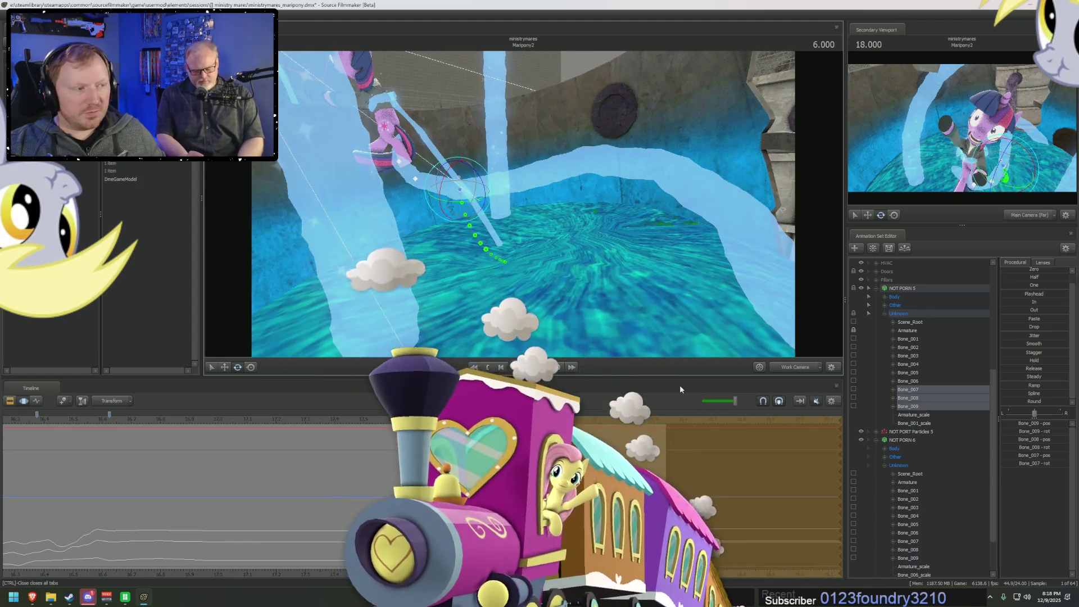
{"action": "left_click_drag", "start_coordinate": [596, 275], "coordinate": [591, 264]}
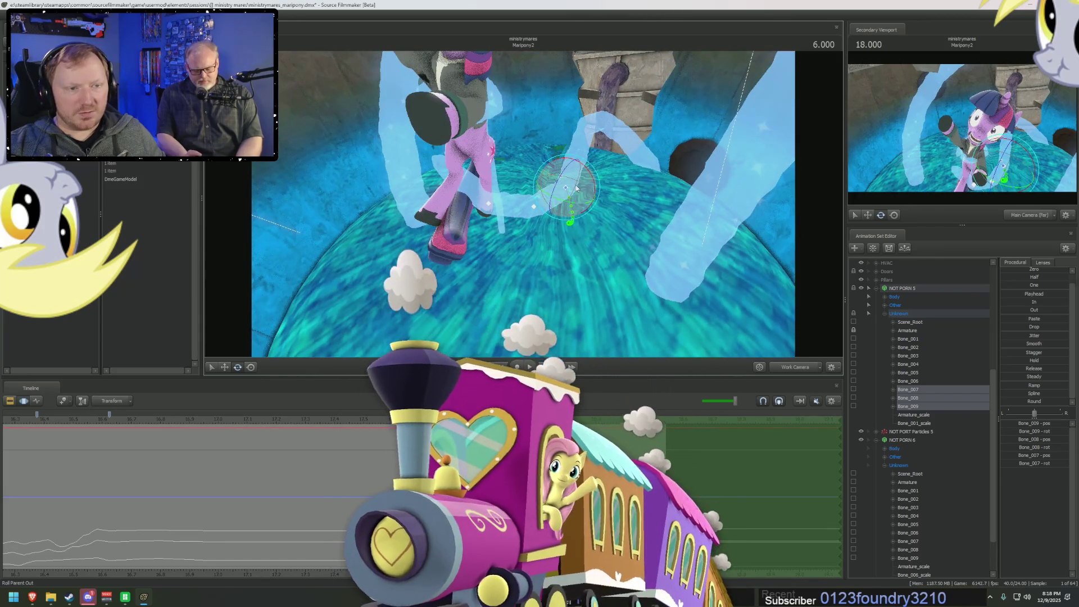
{"action": "left_click_drag", "start_coordinate": [601, 179], "coordinate": [748, 284]}
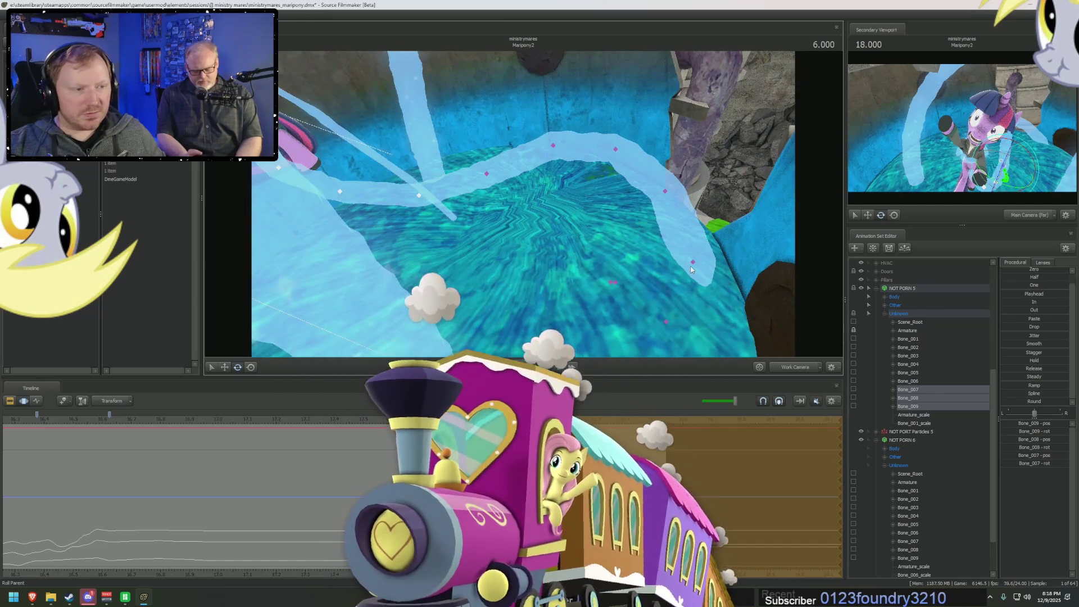
{"action": "left_click", "coordinate": [692, 262]}
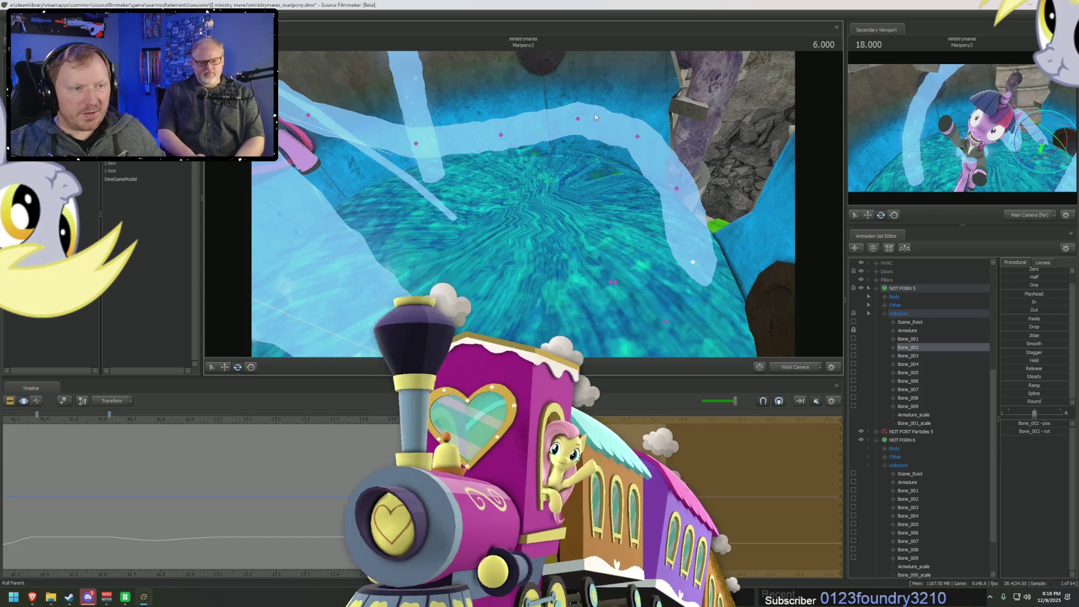
{"action": "left_click", "coordinate": [651, 99]}
{"action": "mouse_move", "coordinate": [633, 191]}
{"action": "left_mouse_down"}
{"action": "mouse_move", "coordinate": [654, 134]}
{"action": "mouse_move", "coordinate": [618, 129]}
{"action": "mouse_move", "coordinate": [534, 146]}
{"action": "mouse_move", "coordinate": [578, 244]}
{"action": "mouse_move", "coordinate": [494, 197]}
{"action": "mouse_move", "coordinate": [615, 324]}
{"action": "mouse_move", "coordinate": [564, 300]}
{"action": "left_mouse_up"}
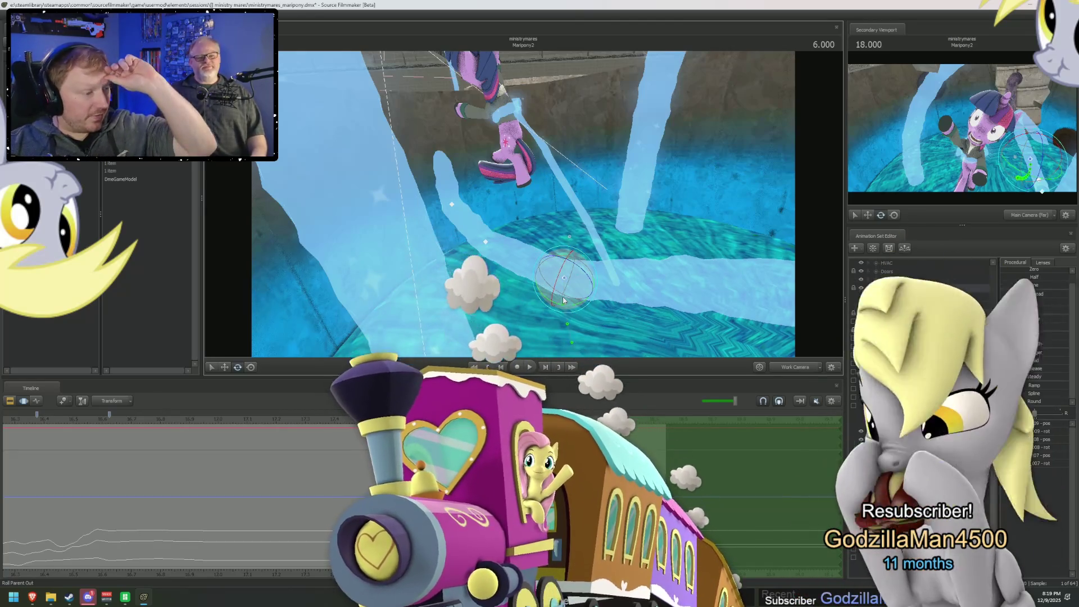
- Swing Bone_005 and Bone_006 across the pool floor, then step the selection down to Bone_008/Bone_009
{"action": "mouse_move", "coordinate": [646, 274]}
{"action": "left_mouse_down"}
{"action": "mouse_move", "coordinate": [554, 253]}
{"action": "mouse_move", "coordinate": [538, 221]}
{"action": "left_mouse_up"}
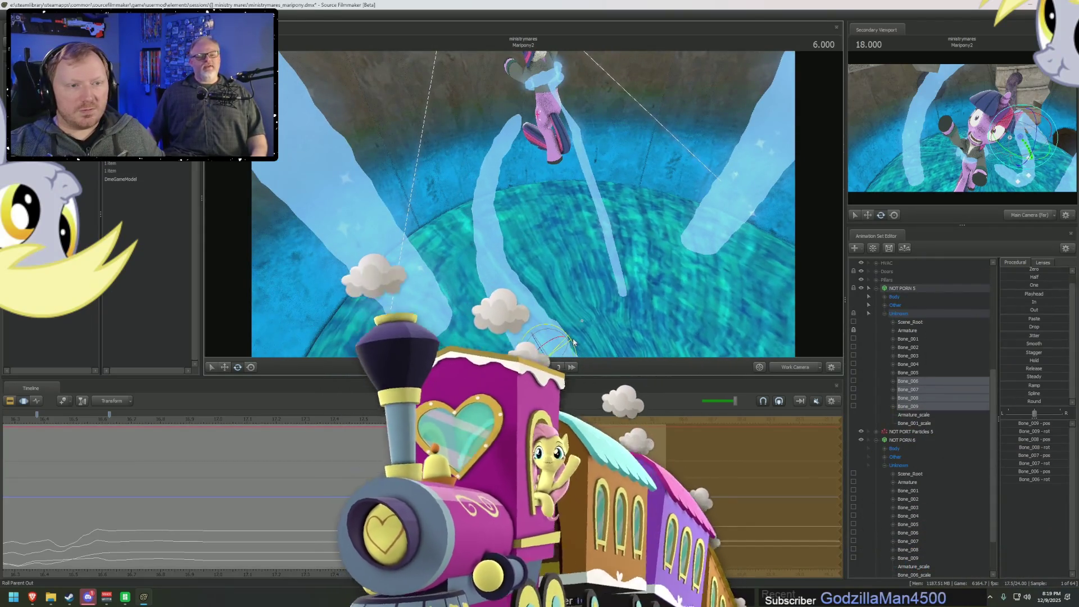
{"action": "left_click_drag", "start_coordinate": [597, 347], "coordinate": [466, 240]}
{"action": "left_click", "coordinate": [489, 218]}
{"action": "left_click_drag", "start_coordinate": [543, 254], "coordinate": [544, 263]}
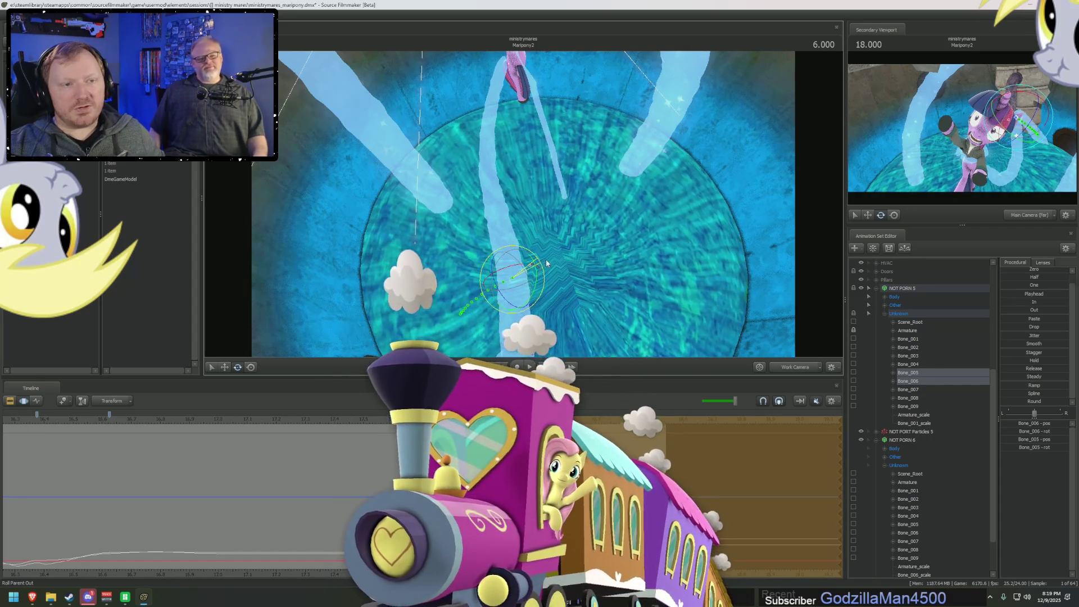
{"action": "left_click_drag", "start_coordinate": [544, 263], "coordinate": [600, 220]}
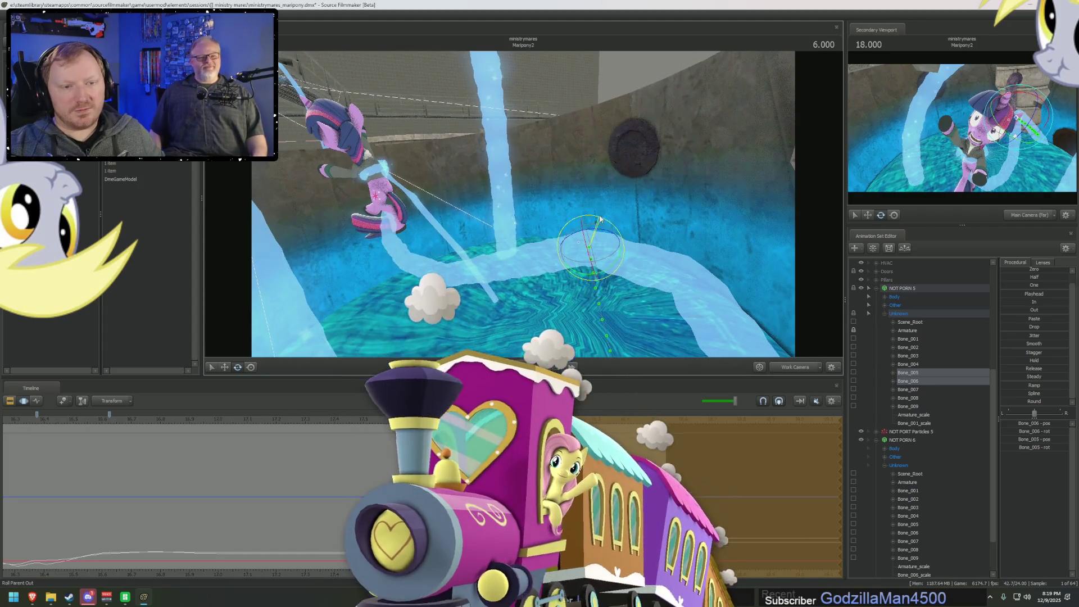
{"action": "key", "text": "Down"}
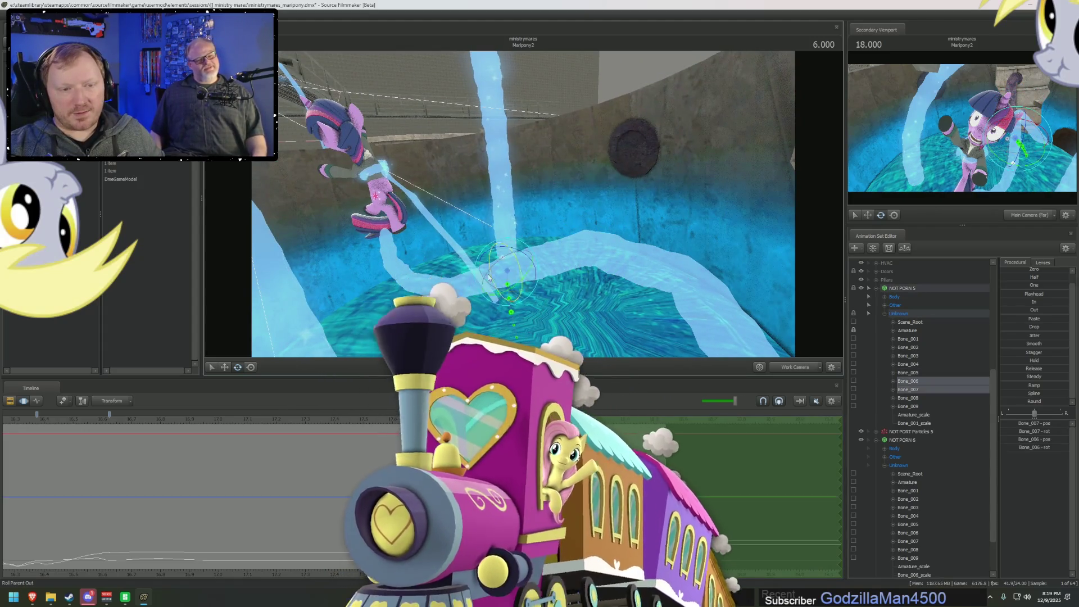
{"action": "key", "text": "Down"}
{"action": "key", "text": "Down"}
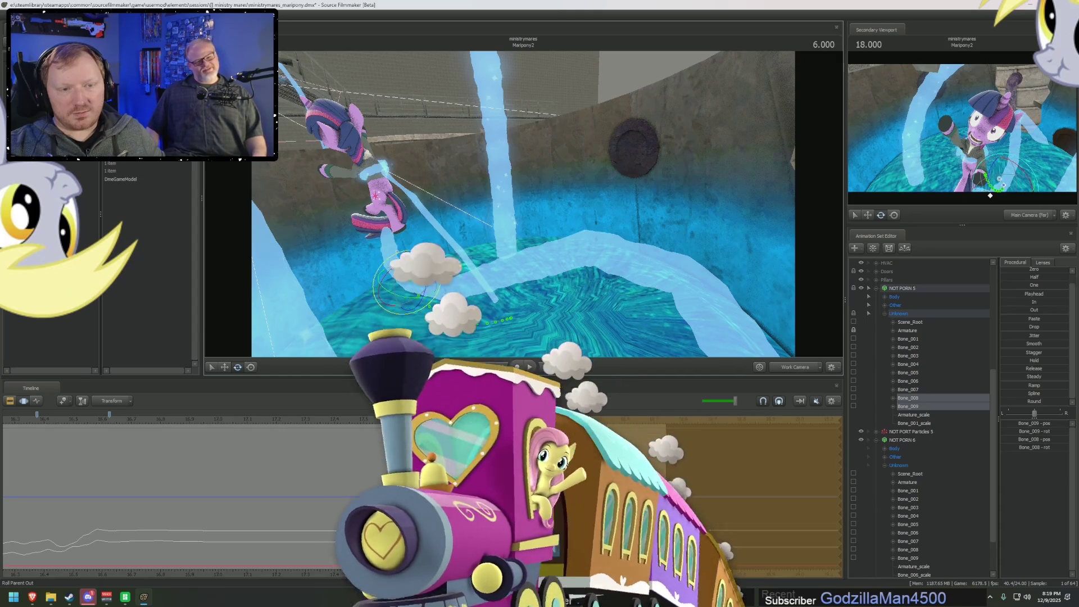
{"action": "left_click_drag", "start_coordinate": [429, 262], "coordinate": [573, 273]}
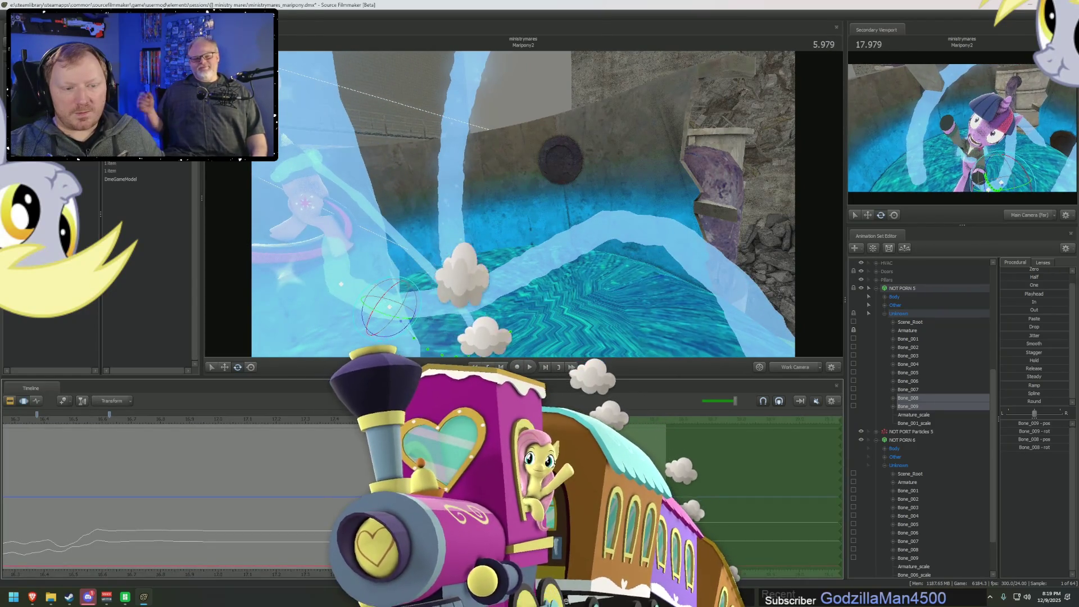
- Move Bone_007 slightly right and down, then scrub back to about 5.863
{"action": "left_click_drag", "start_coordinate": [511, 268], "coordinate": [511, 267]}
{"action": "left_click", "coordinate": [511, 267]}
{"action": "key", "text": "w"}
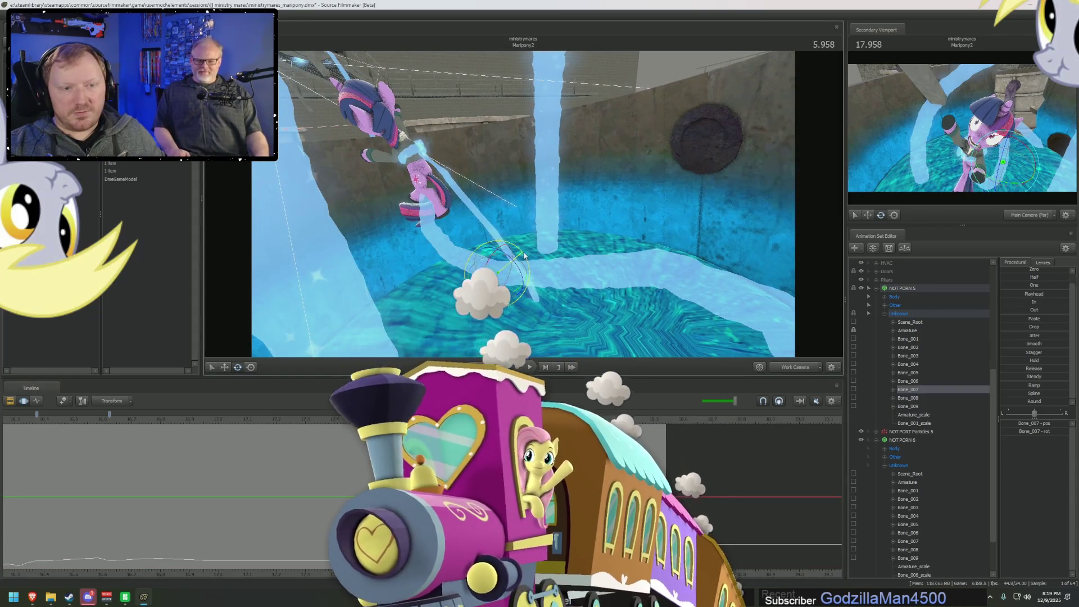
{"action": "left_click_drag", "start_coordinate": [499, 275], "coordinate": [504, 279]}
{"action": "left_click", "coordinate": [613, 419]}
{"action": "left_click_drag", "start_coordinate": [494, 418], "coordinate": [470, 418]}
- Rotate Bone_006, then scrub between 5.795 and 5.872 to check the motion
{"action": "left_click_drag", "start_coordinate": [564, 255], "coordinate": [564, 255]}
{"action": "left_click", "coordinate": [548, 251]}
{"action": "key", "text": "e"}
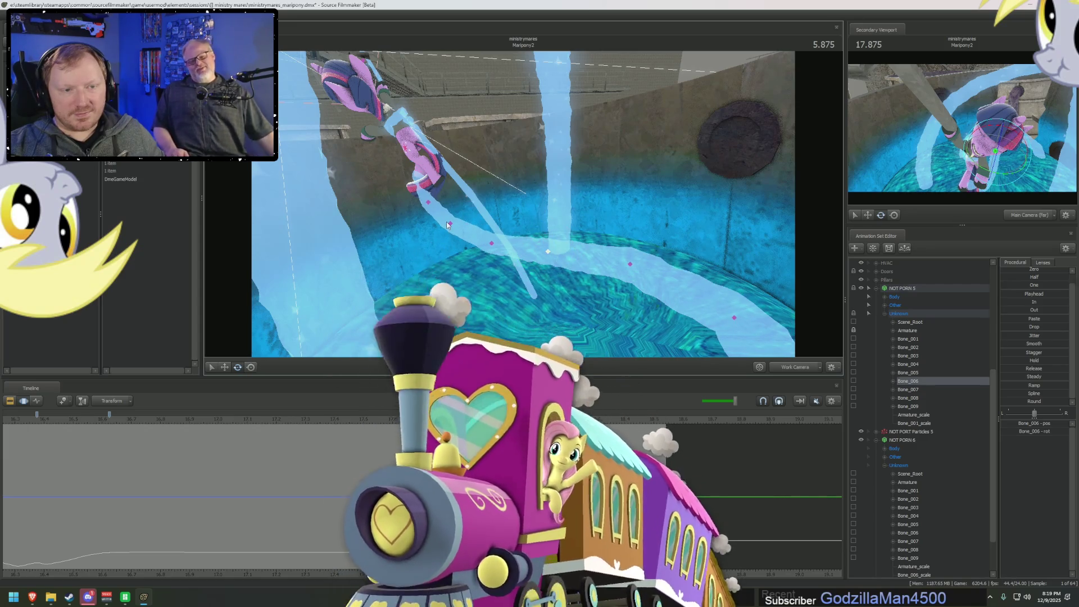
{"action": "left_click", "coordinate": [449, 223]}
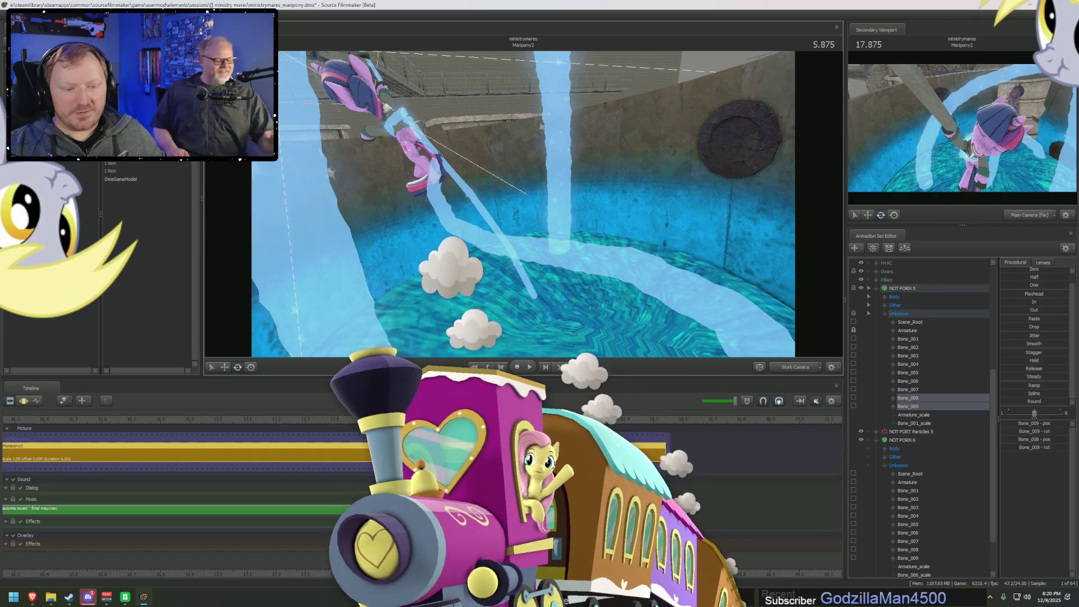
{"action": "left_click_drag", "start_coordinate": [471, 420], "coordinate": [448, 420]}
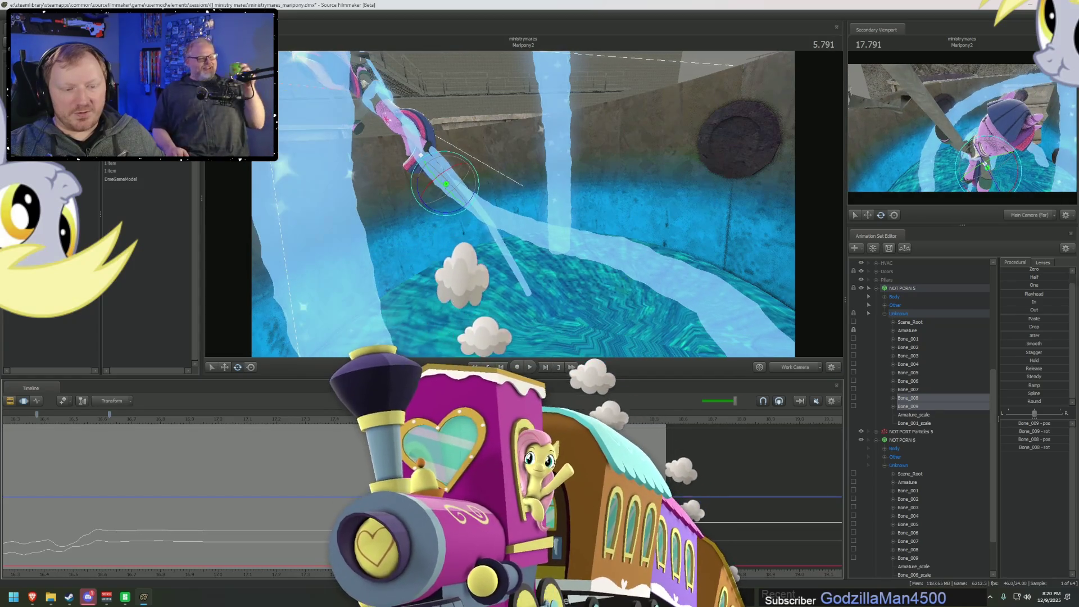
{"action": "left_click_drag", "start_coordinate": [464, 304], "coordinate": [449, 290]}
{"action": "mouse_move", "coordinate": [445, 420]}
{"action": "left_mouse_down"}
{"action": "mouse_move", "coordinate": [564, 421]}
{"action": "mouse_move", "coordinate": [510, 421]}
{"action": "left_mouse_up"}
{"action": "left_click_drag", "start_coordinate": [581, 311], "coordinate": [570, 292]}
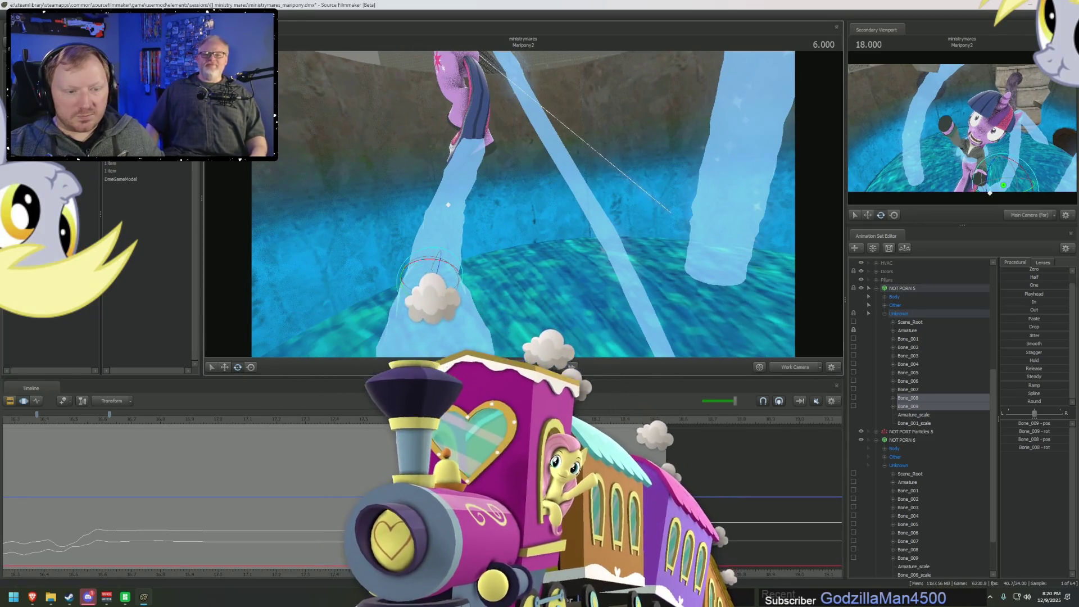
- Move the time past 6.0, undo the last change, and step forward one frame
{"action": "mouse_move", "coordinate": [500, 421]}
{"action": "left_mouse_down"}
{"action": "mouse_move", "coordinate": [533, 420]}
{"action": "mouse_move", "coordinate": [444, 420]}
{"action": "left_mouse_up"}
{"action": "left_click_drag", "start_coordinate": [522, 236], "coordinate": [495, 243]}
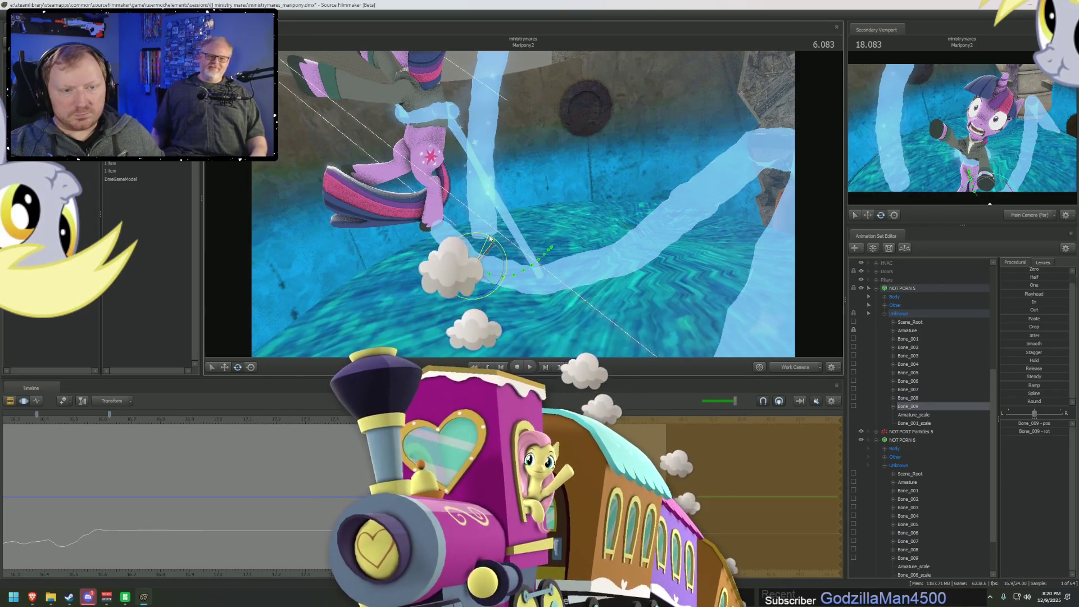
{"action": "key", "text": "ctrl+z"}
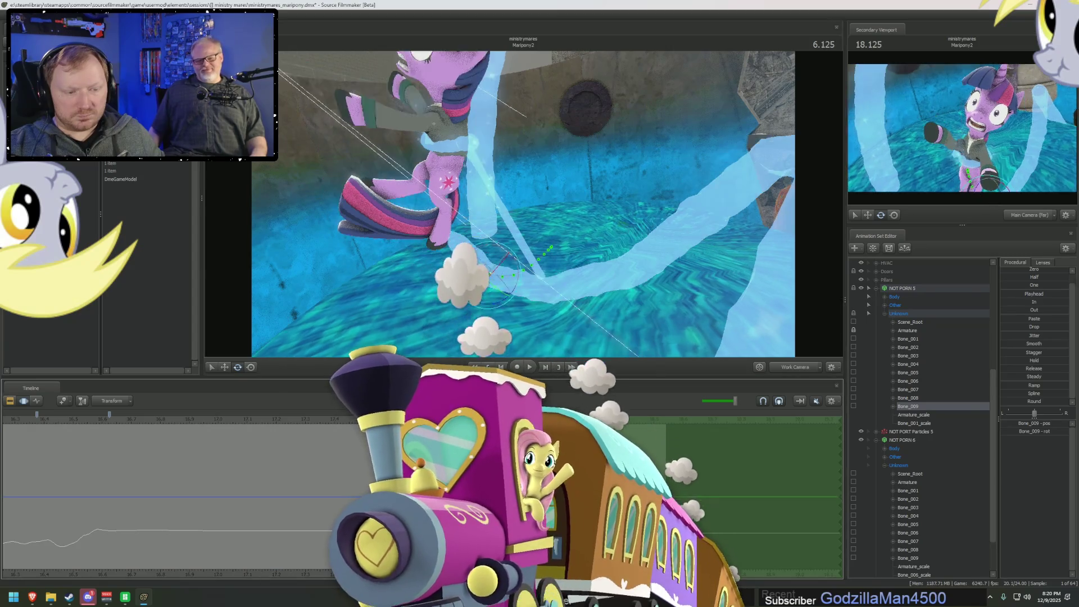
{"action": "key", "text": "Right"}
{"action": "left_click_drag", "start_coordinate": [585, 274], "coordinate": [562, 261]}
{"action": "left_click_drag", "start_coordinate": [631, 224], "coordinate": [632, 223]}
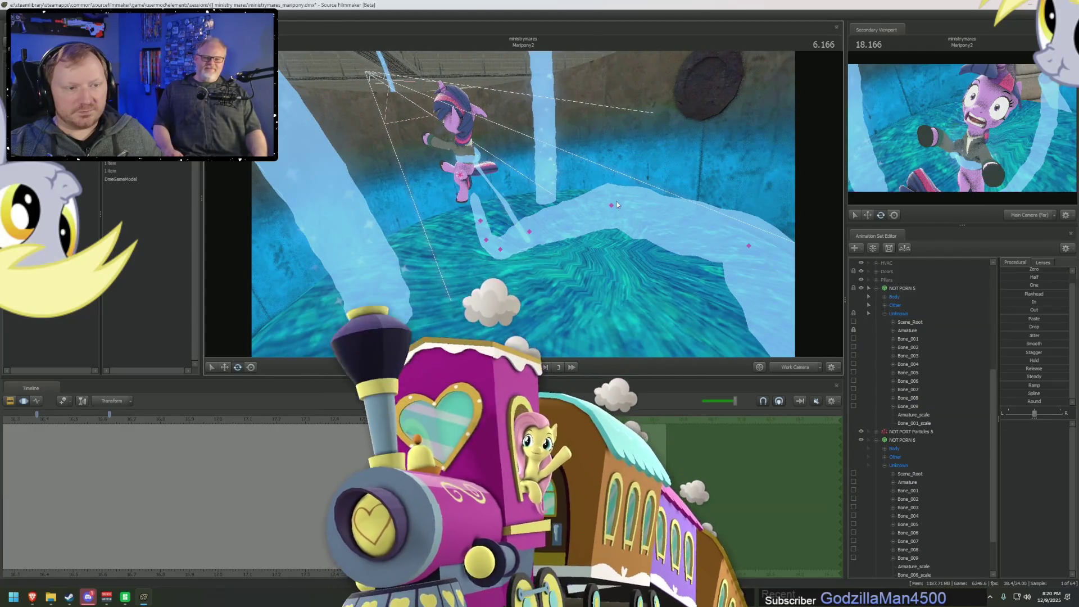
- Nudge a tentacle bone near Twilight slightly left so its curl sits better
{"action": "left_click", "coordinate": [665, 259]}
{"action": "left_click_drag", "start_coordinate": [665, 260], "coordinate": [621, 229]}
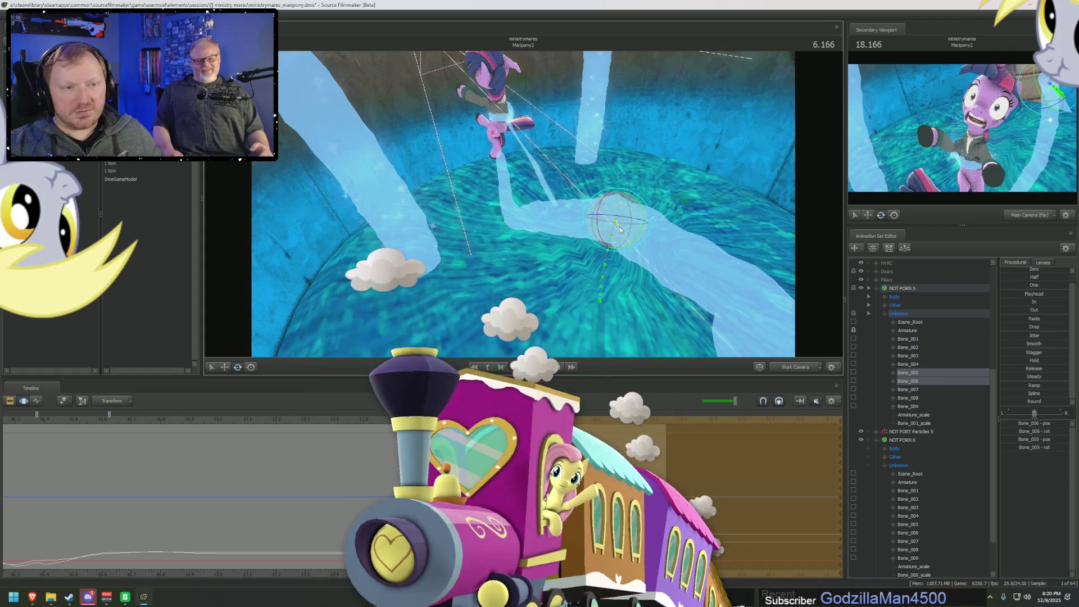
{"action": "left_click_drag", "start_coordinate": [545, 201], "coordinate": [532, 209]}
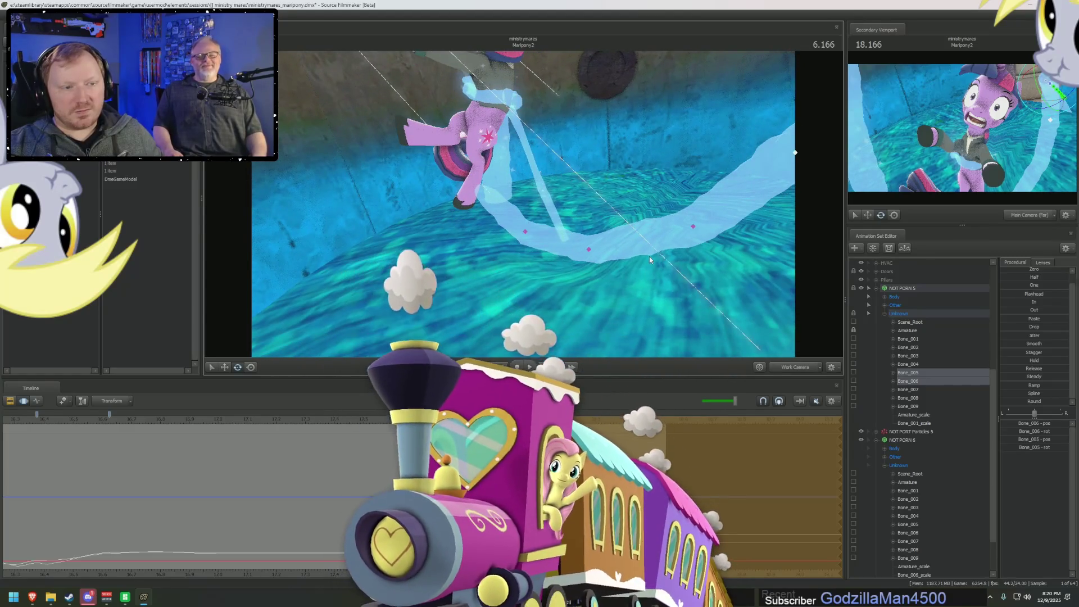
{"action": "left_click", "coordinate": [610, 258]}
{"action": "left_click_drag", "start_coordinate": [594, 253], "coordinate": [591, 253]}
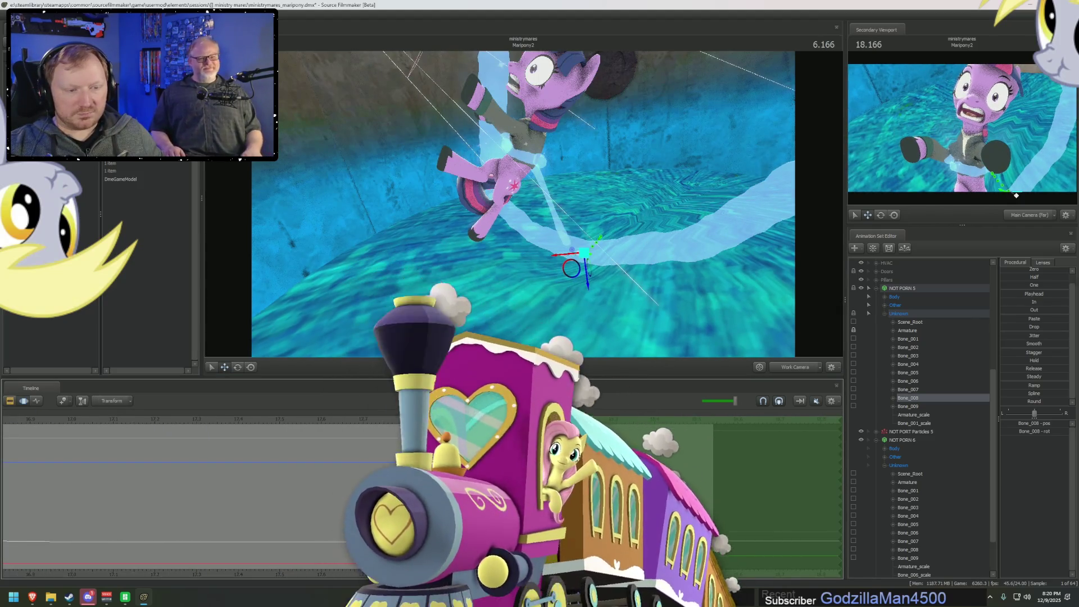
{"action": "left_click_drag", "start_coordinate": [517, 260], "coordinate": [517, 260]}
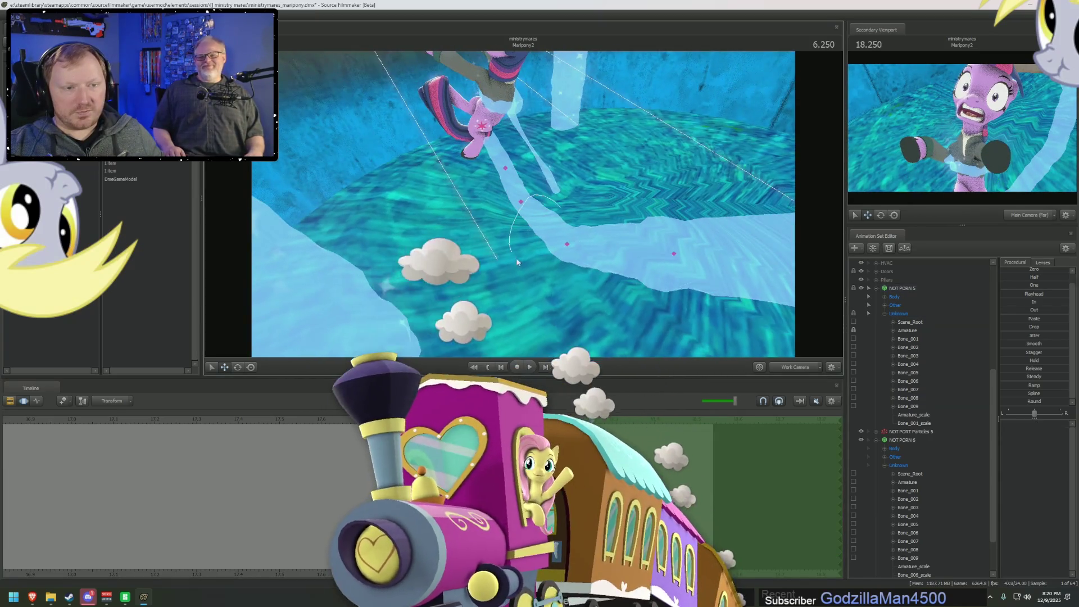
- Around 6.3 s, select tentacle bones Bone_004–Bone_007 on the ice and rotate them
{"action": "left_click", "coordinate": [567, 244]}
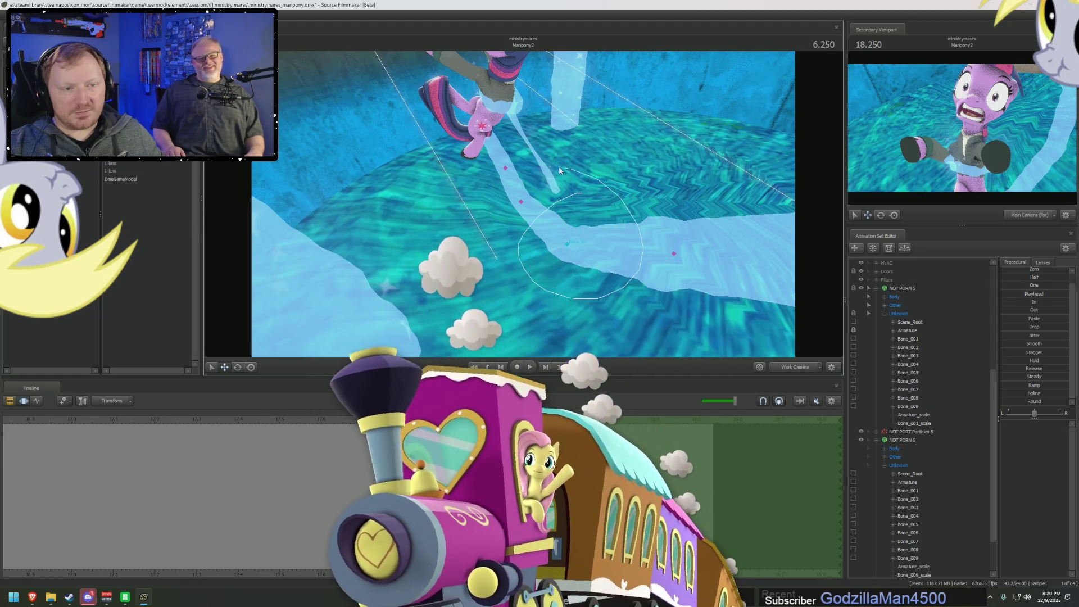
{"action": "left_click", "coordinate": [564, 250]}
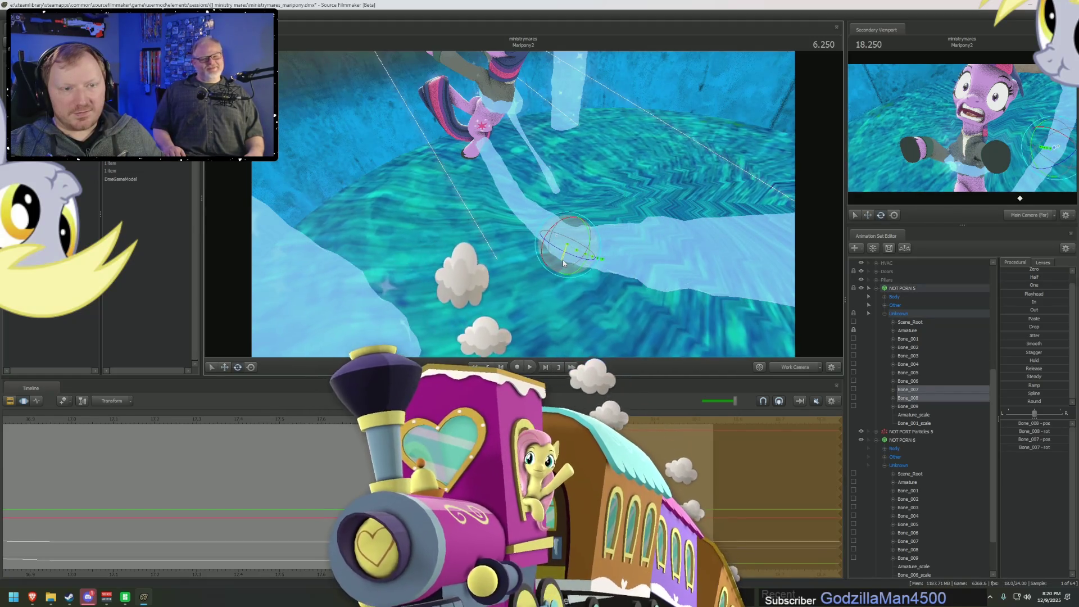
{"action": "left_click", "coordinate": [545, 367]}
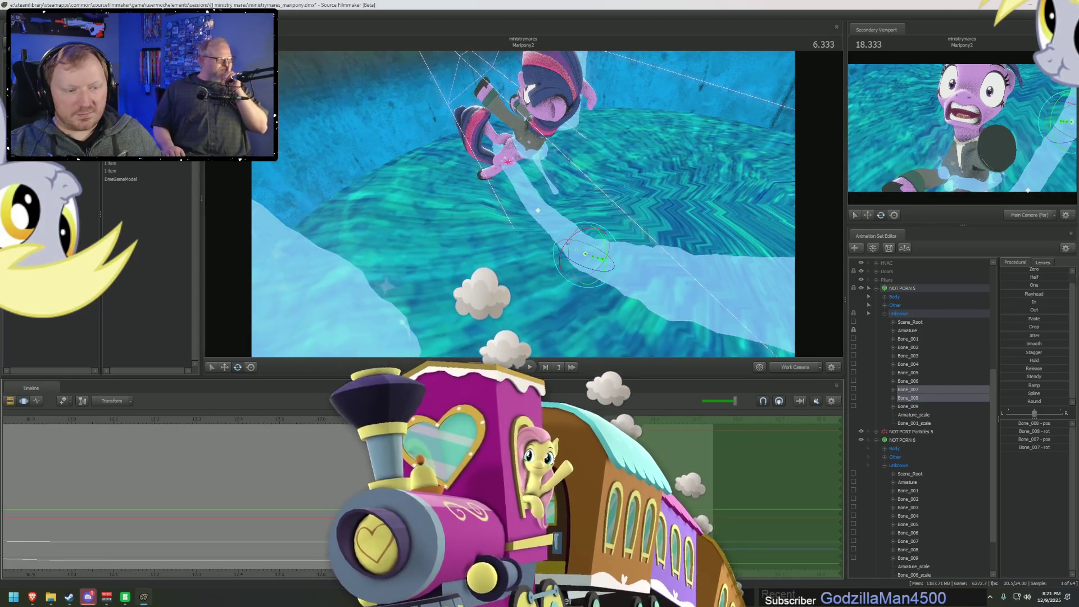
{"action": "left_click_drag", "start_coordinate": [518, 211], "coordinate": [518, 211]}
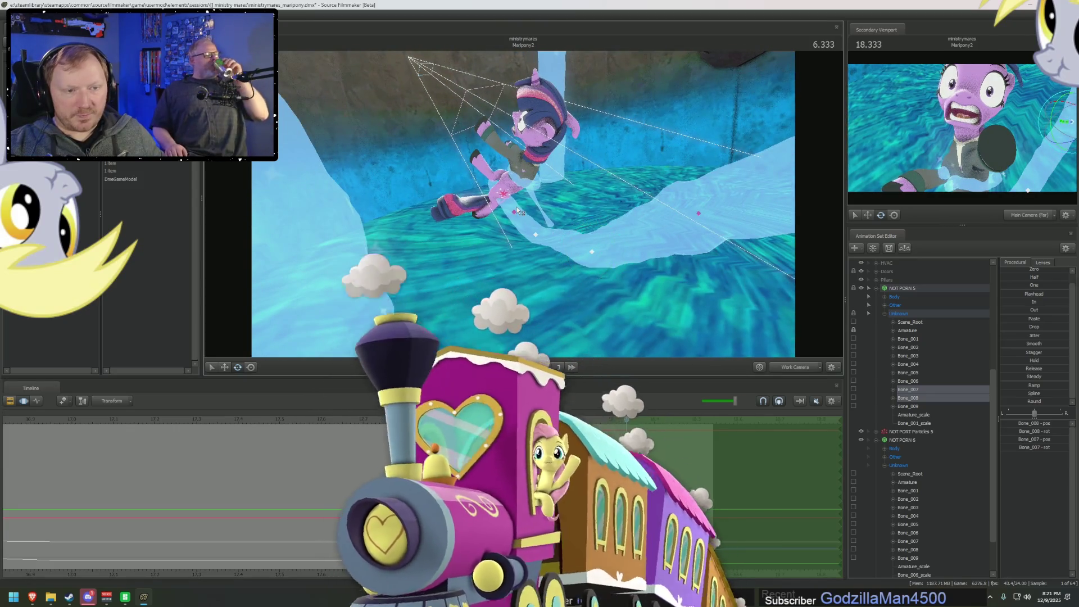
{"action": "left_click", "coordinate": [592, 251]}
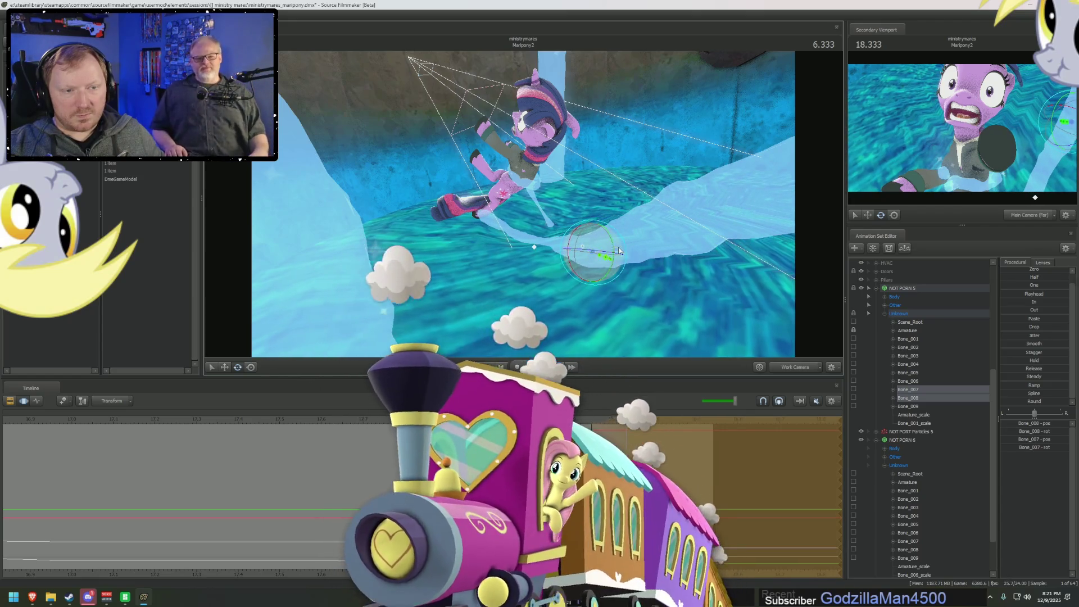
{"action": "left_click_drag", "start_coordinate": [627, 461], "coordinate": [709, 484]}
{"action": "mouse_move", "coordinate": [703, 298]}
{"action": "left_mouse_down"}
{"action": "mouse_move", "coordinate": [521, 200]}
{"action": "mouse_move", "coordinate": [602, 152]}
{"action": "left_mouse_up"}
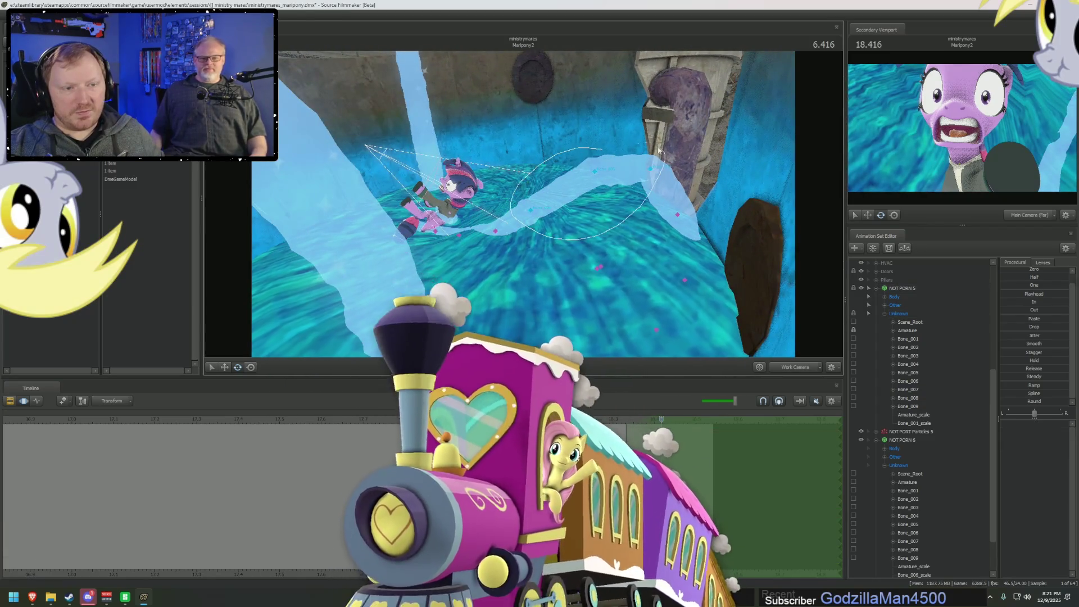
{"action": "left_click_drag", "start_coordinate": [694, 155], "coordinate": [597, 181]}
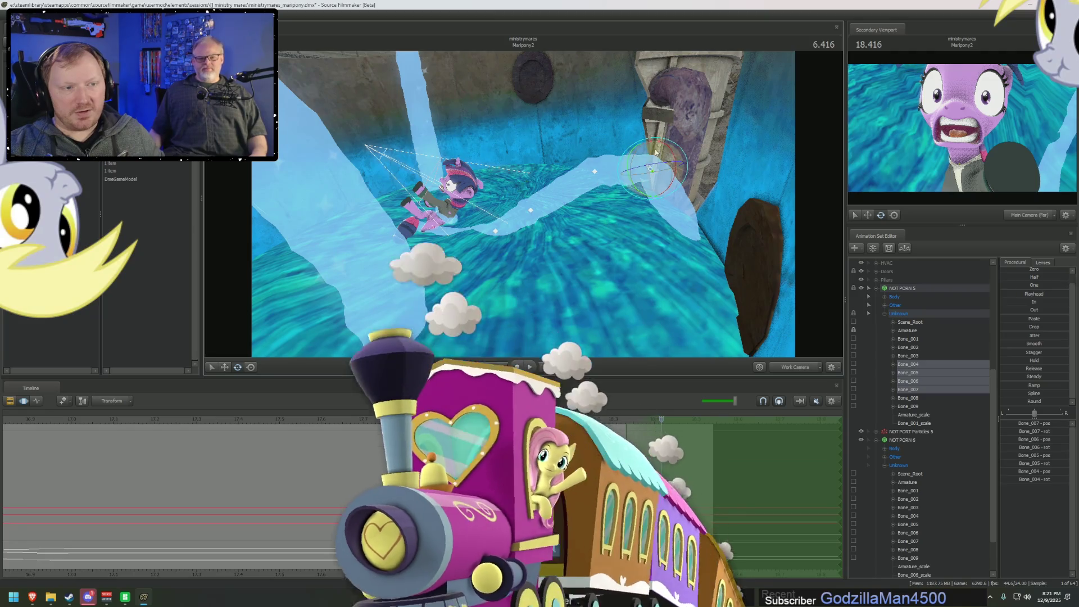
{"action": "left_click", "coordinate": [655, 140]}
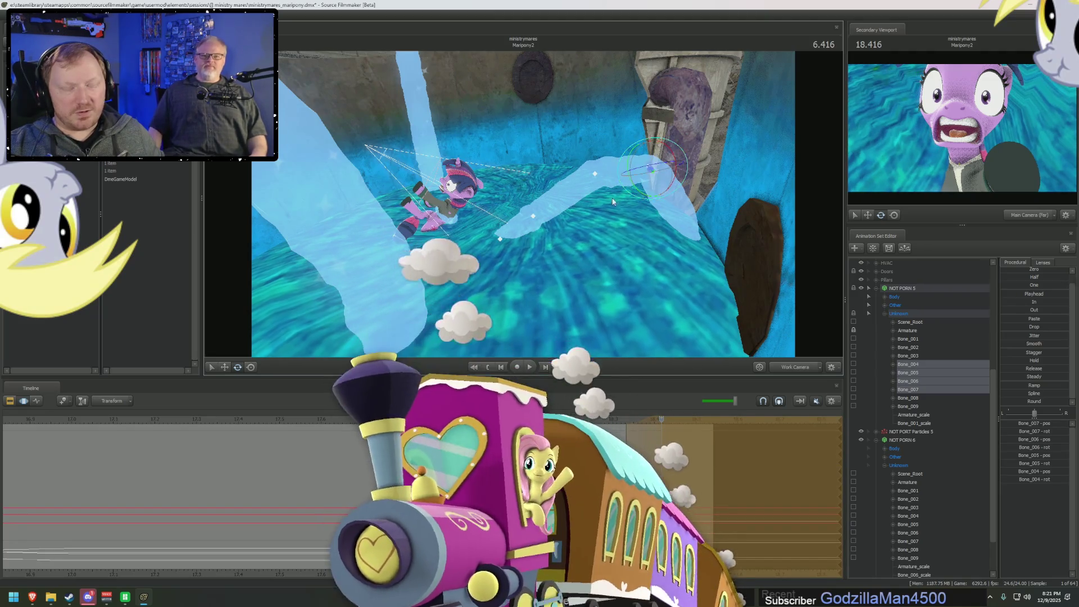
- Compare the tentacle pose between 5.833 and 6.416 s, viewing clip tracks and bone curves
{"action": "key", "text": "Left"}
{"action": "key", "text": "Left"}
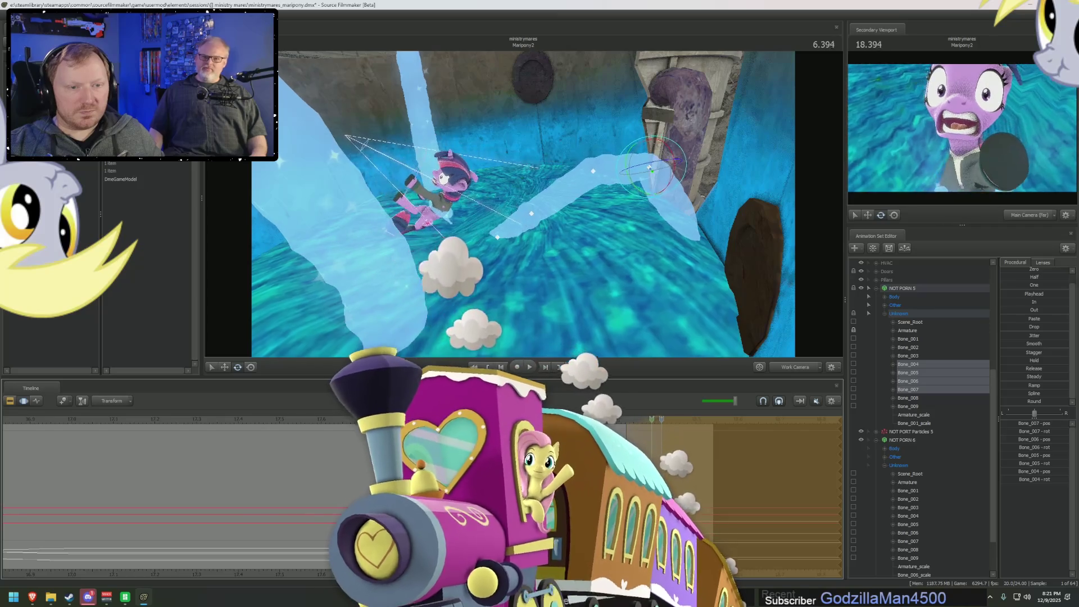
{"action": "key", "text": "Right"}
{"action": "key", "text": "Right"}
{"action": "key", "text": "F2"}
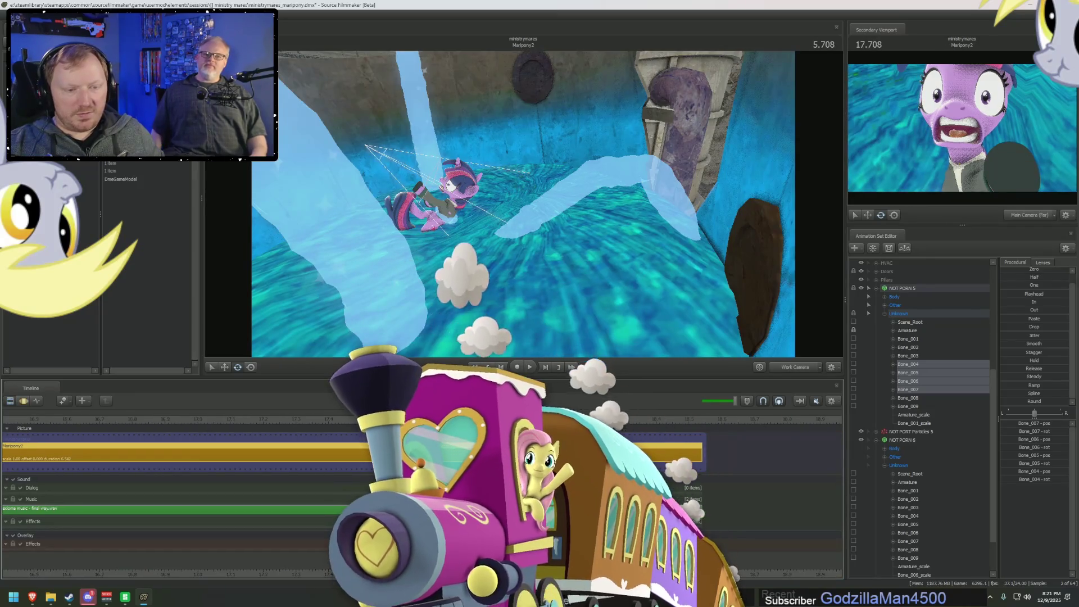
{"action": "key", "text": "Left"}
{"action": "key", "text": "Left"}
{"action": "key", "text": "Left"}
{"action": "key", "text": "Left"}
{"action": "key", "text": "Left"}
{"action": "key", "text": "Left"}
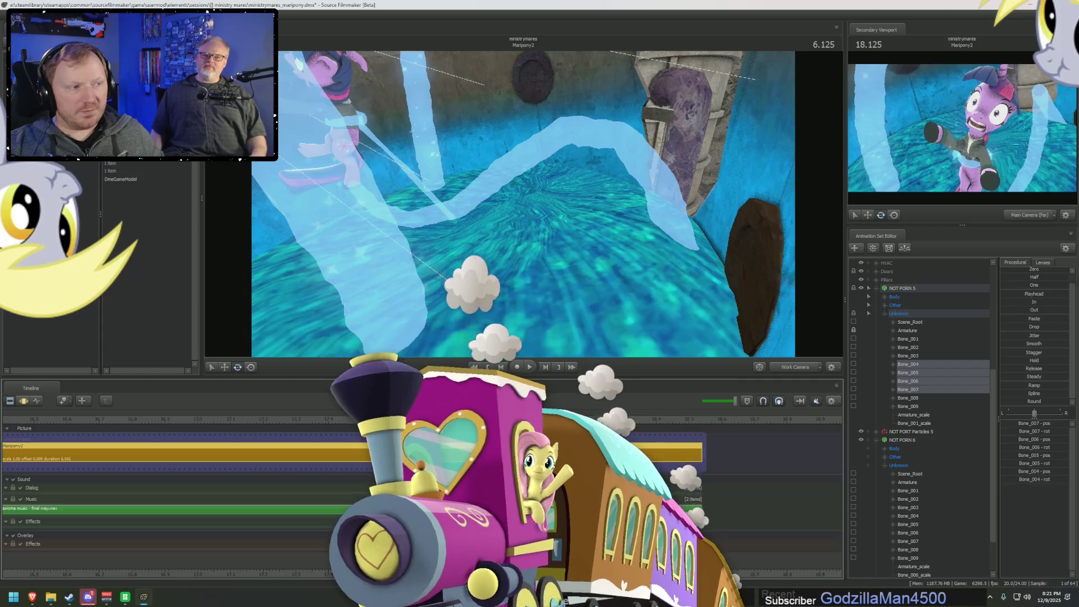
{"action": "key", "text": "Left"}
{"action": "key", "text": "Left"}
{"action": "key", "text": "Left"}
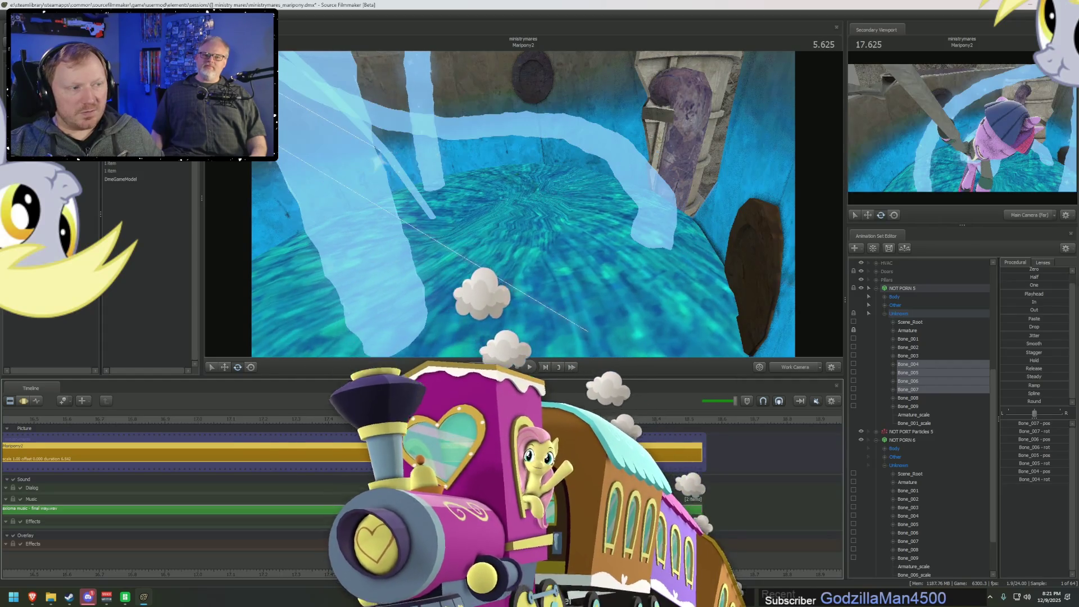
{"action": "key", "text": "ctrl+3"}
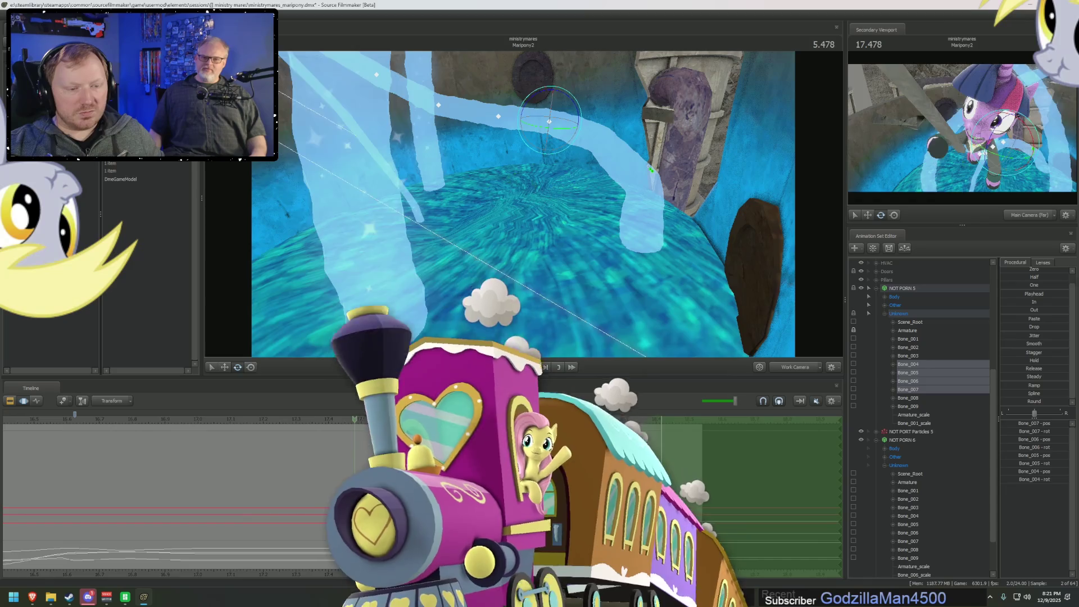
{"action": "key", "text": "Left"}
{"action": "key", "text": "Left"}
{"action": "key", "text": "Left"}
{"action": "key", "text": "Right"}
{"action": "key", "text": "Right"}
{"action": "key", "text": "Right"}
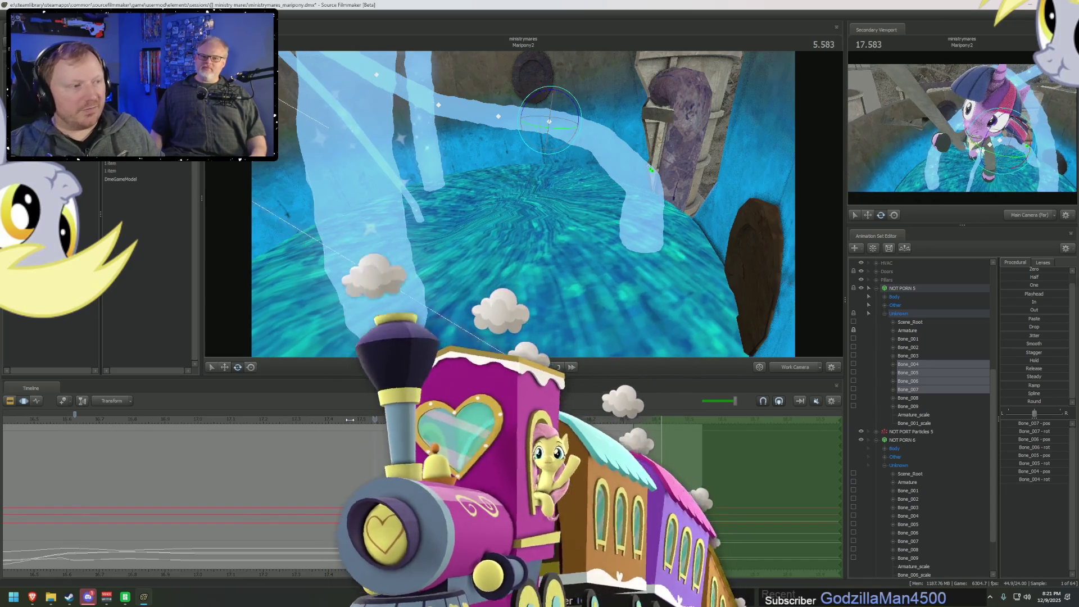
{"action": "key", "text": "Right"}
{"action": "key", "text": "Right"}
{"action": "key", "text": "Right"}
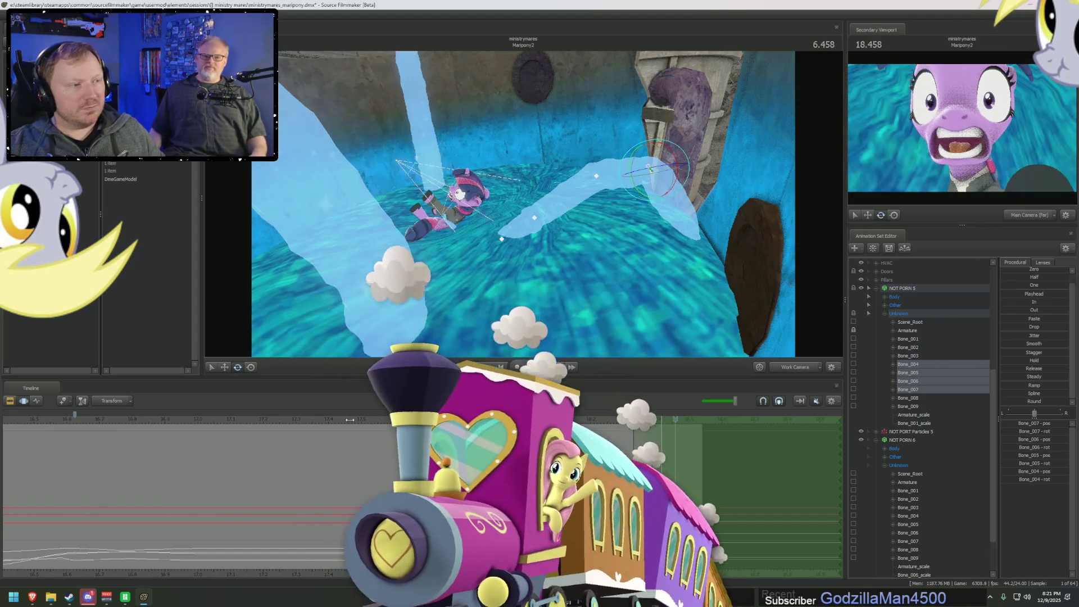
- Check the wrapped pose frame by frame between 6.208 and 6.375 s
{"action": "key", "text": "Left"}
{"action": "key", "text": "Left"}
{"action": "key", "text": "Left"}
{"action": "key", "text": "Right"}
{"action": "key", "text": "Right"}
{"action": "key", "text": "Right"}
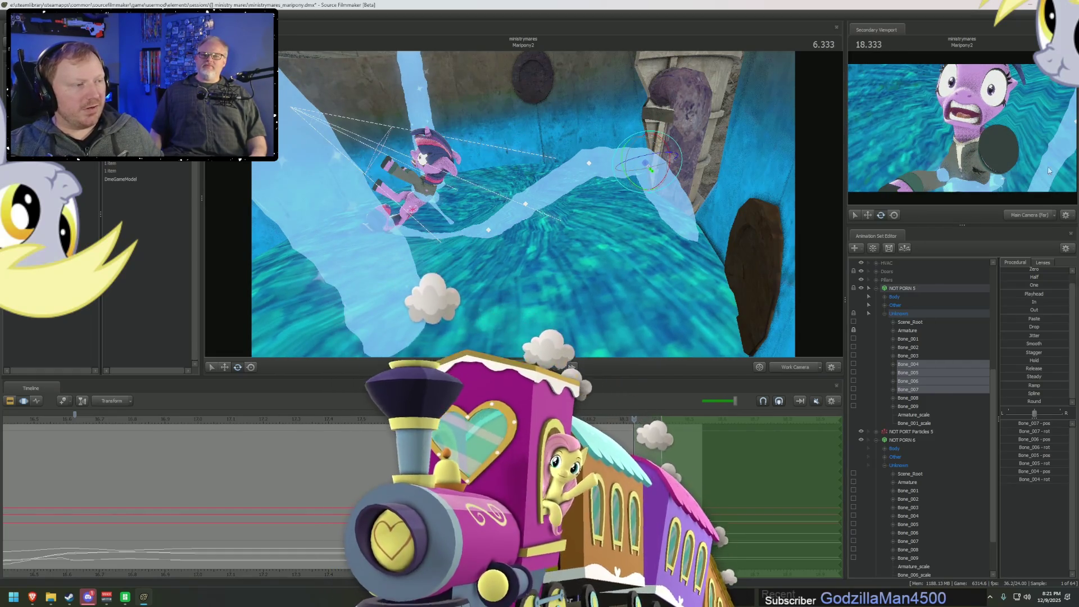
{"action": "key", "text": "F2"}
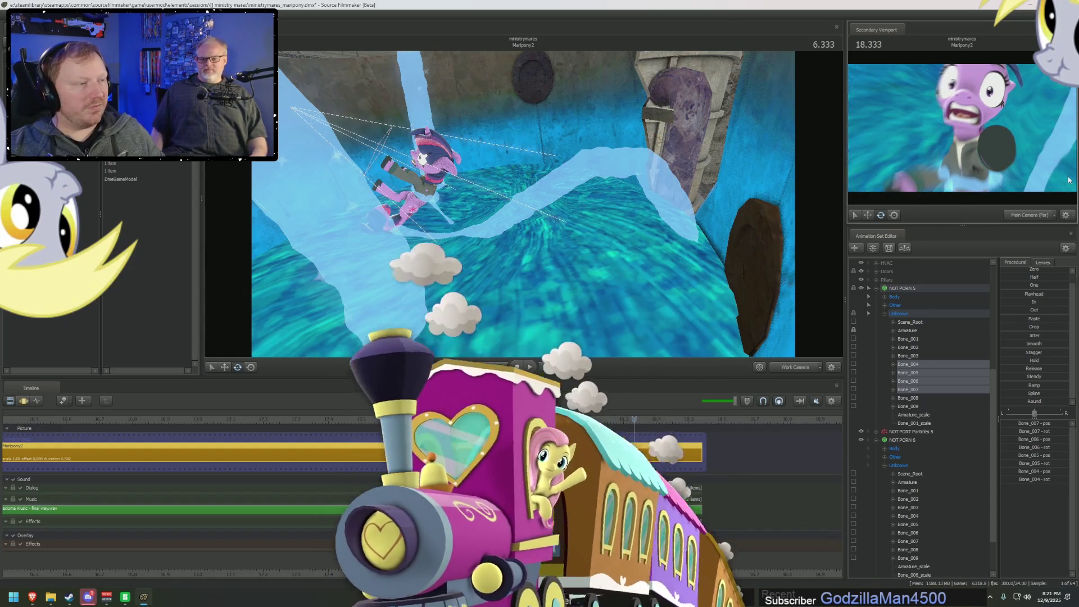
{"action": "key", "text": "Right"}
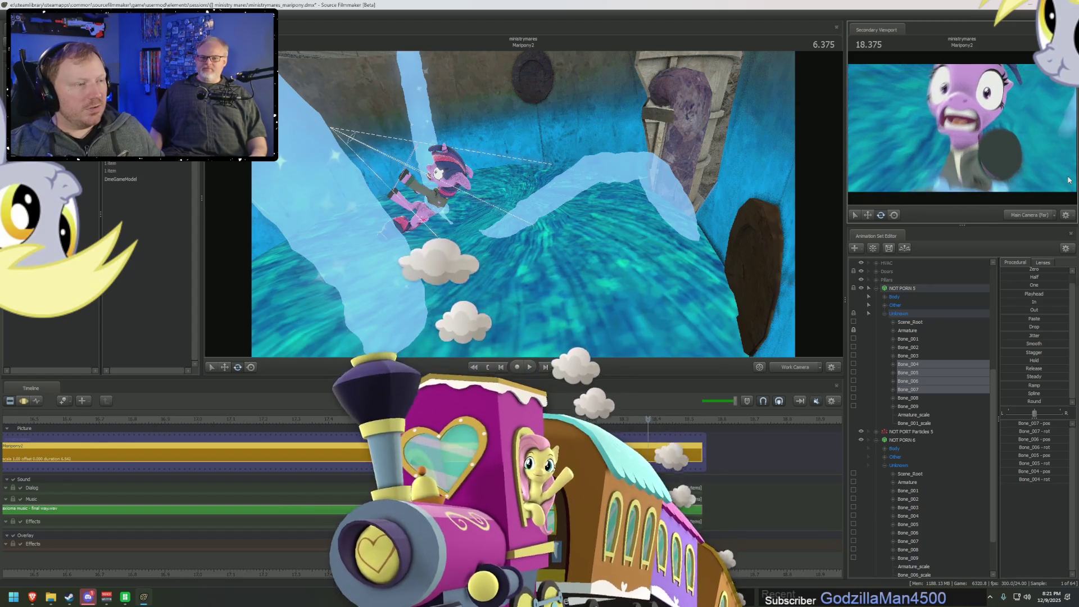
{"action": "key", "text": "Left"}
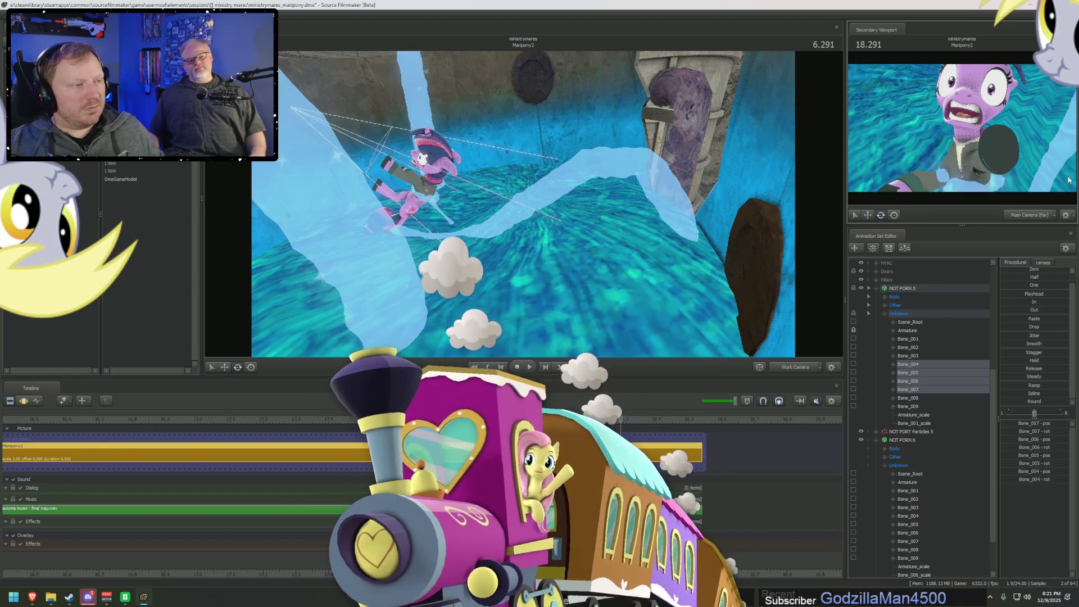
{"action": "key", "text": "Left"}
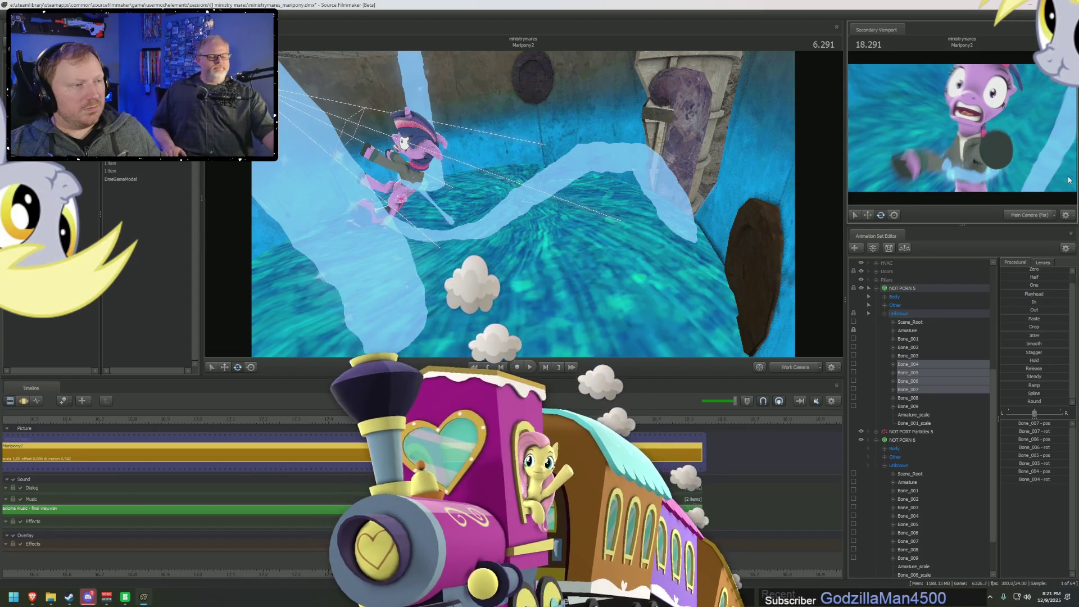
{"action": "key", "text": "Right"}
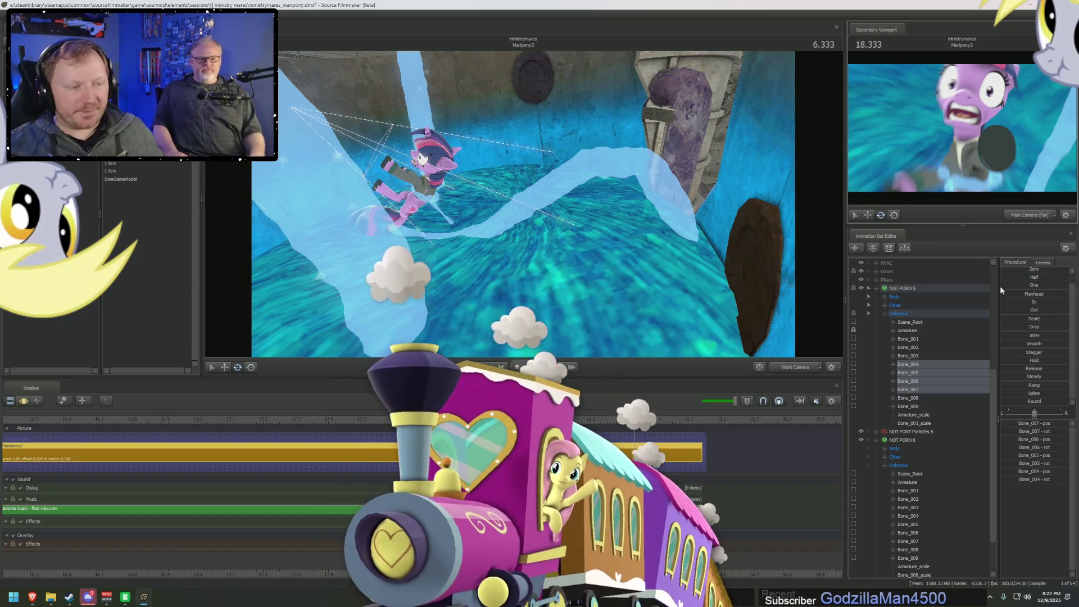
- Preview the shot through the Main Camera, playing from the start
{"action": "left_click", "coordinate": [759, 366]}
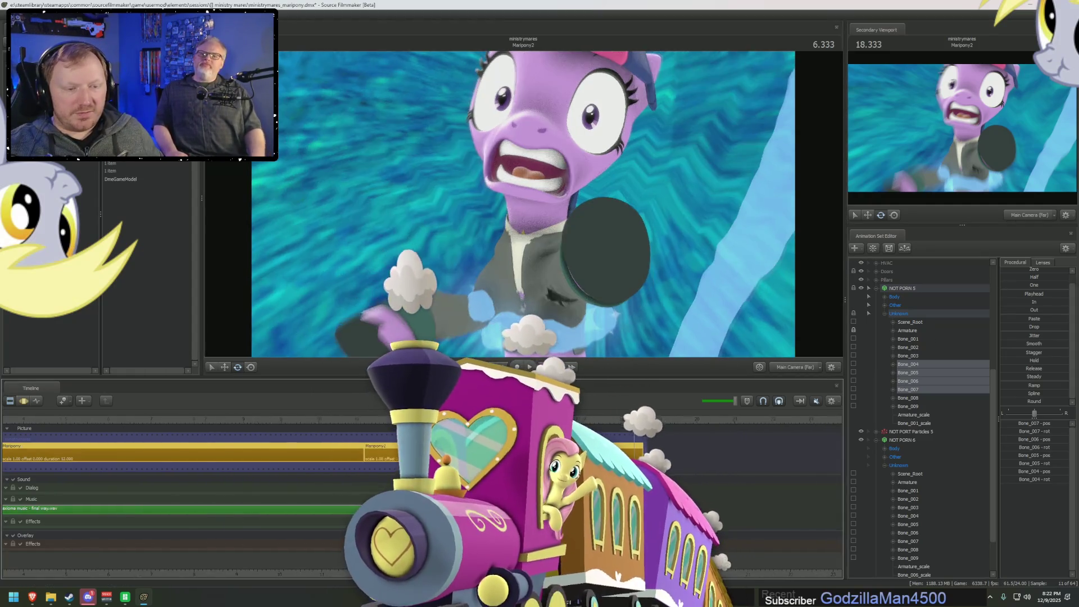
{"action": "key", "text": "Up"}
{"action": "key", "text": "space"}
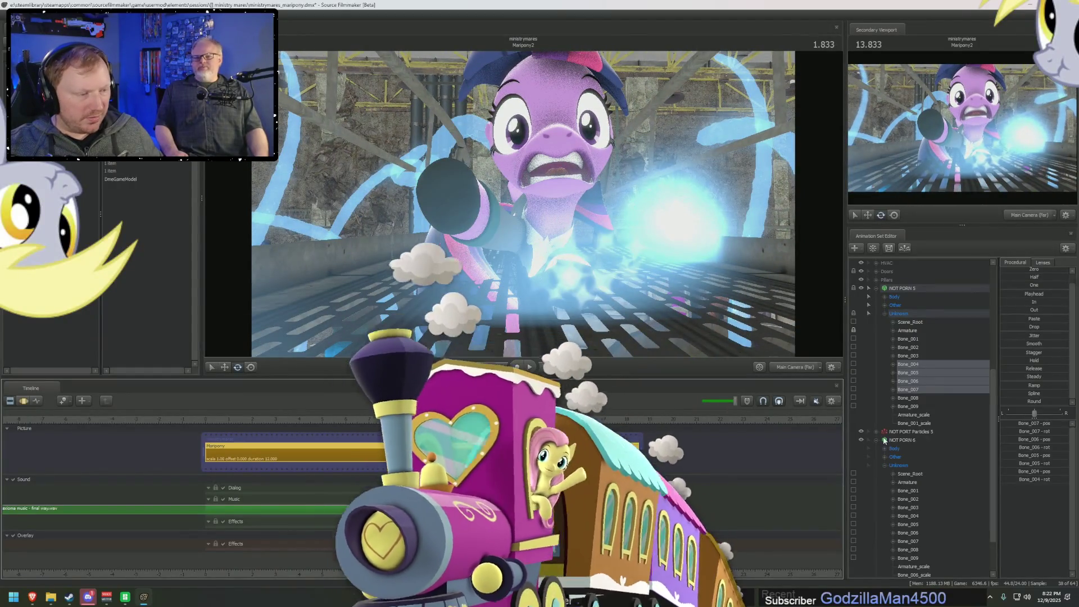
{"action": "left_click", "coordinate": [883, 439]}
{"action": "left_click", "coordinate": [875, 439]}
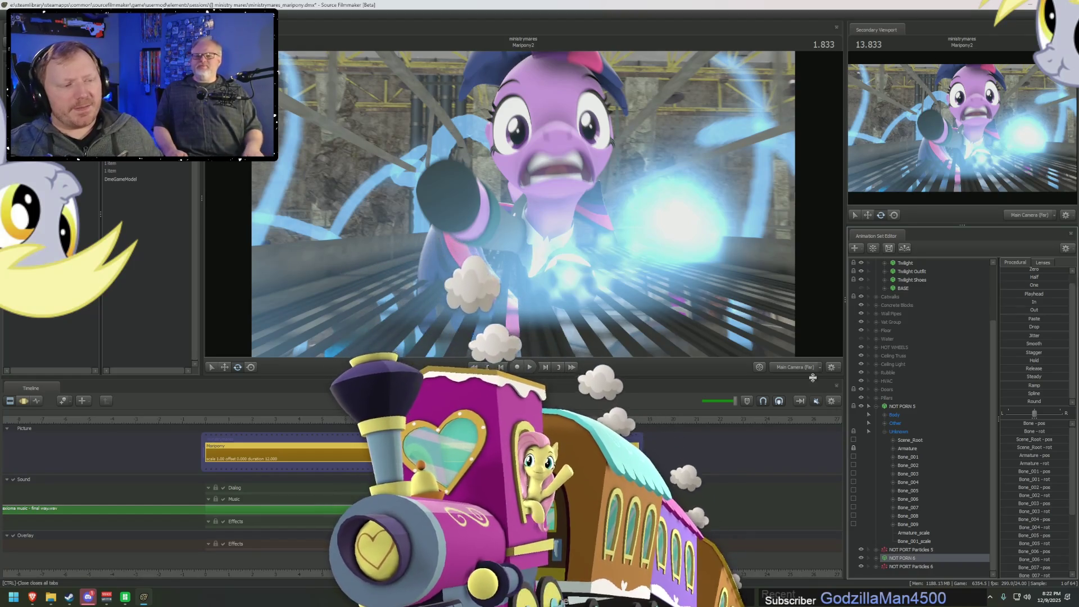
{"action": "left_click", "coordinate": [794, 366]}
{"action": "mouse_move", "coordinate": [522, 202]}
{"action": "left_mouse_down"}
{"action": "mouse_move", "coordinate": [477, 168]}
{"action": "mouse_move", "coordinate": [439, 191]}
{"action": "mouse_move", "coordinate": [523, 208]}
{"action": "left_mouse_up"}
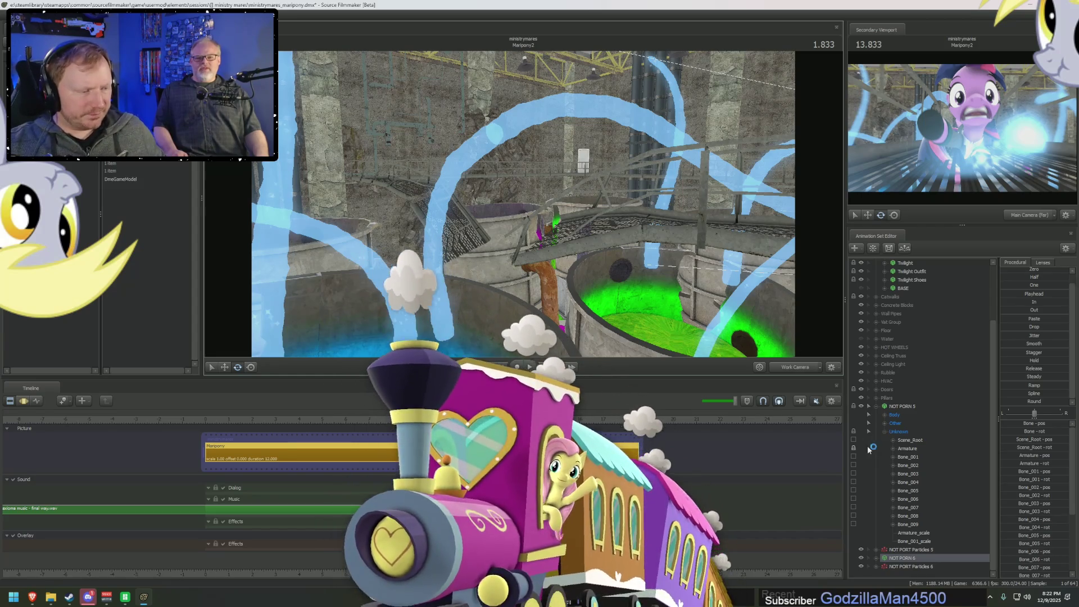
{"action": "left_click", "coordinate": [855, 449]}
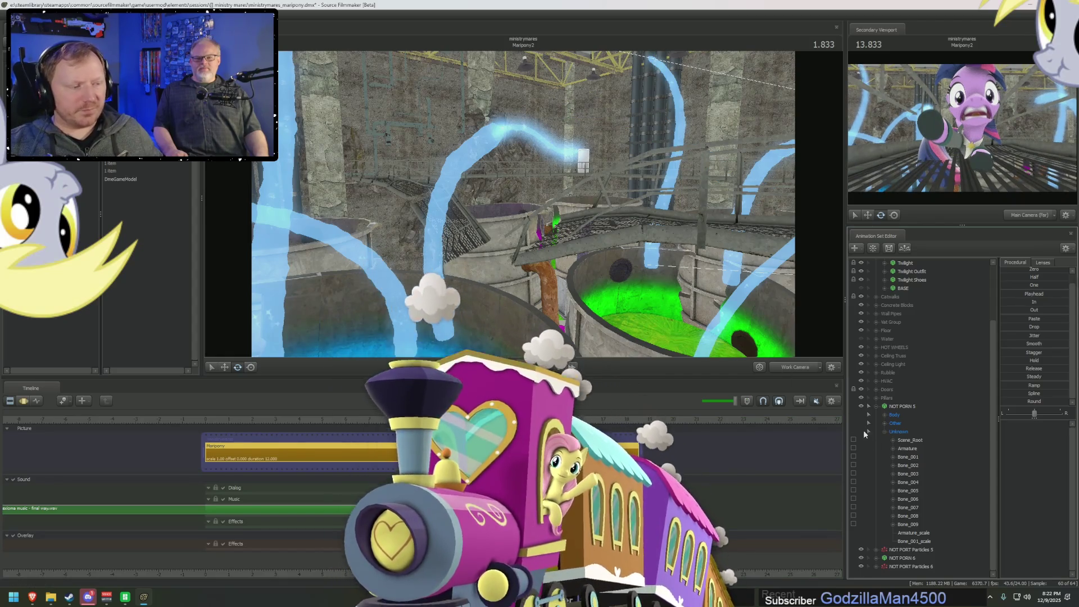
{"action": "key", "text": "F2"}
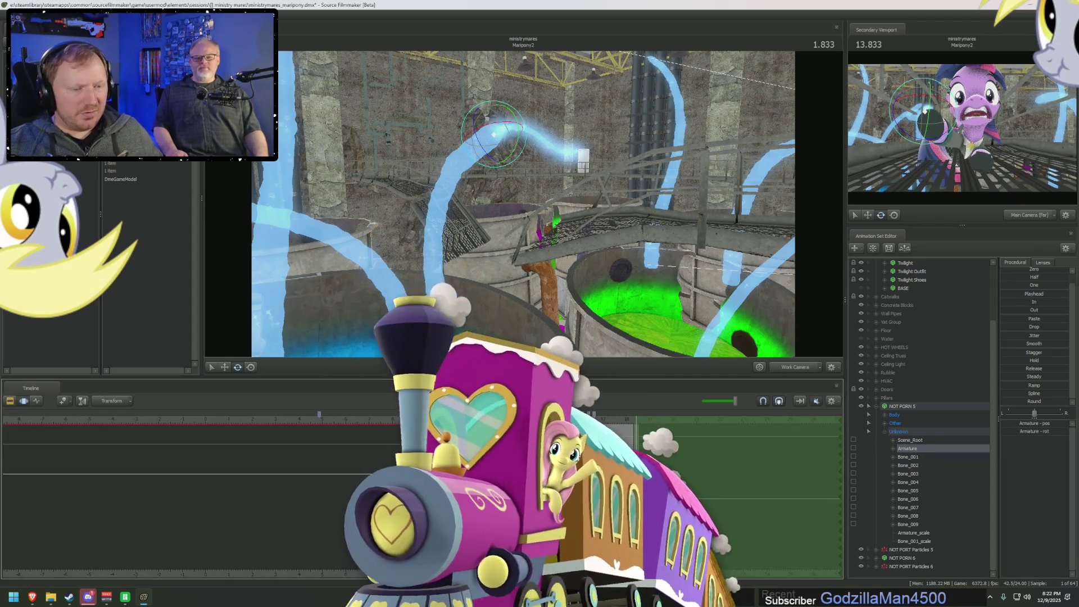
{"action": "left_click", "coordinate": [589, 414]}
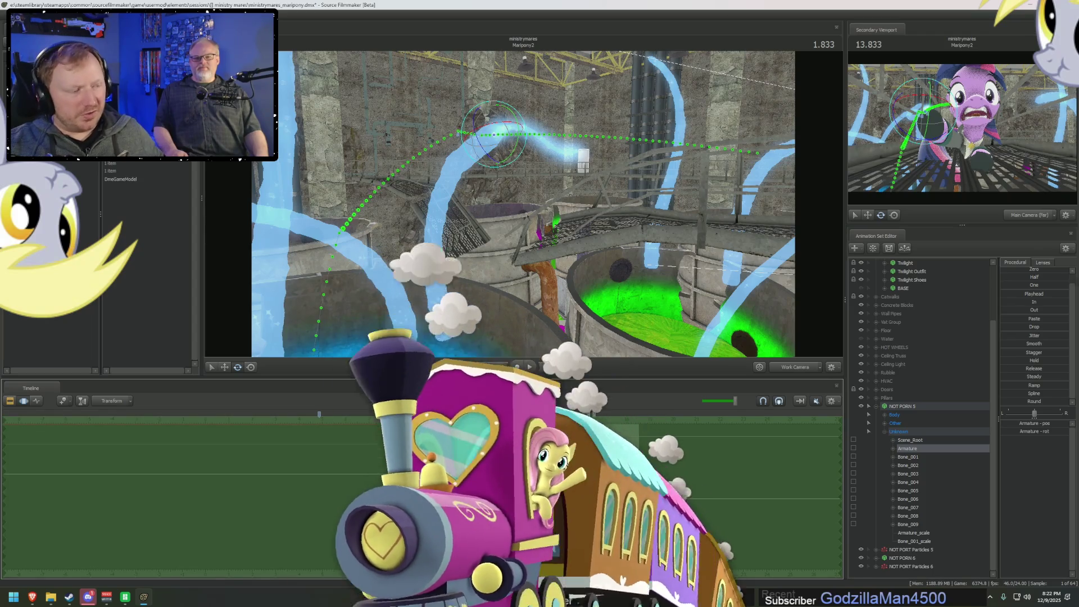
{"action": "left_click", "coordinate": [925, 533]}
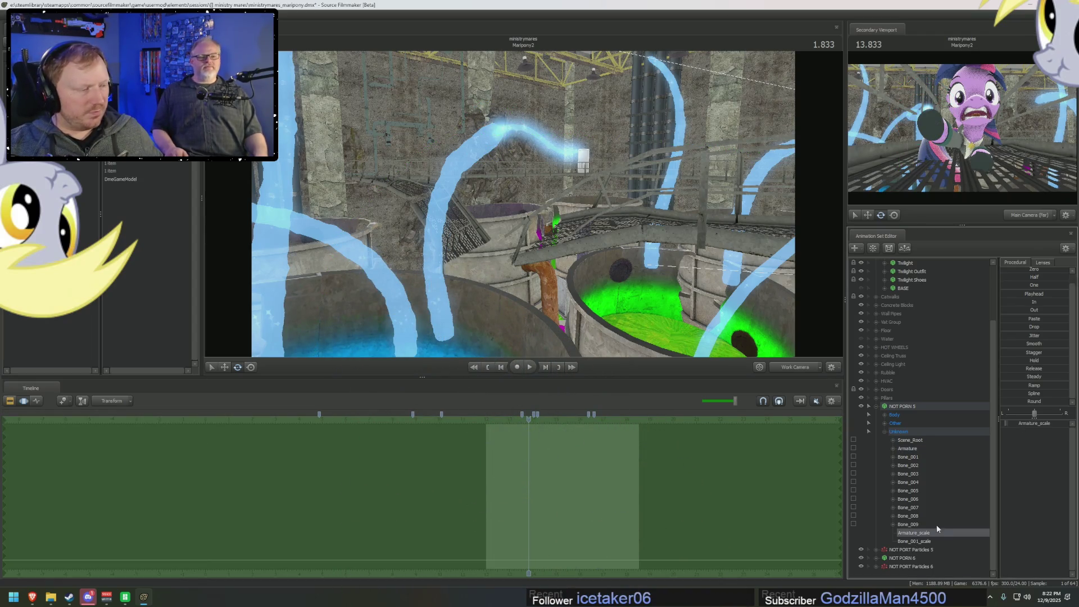
{"action": "left_click_drag", "start_coordinate": [1020, 423], "coordinate": [1026, 423]}
{"action": "left_click_drag", "start_coordinate": [554, 223], "coordinate": [554, 224]}
{"action": "key", "text": "ctrl+z"}
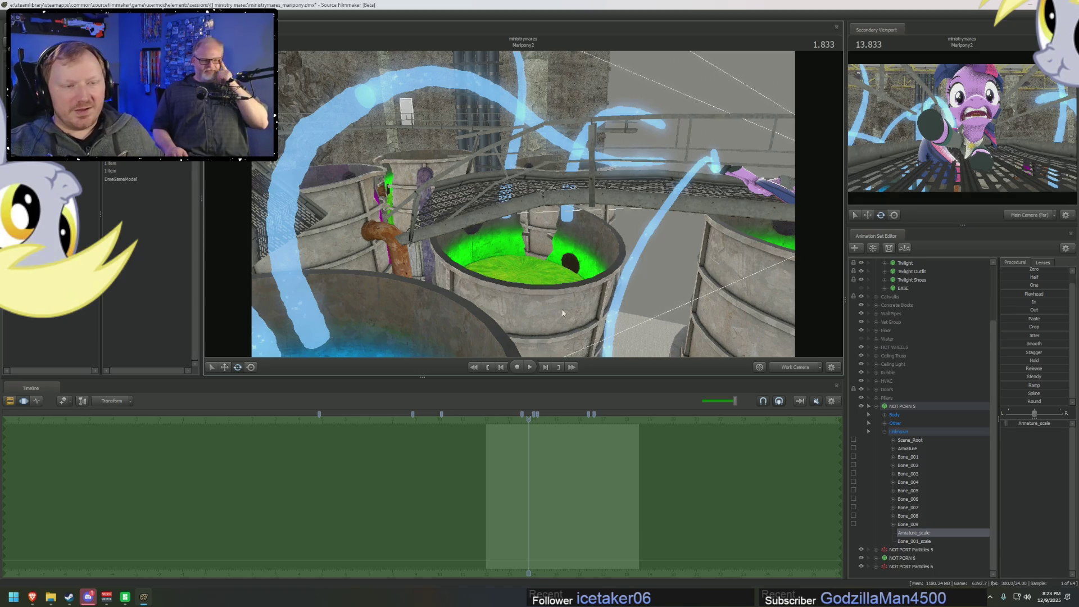
{"action": "key", "text": "F2"}
{"action": "key", "text": "F3"}
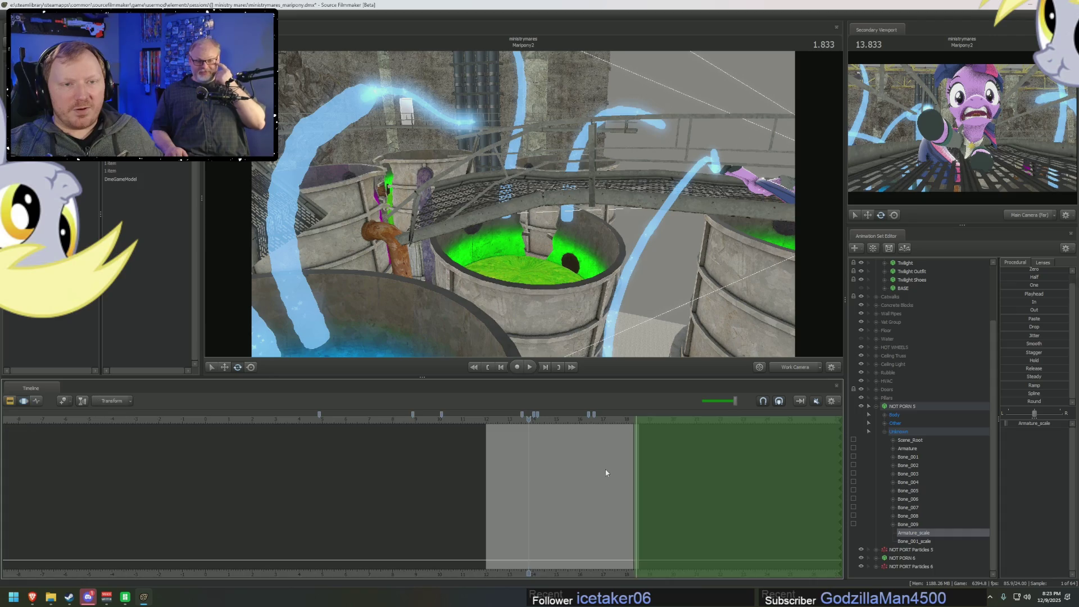
{"action": "key", "text": "F2"}
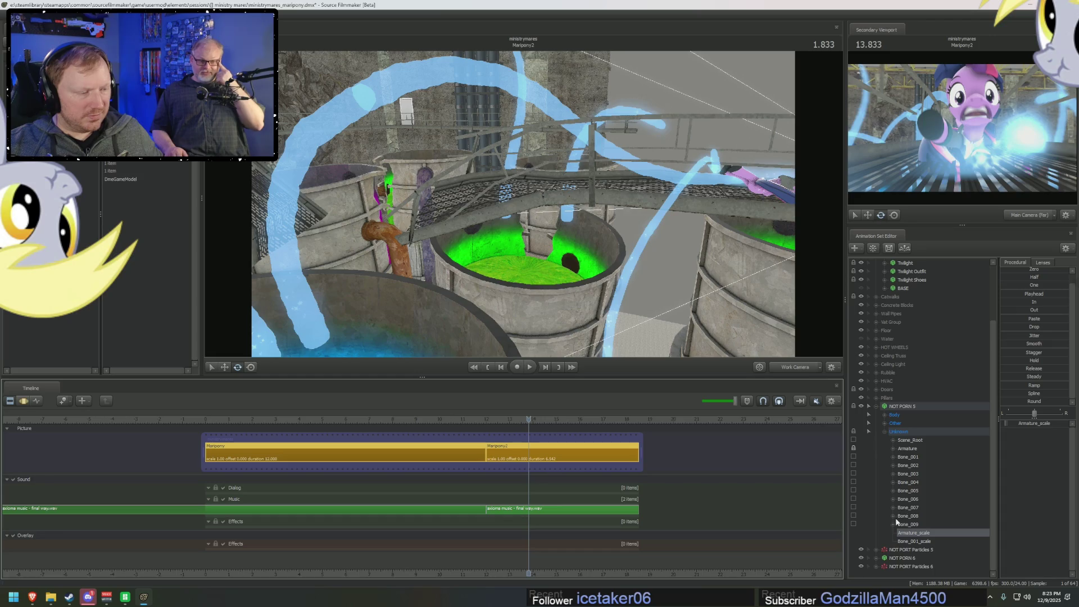
- Copy the NOT PORN 6 tentacle's Armature_scale value, 0.246341
{"action": "left_click", "coordinate": [876, 558]}
{"action": "scroll", "coordinate": [879, 545], "scroll_direction": "down", "scroll_amount": 7}
{"action": "left_click", "coordinate": [914, 516]}
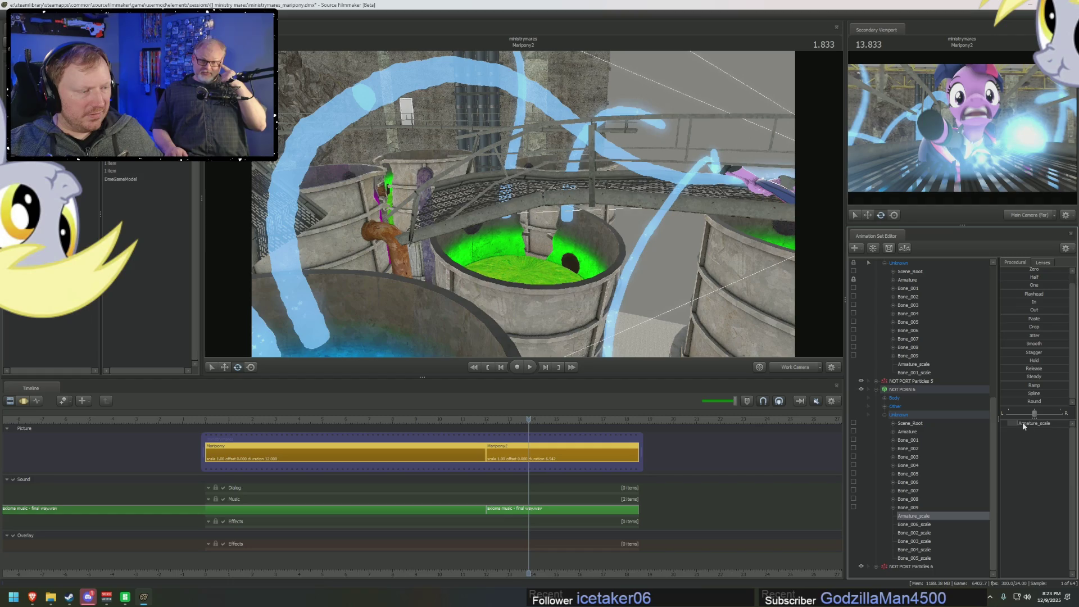
{"action": "left_click", "coordinate": [1026, 424]}
{"action": "left_click", "coordinate": [1032, 424]}
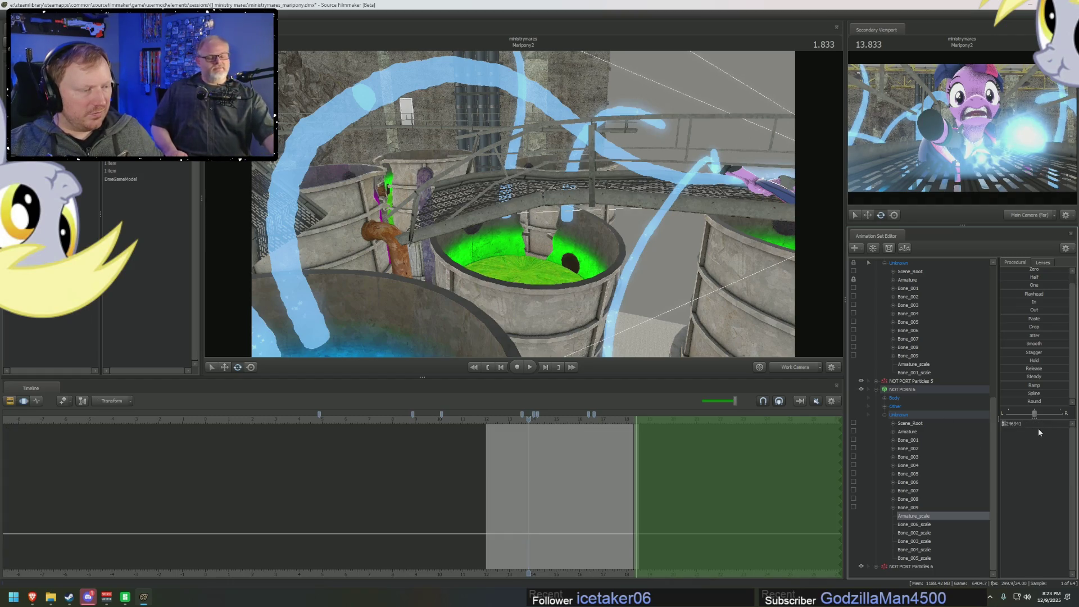
{"action": "left_click", "coordinate": [1027, 463]}
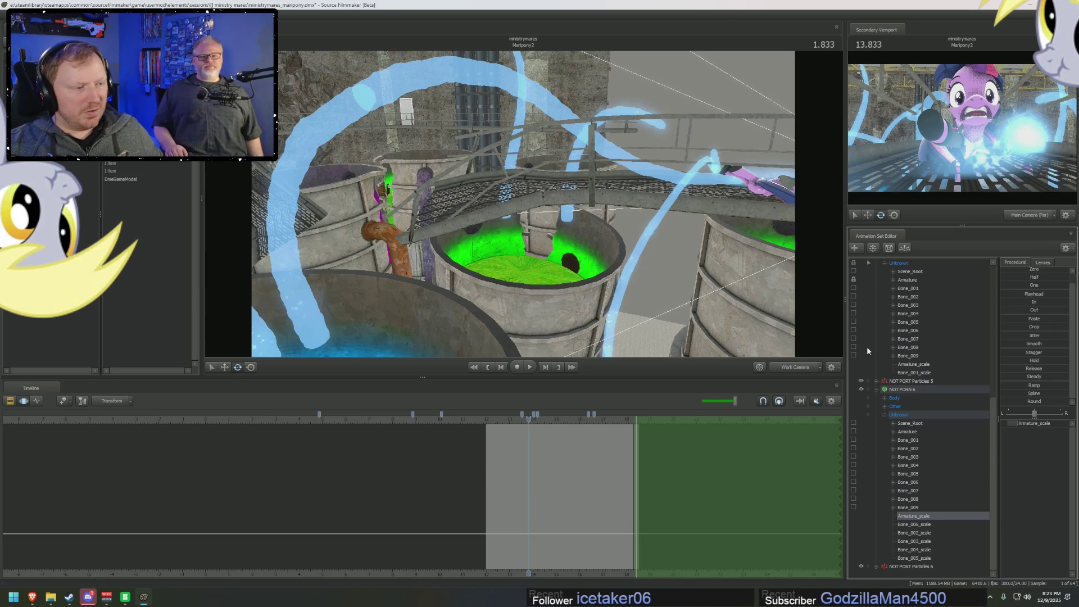
- Replace NOT PORN 5's Armature_scale 0.0673291 with 0.246341, then play the animation
{"action": "left_click", "coordinate": [913, 282]}
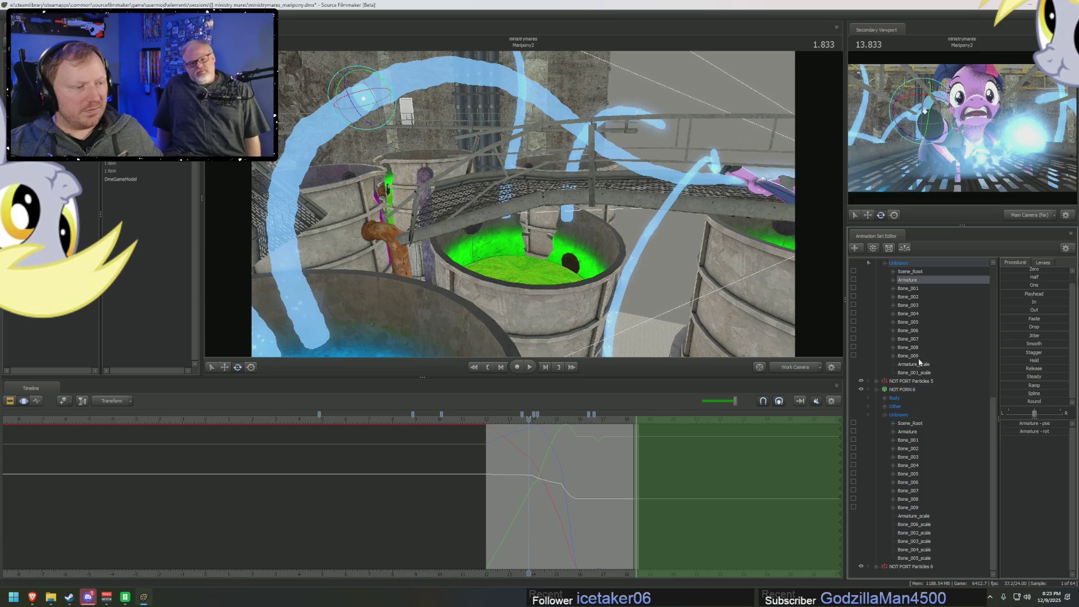
{"action": "left_click", "coordinate": [916, 364]}
{"action": "left_click", "coordinate": [1014, 422]}
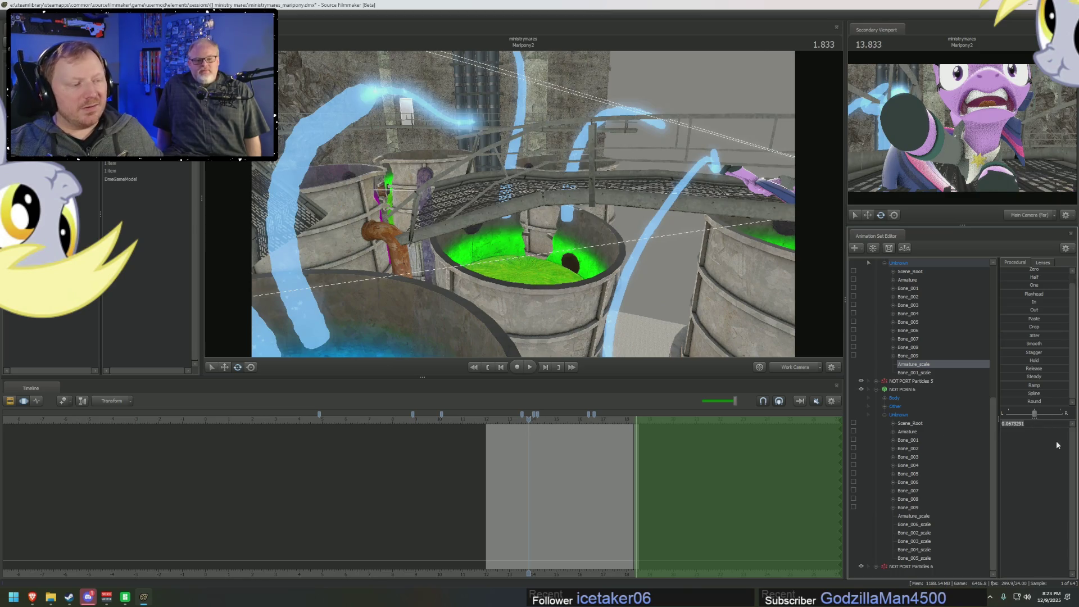
{"action": "key", "text": "Return"}
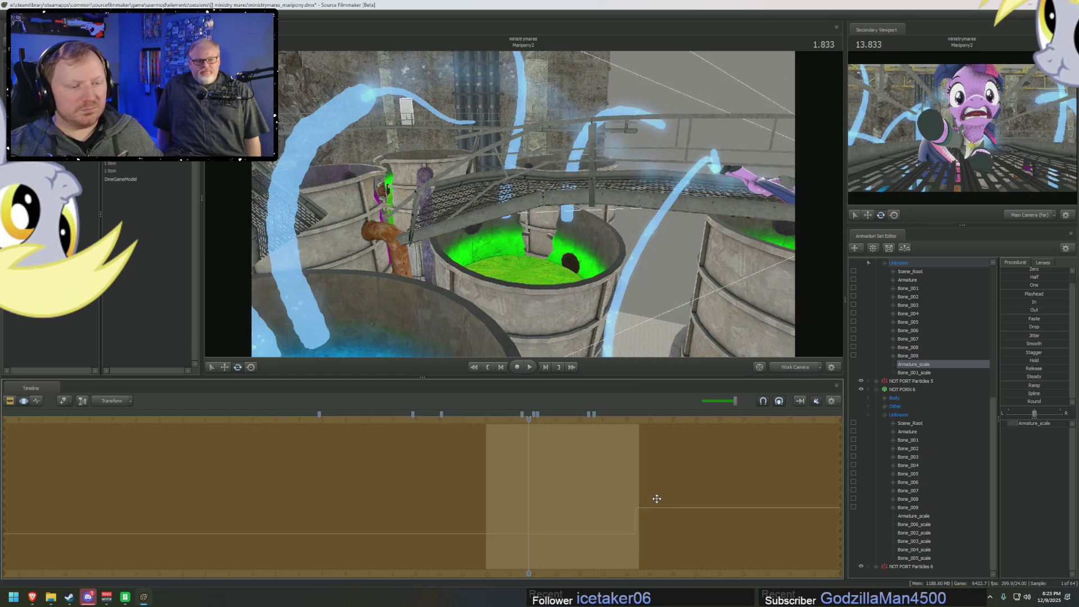
{"action": "left_click", "coordinate": [1037, 424]}
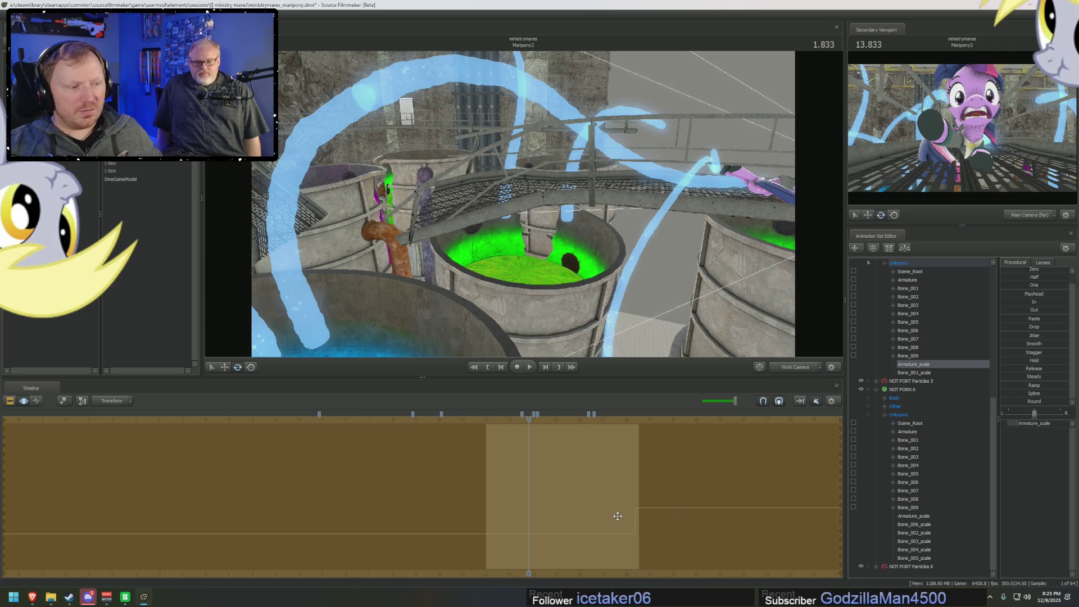
{"action": "mouse_move", "coordinate": [646, 292]}
{"action": "left_mouse_down"}
{"action": "mouse_move", "coordinate": [696, 326]}
{"action": "mouse_move", "coordinate": [701, 187]}
{"action": "mouse_move", "coordinate": [651, 192]}
{"action": "mouse_move", "coordinate": [610, 213]}
{"action": "mouse_move", "coordinate": [521, 211]}
{"action": "left_mouse_up"}
{"action": "key", "text": "space"}
{"action": "key", "text": "space"}
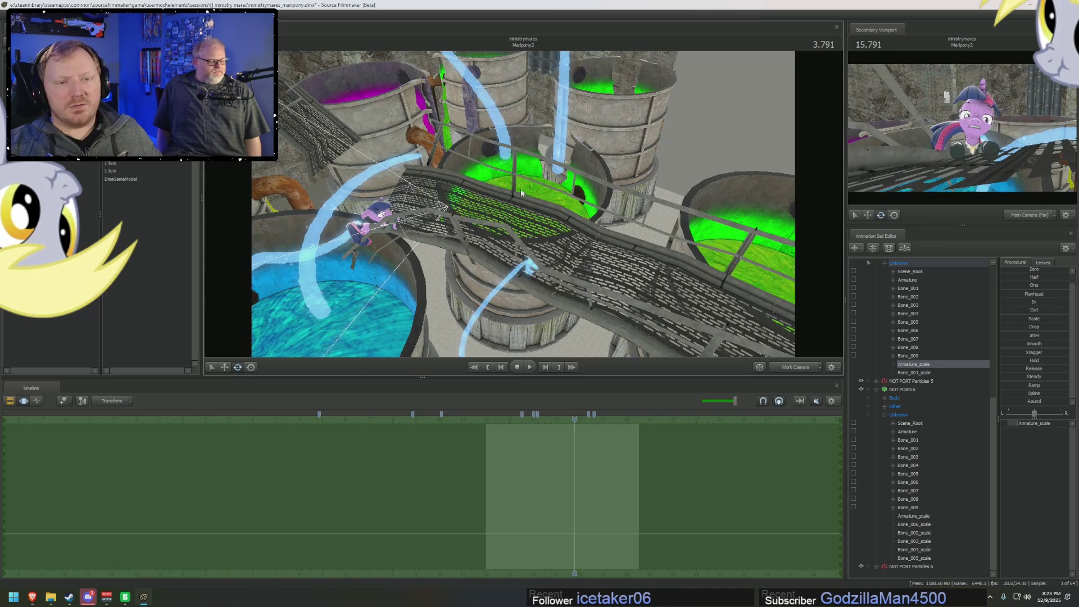
- Play Maripony2 from about 13.5 s, then step frames near 18 s to review the lift
{"action": "scroll", "coordinate": [520, 211], "scroll_direction": "down", "scroll_amount": 3}
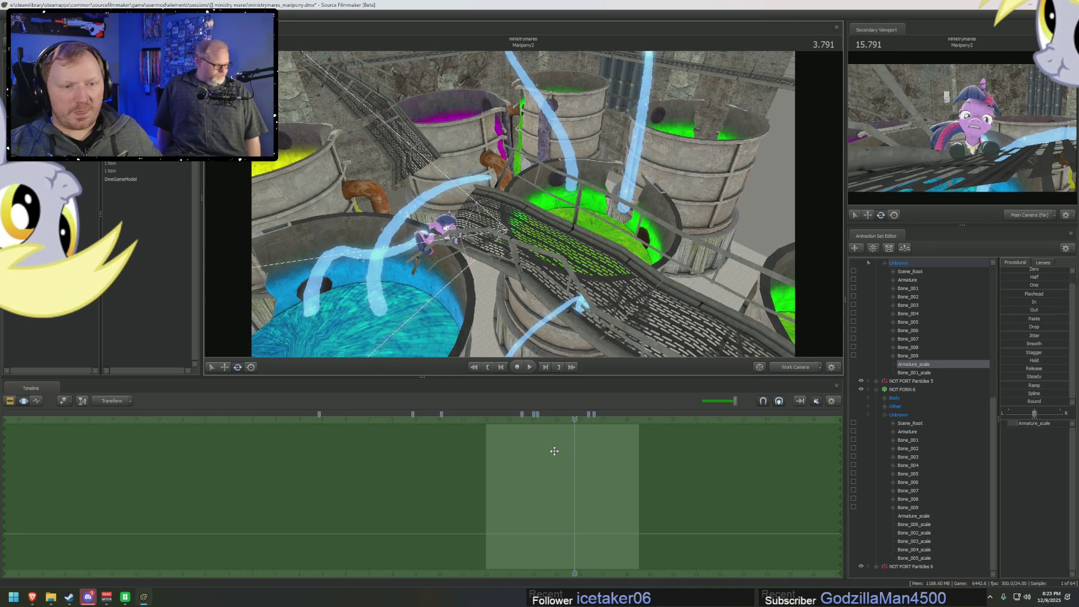
{"action": "key", "text": "space"}
{"action": "key", "text": "space"}
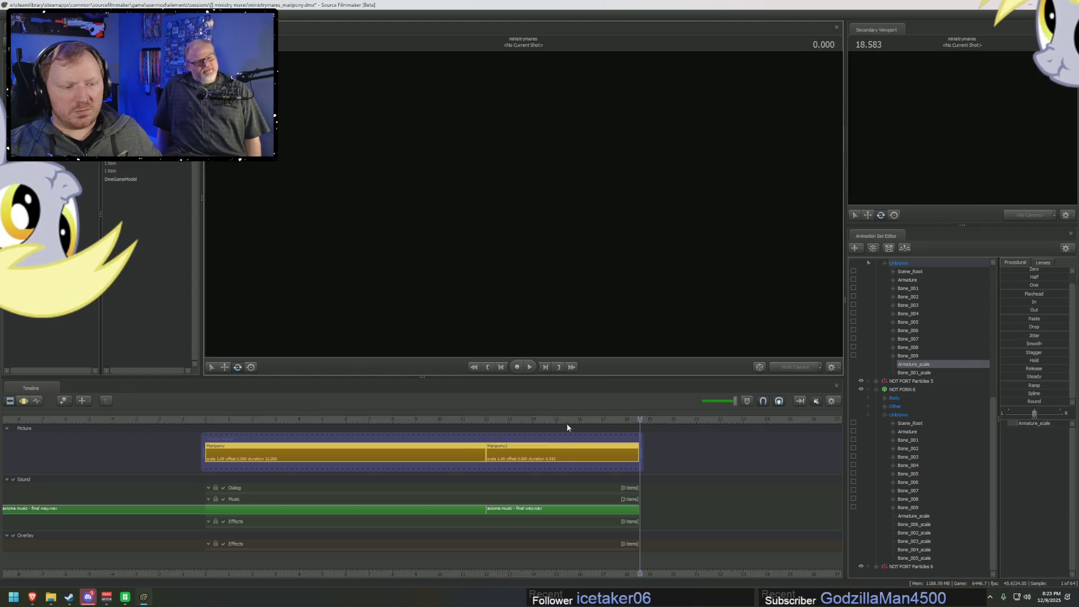
{"action": "left_click", "coordinate": [518, 419]}
{"action": "key", "text": "space"}
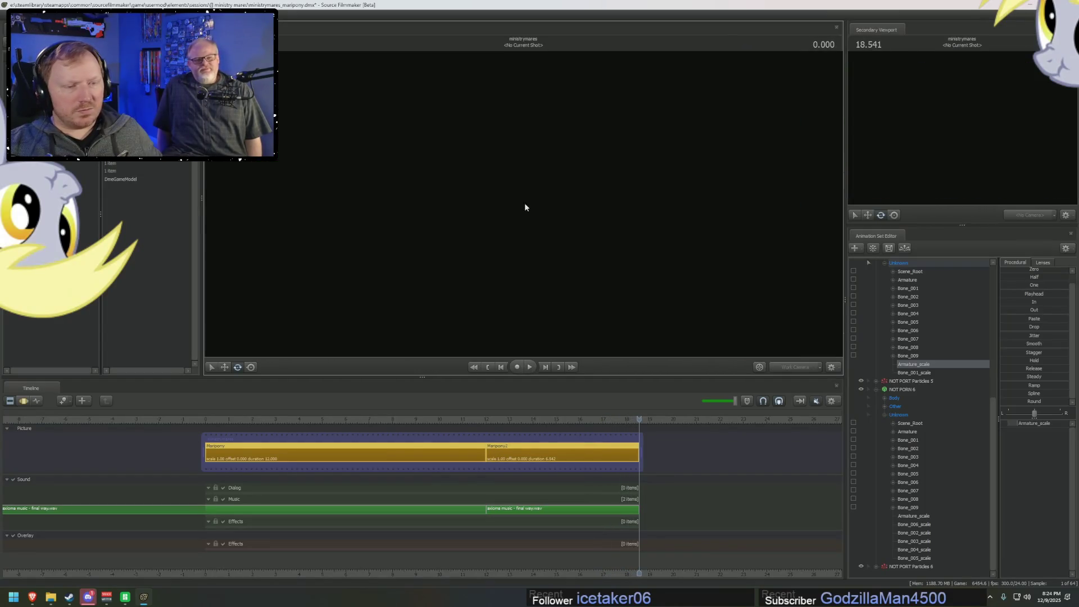
{"action": "left_click", "coordinate": [628, 419]}
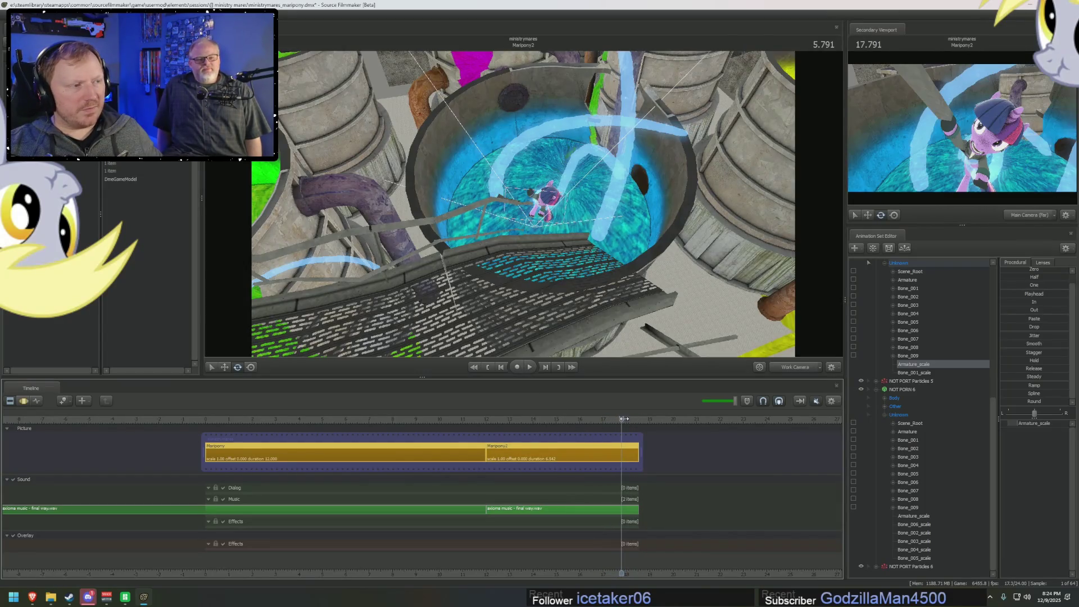
{"action": "key", "text": "Right"}
{"action": "key", "text": "Right"}
{"action": "key", "text": "Right"}
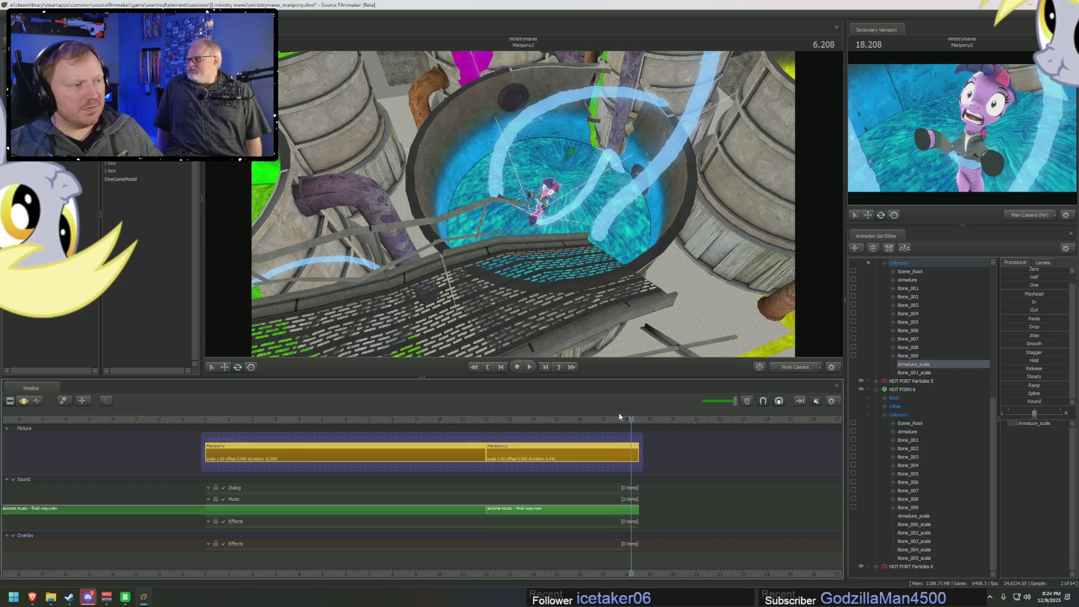
{"action": "key", "text": "Right"}
{"action": "key", "text": "Right"}
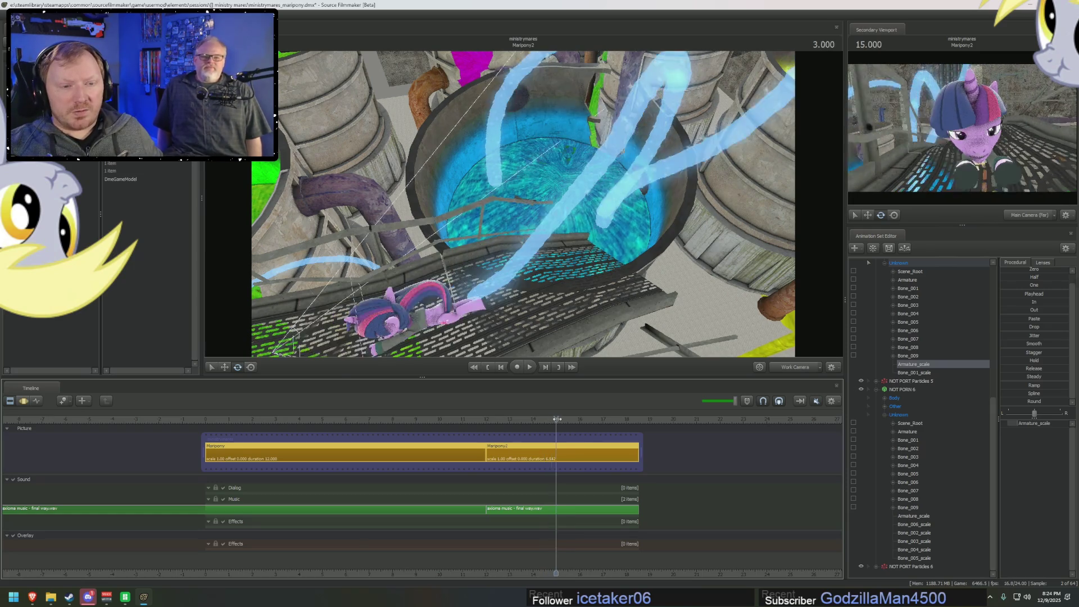
- Show the tentacle's animation curves and scrub to about 3.37 s near Twilight on the railing
{"action": "key", "text": "F3"}
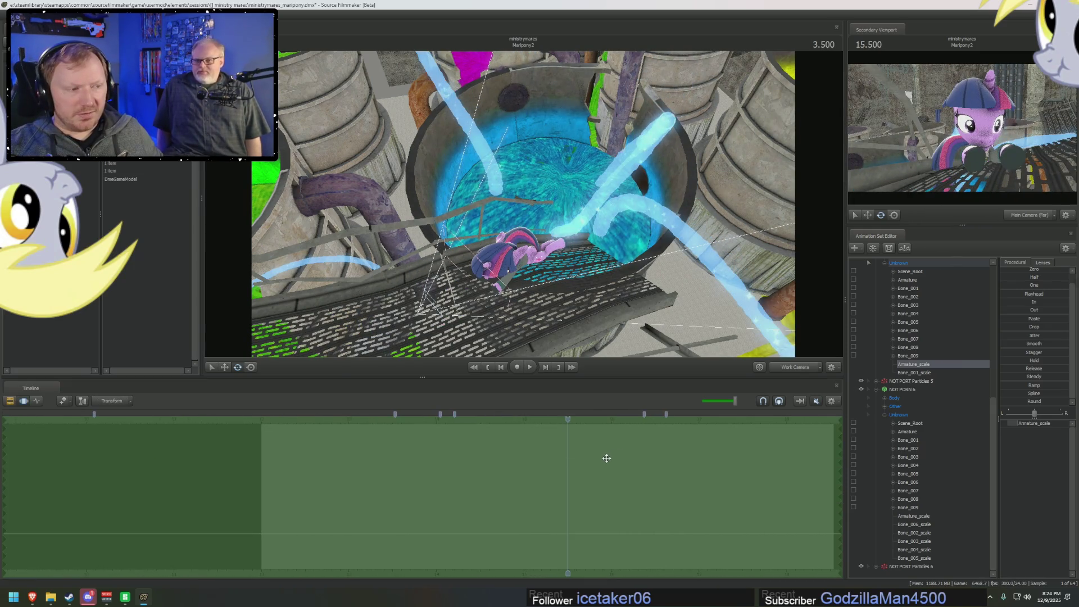
{"action": "mouse_move", "coordinate": [586, 467]}
{"action": "middle_mouse_down"}
{"action": "mouse_move", "coordinate": [598, 465]}
{"action": "mouse_move", "coordinate": [558, 465]}
{"action": "middle_mouse_up"}
{"action": "mouse_move", "coordinate": [522, 225]}
{"action": "right_mouse_down"}
{"action": "mouse_move", "coordinate": [514, 210]}
{"action": "mouse_move", "coordinate": [492, 214]}
{"action": "right_mouse_up"}
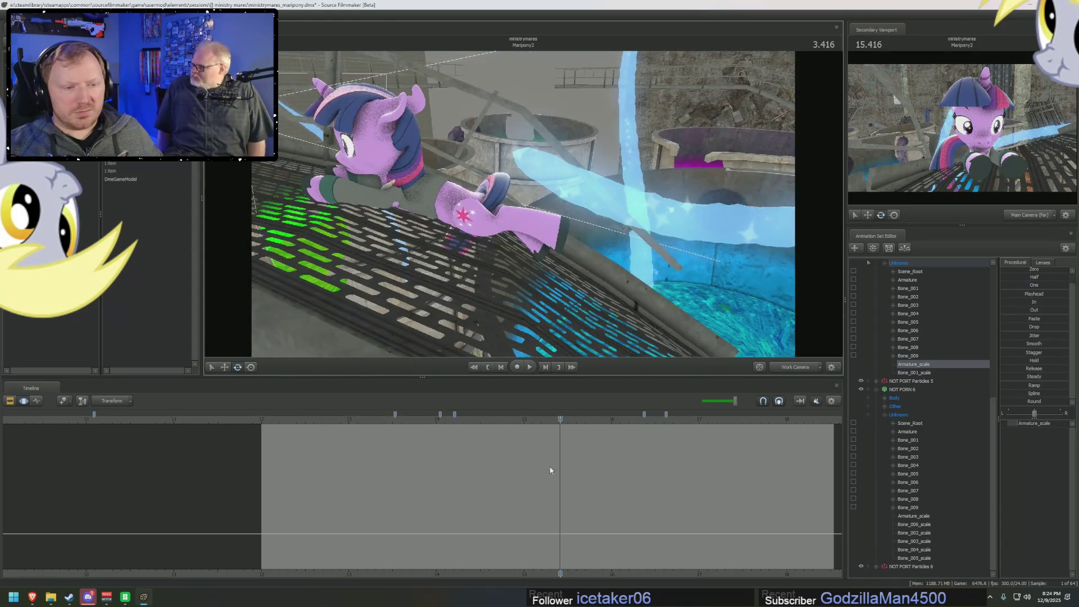
{"action": "scroll", "coordinate": [551, 479], "scroll_direction": "up", "scroll_amount": 2}
{"action": "middle_click", "coordinate": [552, 478]}
{"action": "middle_click_drag", "start_coordinate": [551, 478], "coordinate": [574, 485]}
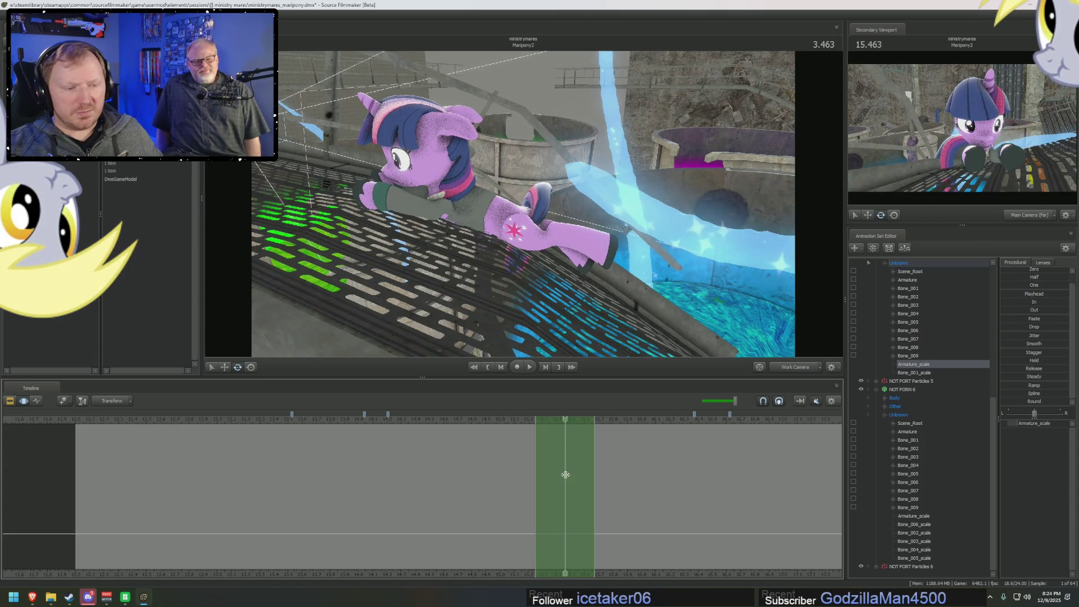
- Select tentacle-tip bones Bone_007 to Bone_009 and rotate them into a new pose
{"action": "scroll", "coordinate": [565, 475], "scroll_direction": "up", "scroll_amount": 1}
{"action": "scroll", "coordinate": [565, 475], "scroll_direction": "up", "scroll_amount": 1}
{"action": "mouse_move", "coordinate": [521, 201]}
{"action": "left_mouse_down"}
{"action": "mouse_move", "coordinate": [534, 194]}
{"action": "mouse_move", "coordinate": [522, 202]}
{"action": "left_mouse_up"}
{"action": "left_click", "coordinate": [527, 178]}
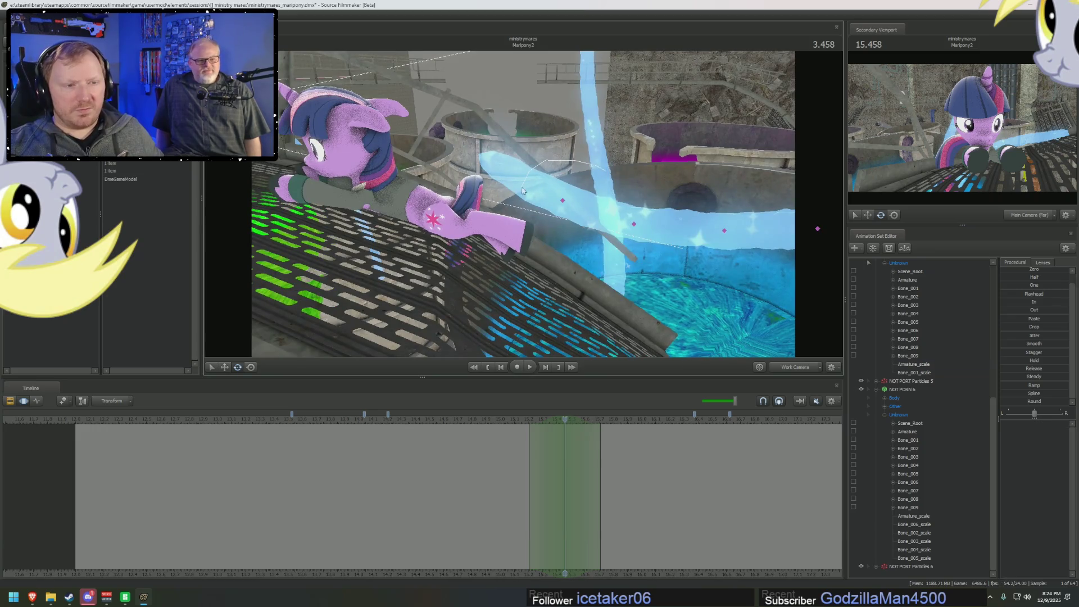
{"action": "left_click_drag", "start_coordinate": [653, 183], "coordinate": [663, 186], "text": "ctrl"}
{"action": "mouse_move", "coordinate": [733, 204]}
{"action": "left_mouse_down"}
{"action": "mouse_move", "coordinate": [731, 222]}
{"action": "mouse_move", "coordinate": [550, 229]}
{"action": "mouse_move", "coordinate": [524, 207]}
{"action": "left_mouse_up"}
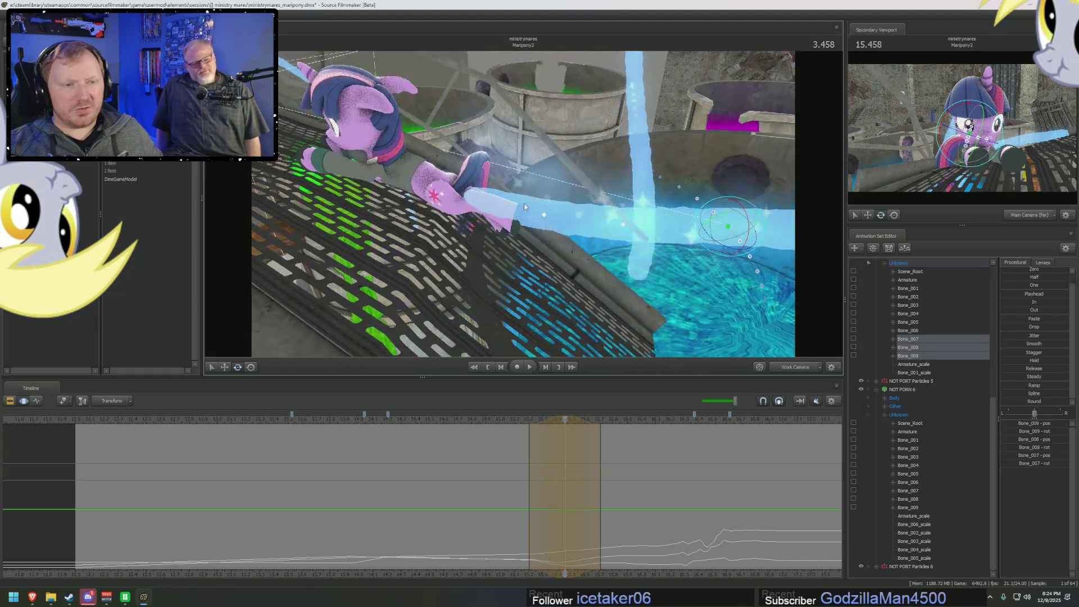
- Play forward and review the bones' curves to check the new tip pose by the vat
{"action": "key", "text": "space"}
{"action": "key", "text": "F2"}
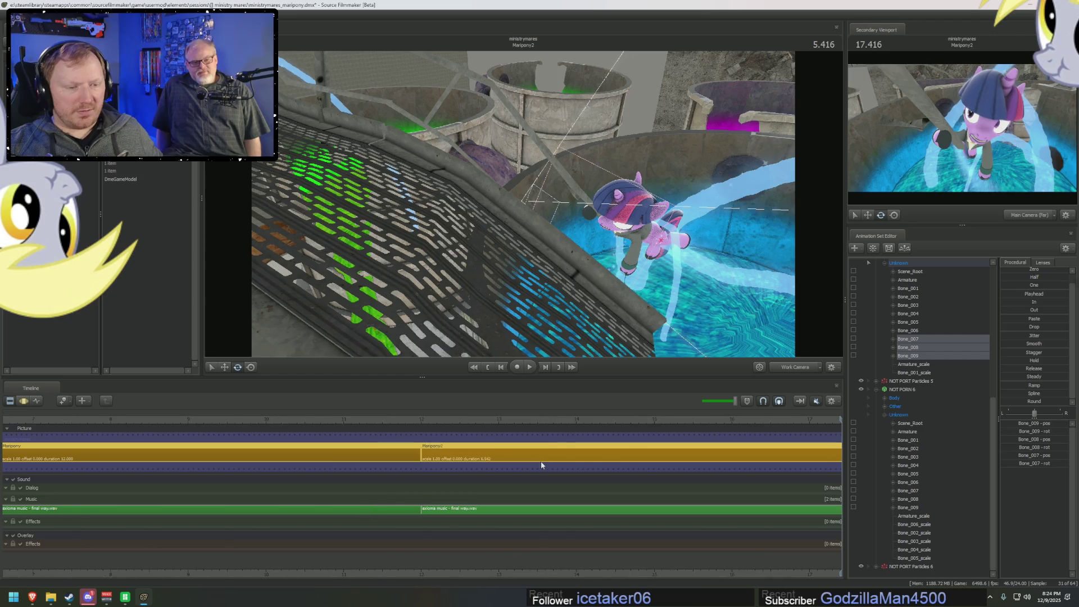
{"action": "key", "text": "F4"}
{"action": "middle_click_drag", "start_coordinate": [671, 575], "coordinate": [511, 556]}
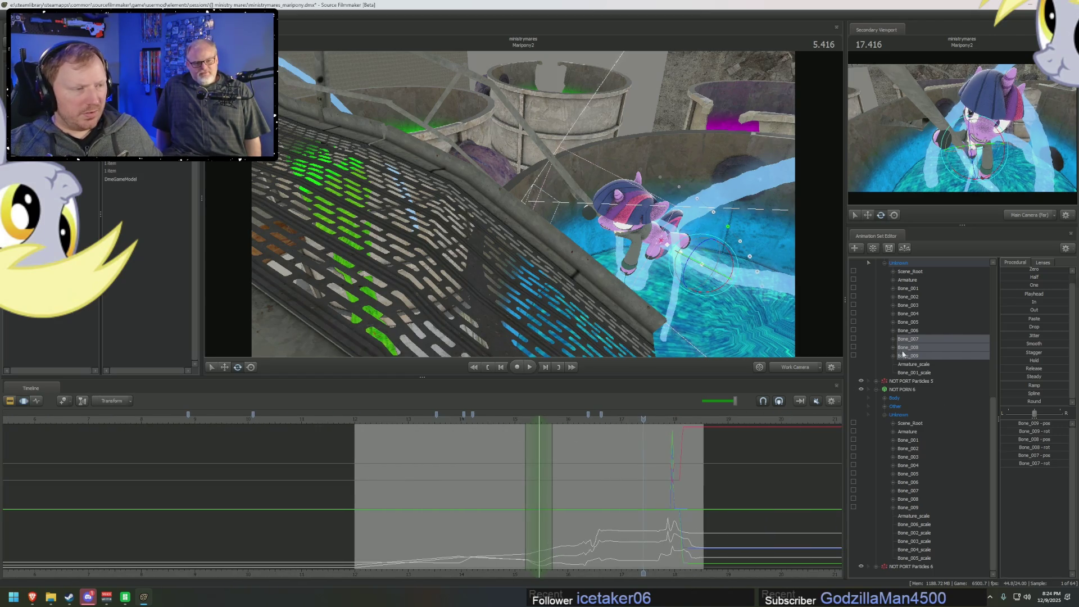
{"action": "scroll", "coordinate": [904, 356], "scroll_direction": "up", "scroll_amount": 2}
{"action": "mouse_move", "coordinate": [523, 202]}
{"action": "left_mouse_down"}
{"action": "mouse_move", "coordinate": [618, 203]}
{"action": "mouse_move", "coordinate": [675, 230]}
{"action": "mouse_move", "coordinate": [685, 276]}
{"action": "mouse_move", "coordinate": [607, 230]}
{"action": "mouse_move", "coordinate": [524, 213]}
{"action": "left_mouse_up"}
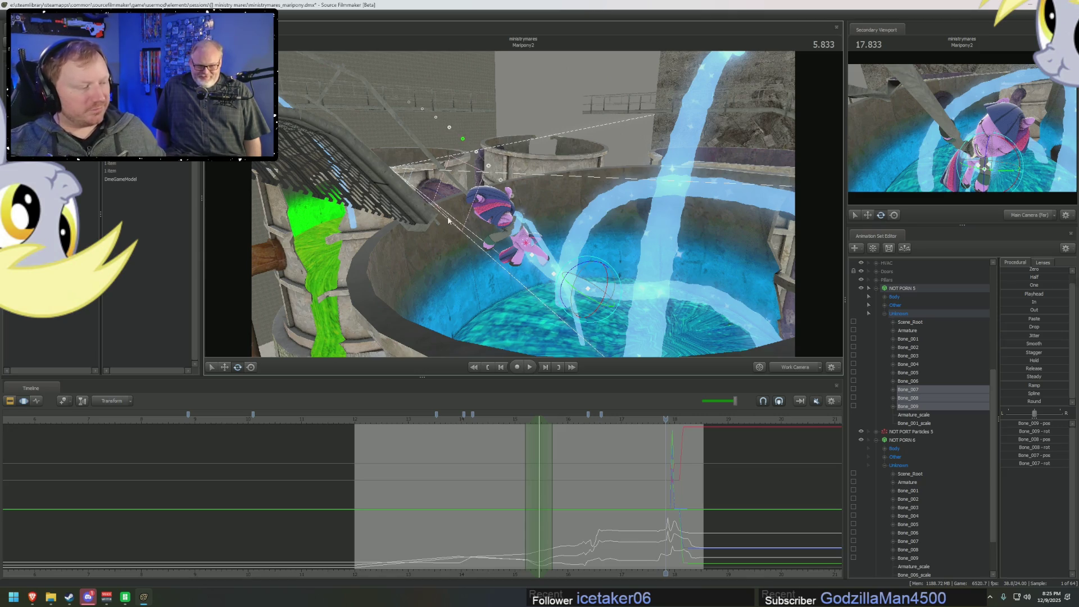
{"action": "left_click_drag", "start_coordinate": [298, 171], "coordinate": [365, 174]}
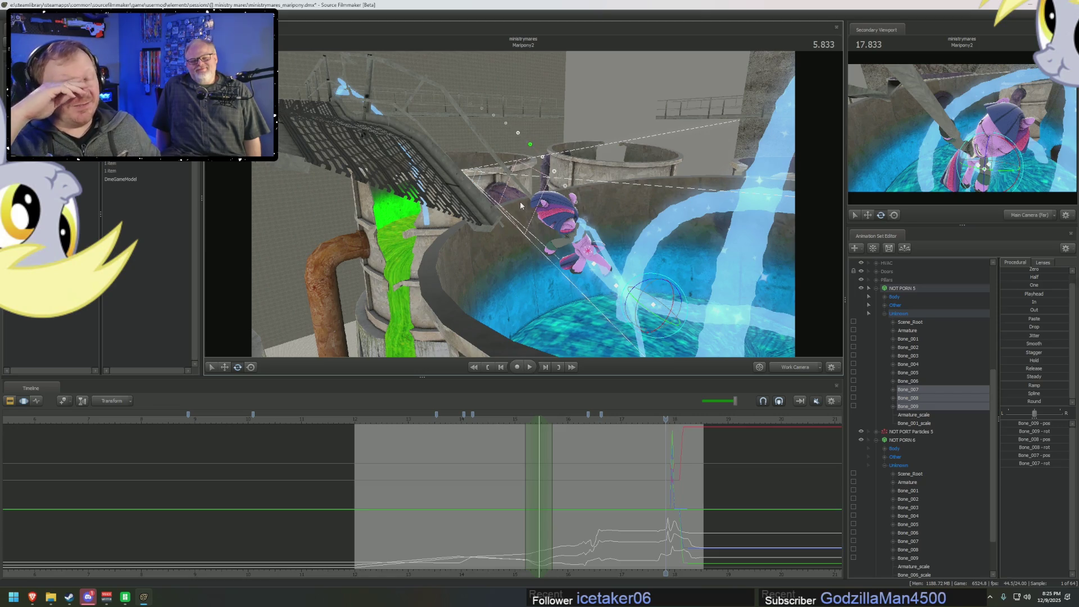
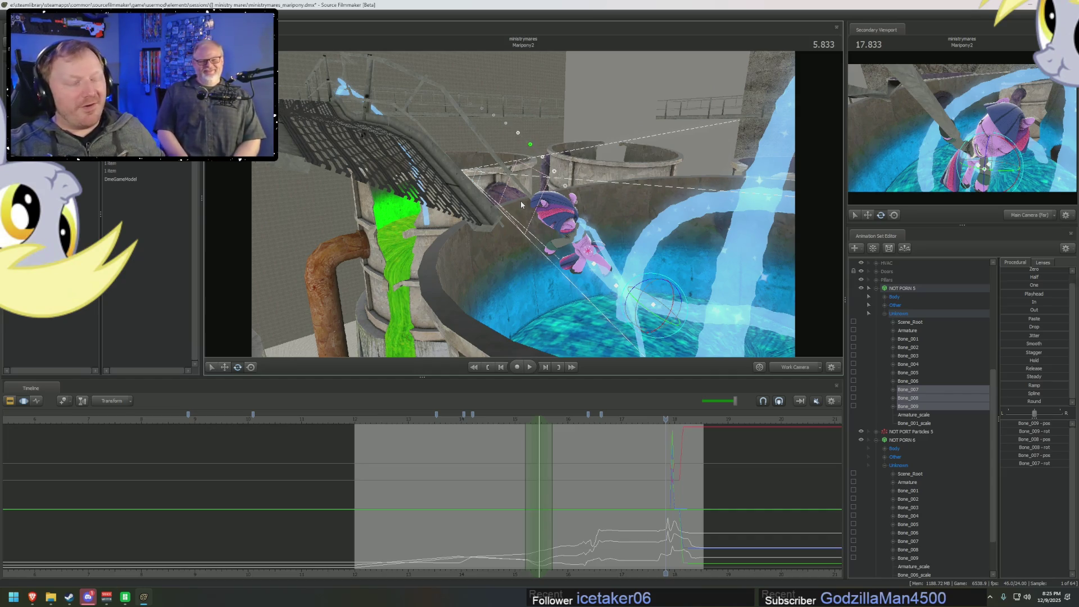
- Scrub and play the fall around 13 seconds, bringing the Work Camera onto the catwalk and vat
{"action": "left_click", "coordinate": [492, 419]}
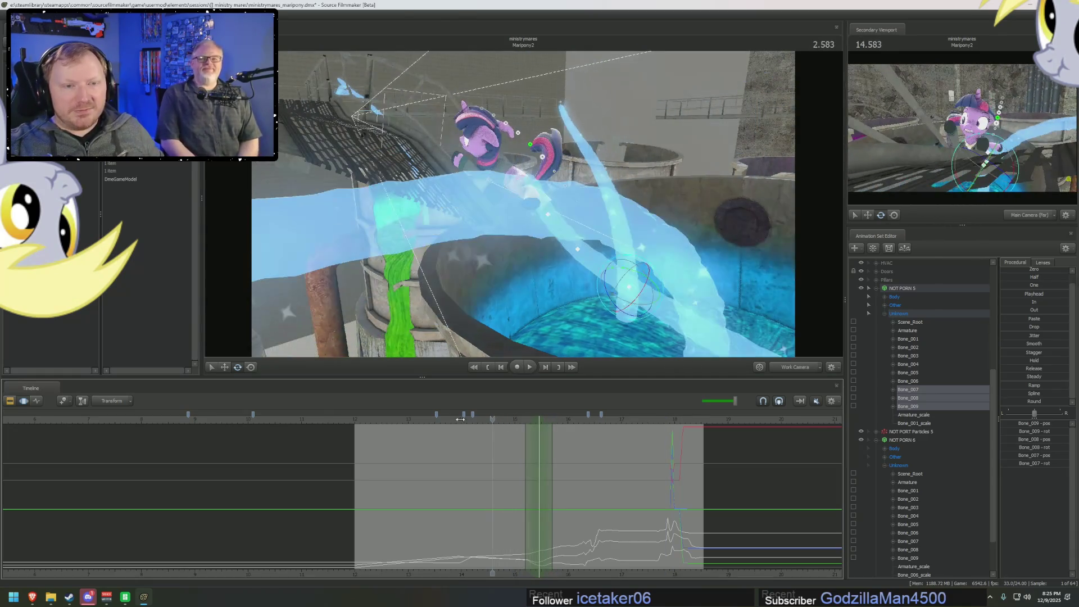
{"action": "key", "text": "space"}
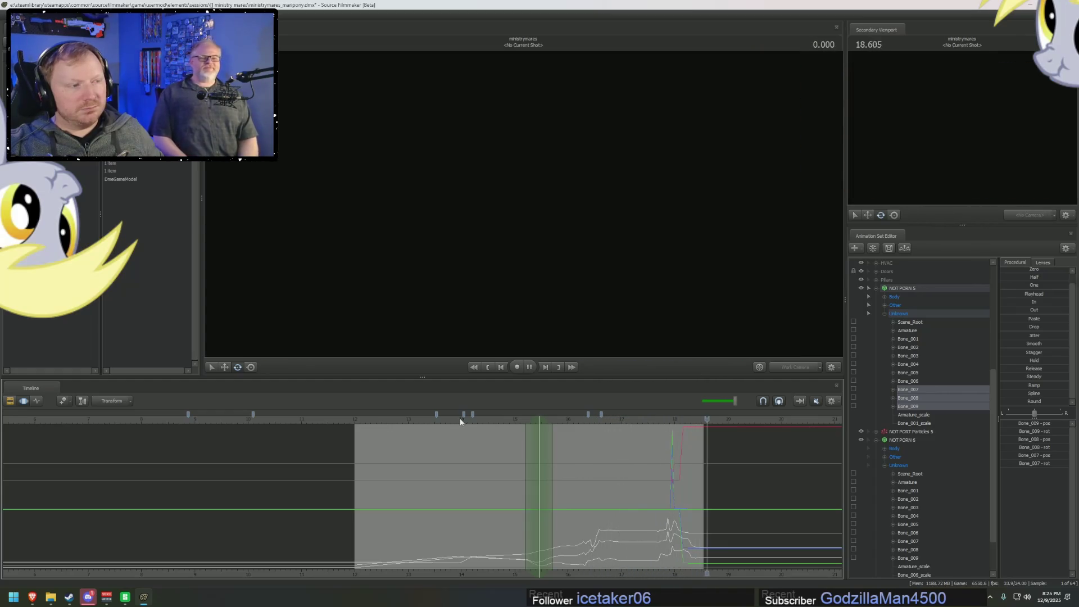
{"action": "left_click", "coordinate": [426, 419]}
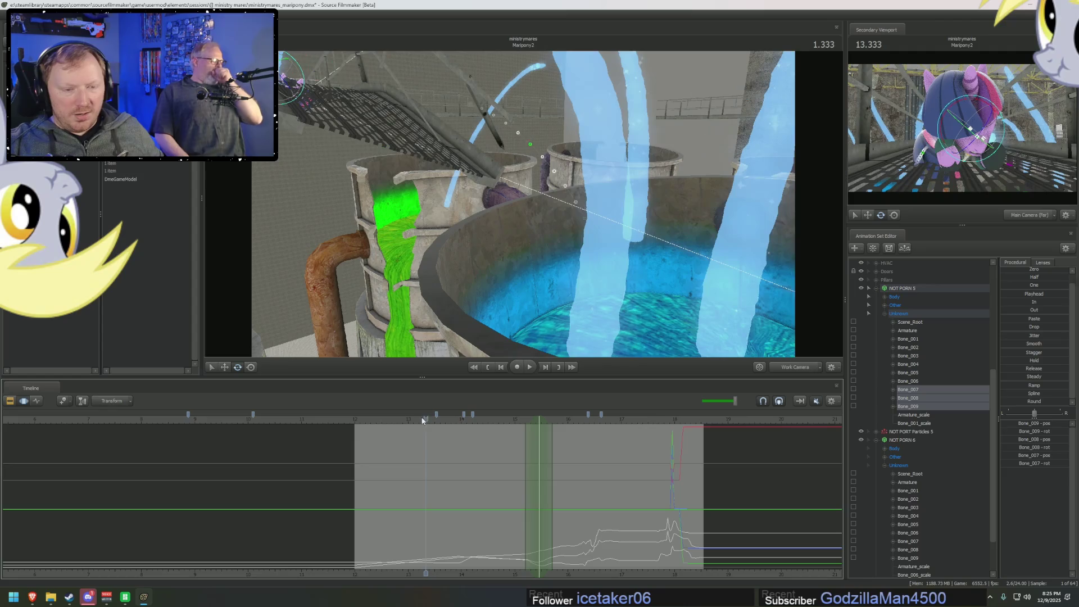
{"action": "mouse_move", "coordinate": [522, 202]}
{"action": "left_mouse_down"}
{"action": "mouse_move", "coordinate": [522, 247]}
{"action": "mouse_move", "coordinate": [546, 205]}
{"action": "mouse_move", "coordinate": [528, 180]}
{"action": "left_mouse_up"}
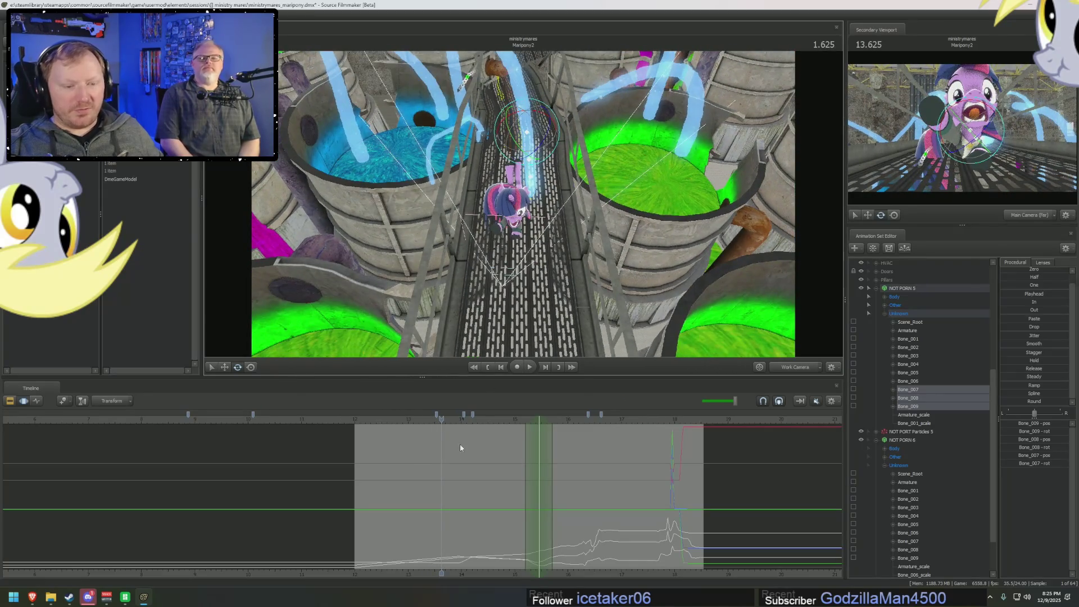
{"action": "left_click", "coordinate": [463, 503]}
{"action": "mouse_move", "coordinate": [463, 503]}
{"action": "left_mouse_down"}
{"action": "mouse_move", "coordinate": [393, 510]}
{"action": "mouse_move", "coordinate": [442, 516]}
{"action": "left_mouse_up"}
{"action": "key", "text": "space"}
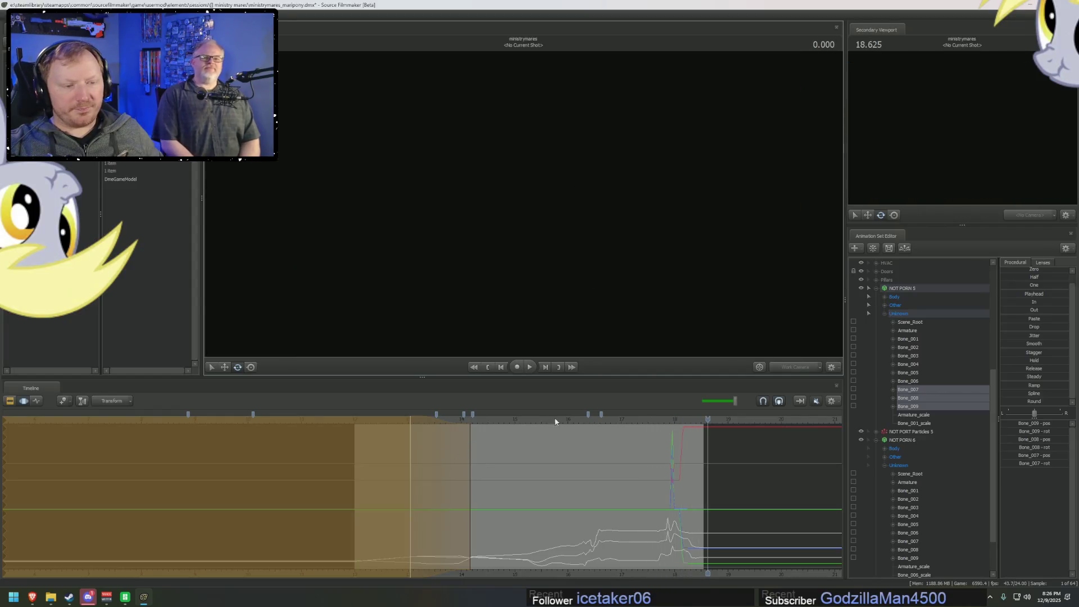
- Replay the second shot's fall into the tank and switch the timeline to the clip overview
{"action": "left_click", "coordinate": [594, 419]}
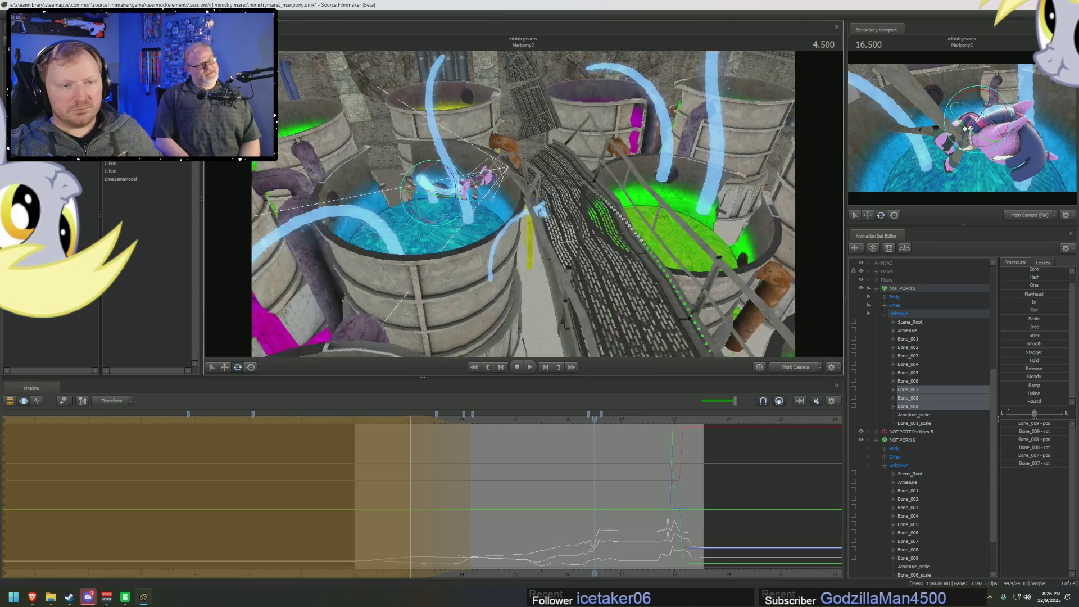
{"action": "key", "text": "space"}
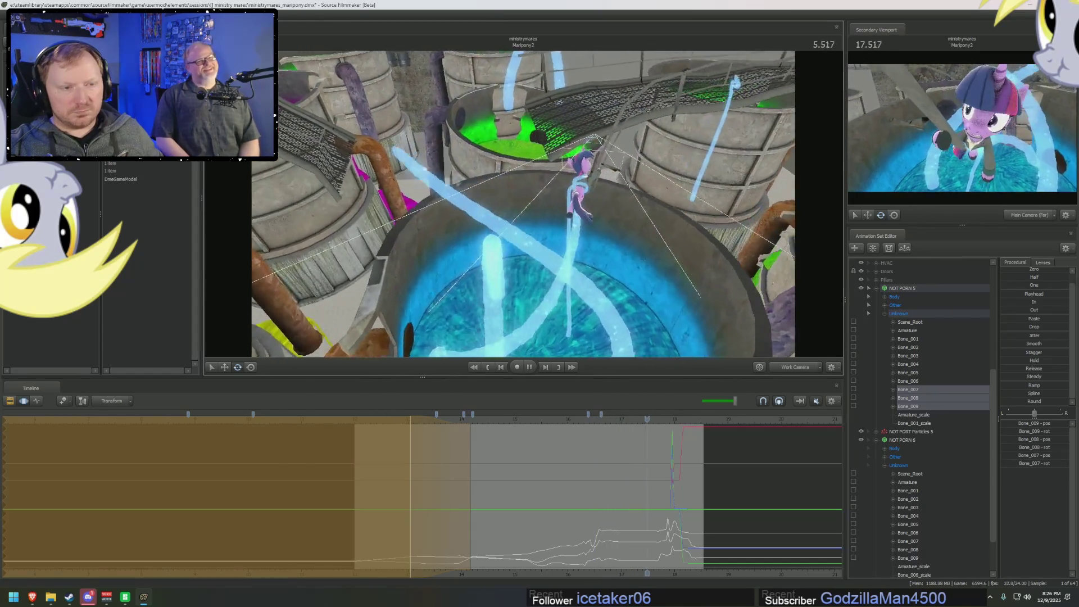
{"action": "key", "text": "space"}
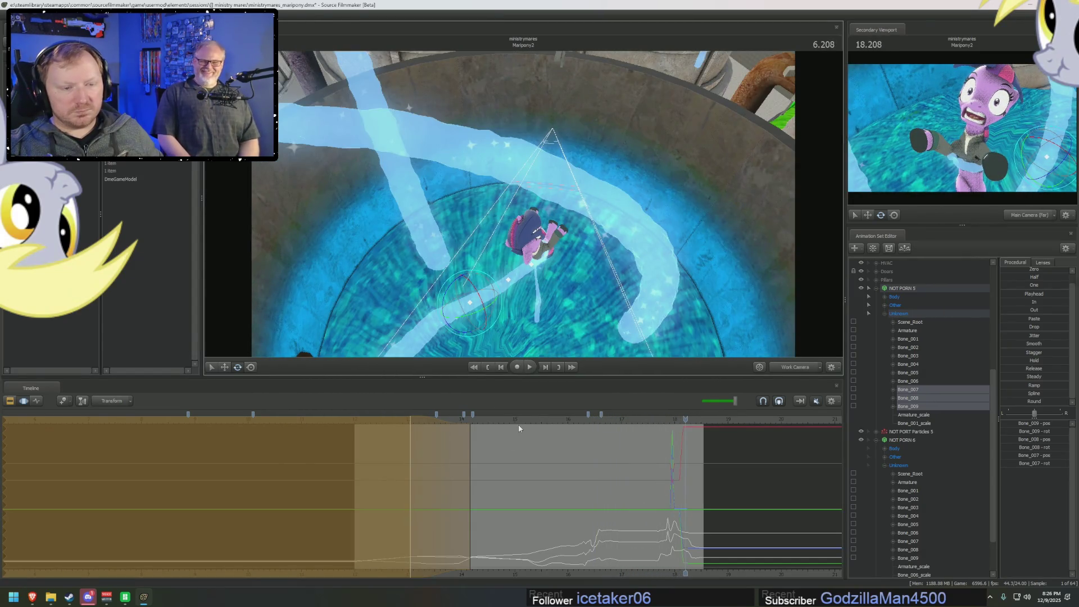
{"action": "left_click", "coordinate": [438, 418]}
{"action": "key", "text": "ctrl+1"}
{"action": "key", "text": "space"}
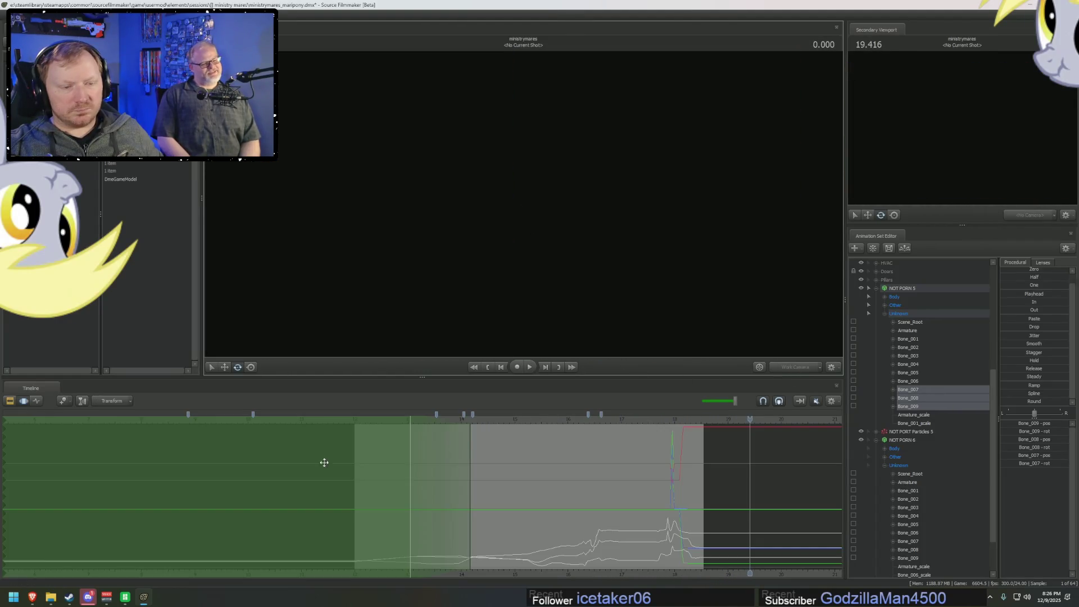
{"action": "left_click", "coordinate": [354, 419]}
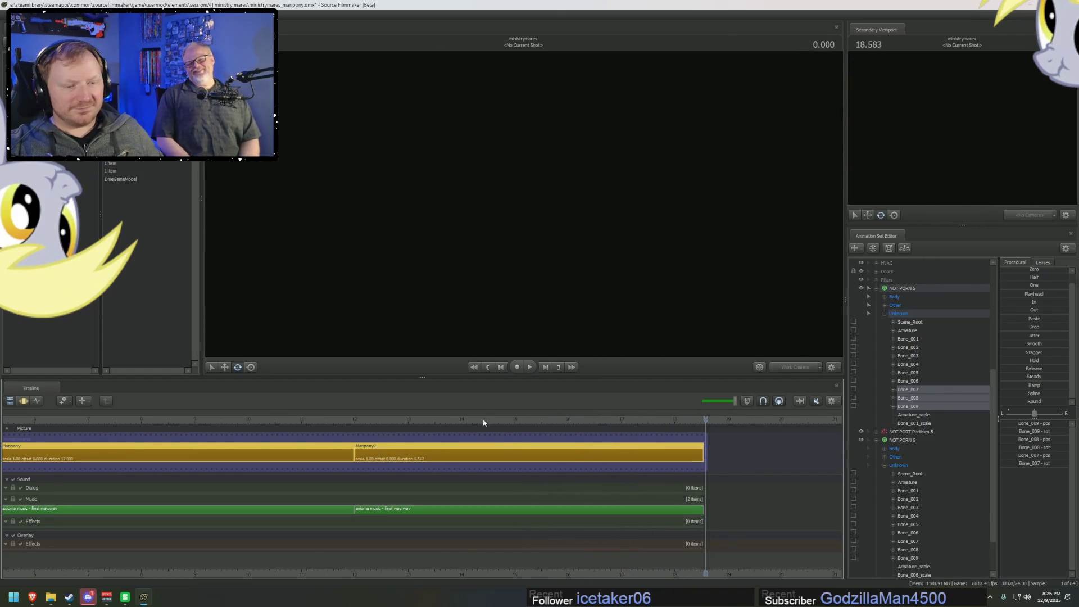
- Preview the second shot from its start through the Main Camera
{"action": "left_click", "coordinate": [359, 419]}
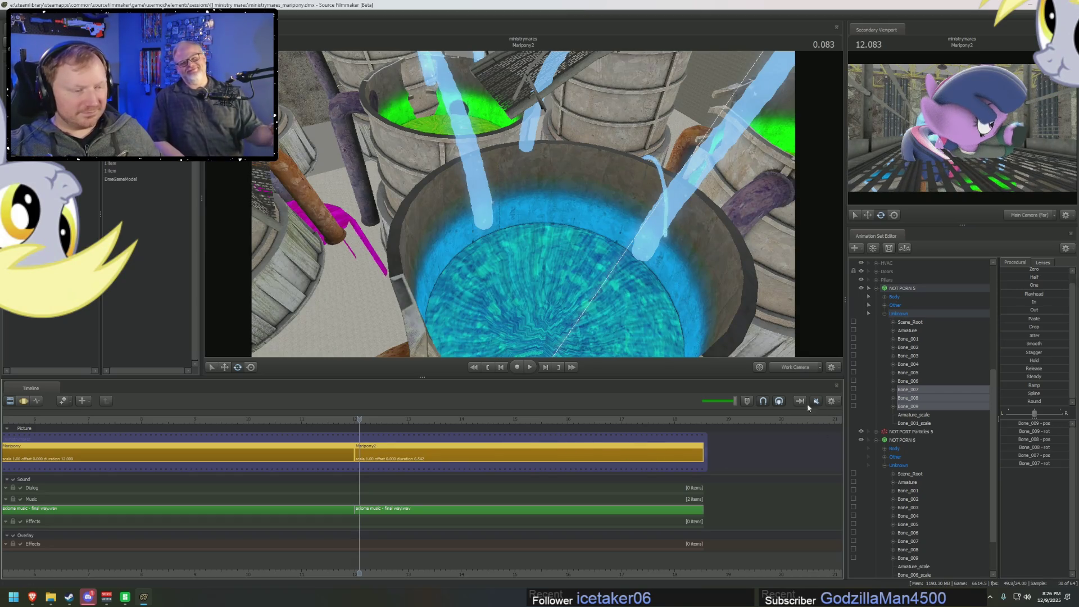
{"action": "key", "text": "space"}
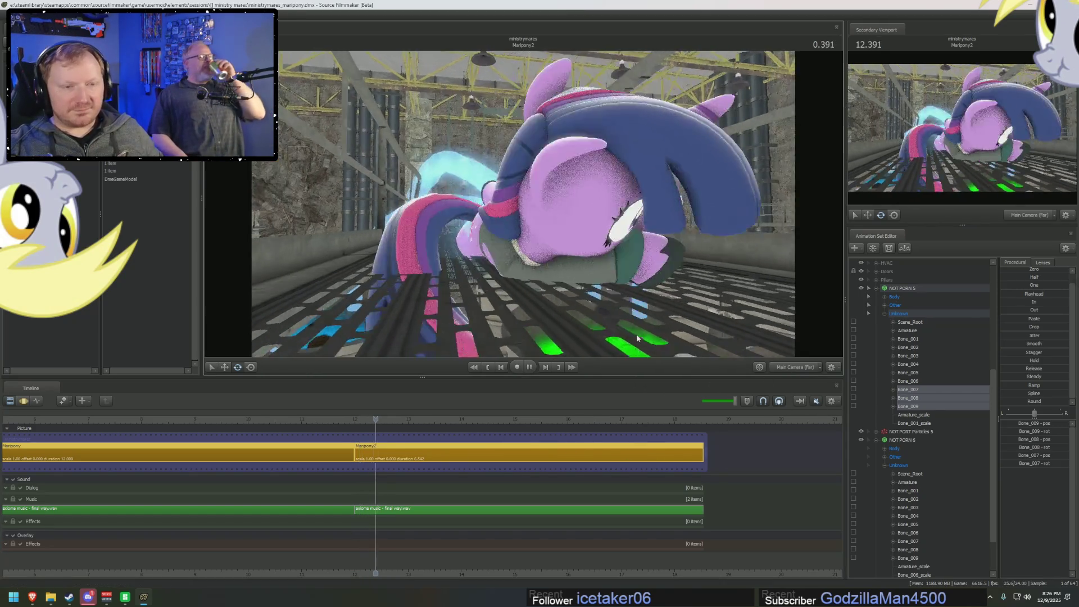
{"action": "key", "text": "space"}
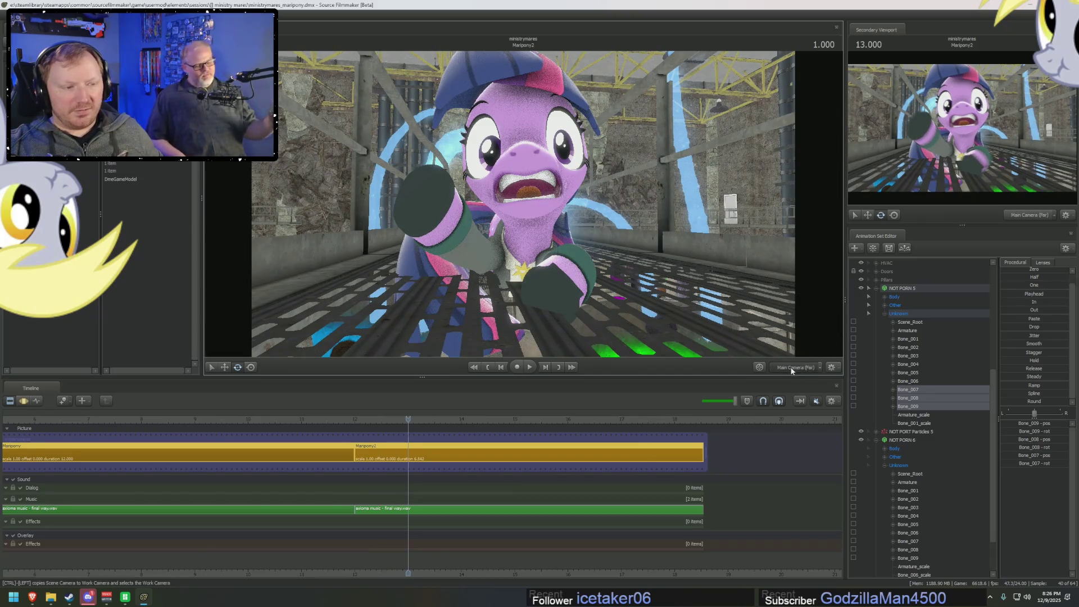
- Fly the Work Camera to Twilight and show the animation curves from 13.541 seconds
{"action": "mouse_move", "coordinate": [522, 202]}
{"action": "left_mouse_down"}
{"action": "mouse_move", "coordinate": [506, 225]}
{"action": "mouse_move", "coordinate": [507, 275]}
{"action": "left_mouse_up"}
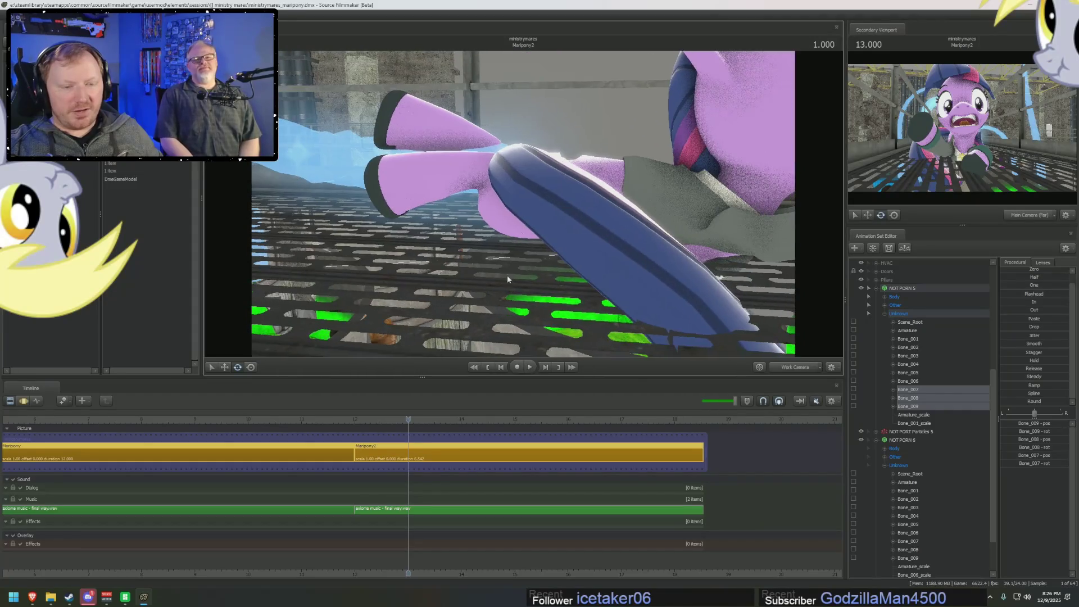
{"action": "key", "text": "F3"}
{"action": "left_click", "coordinate": [437, 450]}
{"action": "key", "text": "F4"}
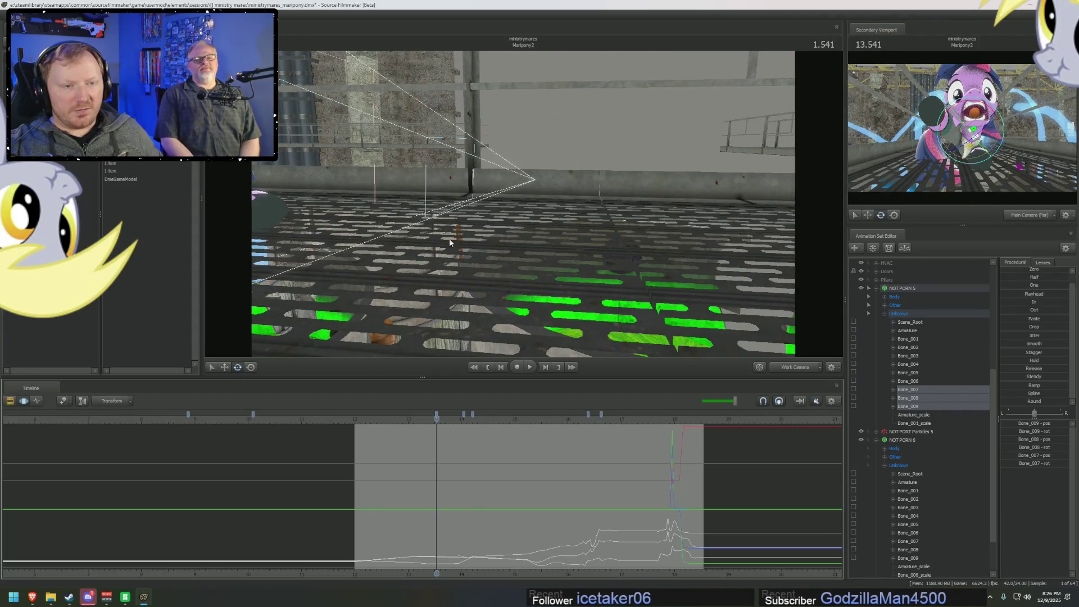
{"action": "left_click_drag", "start_coordinate": [628, 335], "coordinate": [554, 335]}
{"action": "left_click_drag", "start_coordinate": [444, 468], "coordinate": [554, 481]}
- Collapse the NOT PORN and particle sets and select Twilight's TailBase bone under Pony Body
{"action": "scroll", "coordinate": [952, 489], "scroll_direction": "down", "scroll_amount": 2}
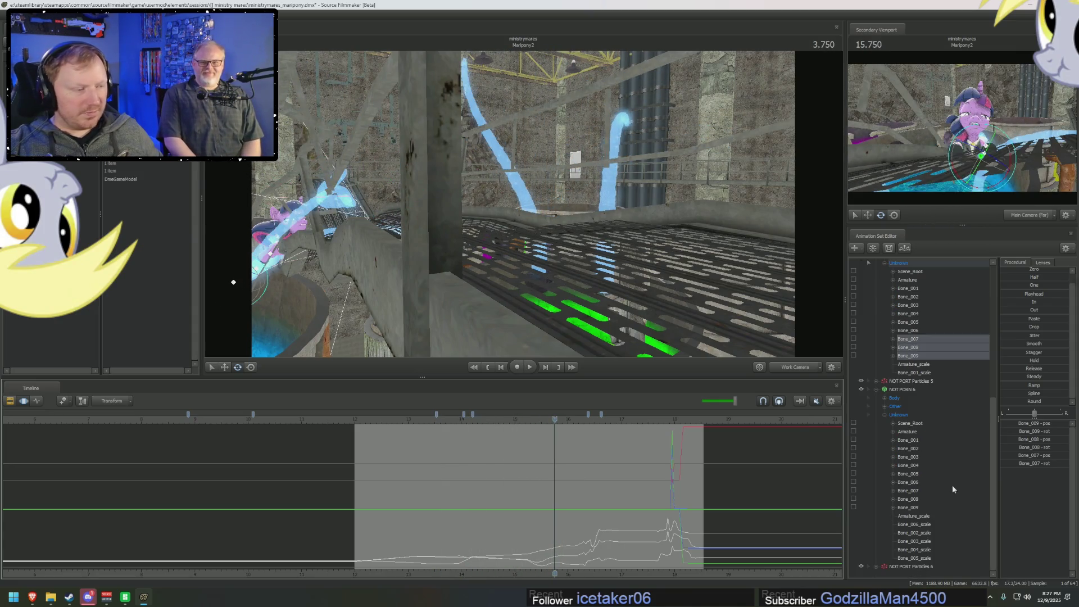
{"action": "left_click", "coordinate": [875, 390]}
{"action": "left_click", "coordinate": [875, 405]}
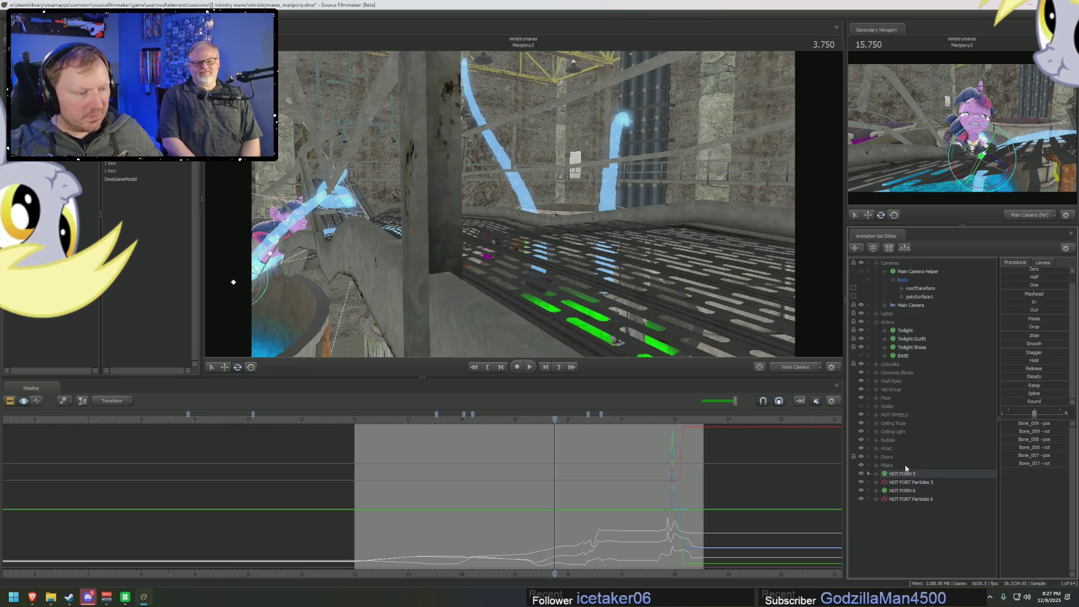
{"action": "left_click", "coordinate": [910, 499], "text": "shift"}
{"action": "key", "text": "Delete"}
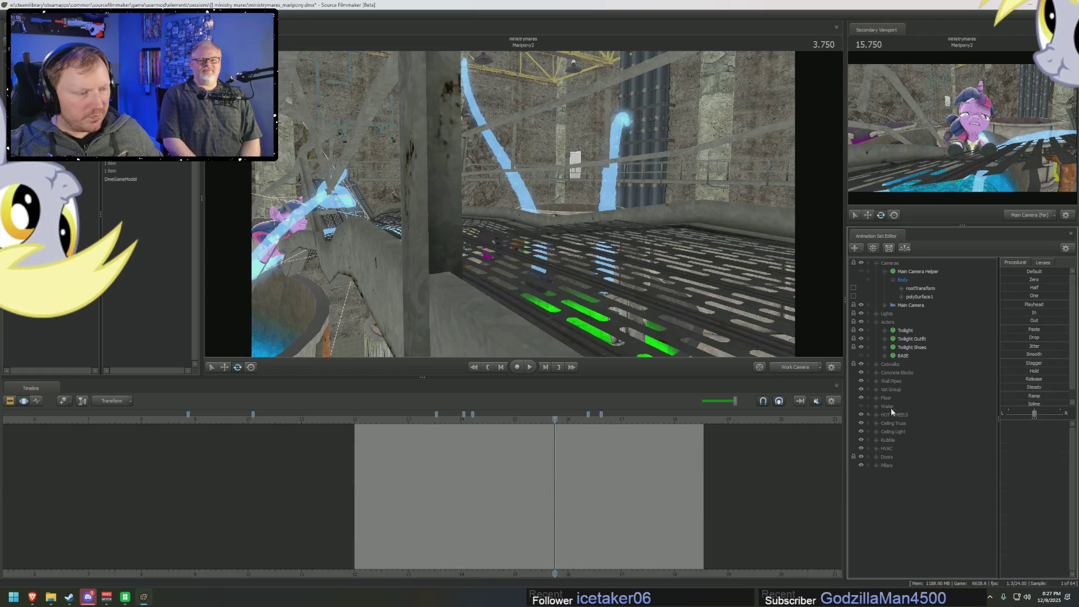
{"action": "left_click", "coordinate": [893, 355]}
{"action": "left_click", "coordinate": [901, 380]}
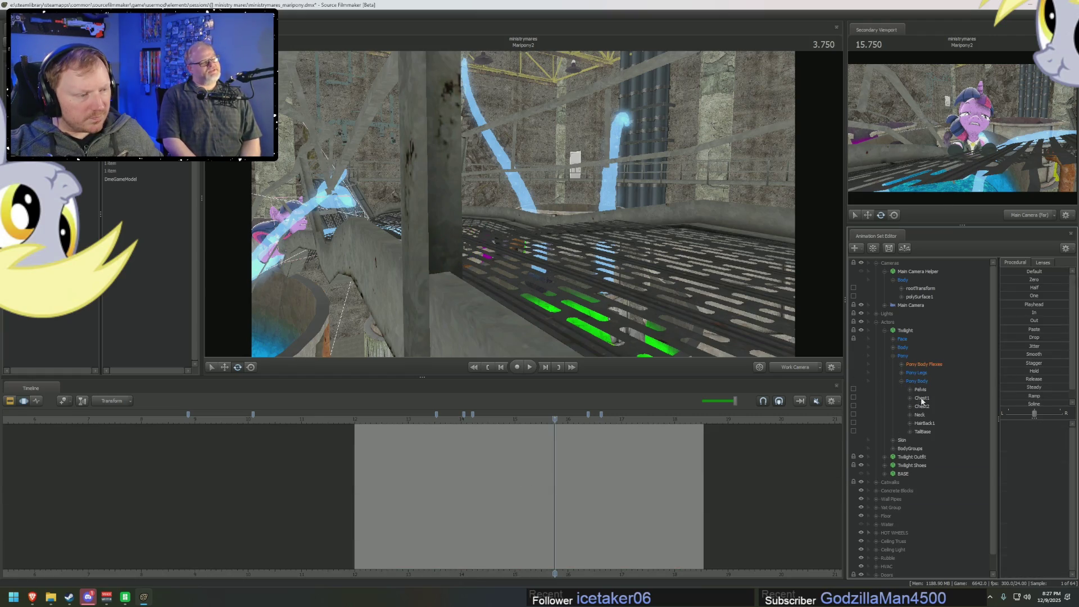
{"action": "left_click", "coordinate": [922, 431]}
{"action": "scroll", "coordinate": [538, 525], "scroll_direction": "up", "scroll_amount": 3}
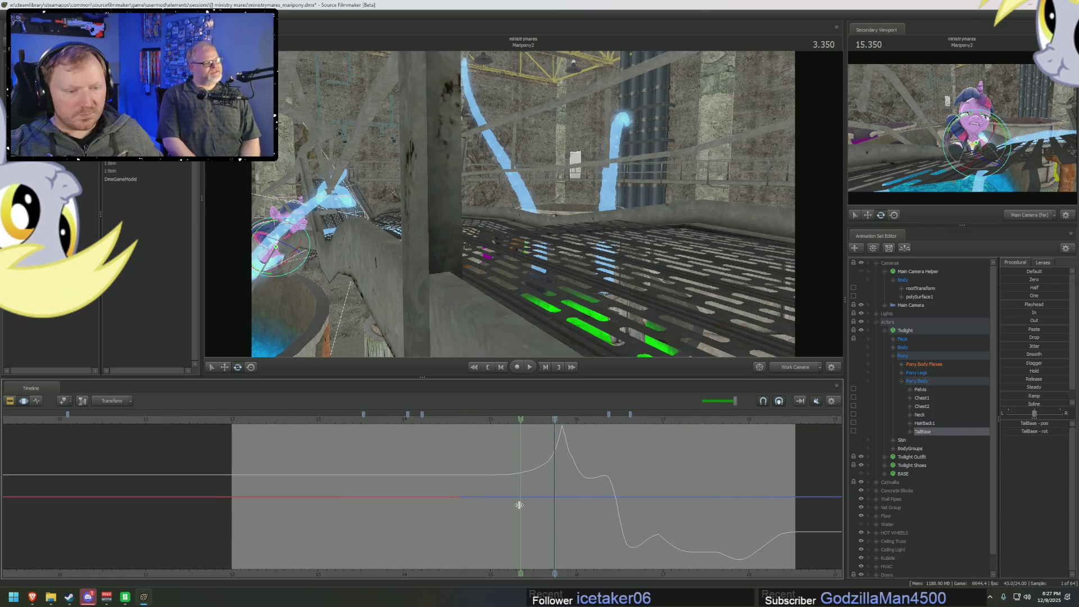
- Set a falloff time selection up to the playhead, then frame the pony at the shot start
{"action": "left_click_drag", "start_coordinate": [519, 505], "coordinate": [524, 498]}
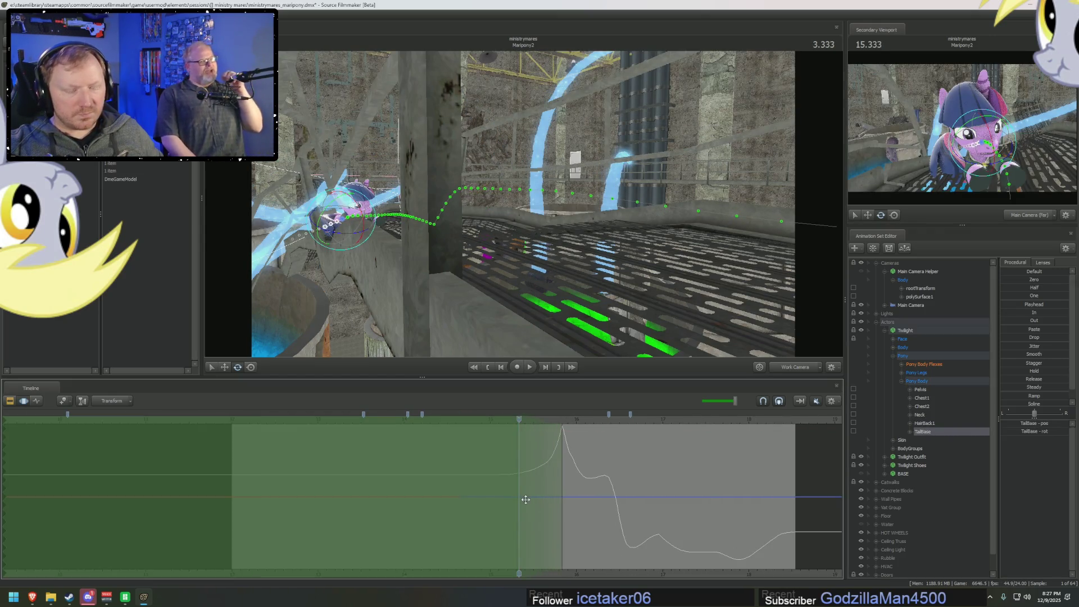
{"action": "mouse_move", "coordinate": [587, 427]}
{"action": "middle_mouse_down"}
{"action": "mouse_move", "coordinate": [312, 451]}
{"action": "mouse_move", "coordinate": [328, 451]}
{"action": "middle_mouse_up"}
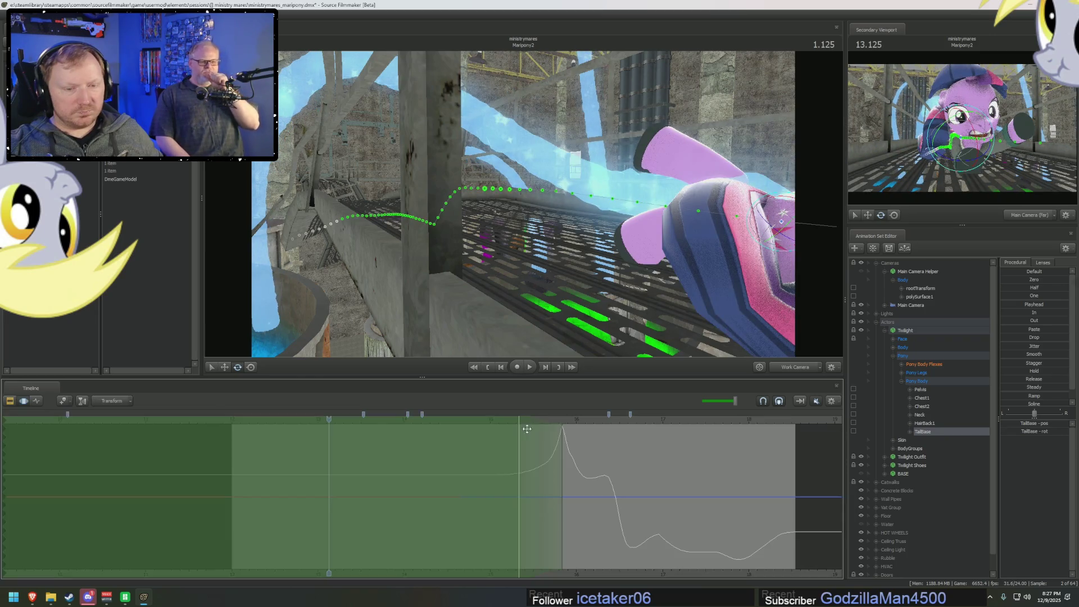
{"action": "mouse_move", "coordinate": [330, 419]}
{"action": "left_mouse_down"}
{"action": "mouse_move", "coordinate": [222, 432]}
{"action": "mouse_move", "coordinate": [272, 442]}
{"action": "left_mouse_up"}
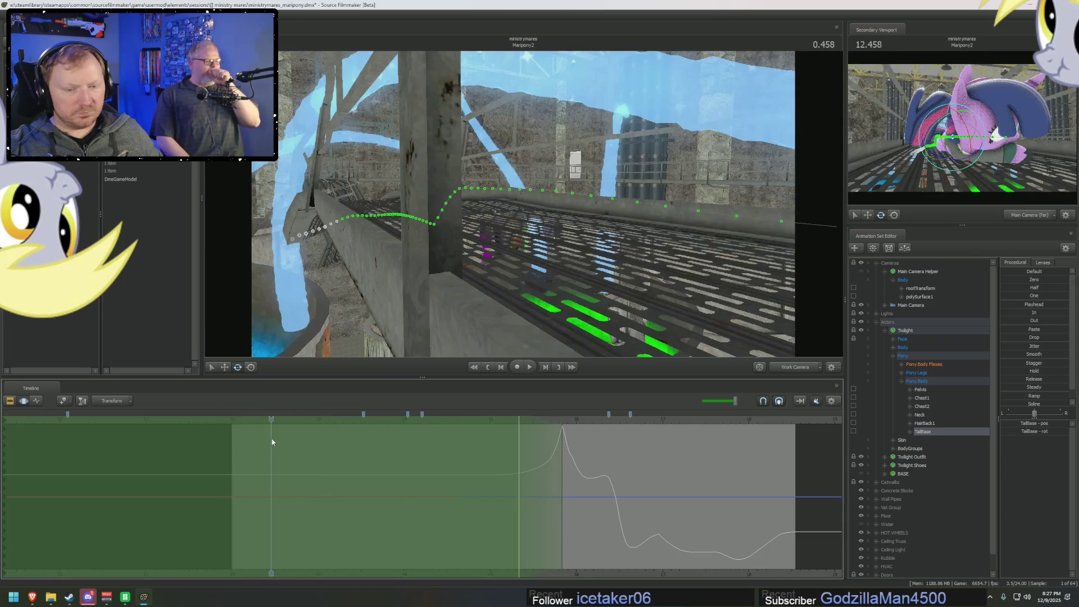
{"action": "mouse_move", "coordinate": [471, 288]}
{"action": "left_mouse_down"}
{"action": "mouse_move", "coordinate": [455, 279]}
{"action": "mouse_move", "coordinate": [521, 213]}
{"action": "left_mouse_up"}
{"action": "mouse_move", "coordinate": [282, 420]}
{"action": "left_mouse_down"}
{"action": "mouse_move", "coordinate": [231, 419]}
{"action": "mouse_move", "coordinate": [274, 425]}
{"action": "left_mouse_up"}
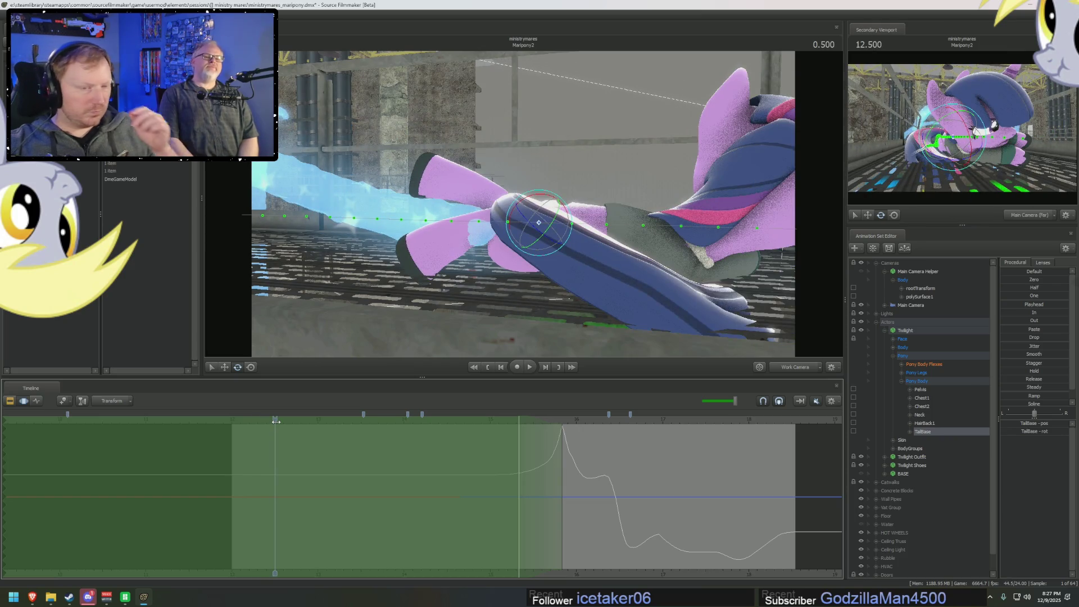
{"action": "left_click_drag", "start_coordinate": [464, 329], "coordinate": [475, 292]}
{"action": "left_click_drag", "start_coordinate": [564, 243], "coordinate": [564, 243]}
- Bake Twilight's procedural bones using Utilities > Bake Procedural Bones
{"action": "right_click", "coordinate": [896, 328]}
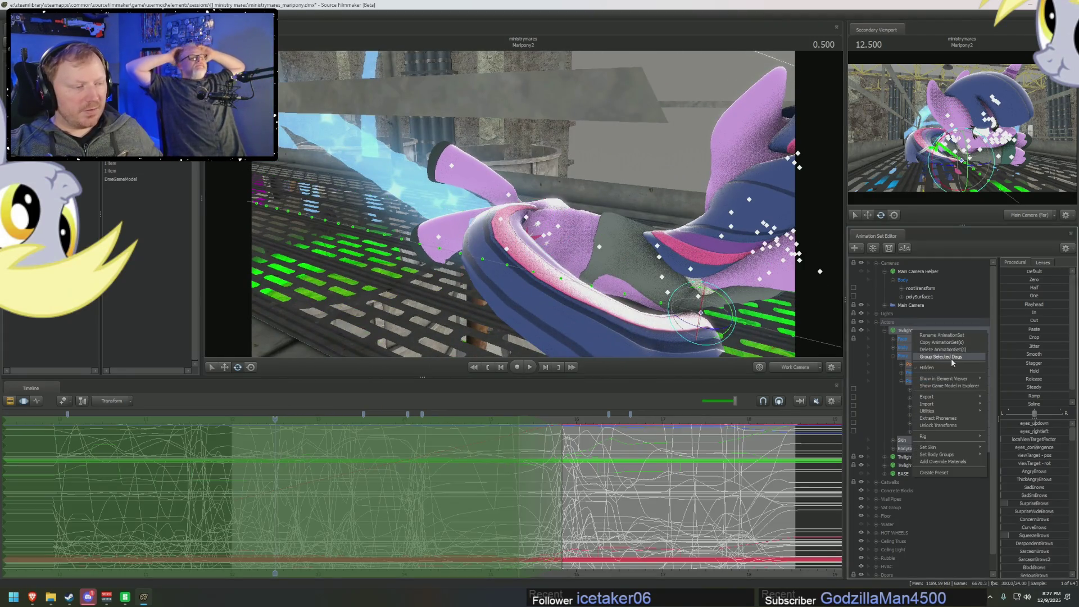
{"action": "mouse_move", "coordinate": [953, 413]}
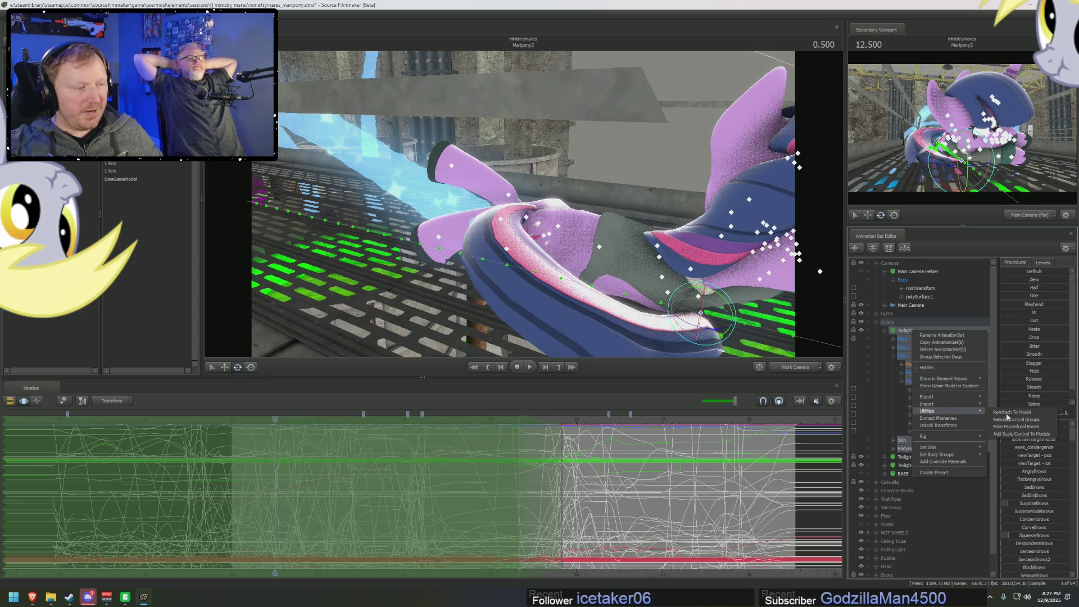
{"action": "left_click", "coordinate": [1006, 427]}
- Flatten the RightCheek and LeftCheek motion across the time selection with the In preset
{"action": "left_click", "coordinate": [925, 515]}
{"action": "scroll", "coordinate": [934, 513], "scroll_direction": "down", "scroll_amount": 2}
{"action": "left_click", "coordinate": [931, 475], "text": "ctrl"}
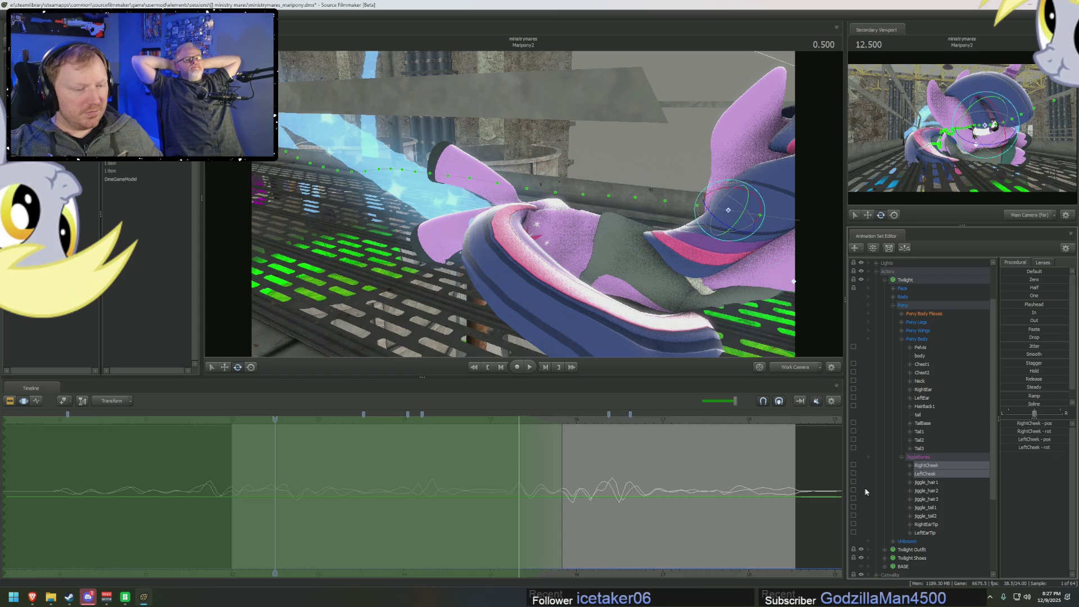
{"action": "left_click", "coordinate": [1008, 314]}
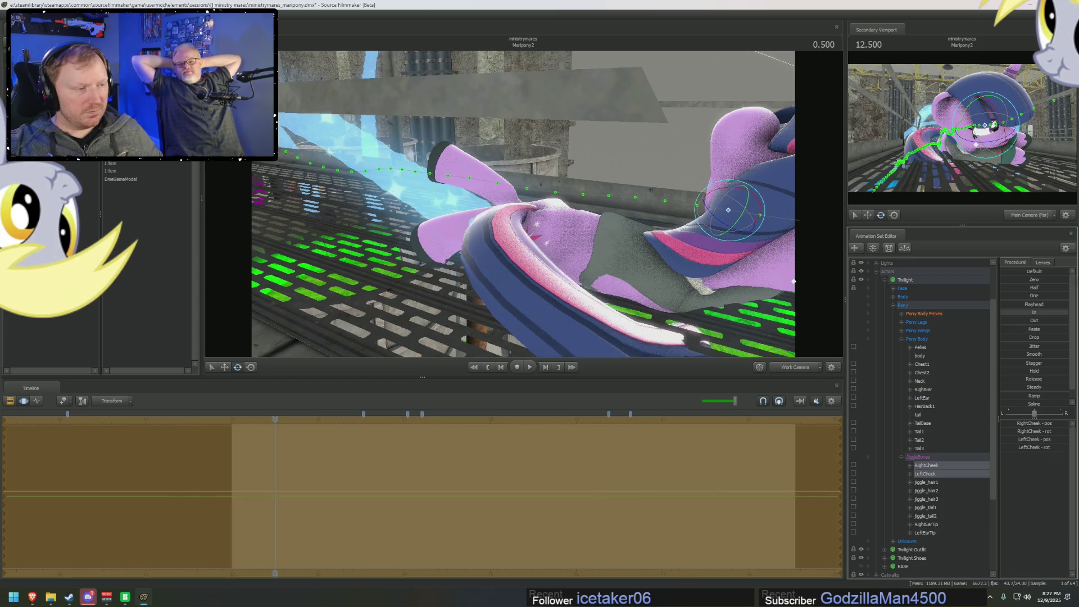
{"action": "left_click", "coordinate": [809, 501]}
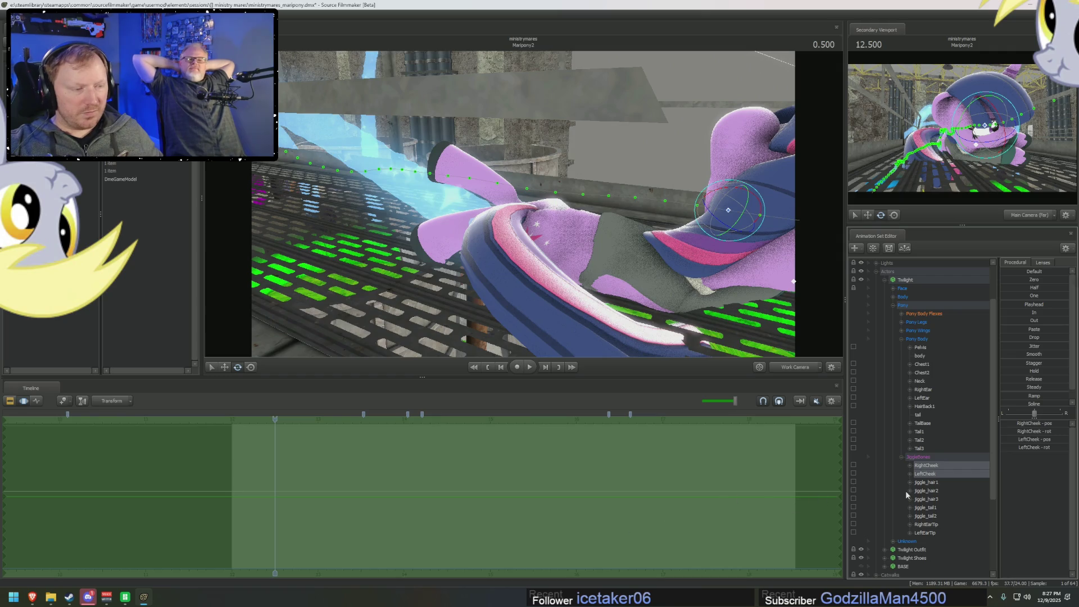
{"action": "left_click", "coordinate": [952, 483]}
- Reselect TailBase, go to the shot's first frame and frame the pony's flank and tail
{"action": "mouse_move", "coordinate": [356, 485]}
{"action": "left_mouse_down"}
{"action": "mouse_move", "coordinate": [332, 482]}
{"action": "mouse_move", "coordinate": [515, 509]}
{"action": "left_mouse_up"}
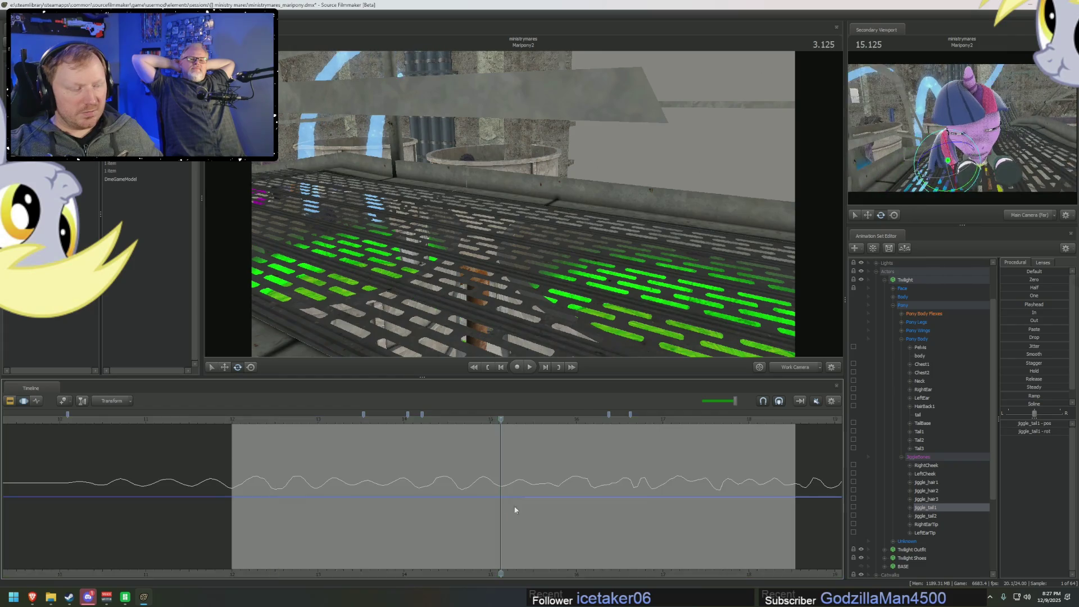
{"action": "left_click", "coordinate": [922, 423]}
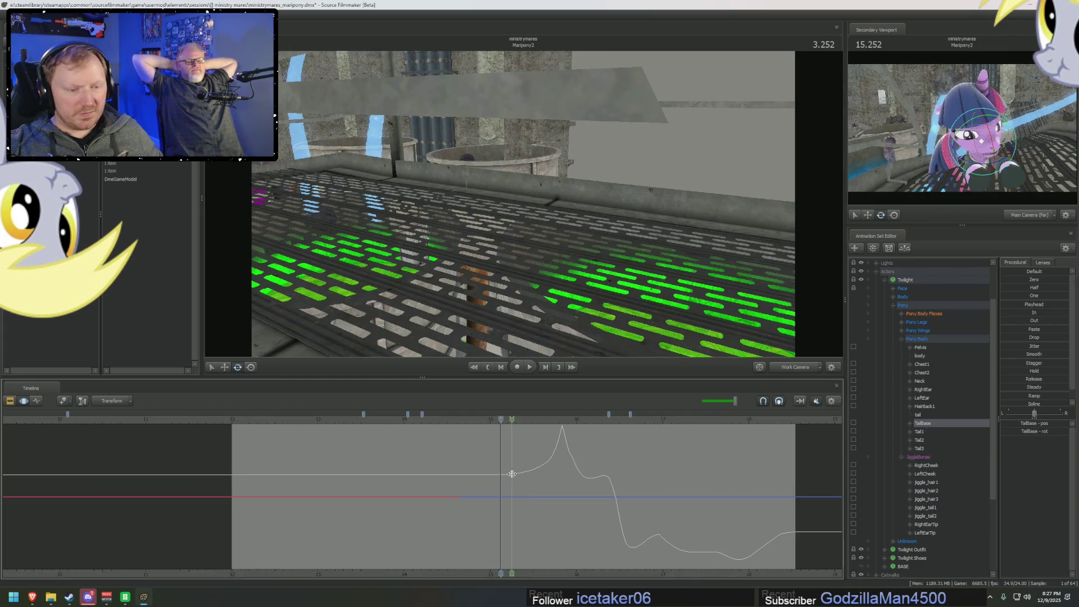
{"action": "mouse_move", "coordinate": [499, 476]}
{"action": "left_mouse_down"}
{"action": "mouse_move", "coordinate": [261, 454]}
{"action": "mouse_move", "coordinate": [438, 476]}
{"action": "left_mouse_up"}
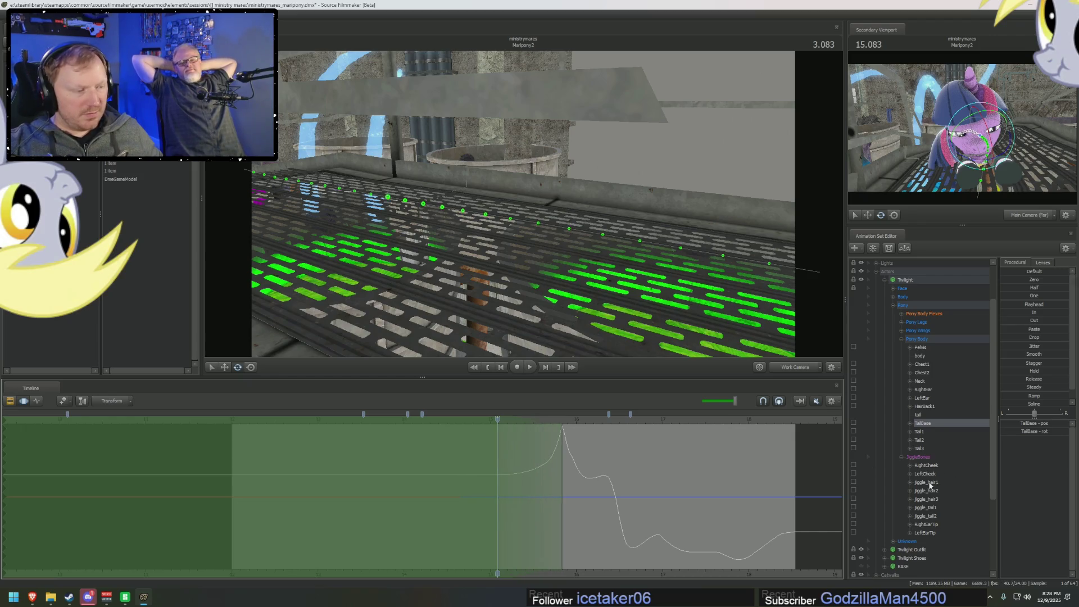
{"action": "left_click_drag", "start_coordinate": [577, 269], "coordinate": [567, 424]}
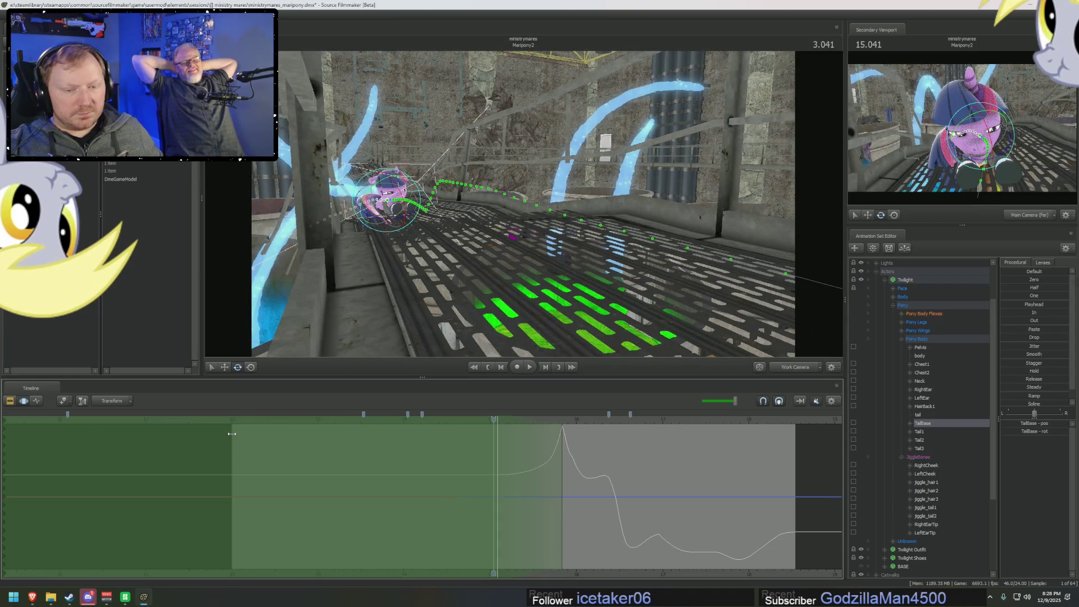
{"action": "left_click_drag", "start_coordinate": [498, 420], "coordinate": [237, 434]}
{"action": "mouse_move", "coordinate": [522, 202]}
{"action": "left_mouse_down"}
{"action": "mouse_move", "coordinate": [486, 233]}
{"action": "mouse_move", "coordinate": [523, 206]}
{"action": "left_mouse_up"}
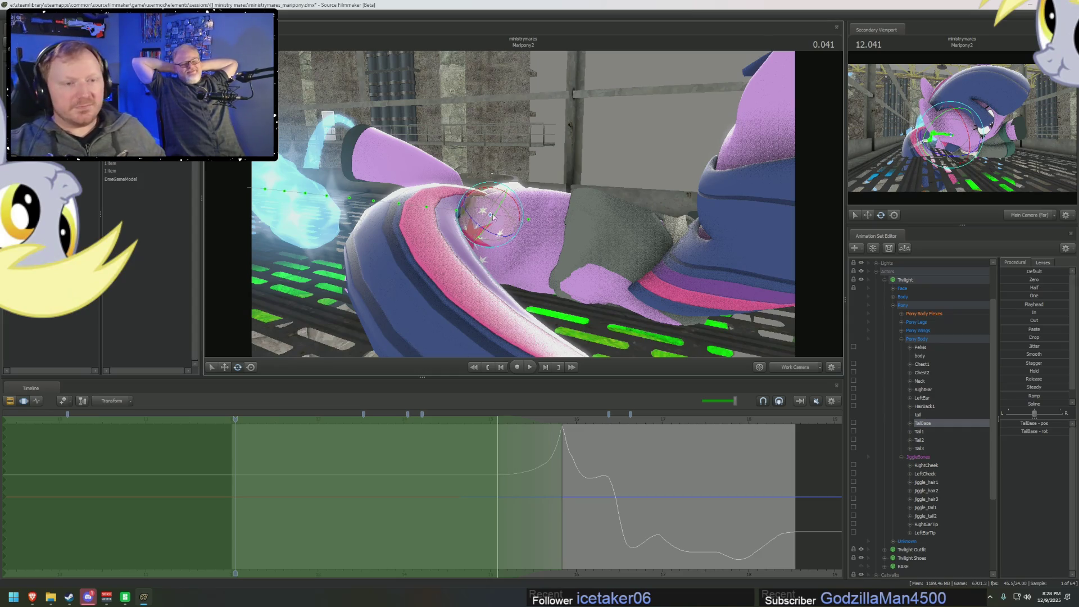
{"action": "mouse_move", "coordinate": [524, 207]}
{"action": "left_mouse_down"}
{"action": "mouse_move", "coordinate": [544, 191]}
{"action": "mouse_move", "coordinate": [526, 209]}
{"action": "left_mouse_up"}
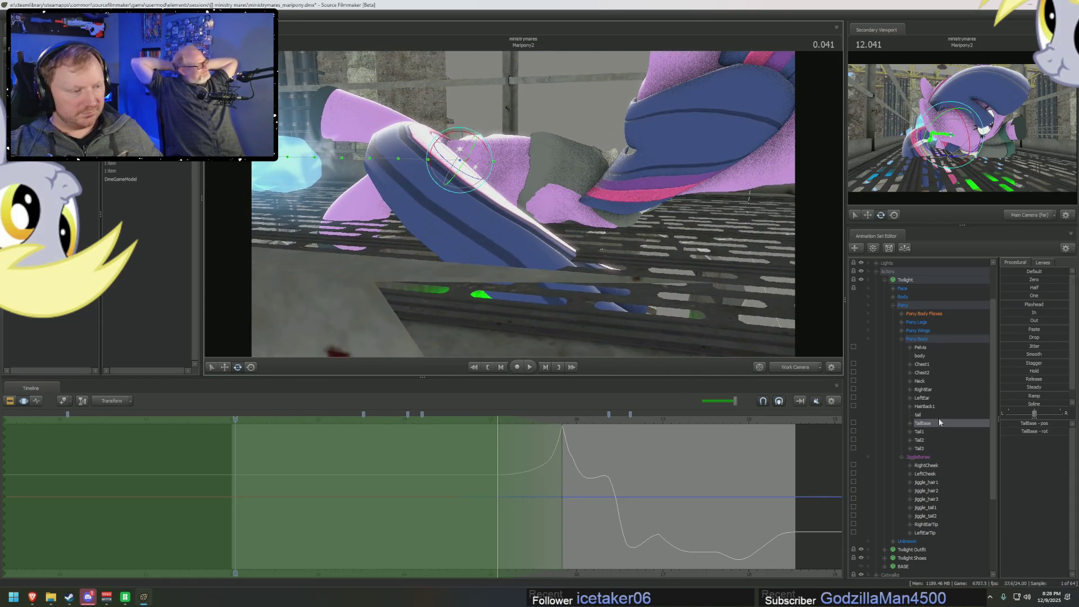
- Bend the tail downward by rotating the Tail2 and Tail3 bones
{"action": "left_click", "coordinate": [923, 432]}
{"action": "left_click", "coordinate": [921, 440]}
{"action": "left_click_drag", "start_coordinate": [430, 138], "coordinate": [411, 143]}
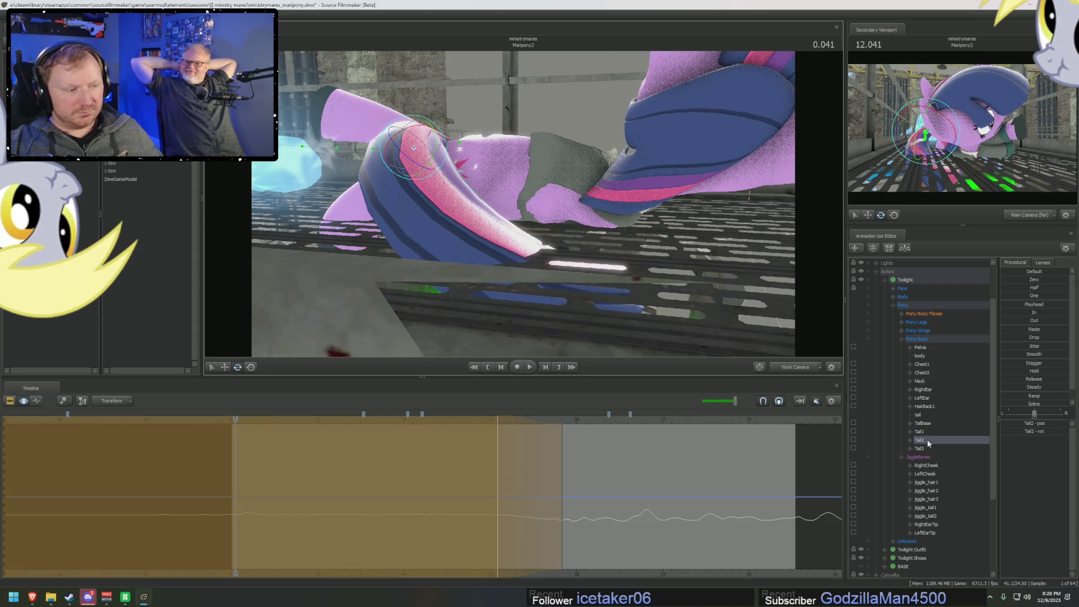
{"action": "left_click", "coordinate": [919, 447]}
{"action": "mouse_move", "coordinate": [464, 217]}
{"action": "left_mouse_down"}
{"action": "mouse_move", "coordinate": [477, 187]}
{"action": "mouse_move", "coordinate": [523, 194]}
{"action": "mouse_move", "coordinate": [523, 180]}
{"action": "left_mouse_up"}
{"action": "key", "text": "w"}
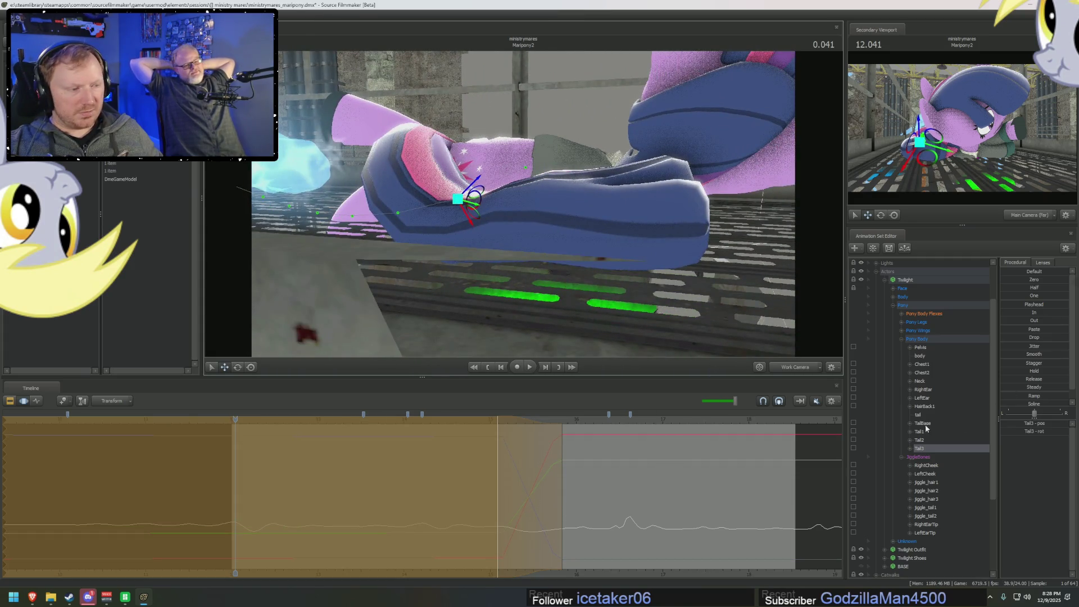
- Refine the Tail1, Tail2 and Tail3 poses and briefly play back to check the tail
{"action": "left_click", "coordinate": [919, 431]}
{"action": "left_click_drag", "start_coordinate": [436, 152], "coordinate": [620, 261]}
{"action": "left_click", "coordinate": [917, 440]}
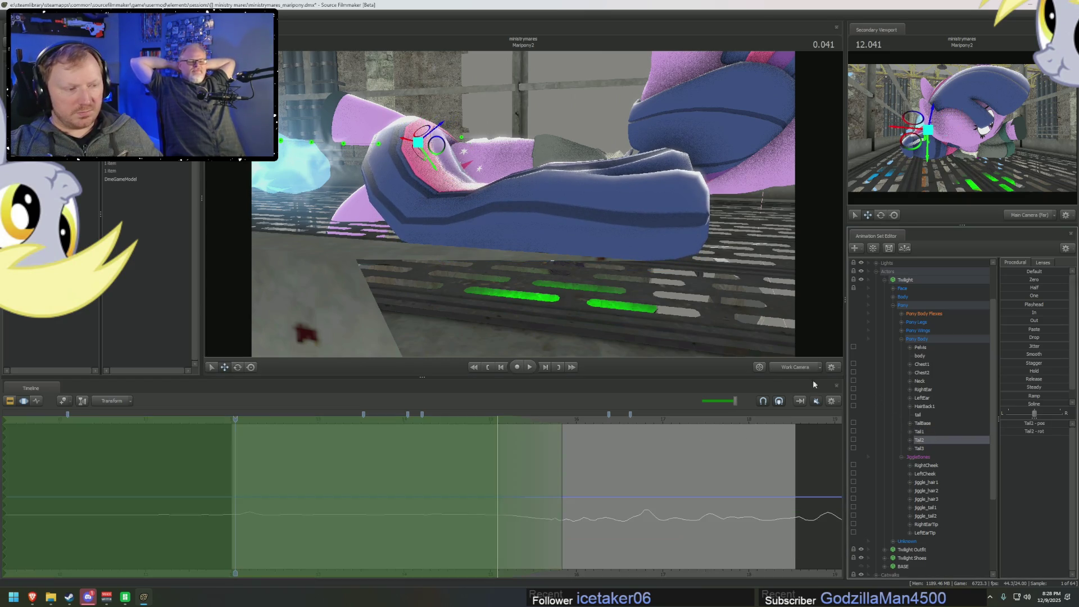
{"action": "left_click_drag", "start_coordinate": [438, 165], "coordinate": [437, 141]}
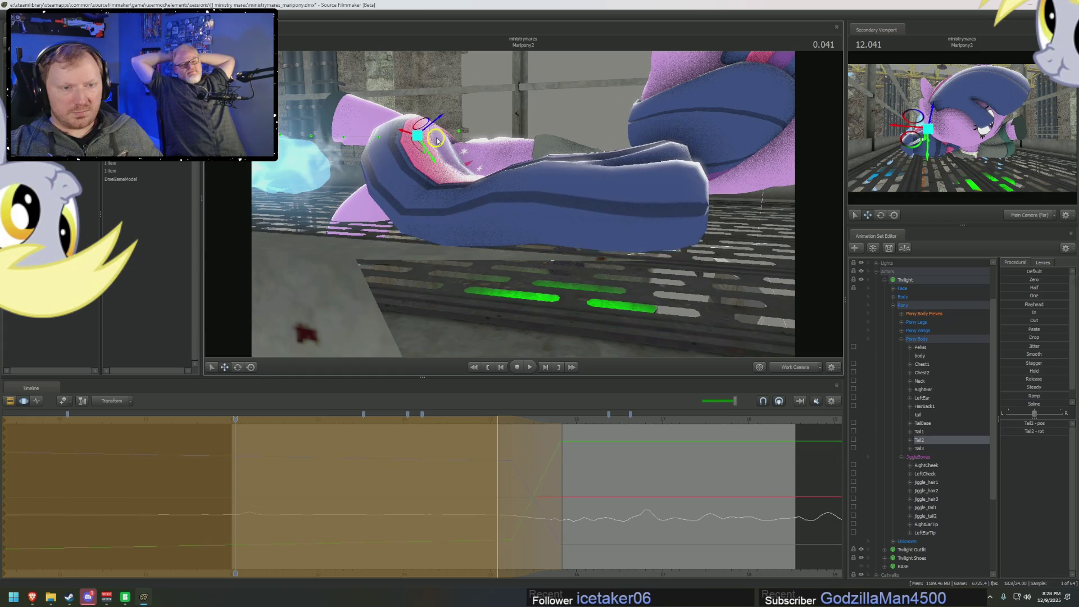
{"action": "left_click", "coordinate": [919, 448]}
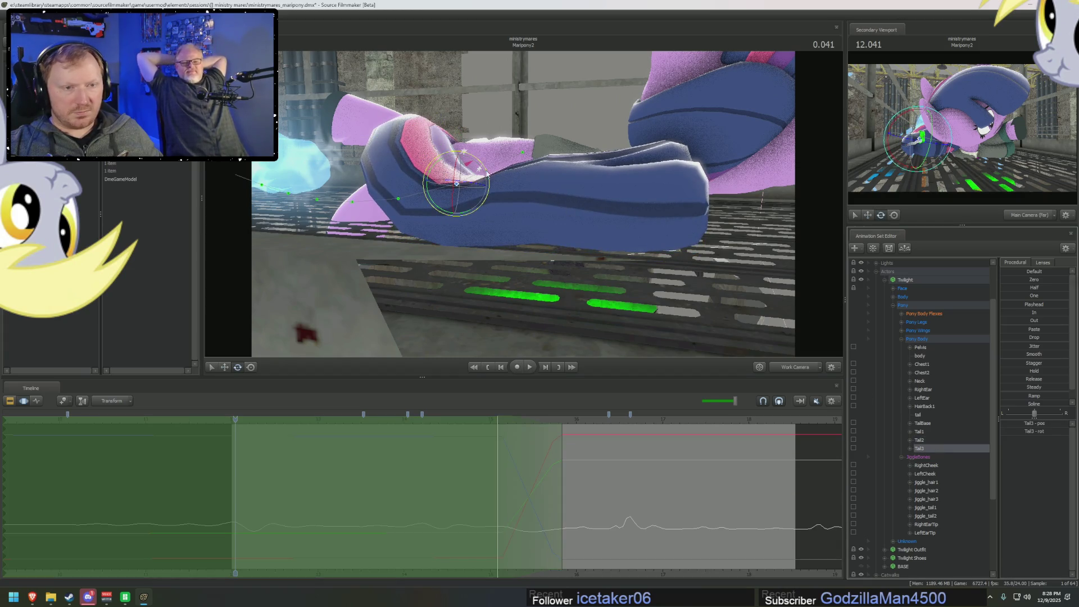
{"action": "left_click_drag", "start_coordinate": [483, 172], "coordinate": [655, 182]}
{"action": "key", "text": "space"}
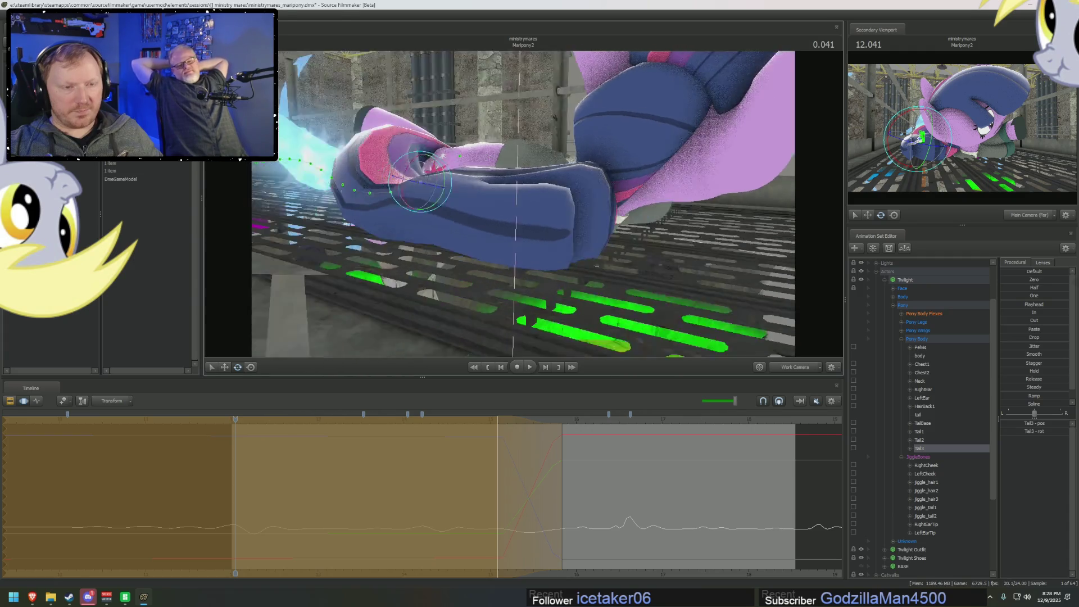
{"action": "key", "text": "space"}
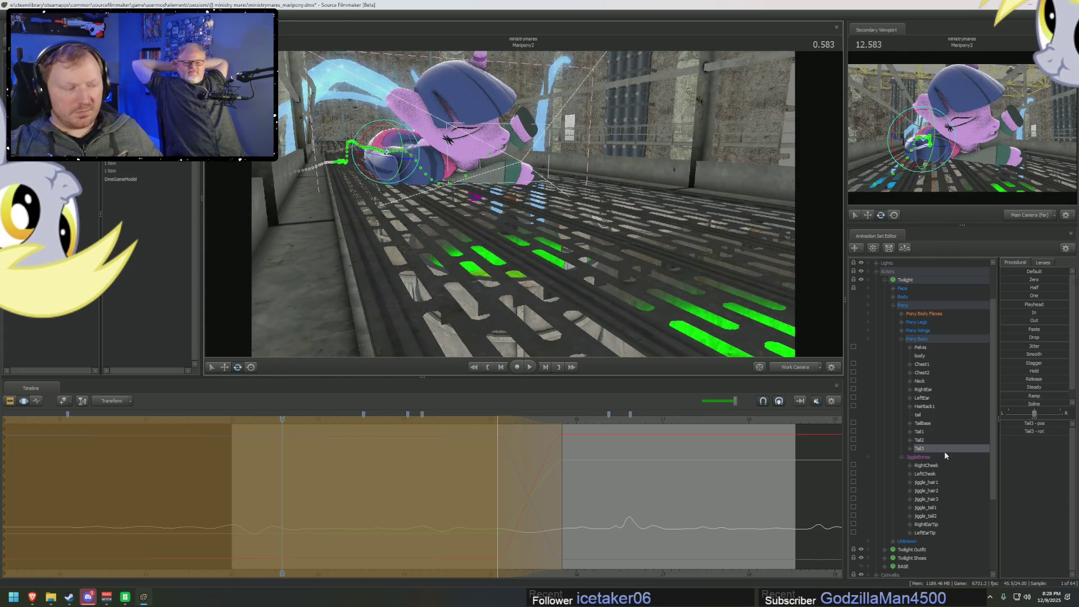
- Select jiggle_tail1 and jiggle_tail2 and play the fall to review their motion
{"action": "left_click_drag", "start_coordinate": [940, 516], "coordinate": [935, 504]}
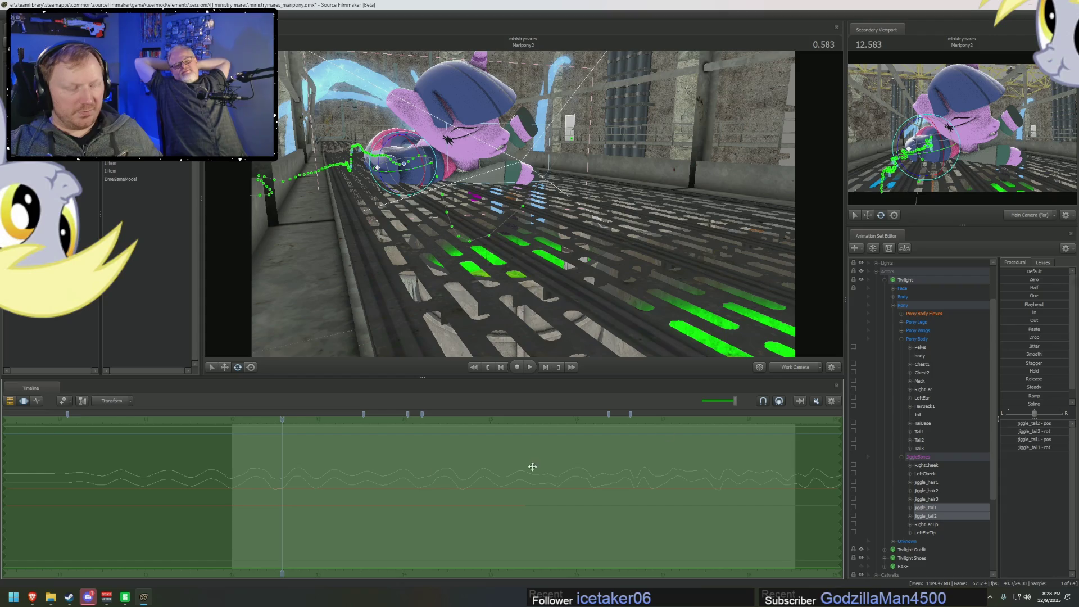
{"action": "key", "text": "F3"}
{"action": "key", "text": "F2"}
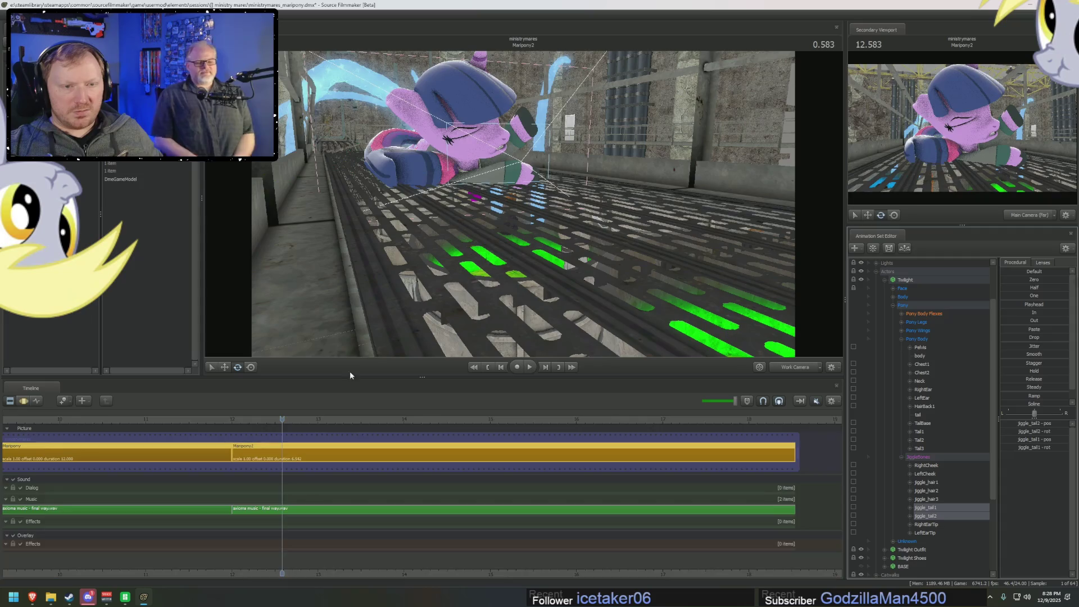
{"action": "key", "text": "F4"}
{"action": "key", "text": "space"}
{"action": "mouse_move", "coordinate": [393, 252]}
{"action": "left_mouse_down"}
{"action": "mouse_move", "coordinate": [550, 219]}
{"action": "mouse_move", "coordinate": [567, 231]}
{"action": "mouse_move", "coordinate": [538, 215]}
{"action": "left_mouse_up"}
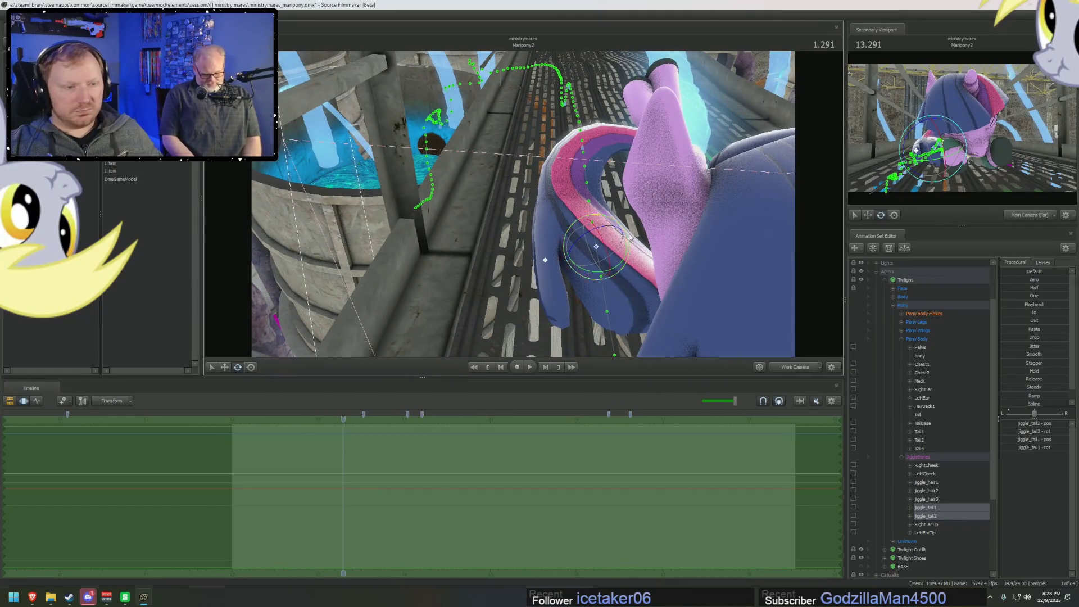
- Reposition the Tail3 bone and play the animation forward
{"action": "left_click", "coordinate": [932, 491]}
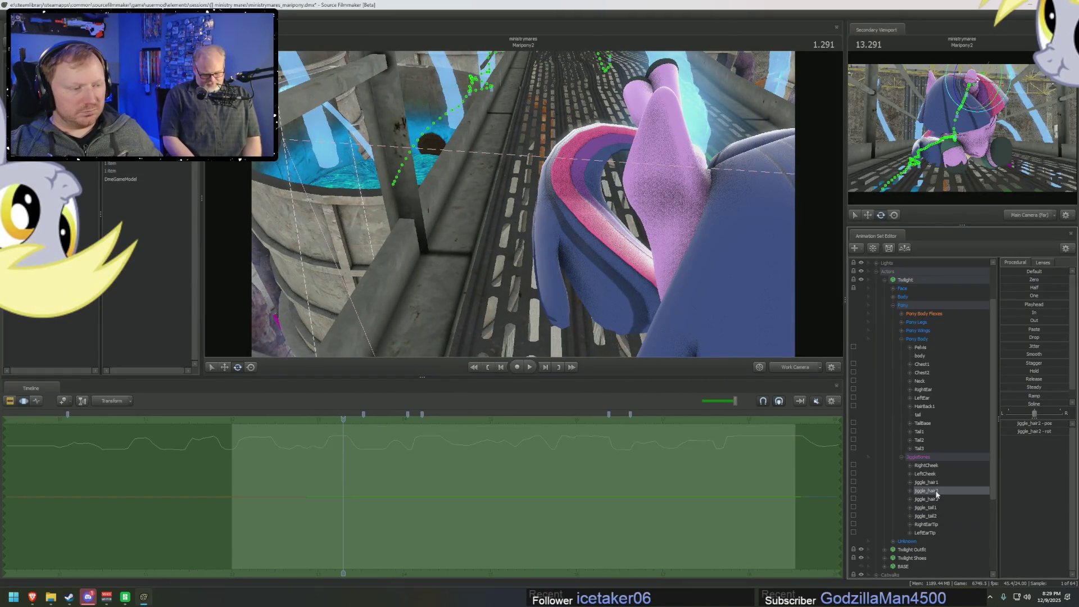
{"action": "left_click", "coordinate": [924, 508]}
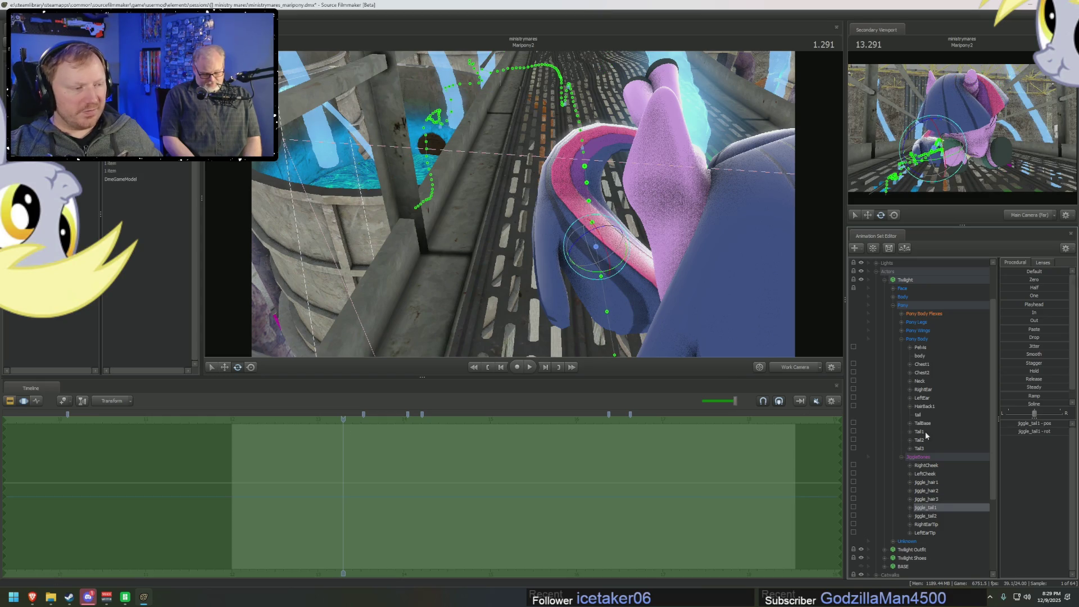
{"action": "left_click", "coordinate": [919, 448]}
{"action": "left_click_drag", "start_coordinate": [571, 215], "coordinate": [601, 216]}
{"action": "key", "text": "space"}
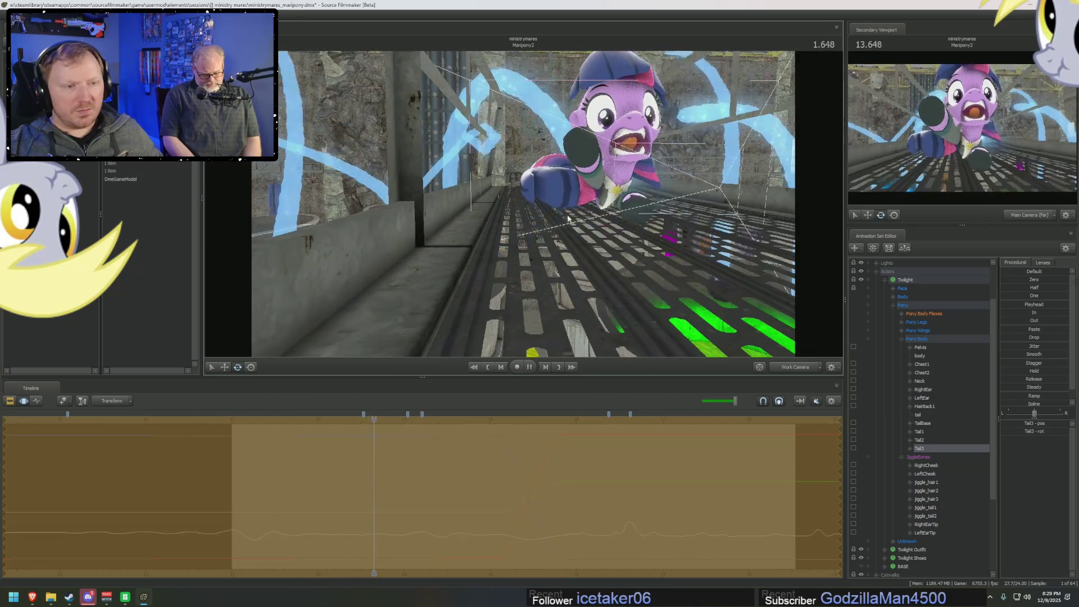
- Select Tail2 with Tail3 and replay the shot from its start to review the tail
{"action": "key", "text": "F2"}
{"action": "mouse_move", "coordinate": [235, 419]}
{"action": "left_mouse_down"}
{"action": "mouse_move", "coordinate": [298, 438]}
{"action": "mouse_move", "coordinate": [318, 460]}
{"action": "left_mouse_up"}
{"action": "key", "text": "F3"}
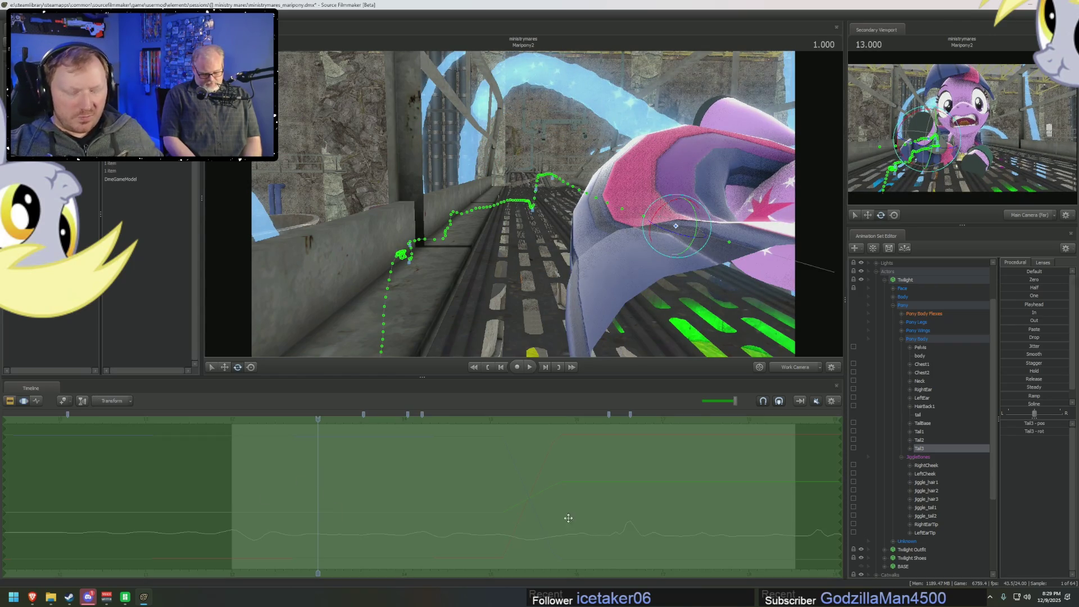
{"action": "left_click", "coordinate": [928, 440], "text": "ctrl"}
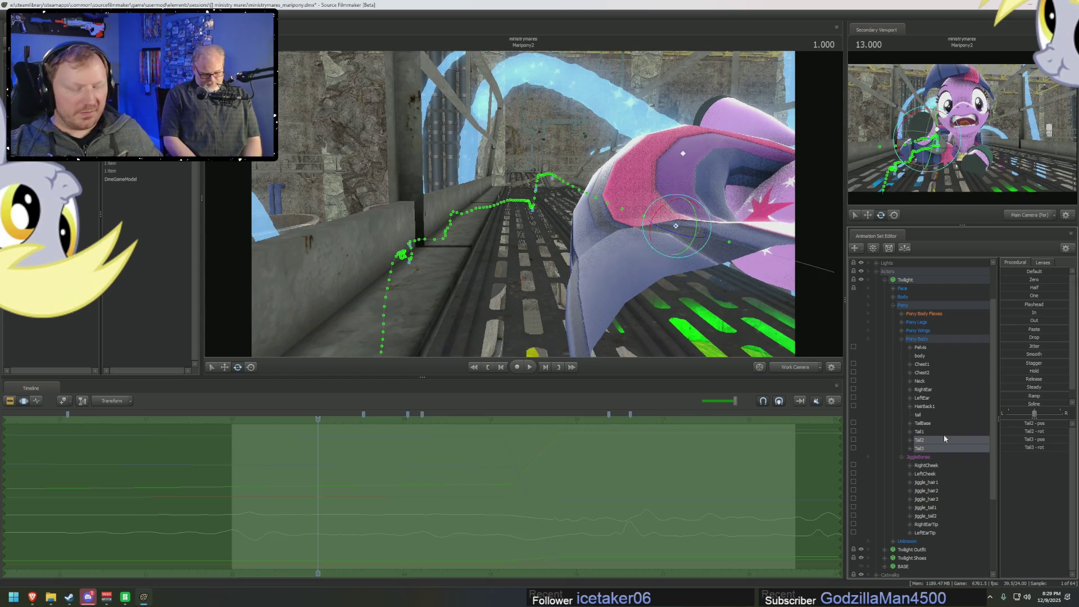
{"action": "key", "text": "F2"}
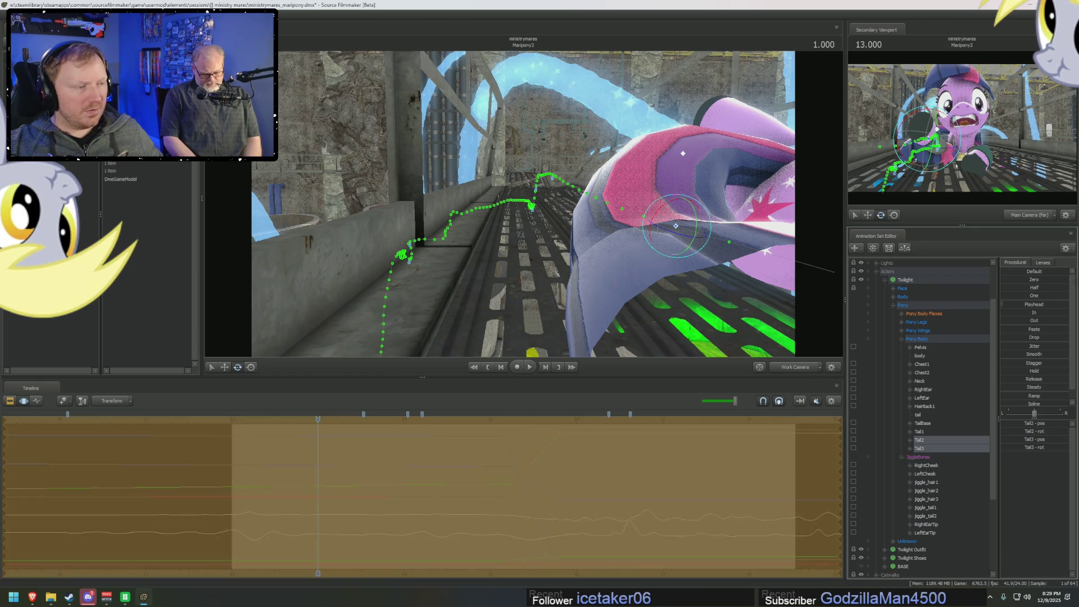
{"action": "left_click", "coordinate": [233, 419]}
{"action": "key", "text": "space"}
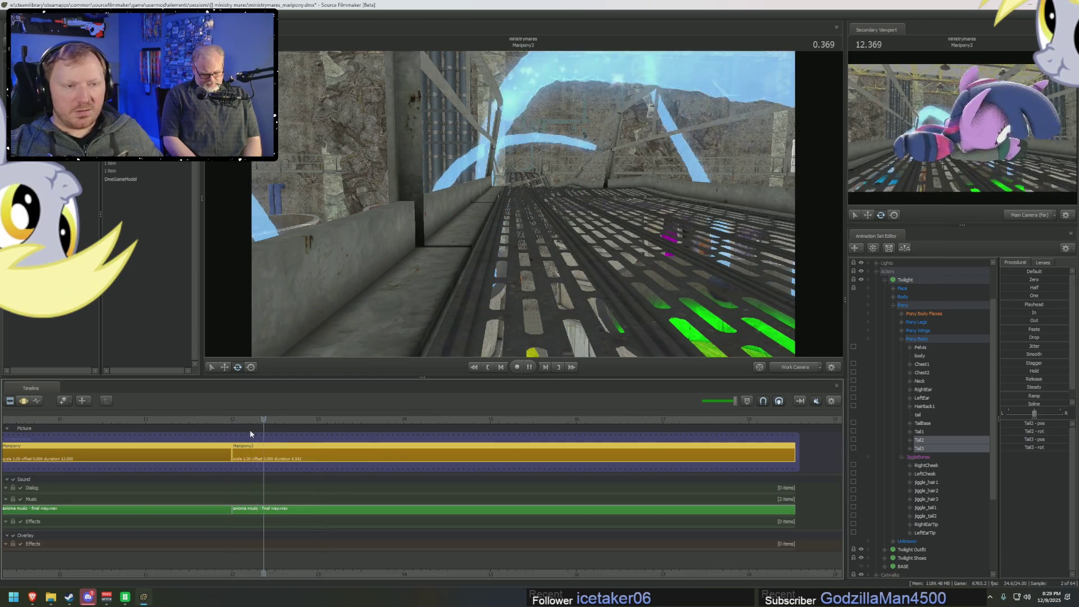
{"action": "mouse_move", "coordinate": [544, 253]}
{"action": "left_mouse_down"}
{"action": "mouse_move", "coordinate": [478, 152]}
{"action": "mouse_move", "coordinate": [702, 325]}
{"action": "left_mouse_up"}
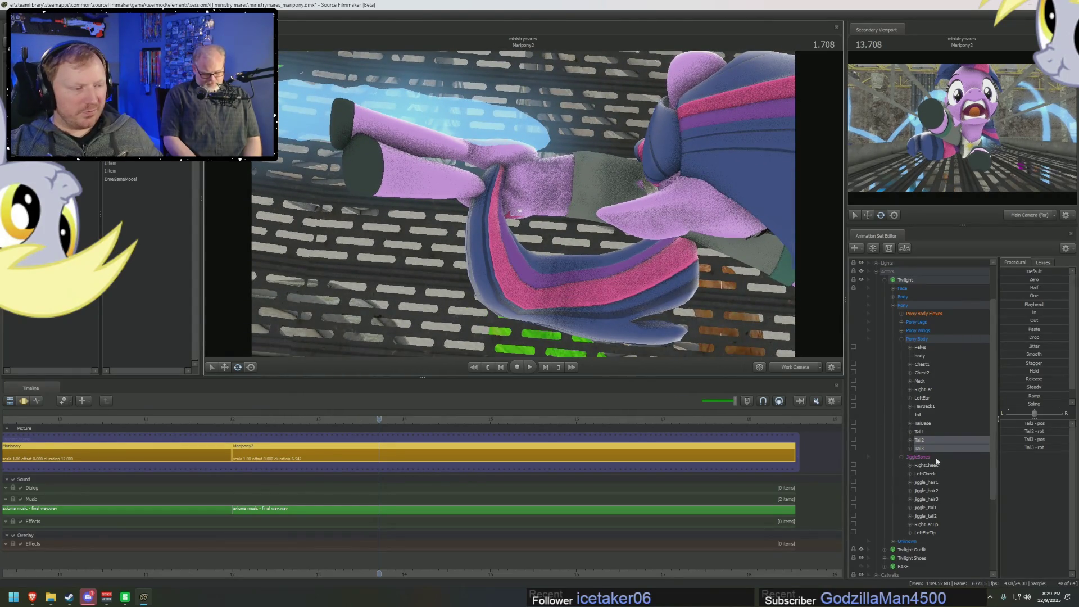
- Select TailBase, set the edit time range and frame the tail base at 0.916 seconds
{"action": "left_click", "coordinate": [930, 432]}
{"action": "key", "text": "F2"}
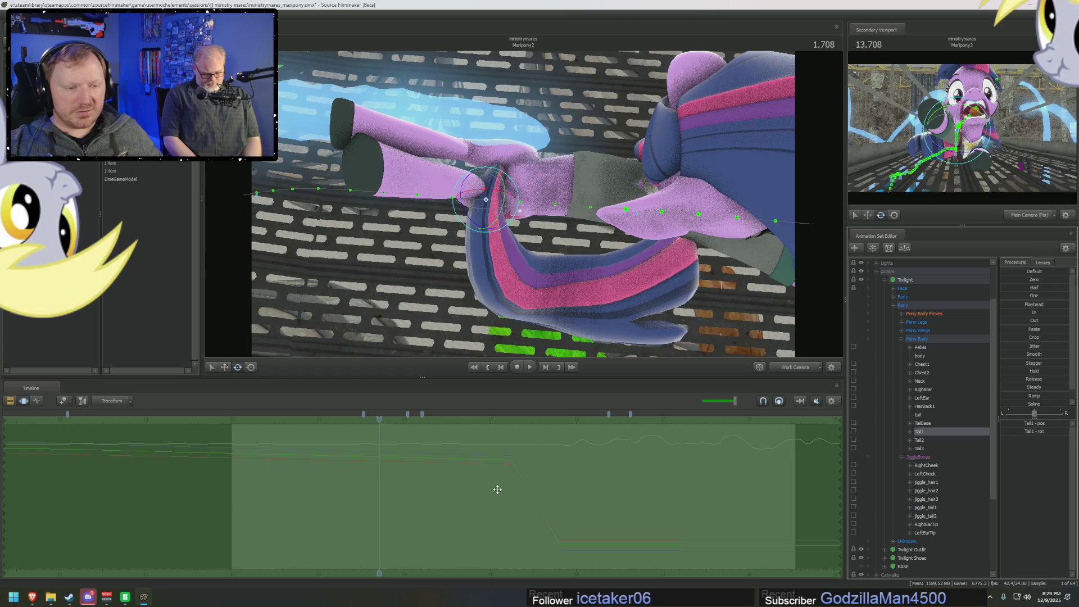
{"action": "left_click_drag", "start_coordinate": [503, 487], "coordinate": [509, 477]}
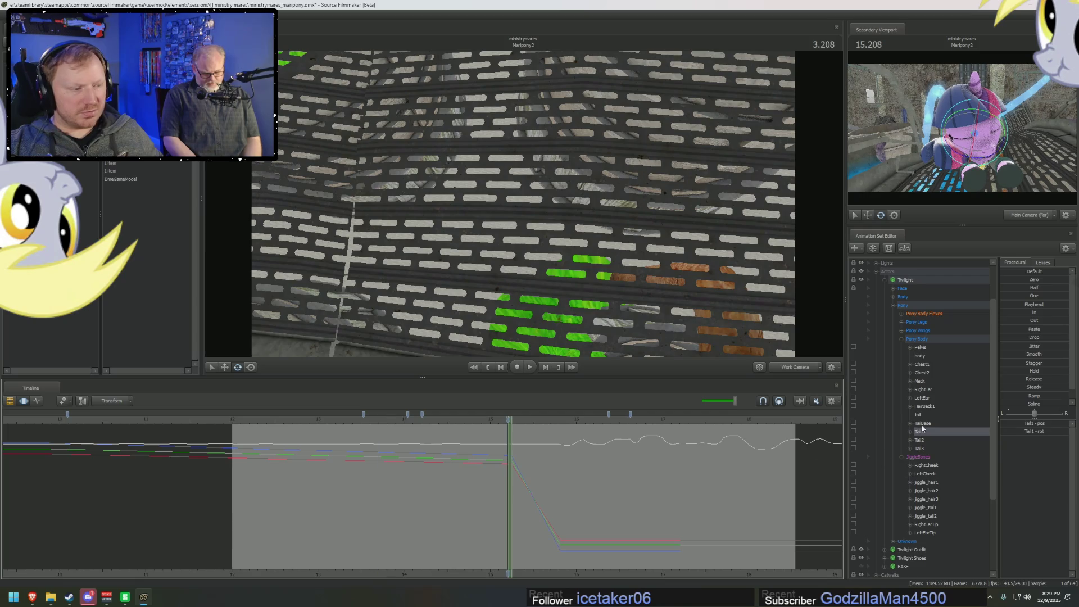
{"action": "key", "text": "Up"}
{"action": "left_click_drag", "start_coordinate": [344, 472], "coordinate": [510, 479]}
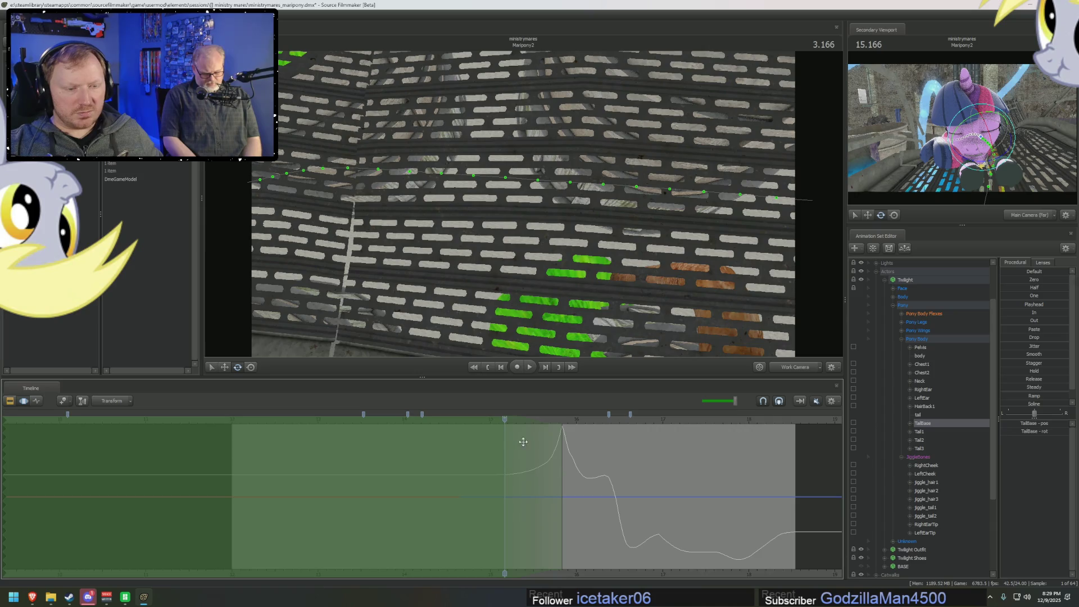
{"action": "mouse_move", "coordinate": [504, 418]}
{"action": "left_mouse_down"}
{"action": "mouse_move", "coordinate": [289, 434]}
{"action": "mouse_move", "coordinate": [311, 437]}
{"action": "left_mouse_up"}
{"action": "key", "text": "f"}
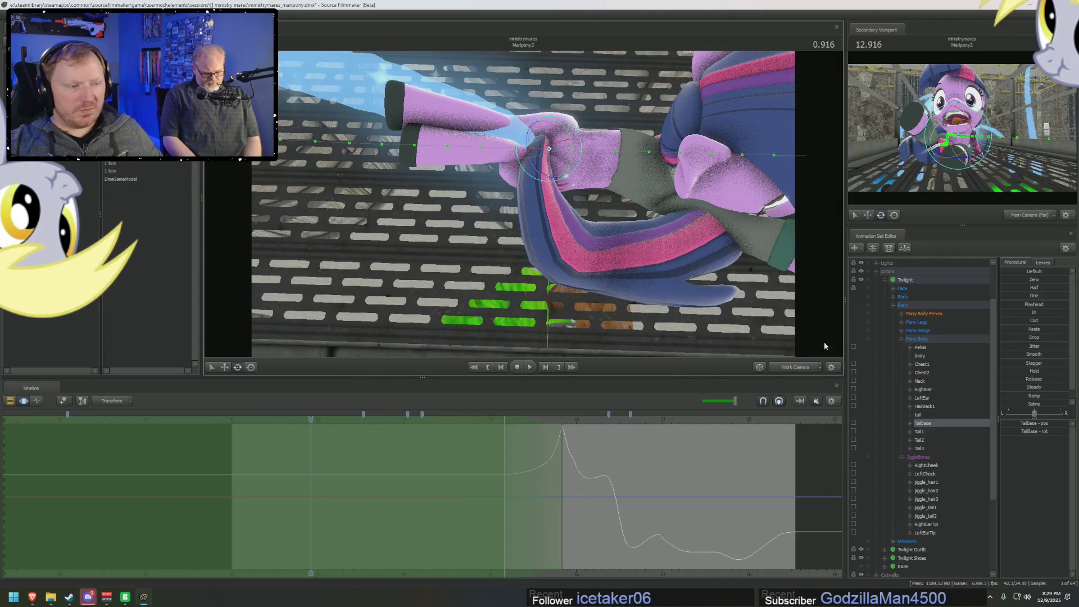
- Rotate TailBase, Tail1 and Tail3 so the tail sweeps back along the body
{"action": "mouse_move", "coordinate": [557, 187]}
{"action": "left_mouse_down"}
{"action": "mouse_move", "coordinate": [563, 161]}
{"action": "mouse_move", "coordinate": [537, 161]}
{"action": "left_mouse_up"}
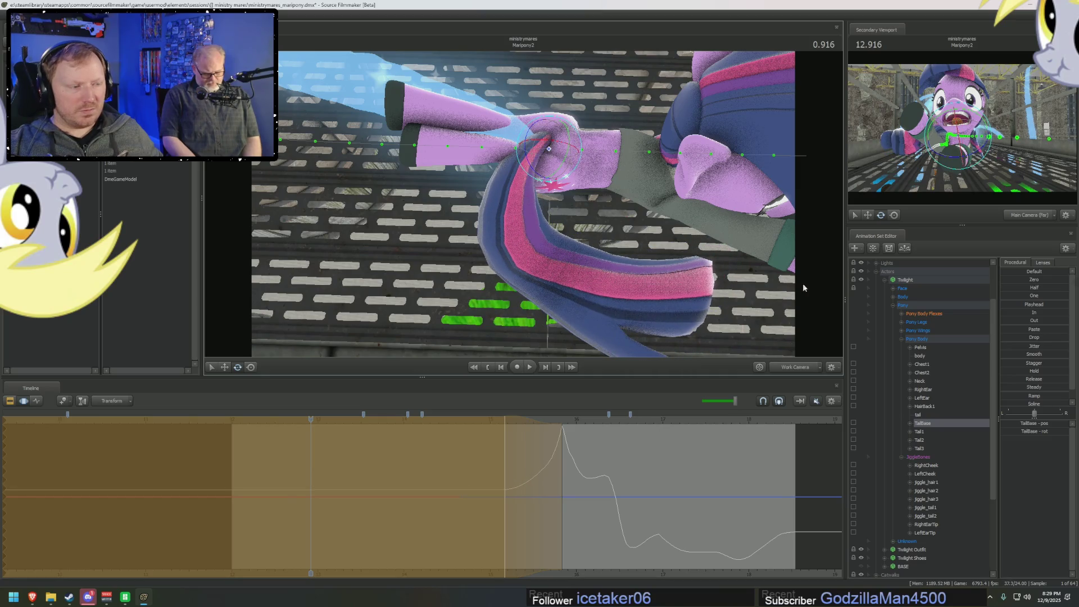
{"action": "left_click", "coordinate": [928, 432]}
{"action": "mouse_move", "coordinate": [522, 187]}
{"action": "left_mouse_down"}
{"action": "mouse_move", "coordinate": [588, 160]}
{"action": "mouse_move", "coordinate": [578, 209]}
{"action": "mouse_move", "coordinate": [562, 185]}
{"action": "mouse_move", "coordinate": [522, 185]}
{"action": "mouse_move", "coordinate": [551, 172]}
{"action": "left_mouse_up"}
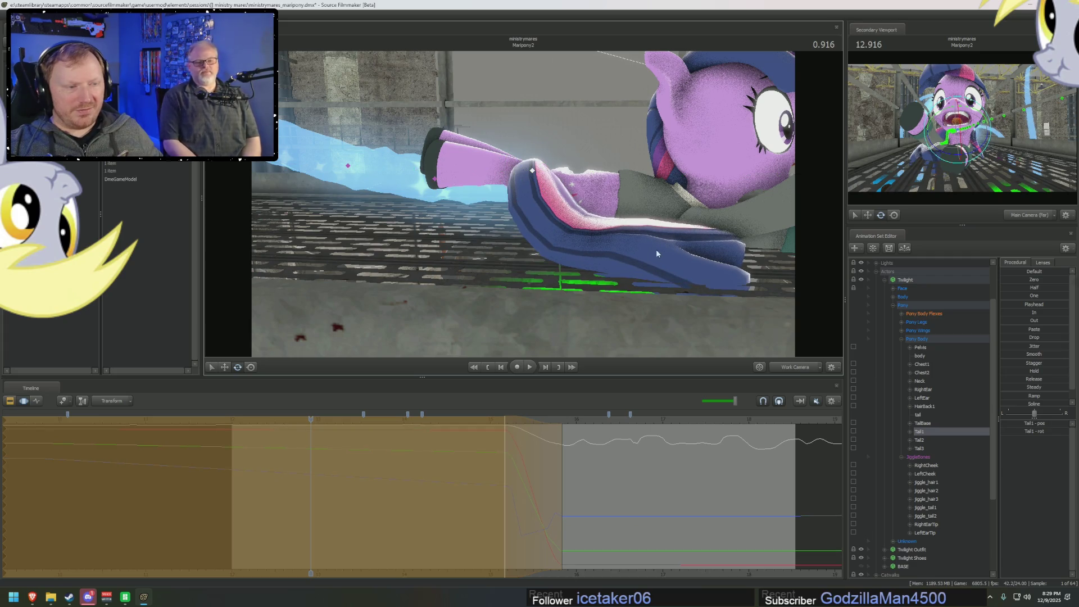
{"action": "left_click", "coordinate": [925, 448]}
{"action": "left_click_drag", "start_coordinate": [618, 224], "coordinate": [622, 226]}
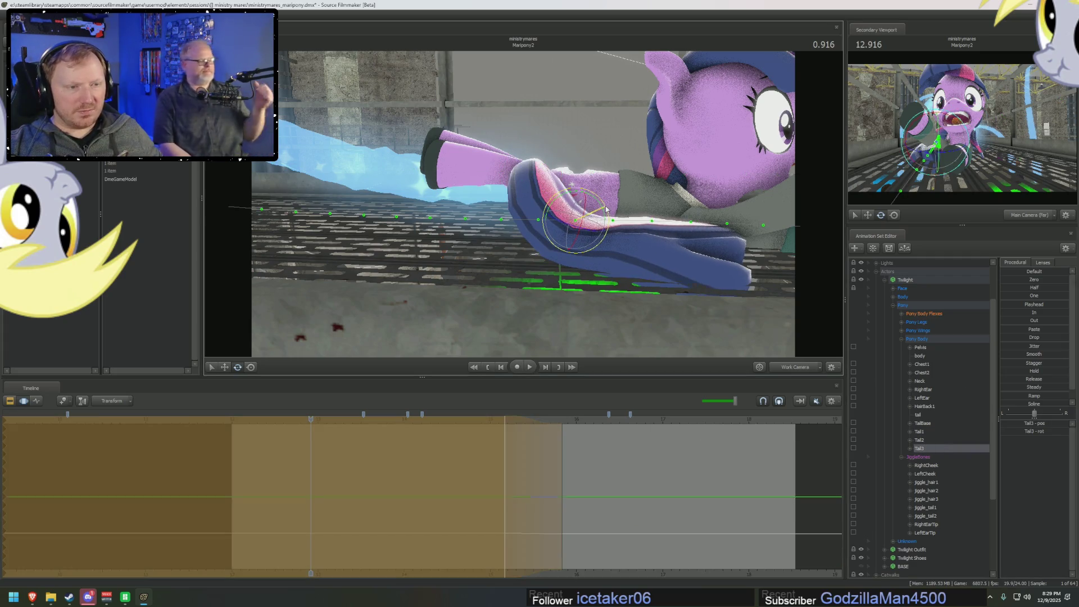
- Undo a jiggle_tail1 rotation and readjust the Tail3 bone
{"action": "left_click", "coordinate": [924, 507]}
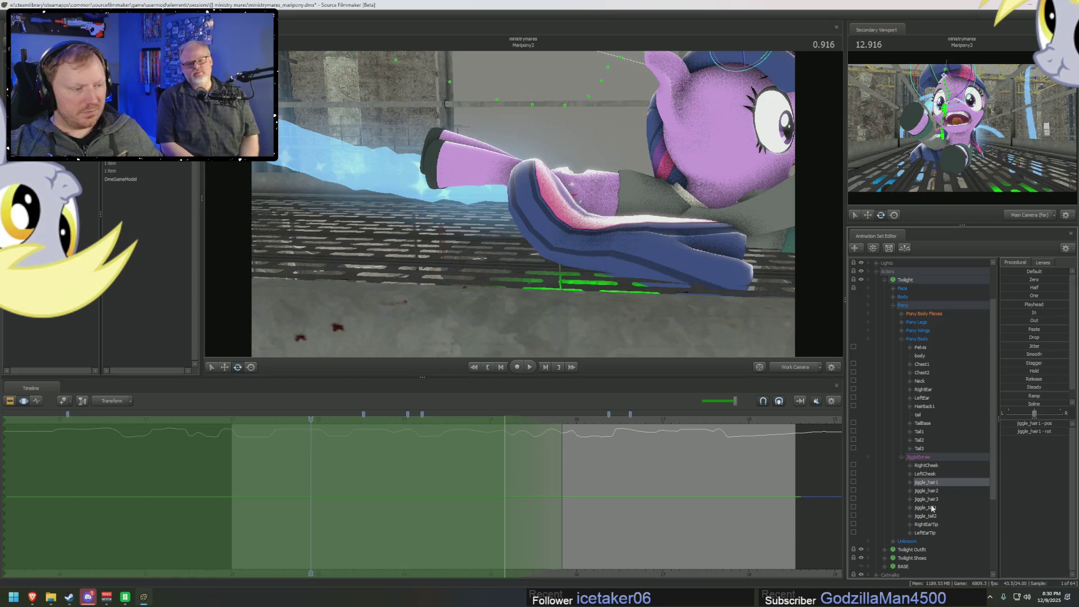
{"action": "left_click_drag", "start_coordinate": [686, 235], "coordinate": [679, 227]}
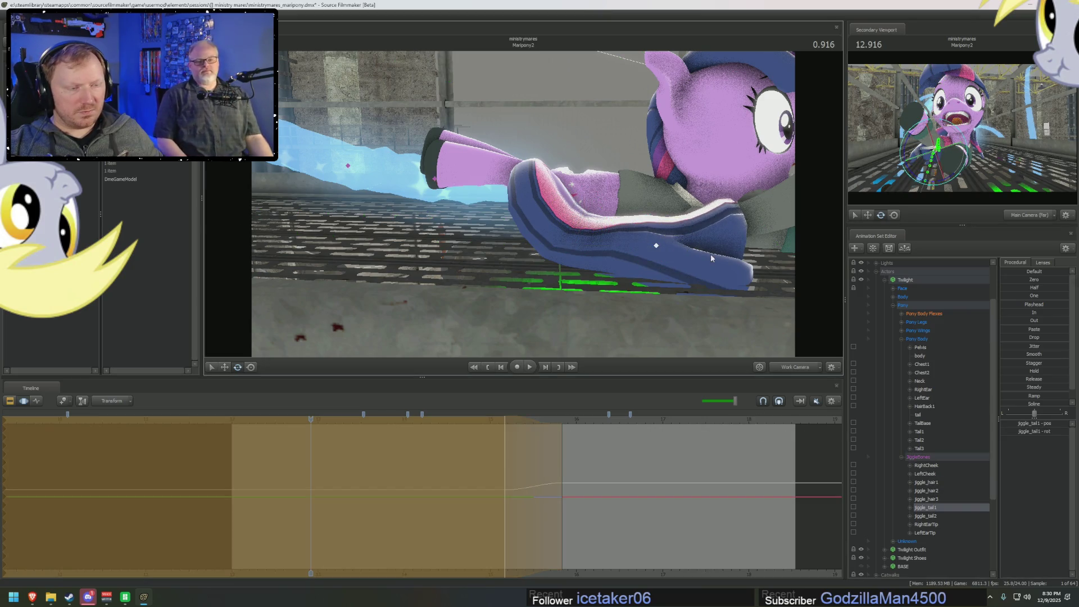
{"action": "key", "text": "ctrl+z"}
{"action": "left_click", "coordinate": [927, 450]}
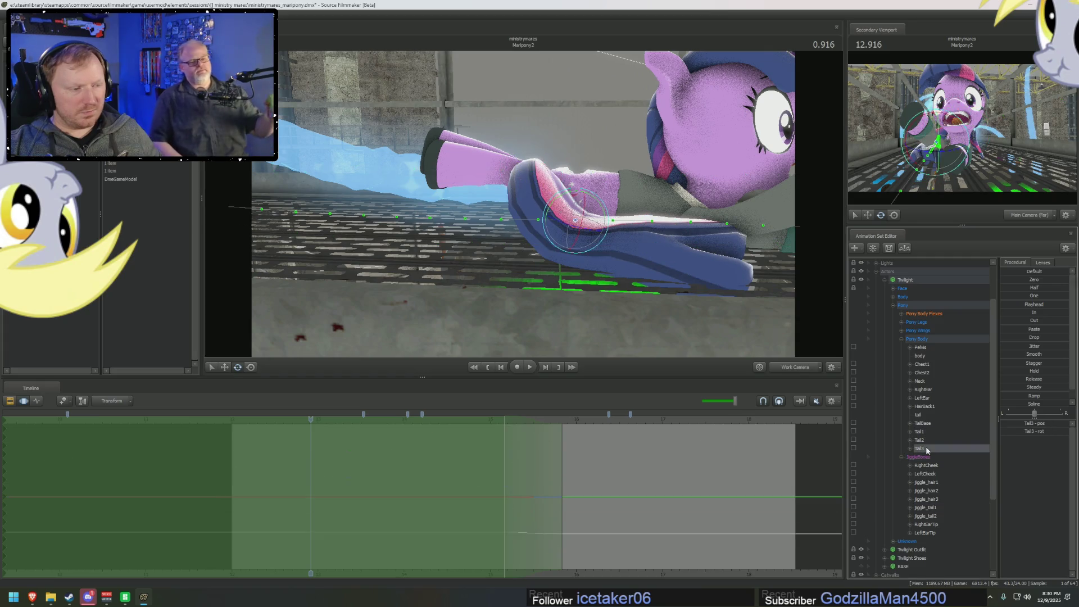
{"action": "left_click_drag", "start_coordinate": [624, 218], "coordinate": [505, 191]}
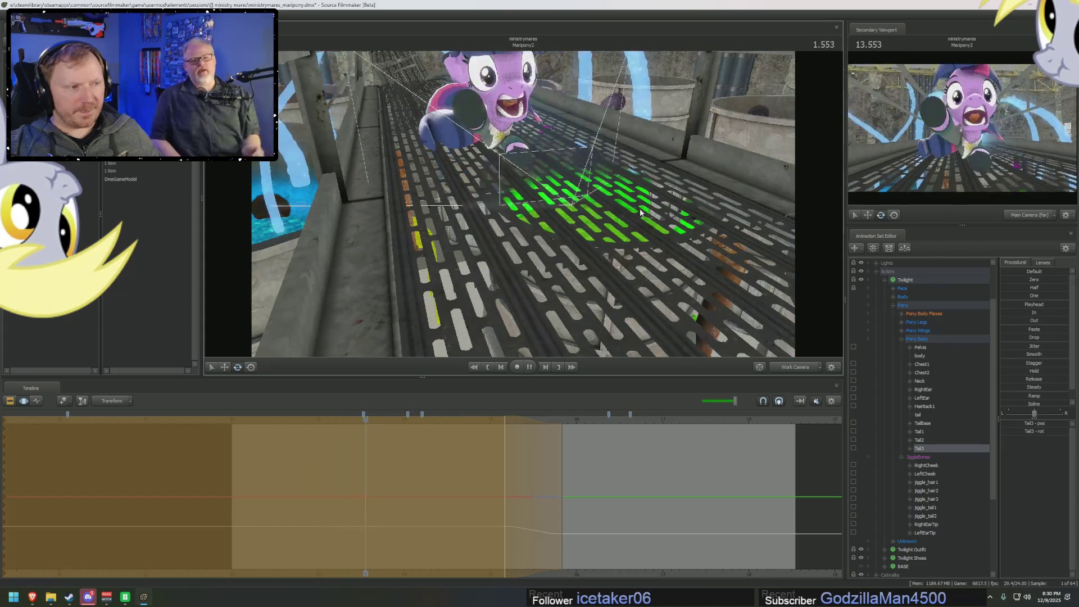
- Go back to an earlier frame and orbit the Work Camera to look under the pony
{"action": "key", "text": "F2"}
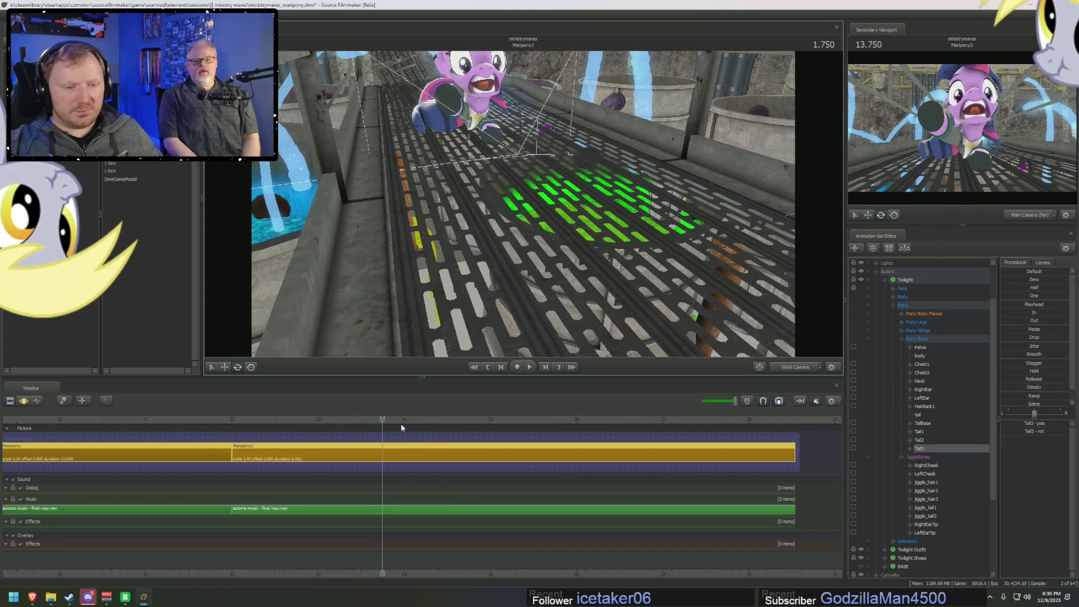
{"action": "left_click_drag", "start_coordinate": [380, 418], "coordinate": [289, 418]}
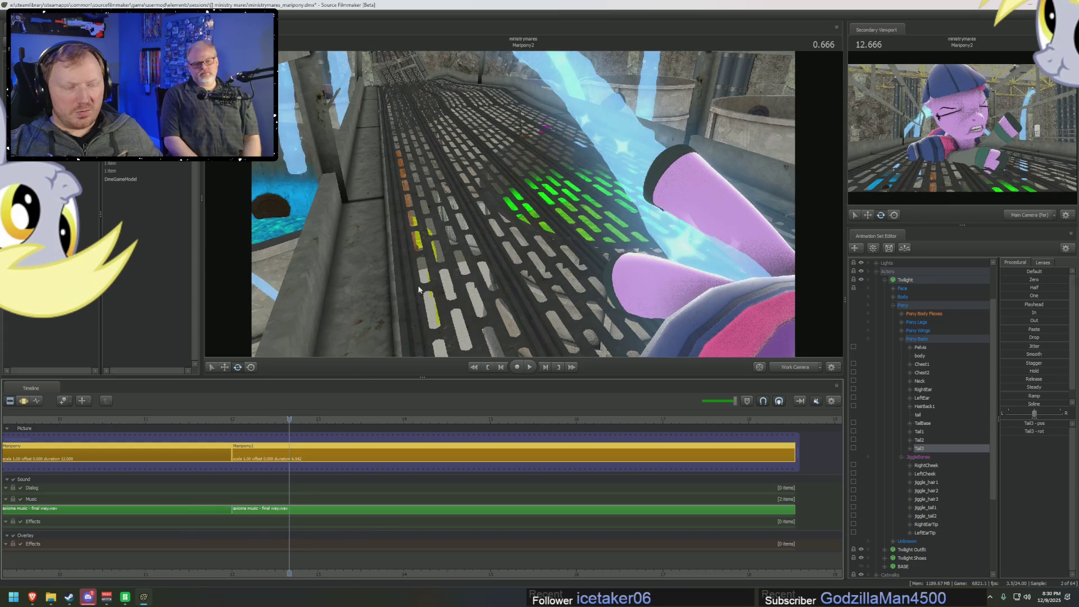
{"action": "mouse_move", "coordinate": [519, 211]}
{"action": "left_mouse_down"}
{"action": "mouse_move", "coordinate": [496, 177]}
{"action": "mouse_move", "coordinate": [520, 211]}
{"action": "left_mouse_up"}
{"action": "key", "text": "F3"}
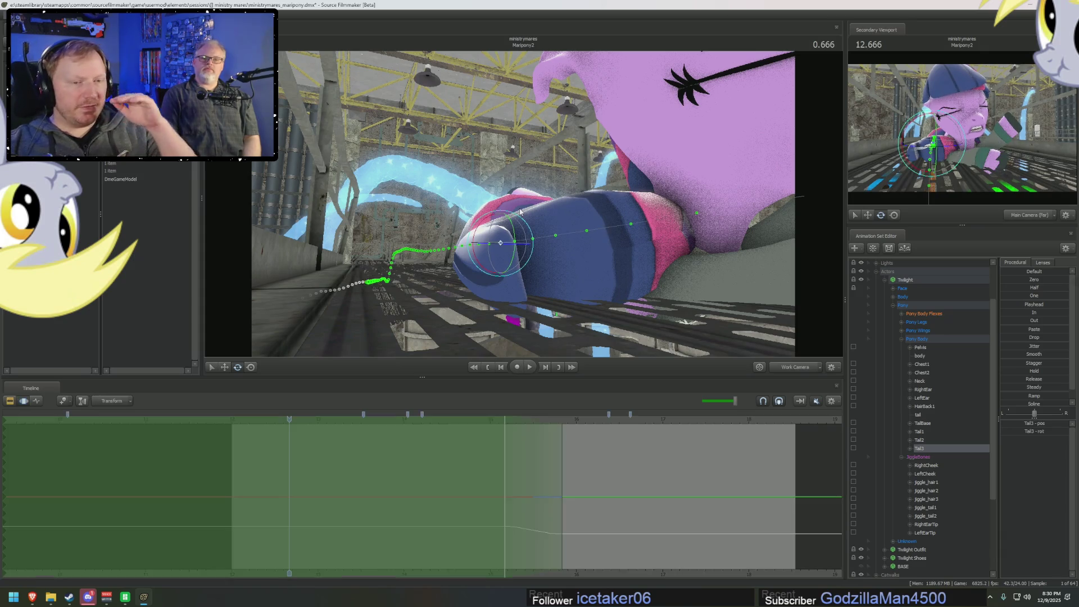
- Isolate Tail3's z position curve and ease out its motion with the Out preset
{"action": "left_click", "coordinate": [853, 448]}
{"action": "left_click", "coordinate": [854, 450]}
{"action": "left_click", "coordinate": [920, 440]}
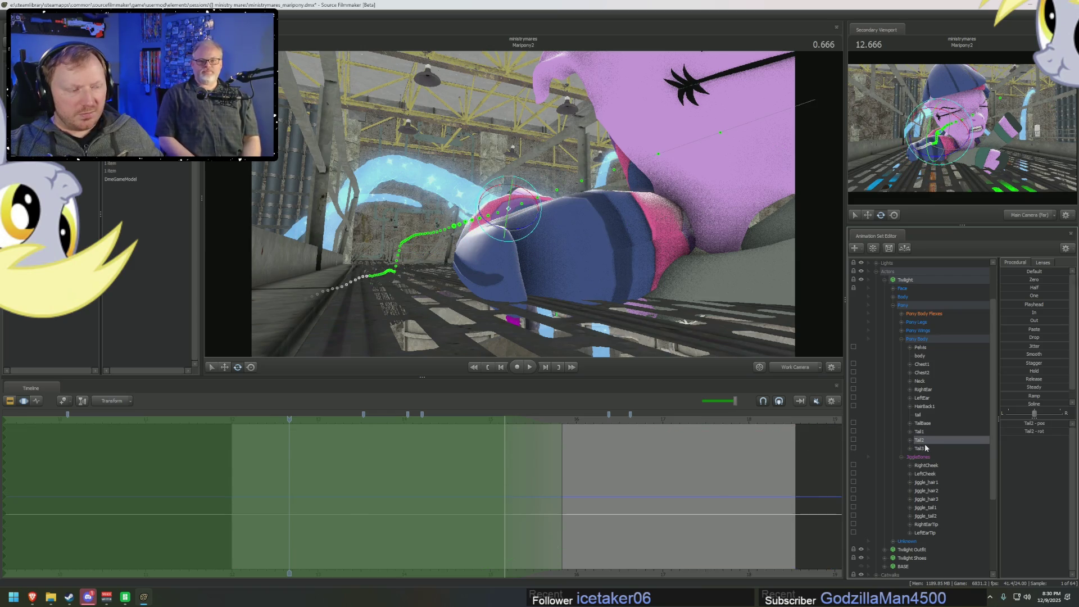
{"action": "left_click", "coordinate": [925, 448]}
{"action": "left_click", "coordinate": [854, 448]}
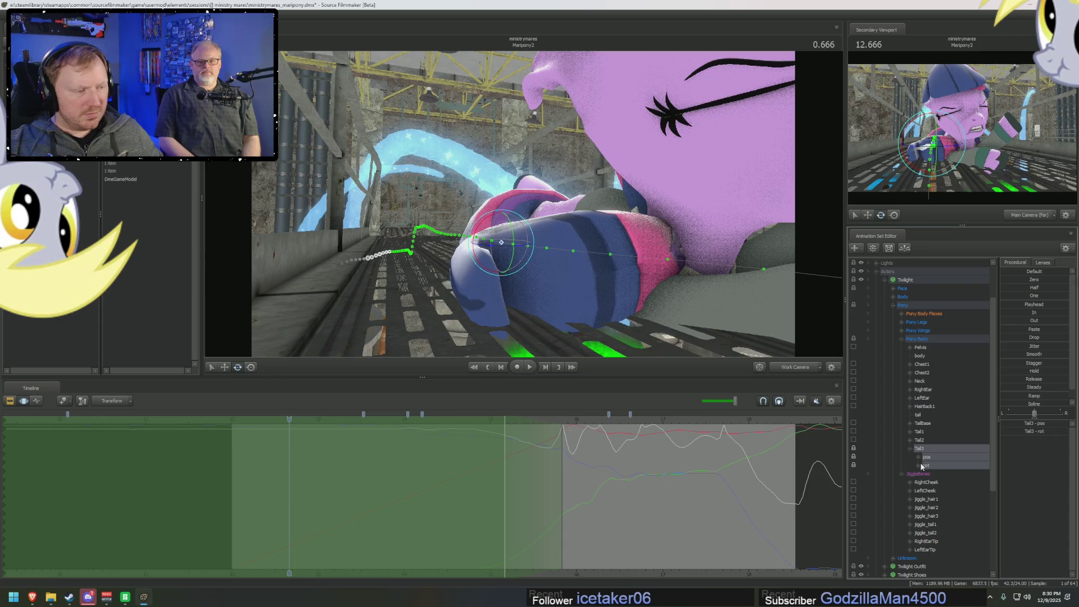
{"action": "left_click", "coordinate": [919, 458]}
{"action": "left_click", "coordinate": [944, 481]}
{"action": "mouse_move", "coordinate": [381, 443]}
{"action": "left_mouse_down"}
{"action": "mouse_move", "coordinate": [277, 460]}
{"action": "mouse_move", "coordinate": [401, 462]}
{"action": "mouse_move", "coordinate": [357, 453]}
{"action": "mouse_move", "coordinate": [372, 461]}
{"action": "left_mouse_up"}
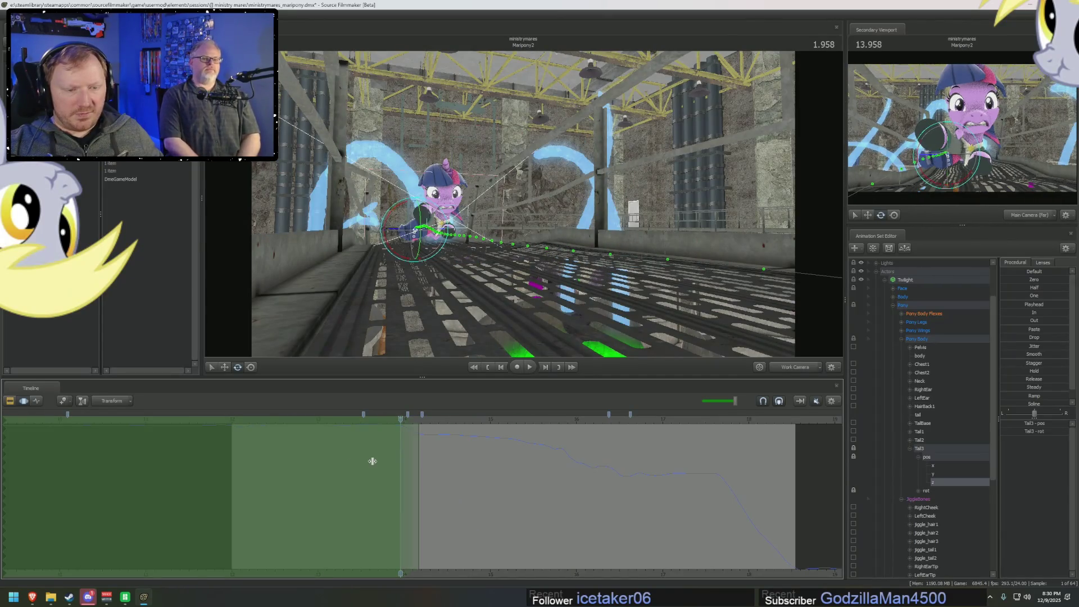
{"action": "left_click", "coordinate": [1001, 321]}
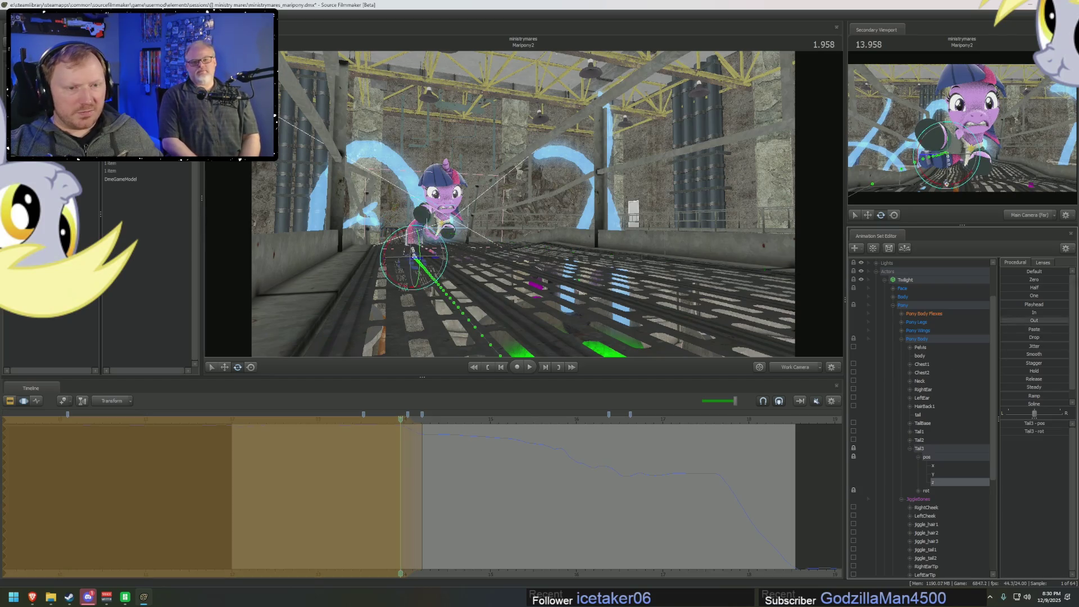
- Replay the shot from the beginning in the clip view to review the eased tail
{"action": "left_click_drag", "start_coordinate": [441, 427], "coordinate": [322, 417]}
{"action": "left_click", "coordinate": [1025, 305]}
{"action": "key", "text": "F2"}
{"action": "left_click", "coordinate": [254, 417]}
{"action": "key", "text": "space"}
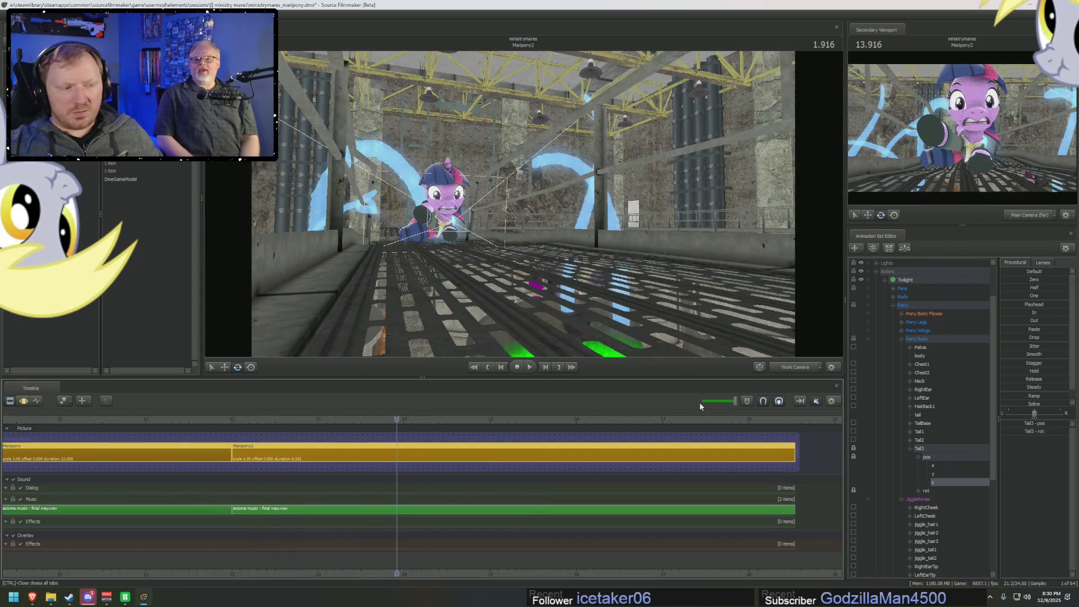
{"action": "left_click", "coordinate": [930, 459]}
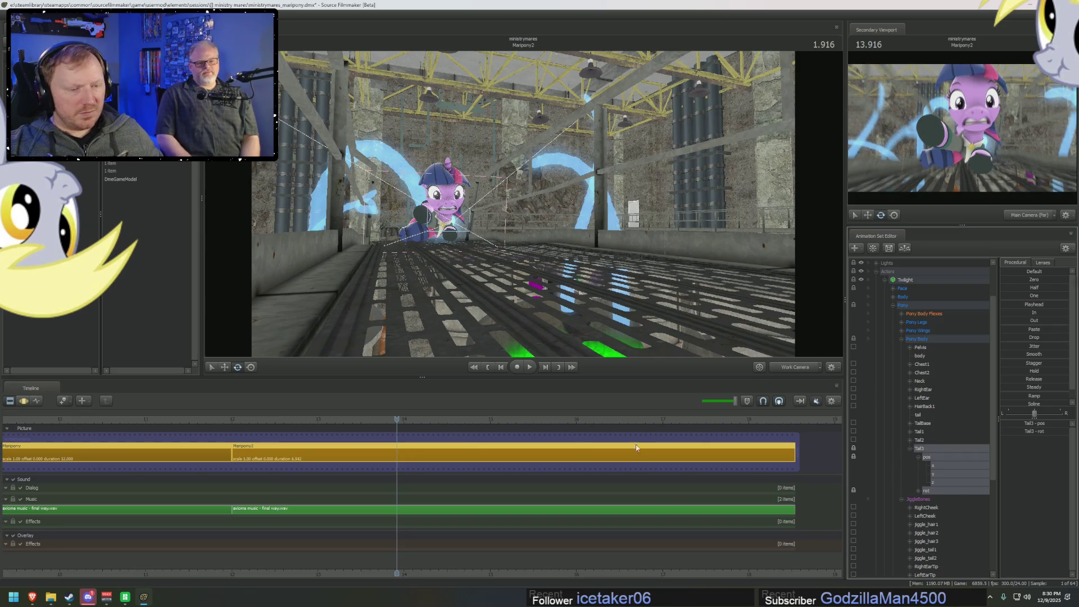
{"action": "left_click", "coordinate": [236, 419]}
{"action": "key", "text": "space"}
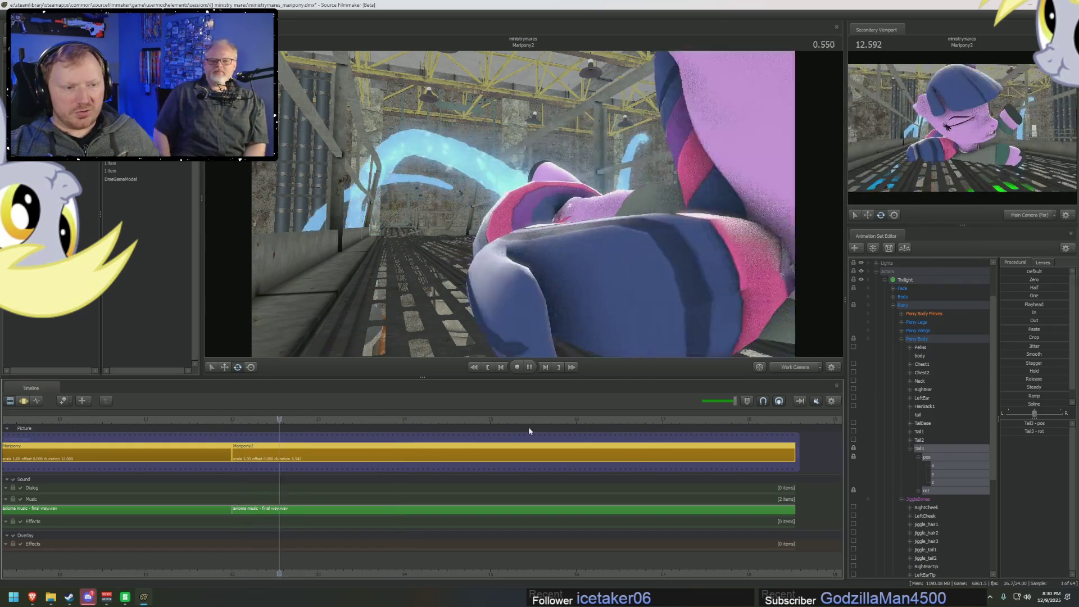
{"action": "key", "text": "space"}
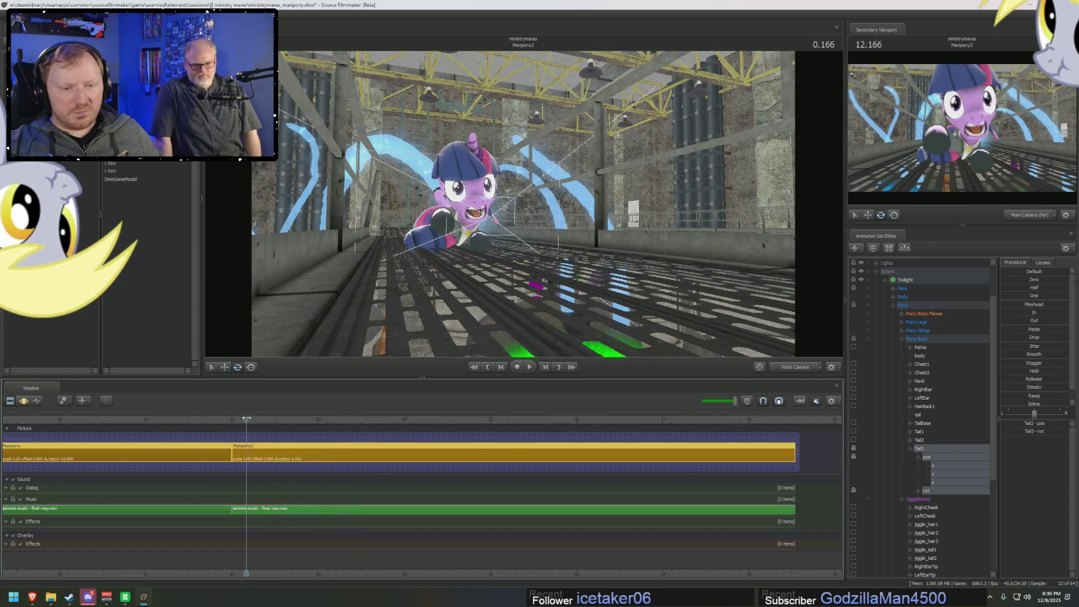
{"action": "key", "text": "space"}
{"action": "key", "text": "space"}
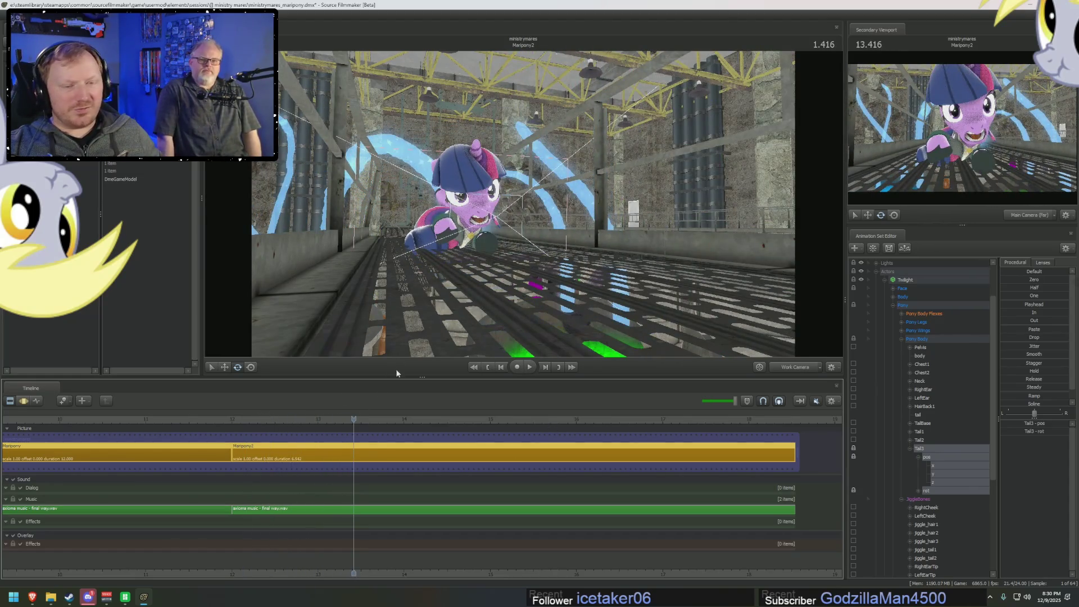
{"action": "left_click", "coordinate": [246, 419]}
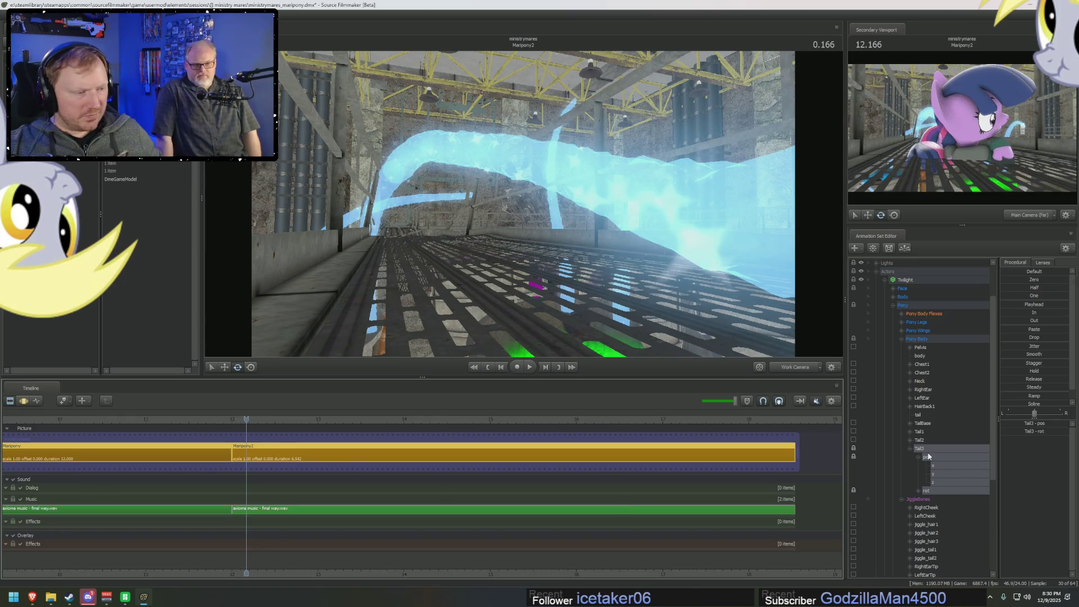
- Select LeftCheek and set a time range around 14.1 seconds in the motion curves
{"action": "left_click", "coordinate": [924, 515]}
{"action": "key", "text": "F4"}
{"action": "left_click_drag", "start_coordinate": [337, 495], "coordinate": [418, 487]}
- Set a time selection near 14.166 and replace its left falloff with a softer one
{"action": "mouse_move", "coordinate": [523, 202]}
{"action": "left_mouse_down"}
{"action": "mouse_move", "coordinate": [478, 209]}
{"action": "mouse_move", "coordinate": [463, 251]}
{"action": "mouse_move", "coordinate": [449, 230]}
{"action": "mouse_move", "coordinate": [556, 207]}
{"action": "left_mouse_up"}
{"action": "left_click_drag", "start_coordinate": [637, 281], "coordinate": [623, 261]}
{"action": "mouse_move", "coordinate": [436, 460]}
{"action": "left_mouse_down"}
{"action": "mouse_move", "coordinate": [400, 462]}
{"action": "mouse_move", "coordinate": [567, 454]}
{"action": "mouse_move", "coordinate": [517, 469]}
{"action": "mouse_move", "coordinate": [562, 471]}
{"action": "left_mouse_up"}
{"action": "left_click", "coordinate": [927, 424]}
{"action": "left_click_drag", "start_coordinate": [407, 464], "coordinate": [426, 462]}
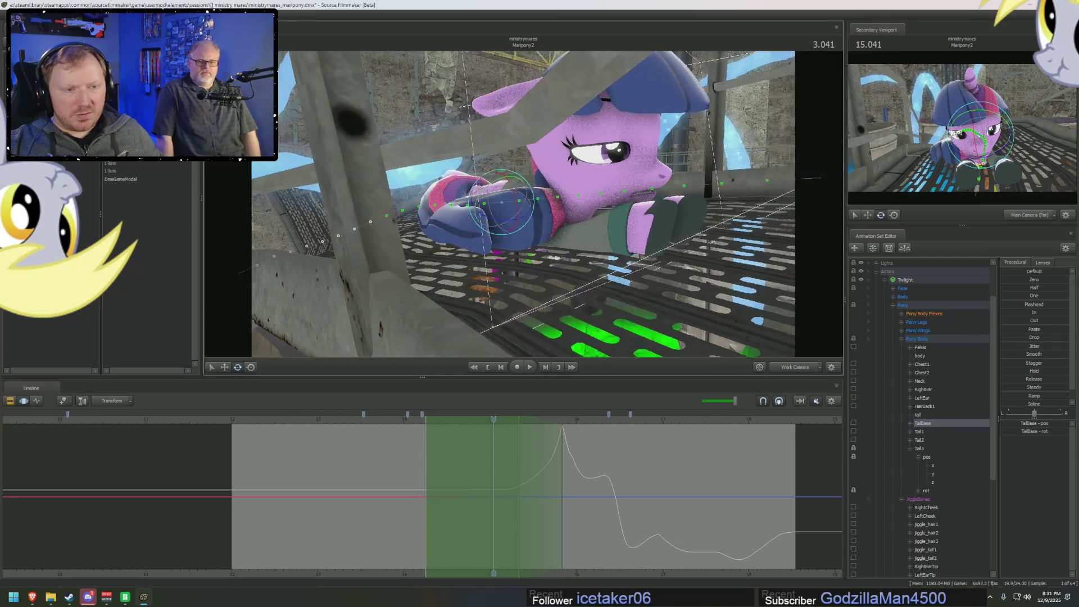
{"action": "left_click_drag", "start_coordinate": [415, 456], "coordinate": [396, 456]}
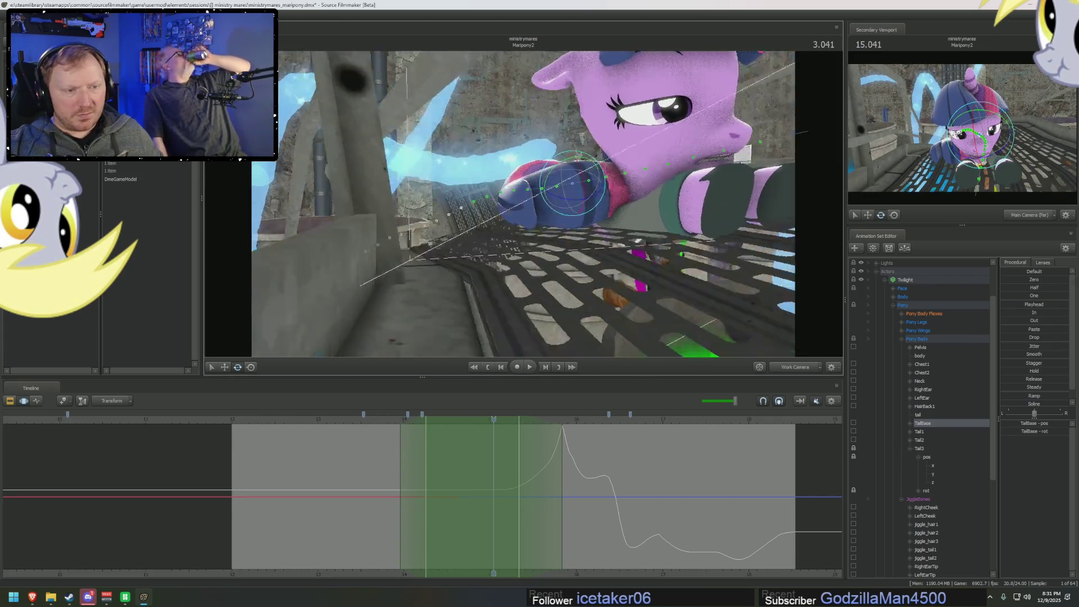
- Select Tail3 and rotate it so Twilight's tail tilts upward
{"action": "mouse_move", "coordinate": [522, 202]}
{"action": "left_mouse_down"}
{"action": "mouse_move", "coordinate": [522, 247]}
{"action": "mouse_move", "coordinate": [548, 227]}
{"action": "mouse_move", "coordinate": [532, 234]}
{"action": "mouse_move", "coordinate": [528, 255]}
{"action": "mouse_move", "coordinate": [572, 262]}
{"action": "left_mouse_up"}
{"action": "left_click", "coordinate": [919, 448]}
{"action": "key", "text": "w"}
{"action": "key", "text": "e"}
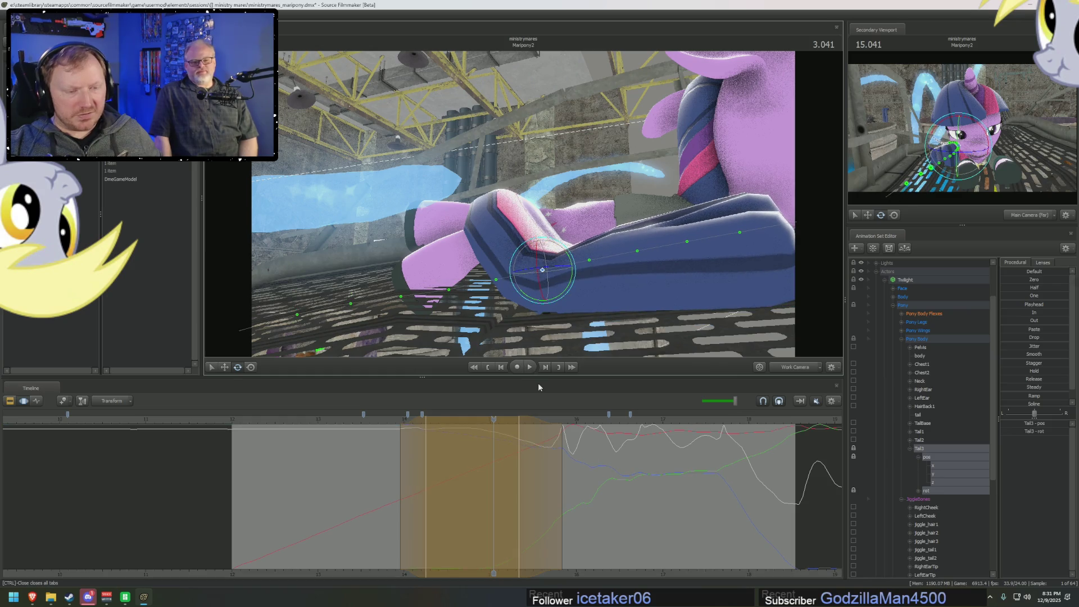
{"action": "middle_click_drag", "start_coordinate": [493, 453], "coordinate": [514, 453]}
- Orbit around Twilight and nudge time forward to check the raised tail pose
{"action": "left_click_drag", "start_coordinate": [506, 197], "coordinate": [487, 198]}
{"action": "mouse_move", "coordinate": [552, 427]}
{"action": "middle_mouse_down"}
{"action": "mouse_move", "coordinate": [508, 436]}
{"action": "mouse_move", "coordinate": [532, 454]}
{"action": "middle_mouse_up"}
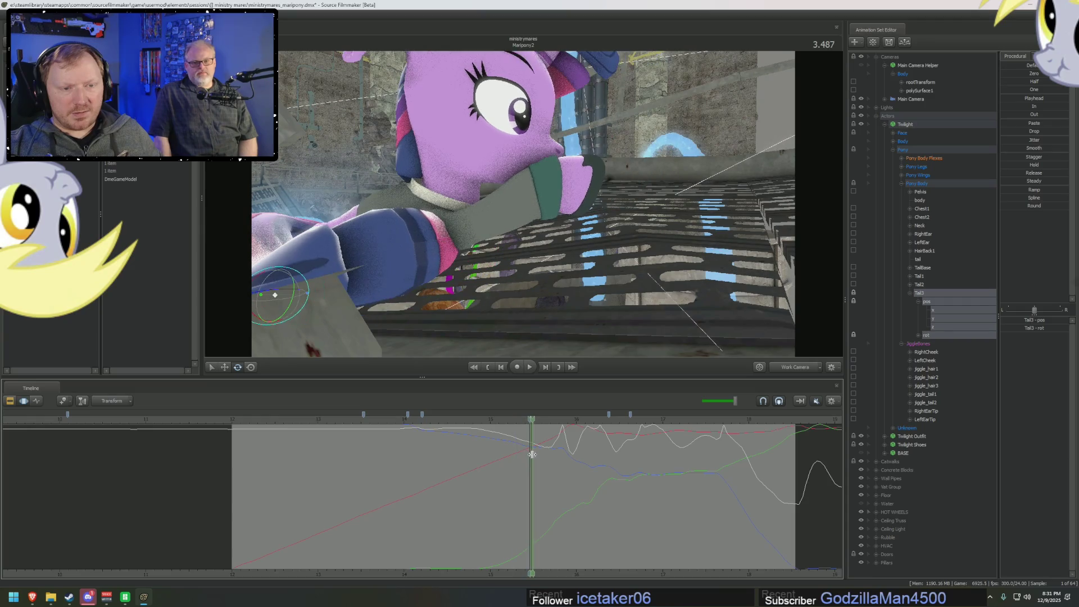
{"action": "mouse_move", "coordinate": [554, 286]}
{"action": "left_mouse_down"}
{"action": "mouse_move", "coordinate": [534, 314]}
{"action": "mouse_move", "coordinate": [568, 289]}
{"action": "left_mouse_up"}
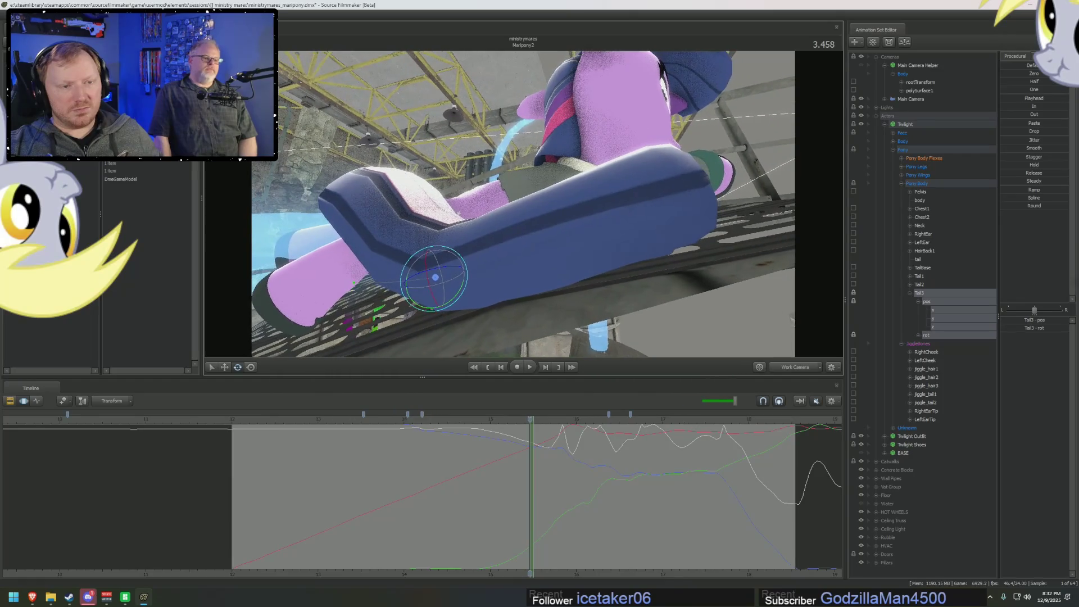
{"action": "mouse_move", "coordinate": [531, 447]}
{"action": "middle_mouse_down"}
{"action": "mouse_move", "coordinate": [554, 463]}
{"action": "mouse_move", "coordinate": [535, 450]}
{"action": "mouse_move", "coordinate": [548, 450]}
{"action": "middle_mouse_up"}
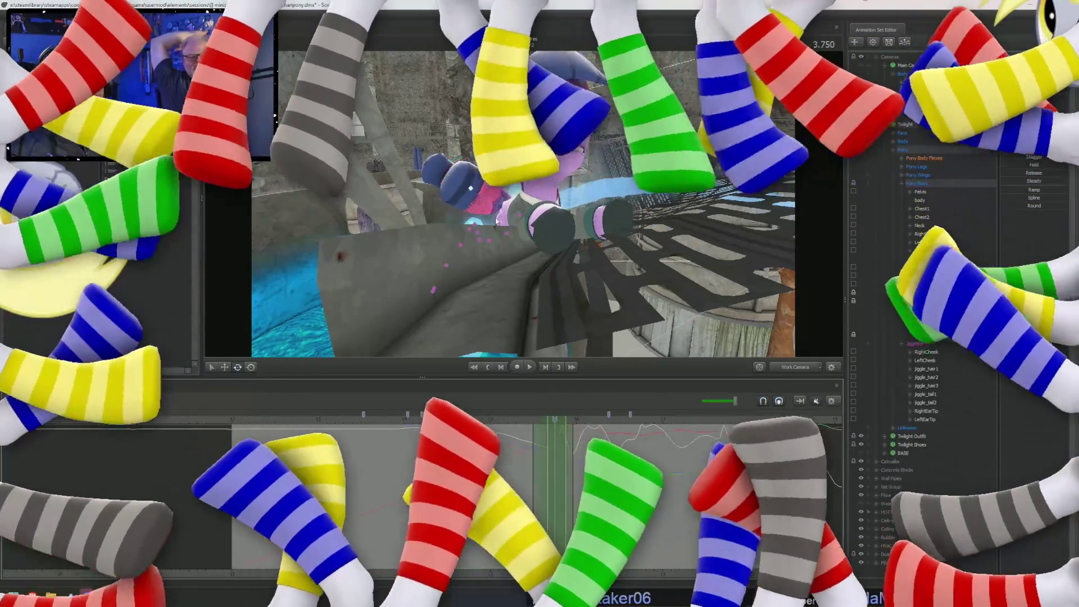
- Select Tail2 and rotate it to a new angle, then check the pose from a few frames and angles
{"action": "left_click", "coordinate": [497, 226]}
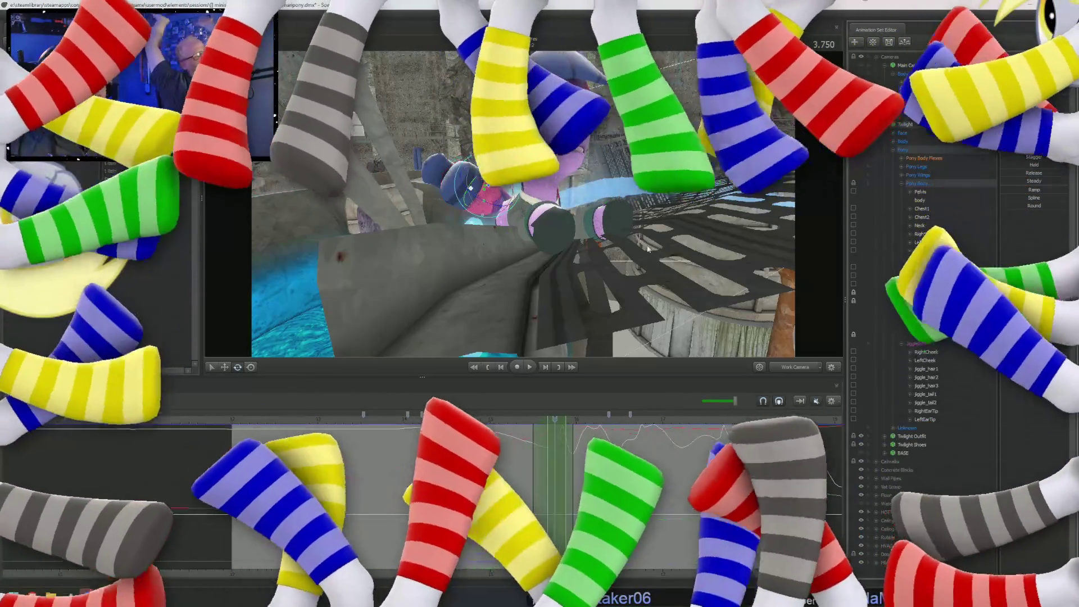
{"action": "mouse_move", "coordinate": [484, 191]}
{"action": "left_mouse_down"}
{"action": "mouse_move", "coordinate": [492, 215]}
{"action": "mouse_move", "coordinate": [429, 285]}
{"action": "mouse_move", "coordinate": [399, 264]}
{"action": "left_mouse_up"}
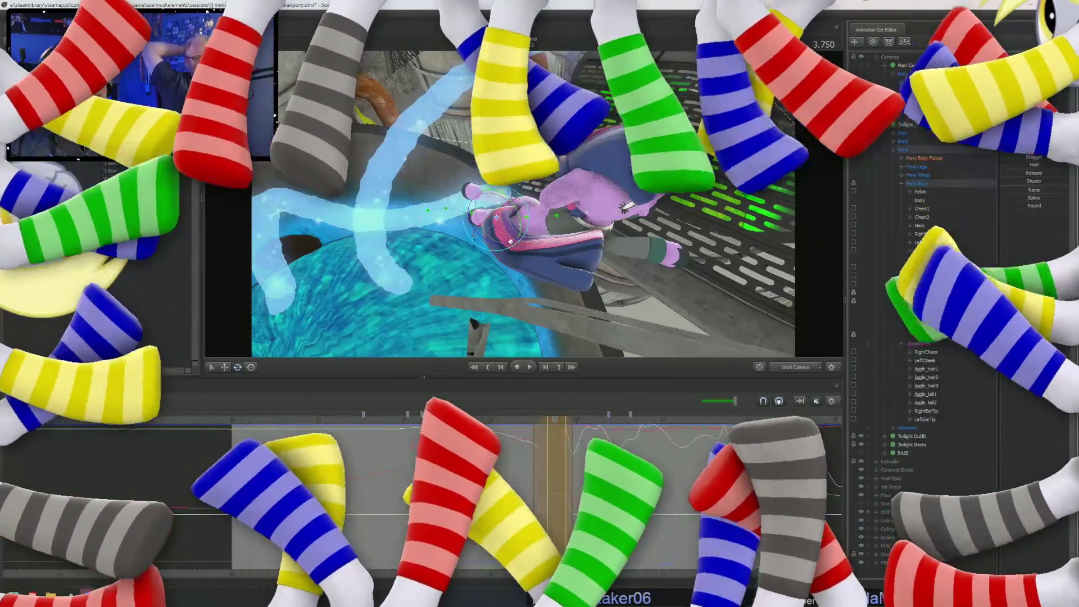
{"action": "key", "text": "w"}
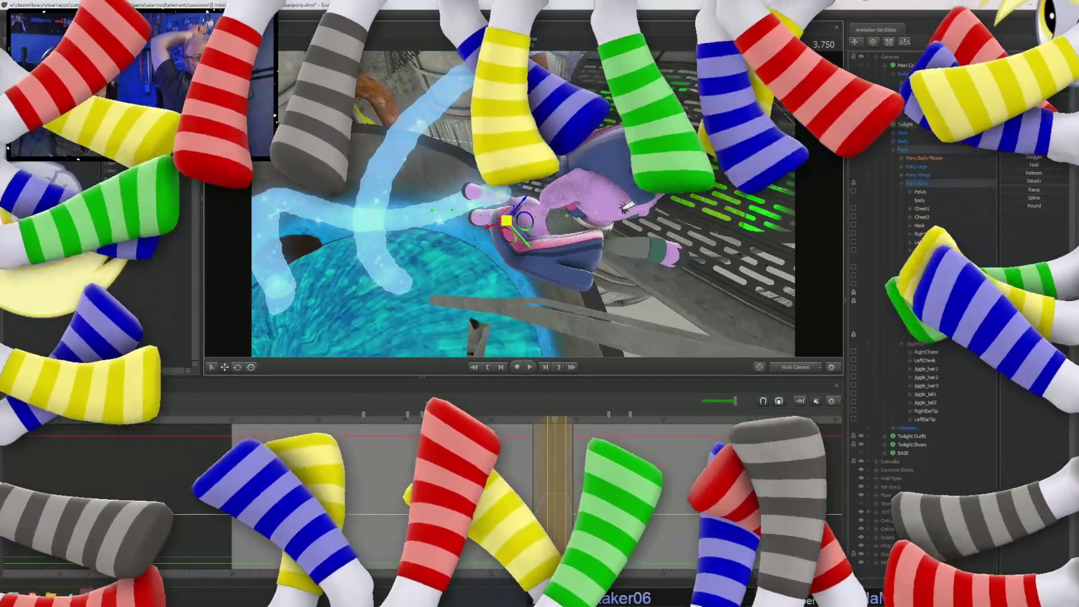
{"action": "key", "text": "ctrl+z"}
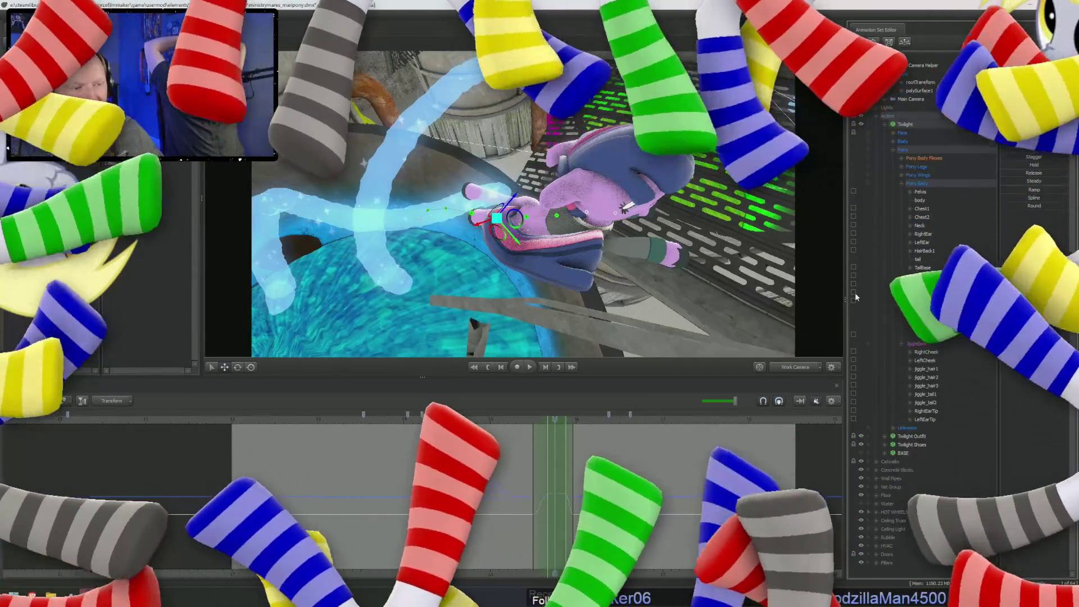
{"action": "mouse_move", "coordinate": [513, 222]}
{"action": "left_mouse_down"}
{"action": "mouse_move", "coordinate": [495, 225]}
{"action": "mouse_move", "coordinate": [526, 222]}
{"action": "left_mouse_up"}
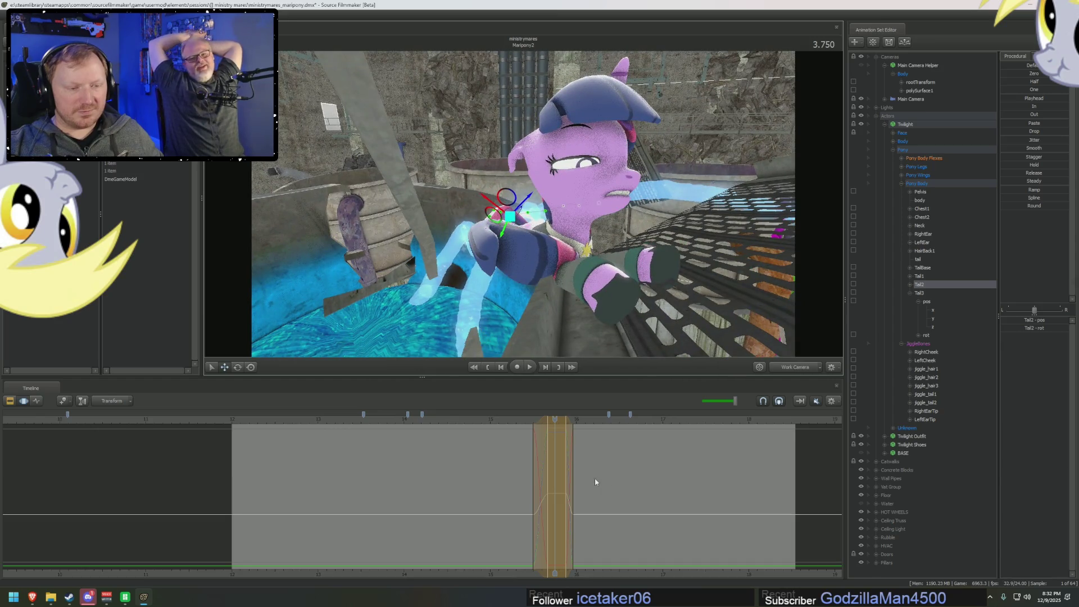
{"action": "mouse_move", "coordinate": [532, 457]}
{"action": "middle_mouse_down"}
{"action": "mouse_move", "coordinate": [548, 459]}
{"action": "mouse_move", "coordinate": [532, 454]}
{"action": "middle_mouse_up"}
{"action": "left_click_drag", "start_coordinate": [683, 298], "coordinate": [618, 287]}
{"action": "middle_click_drag", "start_coordinate": [532, 446], "coordinate": [548, 449]}
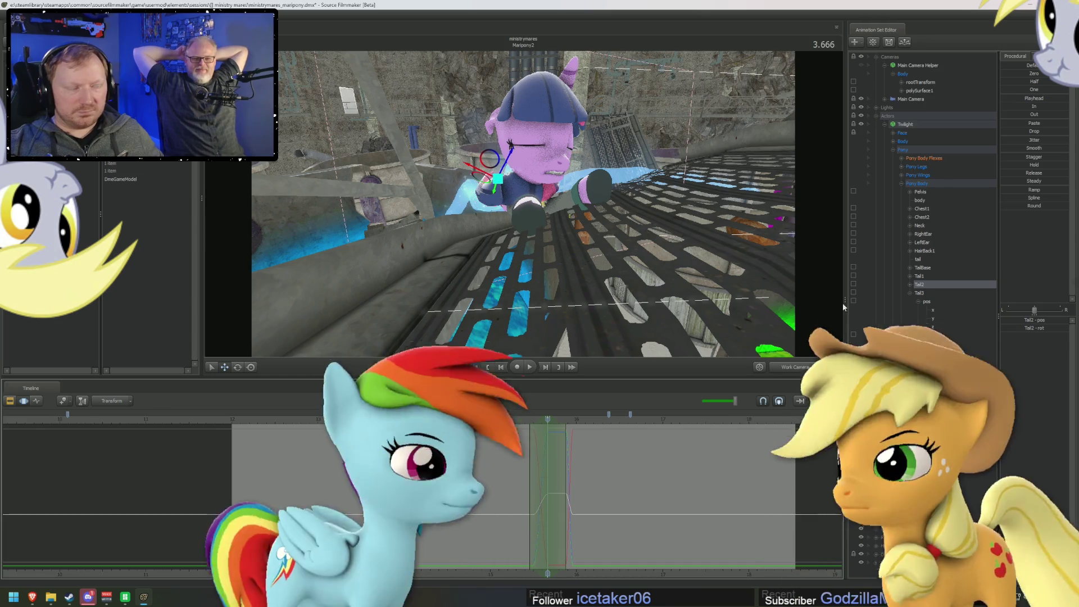
- Add Tail3 to the Tail2 selection and bend both together with the rotate gizmo
{"action": "left_click", "coordinate": [919, 293], "text": "ctrl"}
{"action": "key", "text": "e"}
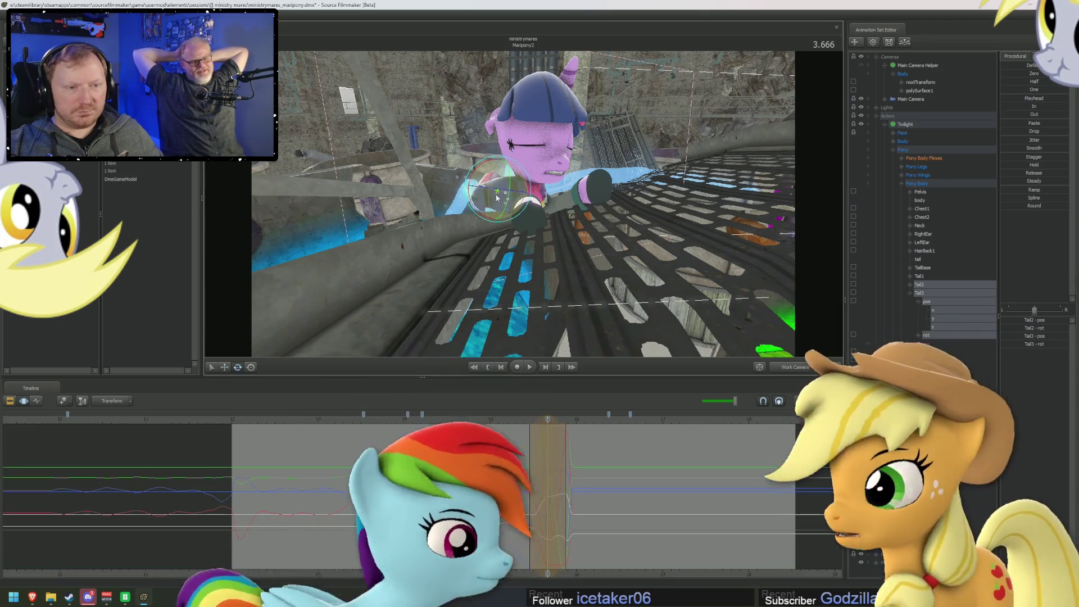
{"action": "left_click_drag", "start_coordinate": [496, 198], "coordinate": [510, 190]}
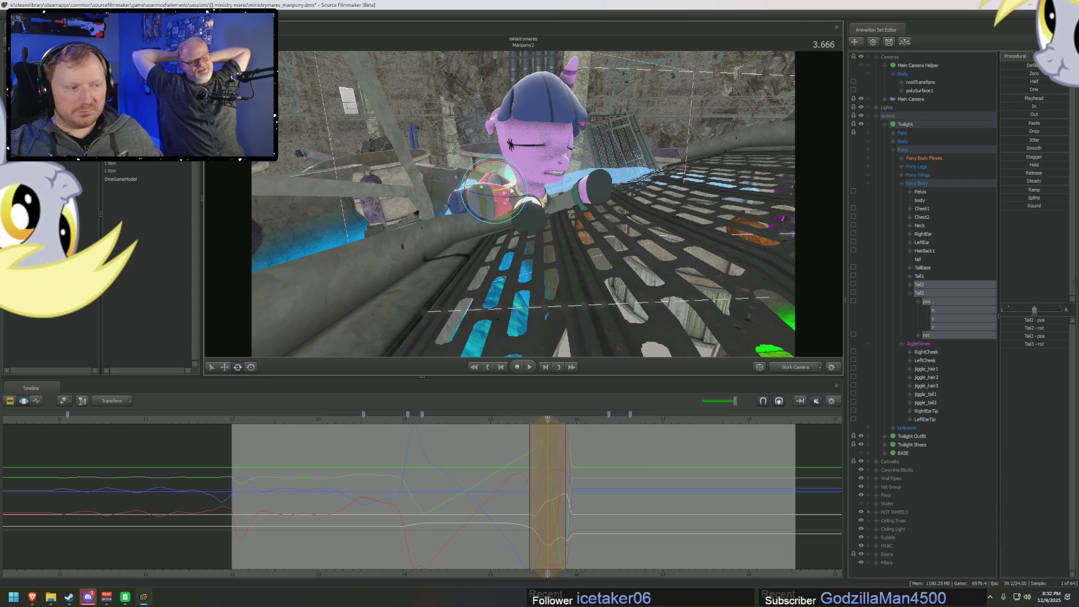
- Select jiggle_tail1 and jiggle_tail2 and rotate them twice for a quick wobble at the playhead
{"action": "mouse_move", "coordinate": [933, 381]}
{"action": "left_mouse_down"}
{"action": "mouse_move", "coordinate": [935, 371]}
{"action": "mouse_move", "coordinate": [926, 402]}
{"action": "left_mouse_up"}
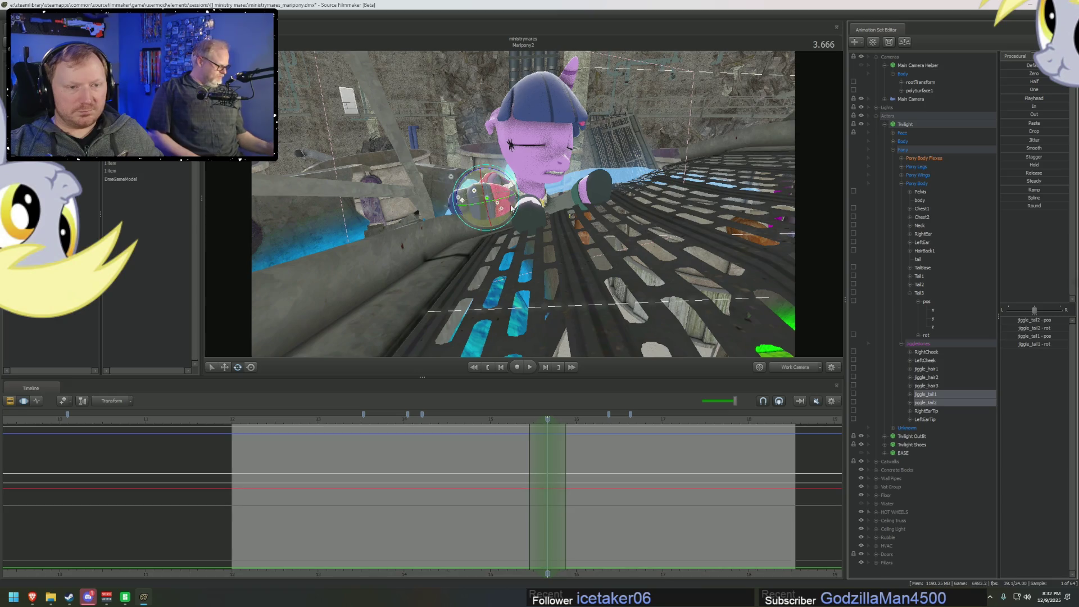
{"action": "left_click_drag", "start_coordinate": [506, 179], "coordinate": [504, 229]}
{"action": "left_click_drag", "start_coordinate": [528, 453], "coordinate": [553, 461]}
{"action": "left_click_drag", "start_coordinate": [457, 193], "coordinate": [469, 177]}
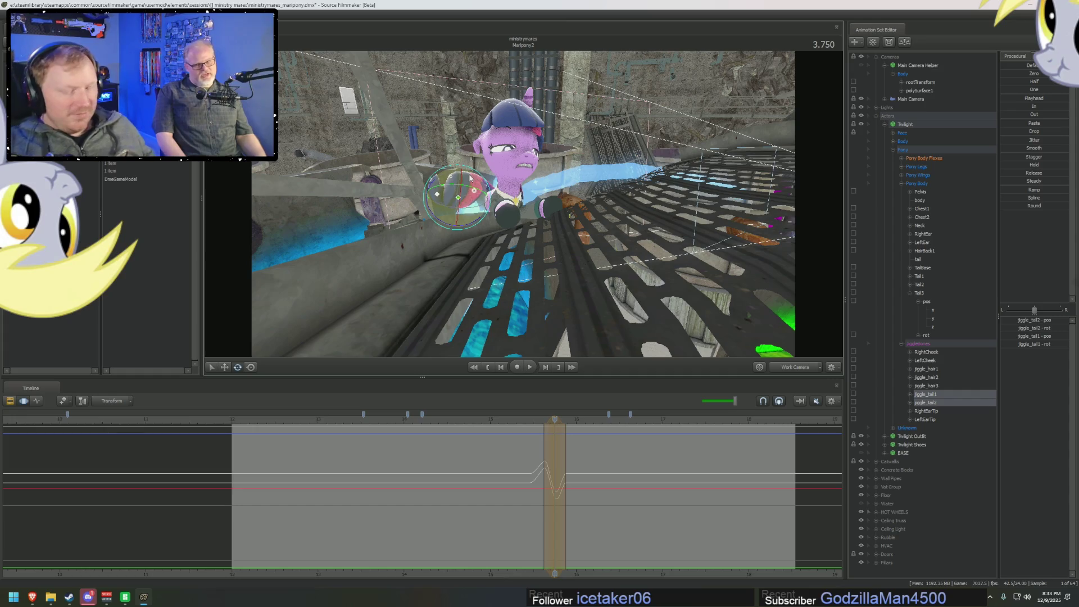
- Scrub the fall to watch the tail wobble, return to about 2.26 seconds, and face the pony
{"action": "scroll", "coordinate": [513, 474], "scroll_direction": "up", "scroll_amount": 3}
{"action": "left_click", "coordinate": [507, 472]}
{"action": "left_click_drag", "start_coordinate": [507, 472], "coordinate": [569, 490]}
{"action": "scroll", "coordinate": [455, 487], "scroll_direction": "down", "scroll_amount": 2}
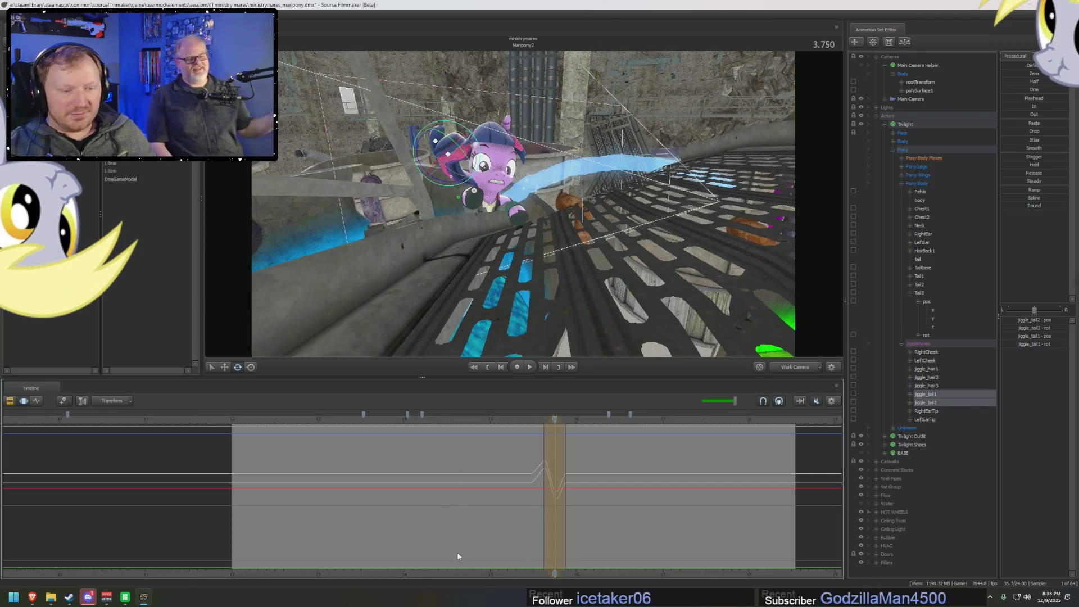
{"action": "middle_click_drag", "start_coordinate": [457, 551], "coordinate": [598, 520]}
{"action": "scroll", "coordinate": [598, 520], "scroll_direction": "up", "scroll_amount": 1}
{"action": "left_click_drag", "start_coordinate": [361, 482], "coordinate": [465, 486]}
{"action": "left_click_drag", "start_coordinate": [602, 323], "coordinate": [568, 295]}
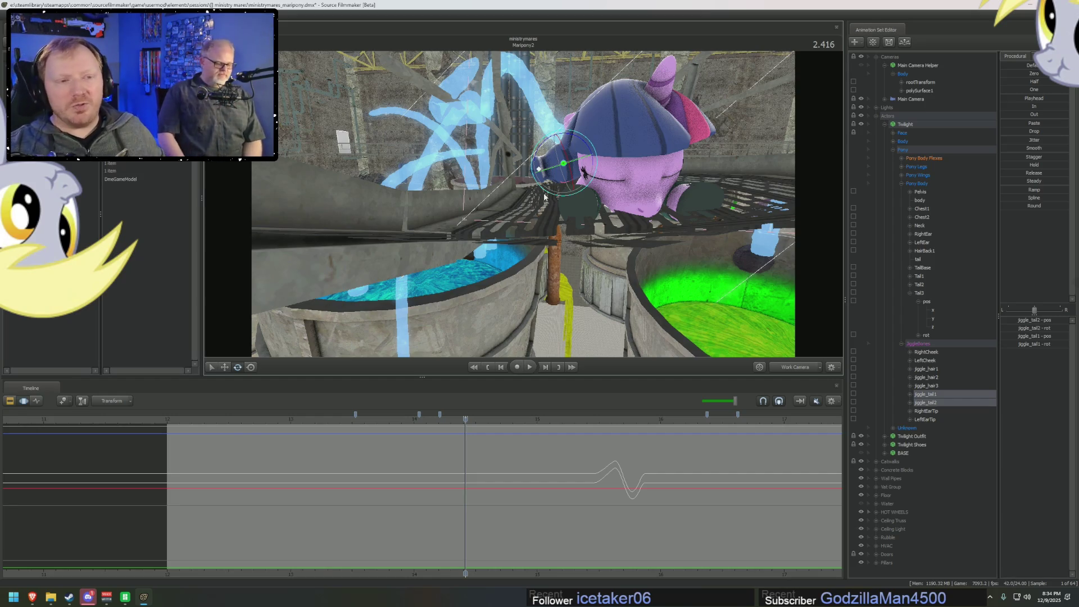
{"action": "mouse_move", "coordinate": [544, 197]}
{"action": "left_mouse_down"}
{"action": "mouse_move", "coordinate": [579, 191]}
{"action": "mouse_move", "coordinate": [540, 206]}
{"action": "left_mouse_up"}
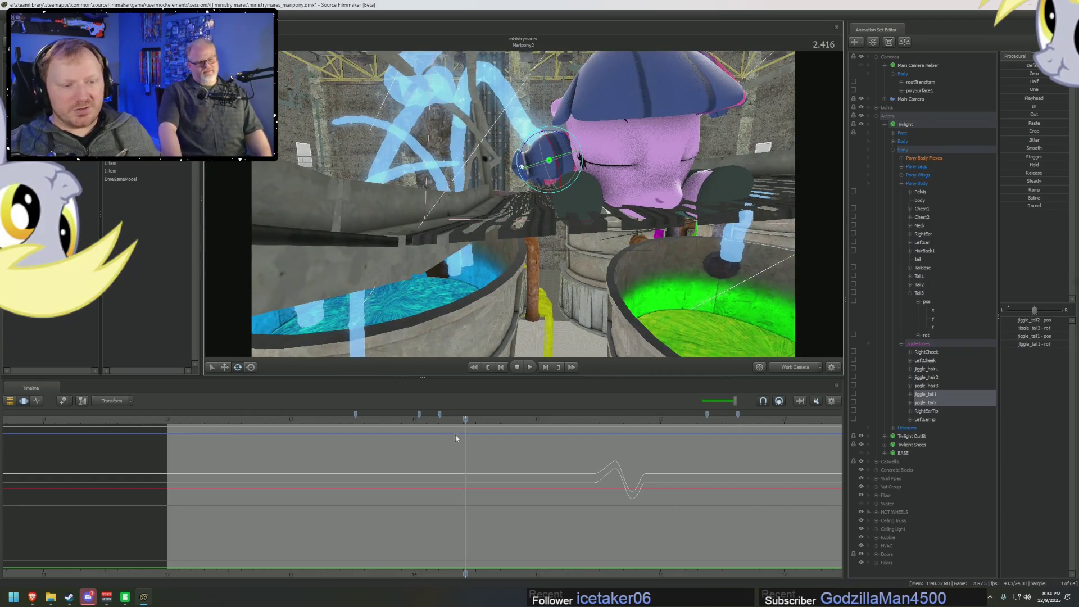
- Move the time selection's start earlier to about 2.1 seconds and select Tail1
{"action": "left_click", "coordinate": [443, 445]}
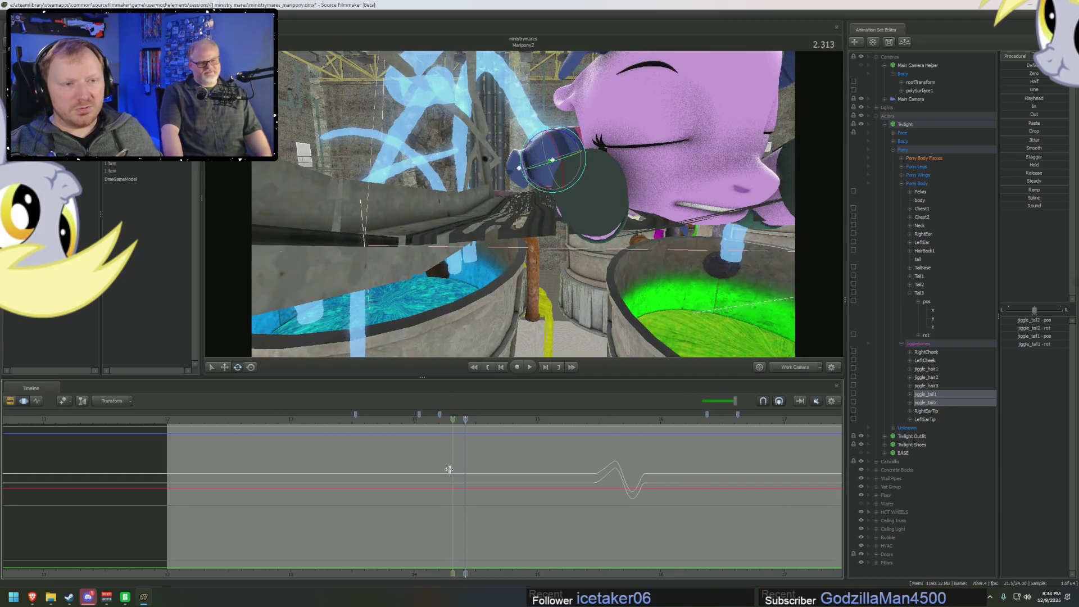
{"action": "left_click_drag", "start_coordinate": [505, 225], "coordinate": [475, 205]}
{"action": "left_click_drag", "start_coordinate": [506, 252], "coordinate": [520, 268]}
{"action": "mouse_move", "coordinate": [432, 466]}
{"action": "left_mouse_down"}
{"action": "mouse_move", "coordinate": [398, 482]}
{"action": "mouse_move", "coordinate": [467, 479]}
{"action": "mouse_move", "coordinate": [512, 490]}
{"action": "mouse_move", "coordinate": [477, 490]}
{"action": "mouse_move", "coordinate": [569, 500]}
{"action": "mouse_move", "coordinate": [558, 498]}
{"action": "left_mouse_up"}
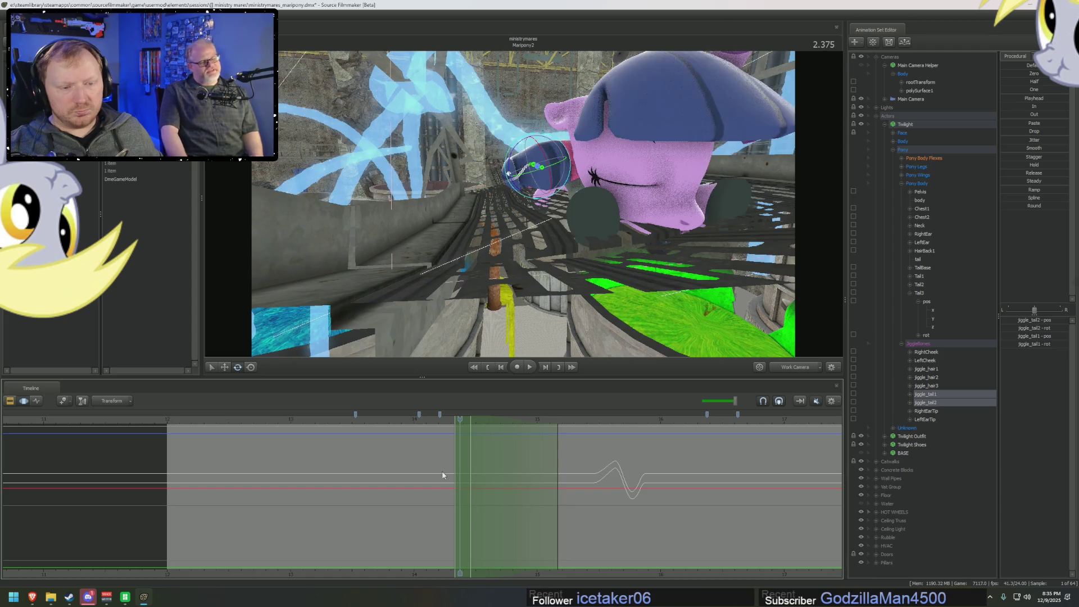
{"action": "left_click_drag", "start_coordinate": [450, 477], "coordinate": [414, 477]}
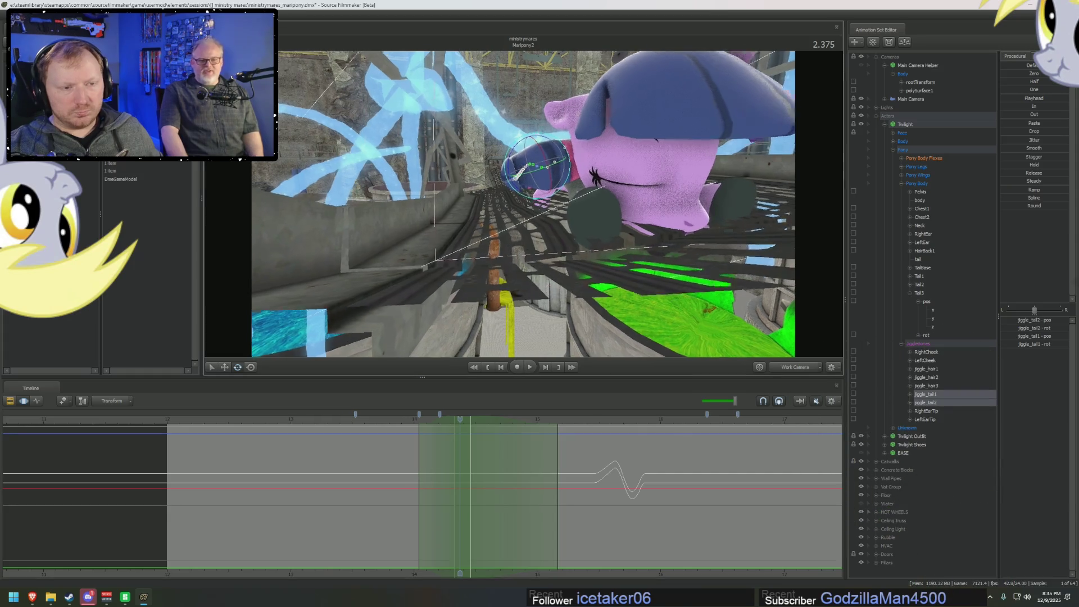
{"action": "left_click", "coordinate": [922, 280]}
- Bend Tail1, Tail2 and Tail3 downward, undoing one stray rotation
{"action": "left_click_drag", "start_coordinate": [576, 152], "coordinate": [583, 147]}
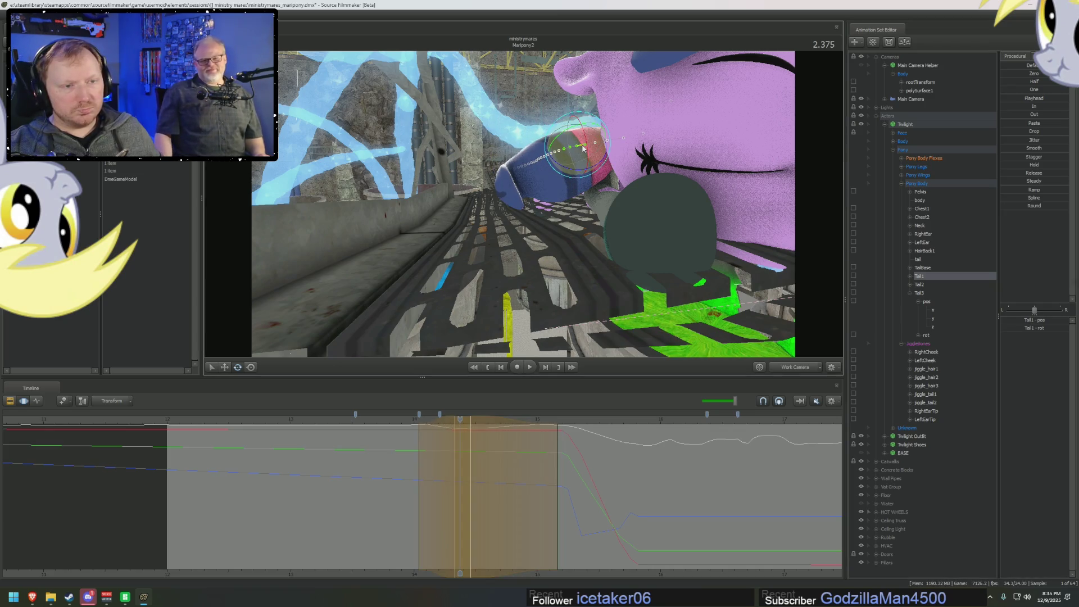
{"action": "left_click", "coordinate": [919, 284]}
{"action": "left_click_drag", "start_coordinate": [559, 163], "coordinate": [563, 171]}
{"action": "mouse_move", "coordinate": [563, 172]}
{"action": "right_mouse_down"}
{"action": "mouse_move", "coordinate": [591, 222]}
{"action": "mouse_move", "coordinate": [584, 208]}
{"action": "right_mouse_up"}
{"action": "left_click_drag", "start_coordinate": [545, 160], "coordinate": [551, 177]}
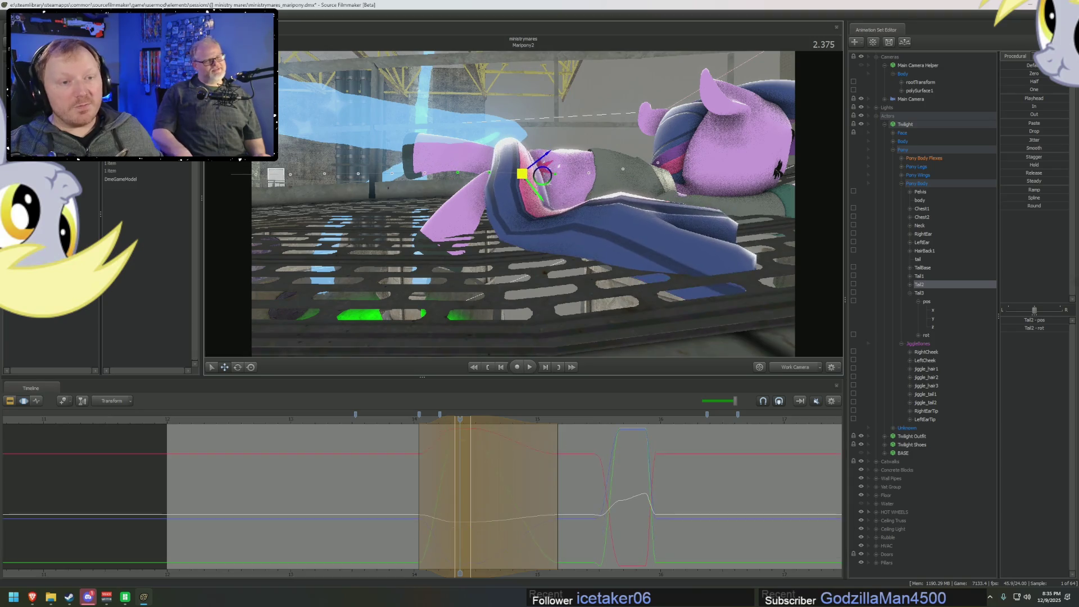
{"action": "left_click", "coordinate": [919, 293]}
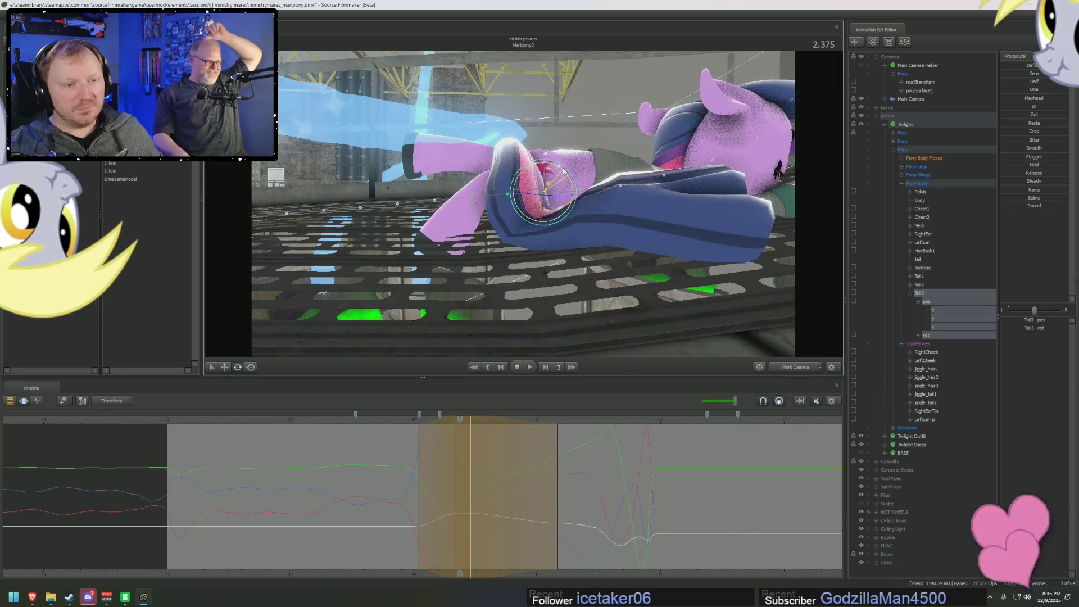
{"action": "key", "text": "ctrl+z"}
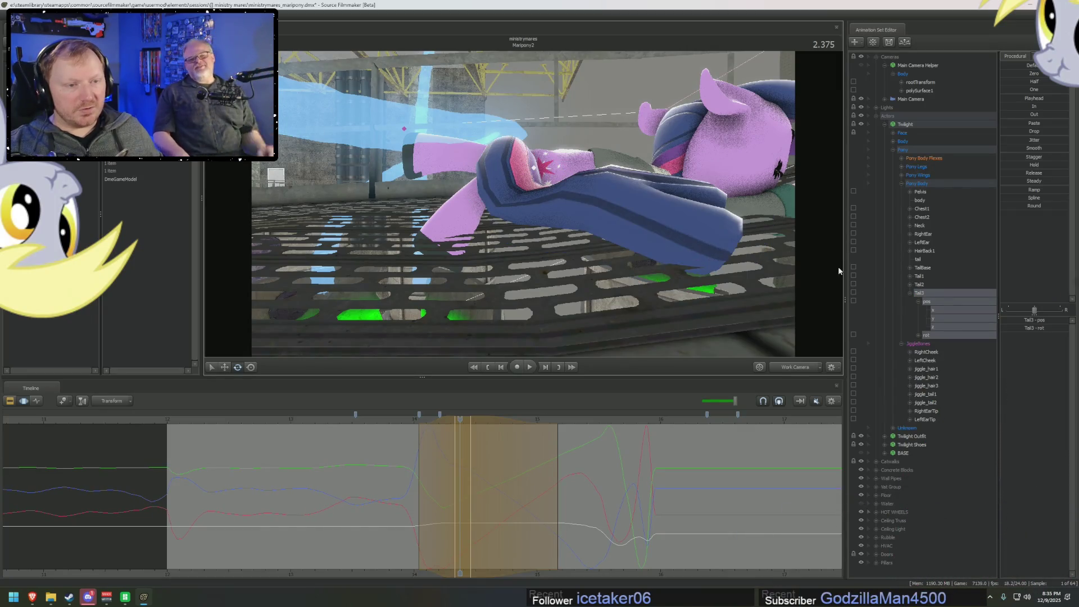
{"action": "mouse_move", "coordinate": [568, 143]}
{"action": "left_mouse_down"}
{"action": "mouse_move", "coordinate": [561, 169]}
{"action": "mouse_move", "coordinate": [596, 187]}
{"action": "mouse_move", "coordinate": [540, 218]}
{"action": "mouse_move", "coordinate": [560, 178]}
{"action": "left_mouse_up"}
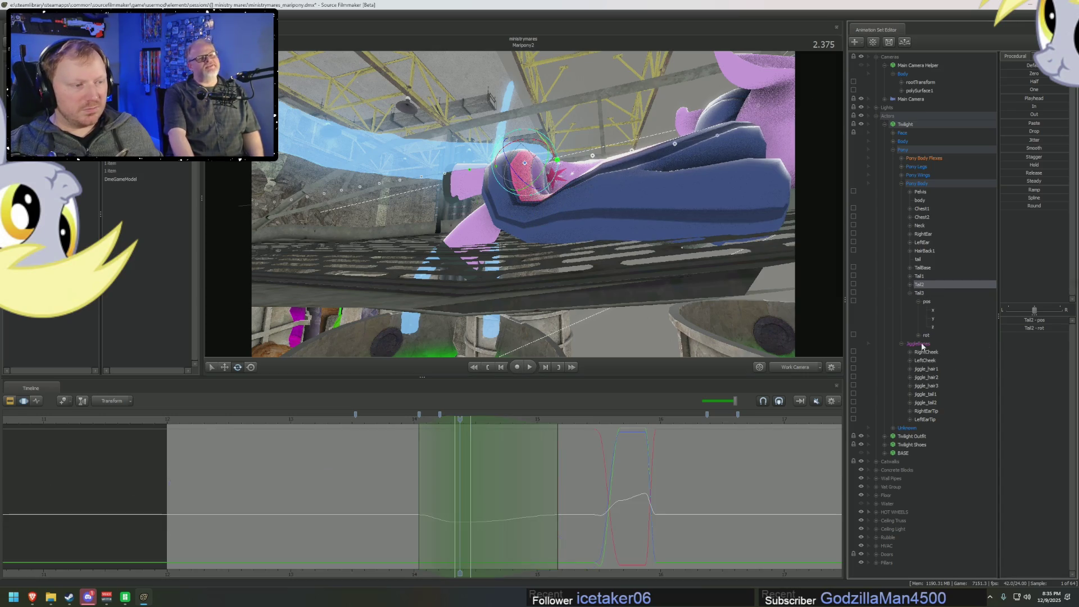
- Rotate jiggle_tail1 slightly, add jiggle_tail2 to the selection, and play the shot
{"action": "left_click", "coordinate": [924, 394]}
{"action": "left_click_drag", "start_coordinate": [672, 170], "coordinate": [669, 168]}
{"action": "left_click", "coordinate": [924, 402], "text": "ctrl"}
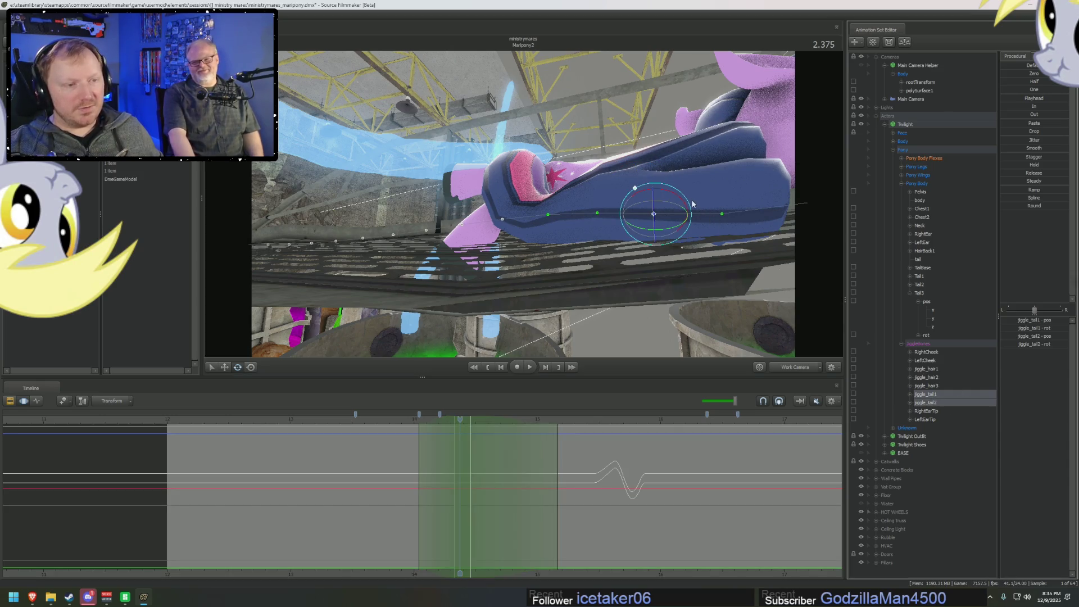
{"action": "key", "text": "space"}
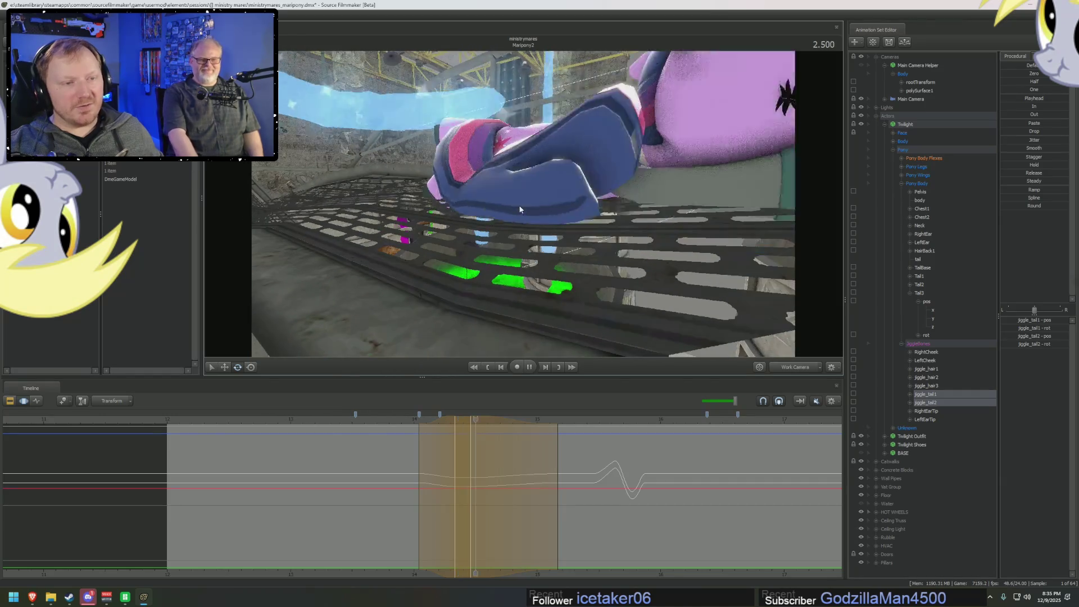
- Replay the tail motion through the Main Camera
{"action": "key", "text": "space"}
{"action": "left_click", "coordinate": [375, 415]}
{"action": "key", "text": "space"}
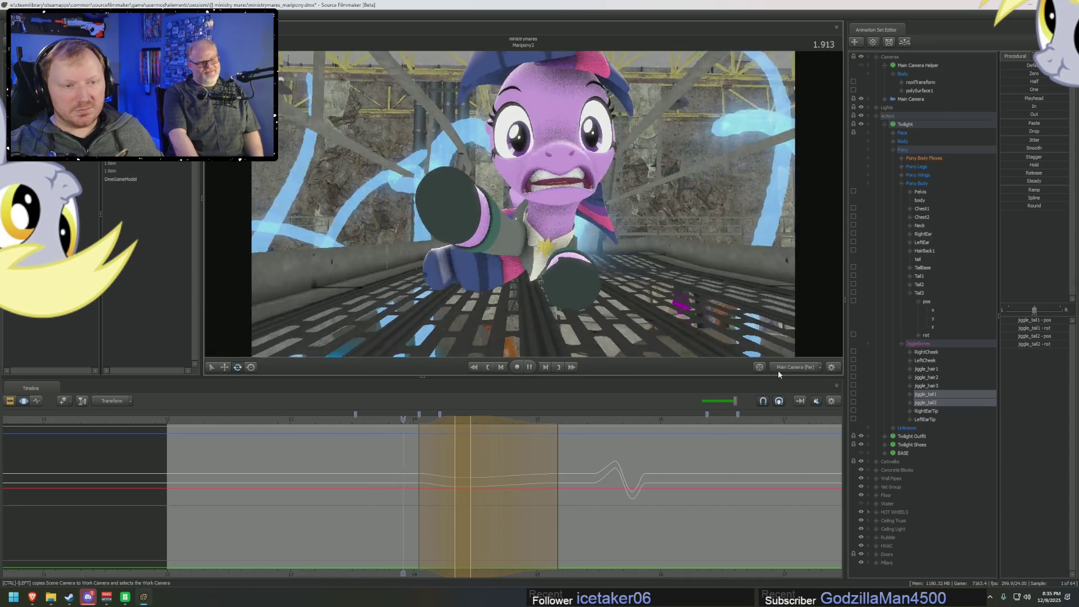
{"action": "key", "text": "space"}
- Zoom the timeline in and set a narrow time selection around 2.04 seconds
{"action": "left_click_drag", "start_coordinate": [658, 263], "coordinate": [527, 252]}
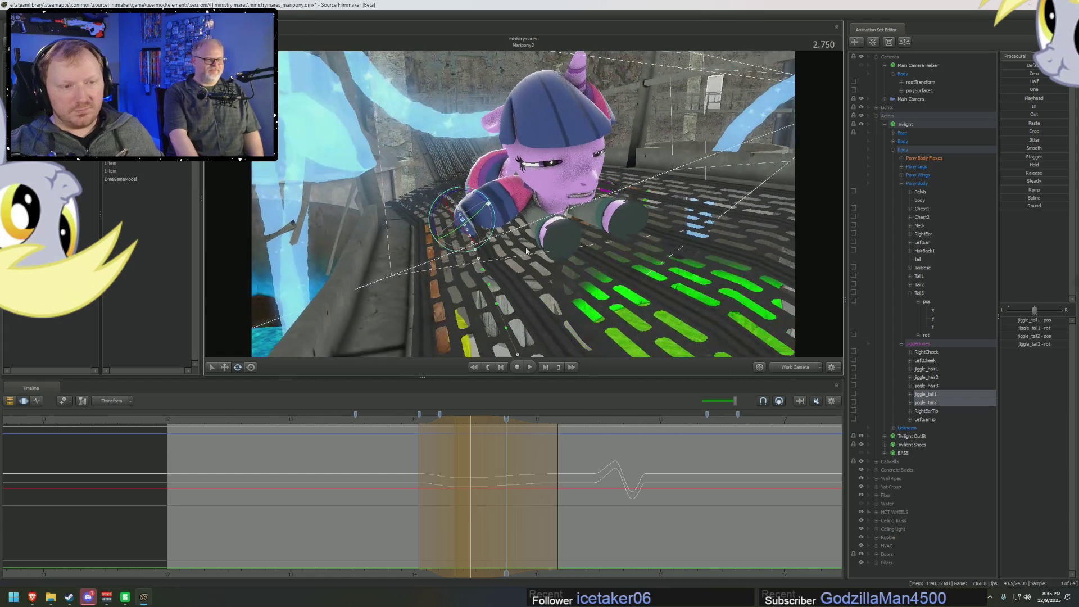
{"action": "left_click", "coordinate": [465, 445]}
{"action": "left_click_drag", "start_coordinate": [523, 202], "coordinate": [455, 225]}
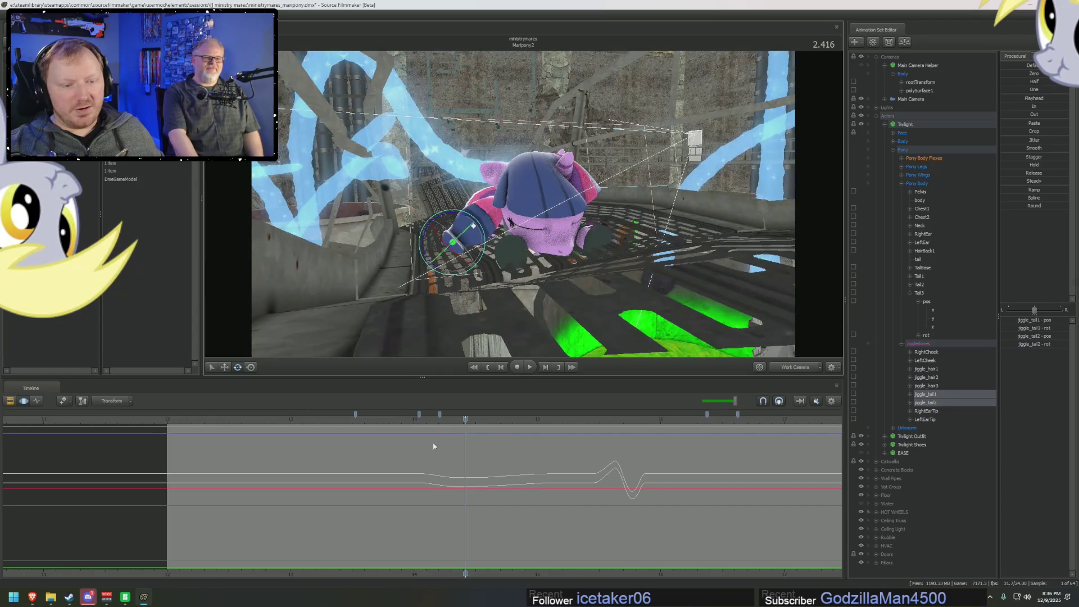
{"action": "left_click", "coordinate": [438, 450]}
{"action": "scroll", "coordinate": [441, 460], "scroll_direction": "up", "scroll_amount": 3}
{"action": "scroll", "coordinate": [441, 460], "scroll_direction": "up", "scroll_amount": 1}
{"action": "mouse_move", "coordinate": [414, 488]}
{"action": "left_mouse_down"}
{"action": "mouse_move", "coordinate": [424, 487]}
{"action": "mouse_move", "coordinate": [359, 489]}
{"action": "mouse_move", "coordinate": [435, 483]}
{"action": "left_mouse_up"}
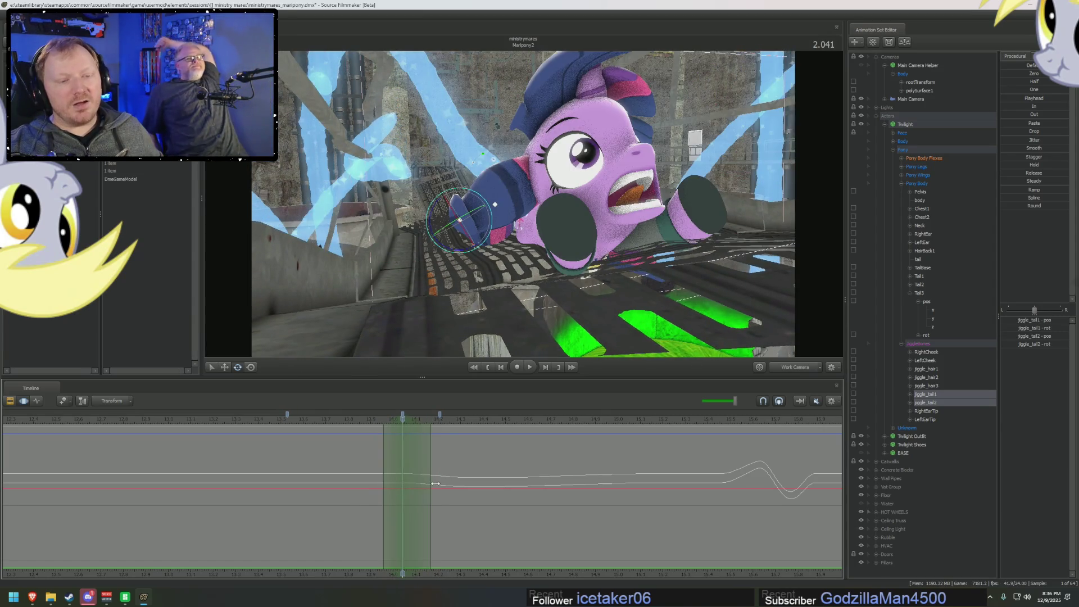
- Add Tail3, drop jiggle_tail2, and rotate the tail bones into a quick flick
{"action": "left_click", "coordinate": [935, 403]}
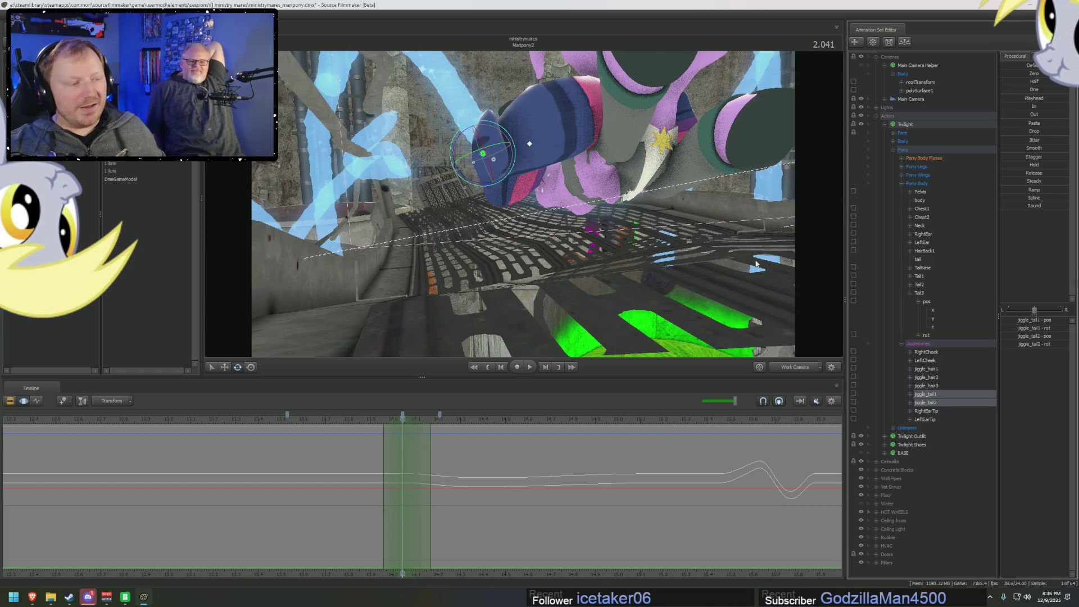
{"action": "left_click", "coordinate": [926, 296], "text": "ctrl"}
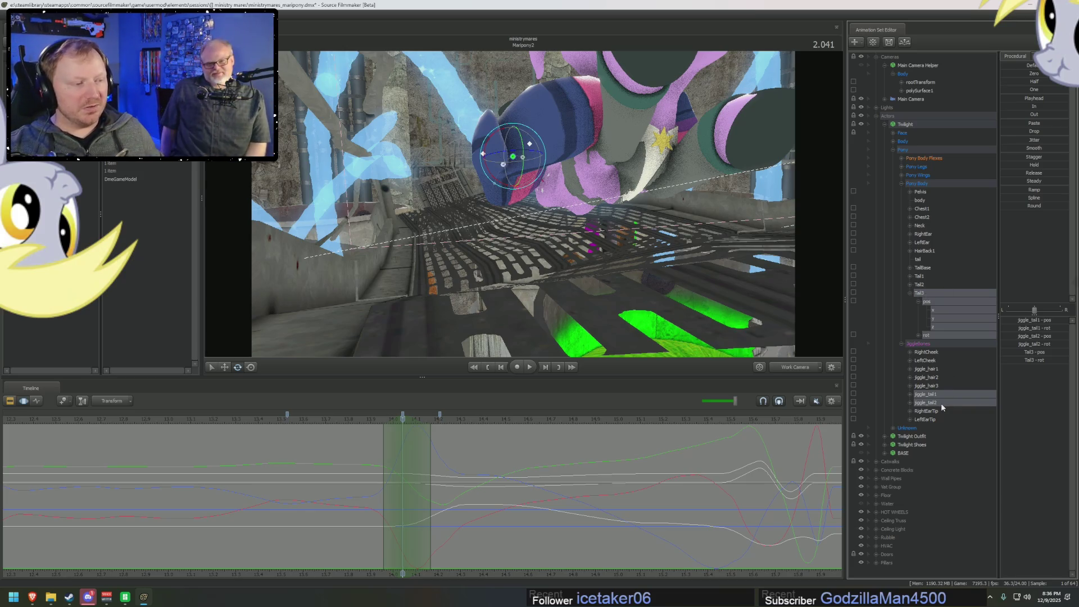
{"action": "left_click", "coordinate": [941, 403], "text": "ctrl"}
{"action": "left_click_drag", "start_coordinate": [514, 149], "coordinate": [518, 160]}
- Scrub through the flick around the 2-second mark while viewing through the Main Camera
{"action": "mouse_move", "coordinate": [385, 433]}
{"action": "left_mouse_down"}
{"action": "mouse_move", "coordinate": [416, 438]}
{"action": "mouse_move", "coordinate": [371, 432]}
{"action": "mouse_move", "coordinate": [405, 432]}
{"action": "left_mouse_up"}
{"action": "left_click", "coordinate": [386, 420]}
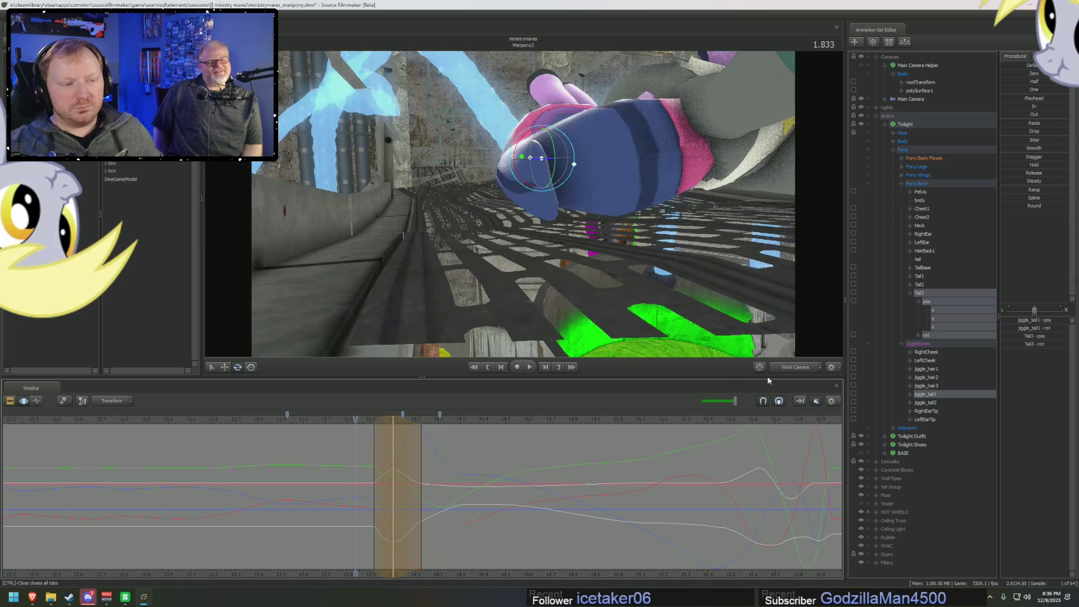
{"action": "left_click", "coordinate": [759, 367]}
{"action": "left_click", "coordinate": [376, 451]}
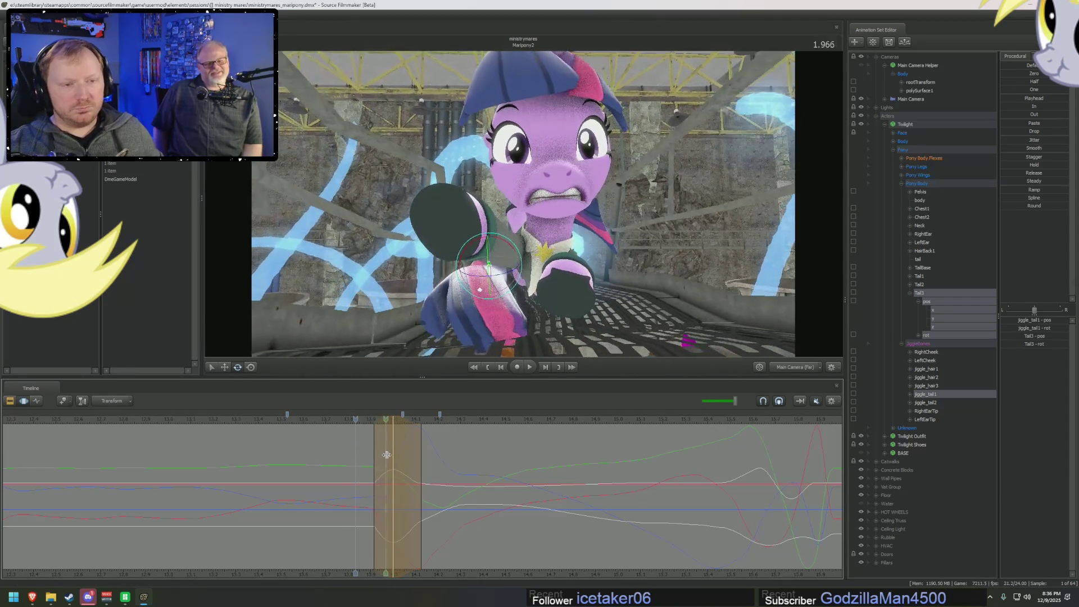
{"action": "left_click", "coordinate": [360, 431]}
{"action": "mouse_move", "coordinate": [359, 431]}
{"action": "left_mouse_down"}
{"action": "mouse_move", "coordinate": [414, 451]}
{"action": "mouse_move", "coordinate": [332, 441]}
{"action": "mouse_move", "coordinate": [430, 449]}
{"action": "mouse_move", "coordinate": [359, 443]}
{"action": "mouse_move", "coordinate": [450, 463]}
{"action": "mouse_move", "coordinate": [441, 462]}
{"action": "left_mouse_up"}
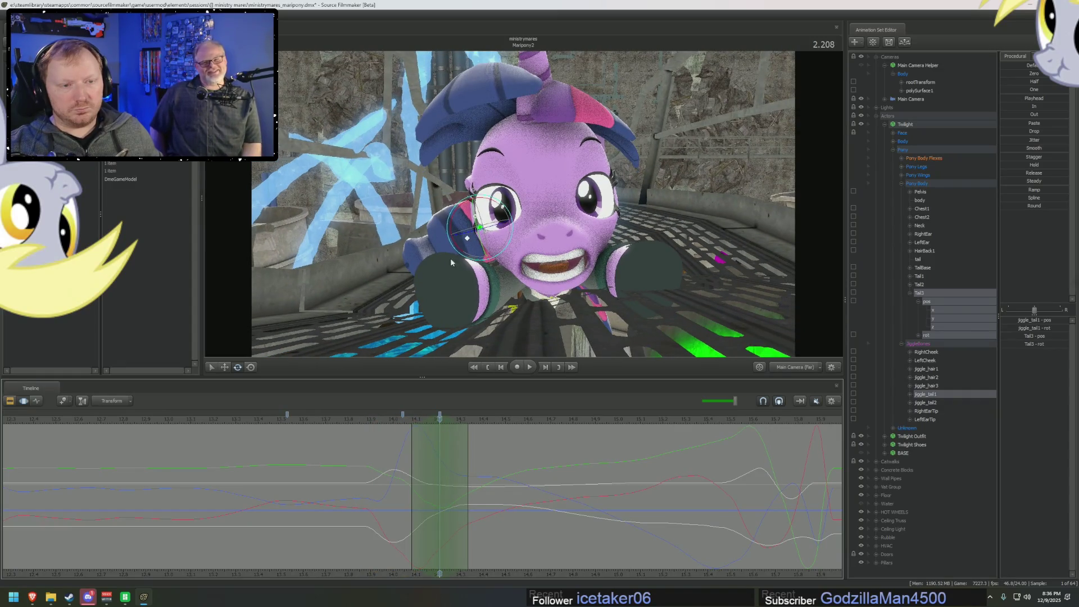
- Select both jiggle tail bones and rotate them to dip, then bounce, the tail
{"action": "left_click", "coordinate": [922, 403], "text": "shift"}
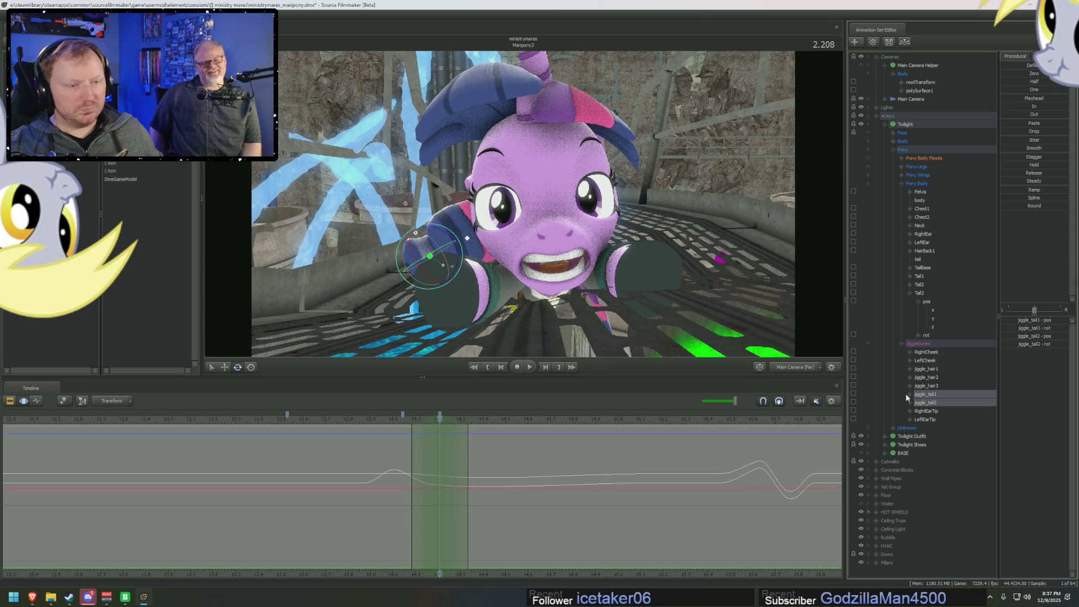
{"action": "left_click_drag", "start_coordinate": [443, 265], "coordinate": [795, 288]}
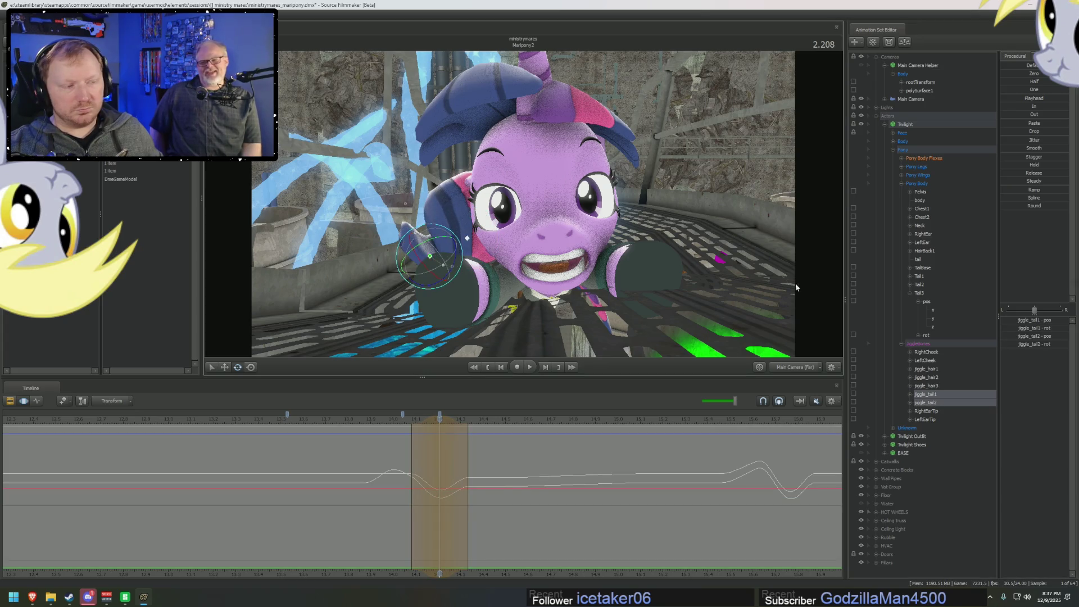
{"action": "mouse_move", "coordinate": [384, 455]}
{"action": "left_mouse_down"}
{"action": "mouse_move", "coordinate": [468, 473]}
{"action": "mouse_move", "coordinate": [433, 454]}
{"action": "mouse_move", "coordinate": [469, 462]}
{"action": "left_mouse_up"}
{"action": "left_click_drag", "start_coordinate": [450, 279], "coordinate": [442, 285]}
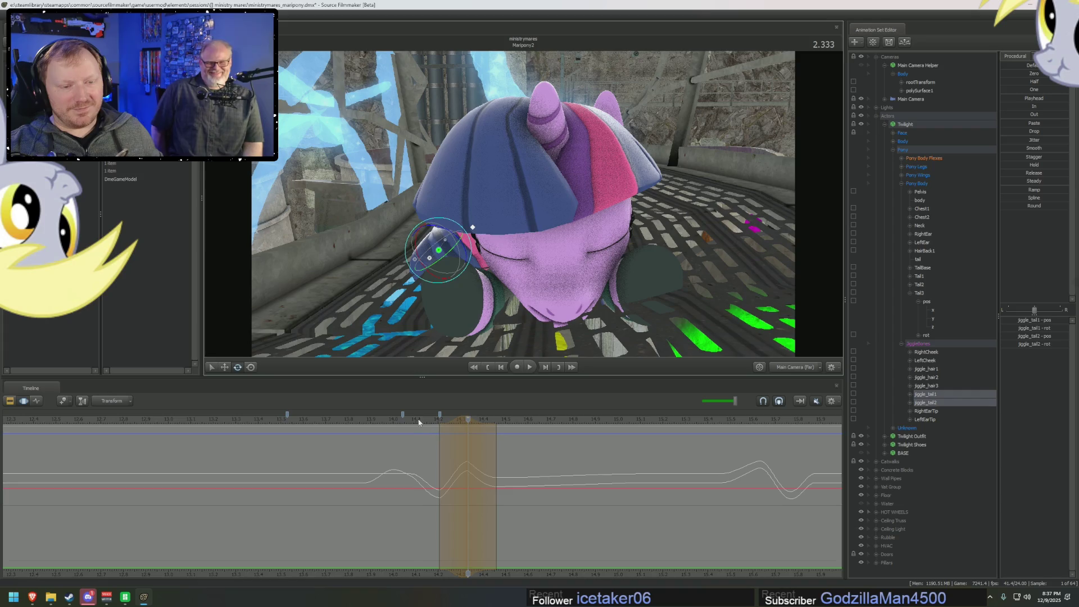
- Play the shot a few times to review the tail dip and bounce
{"action": "key", "text": "space"}
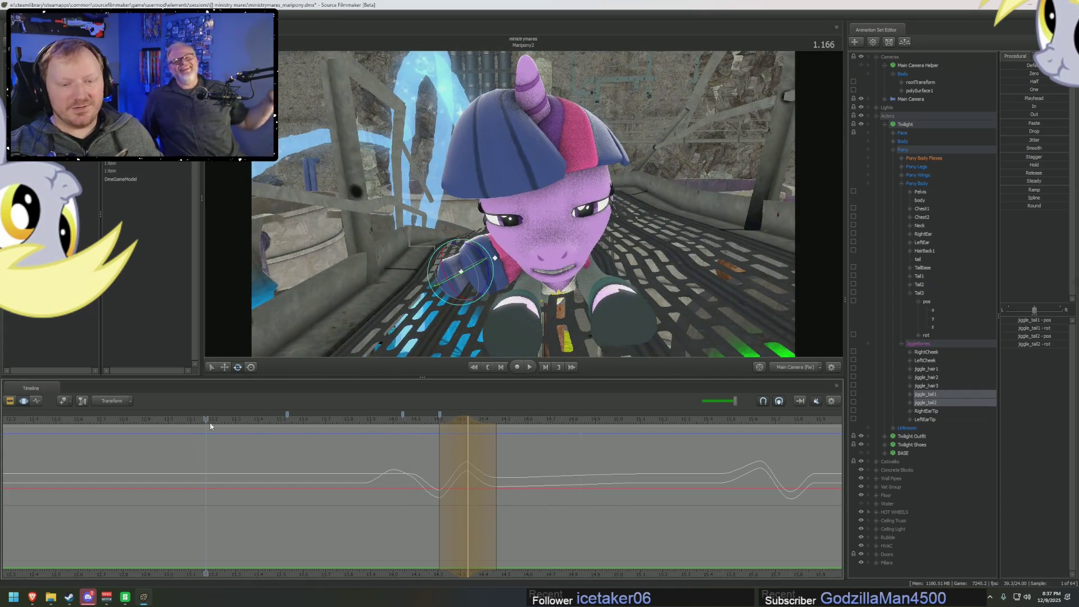
{"action": "key", "text": "space"}
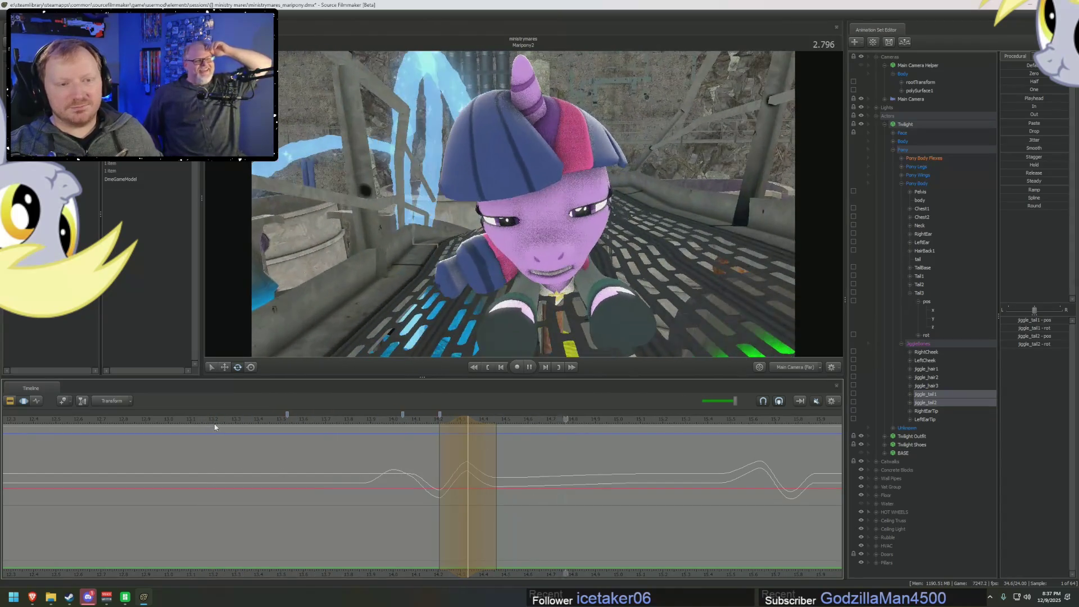
{"action": "scroll", "coordinate": [212, 427], "scroll_direction": "down", "scroll_amount": 2}
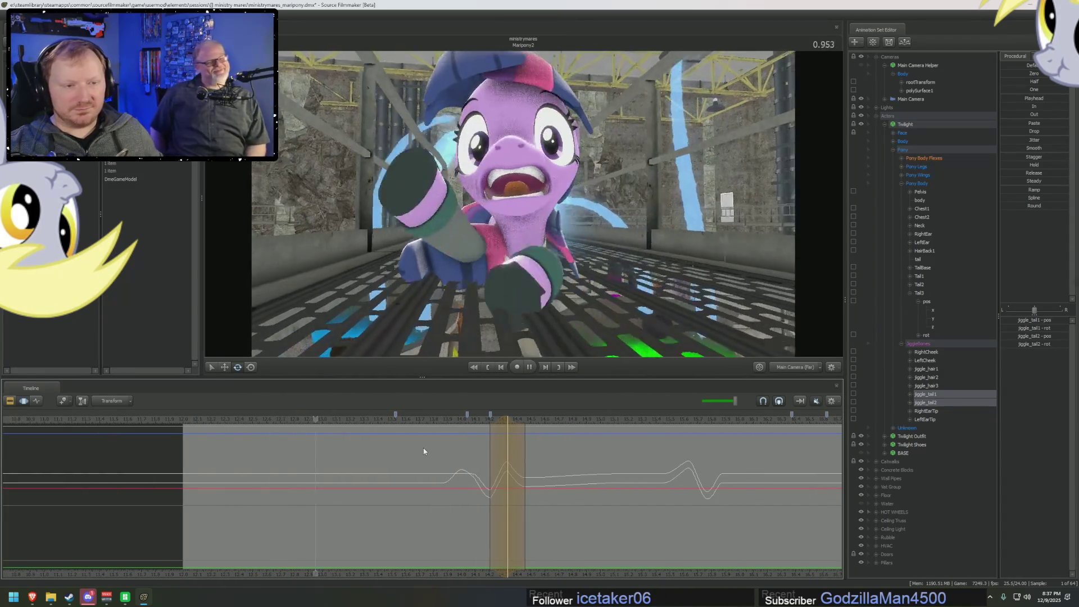
{"action": "key", "text": "space"}
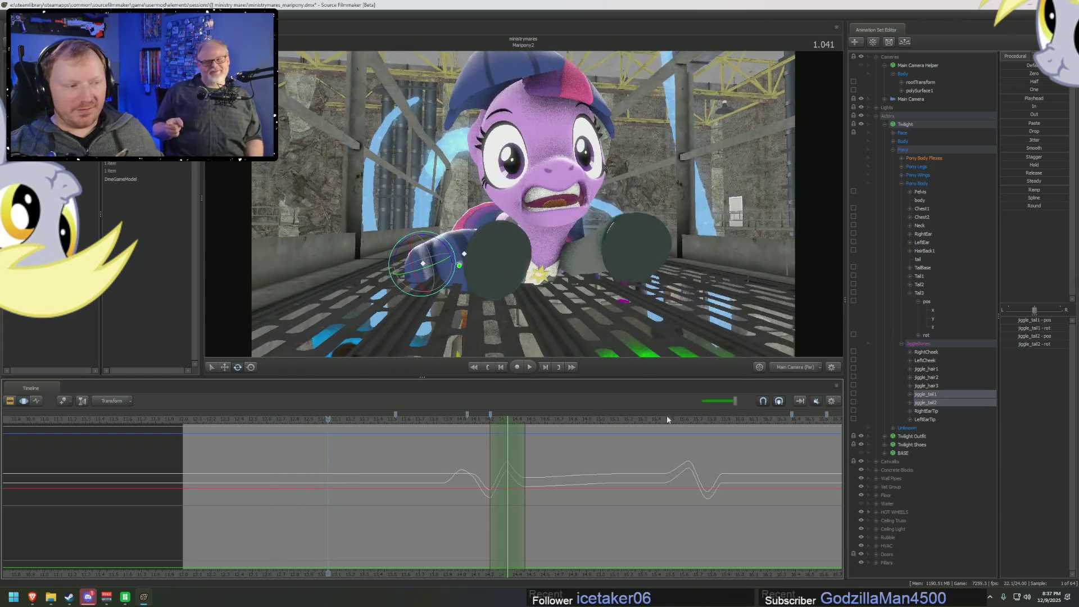
{"action": "key", "text": "space"}
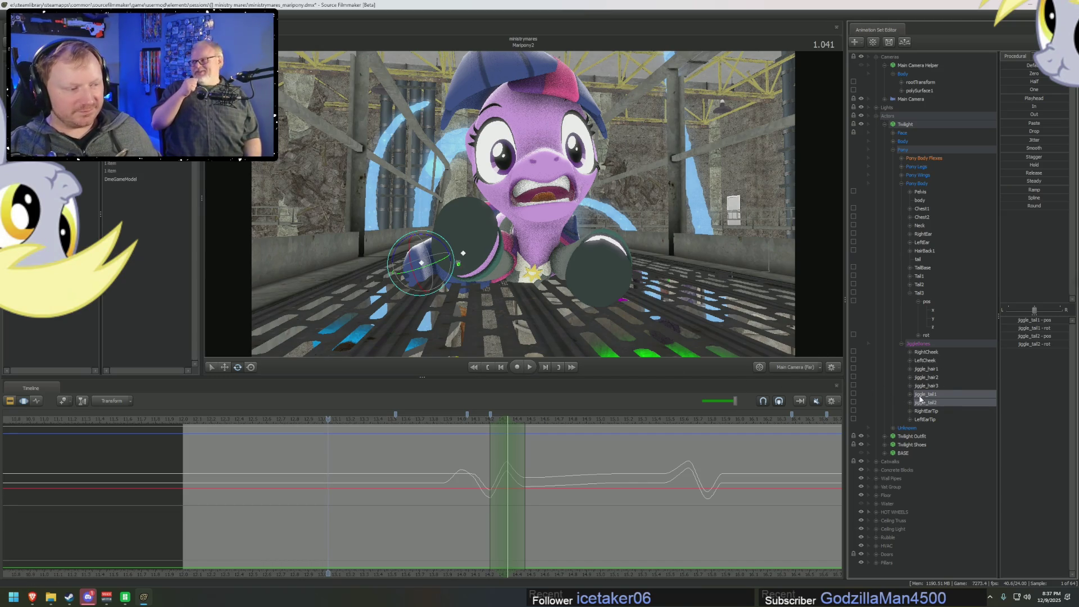
- Select the start of the shot with a falloff and jitter jiggle_tail1's rotation channel
{"action": "left_click_drag", "start_coordinate": [430, 498], "coordinate": [183, 494]}
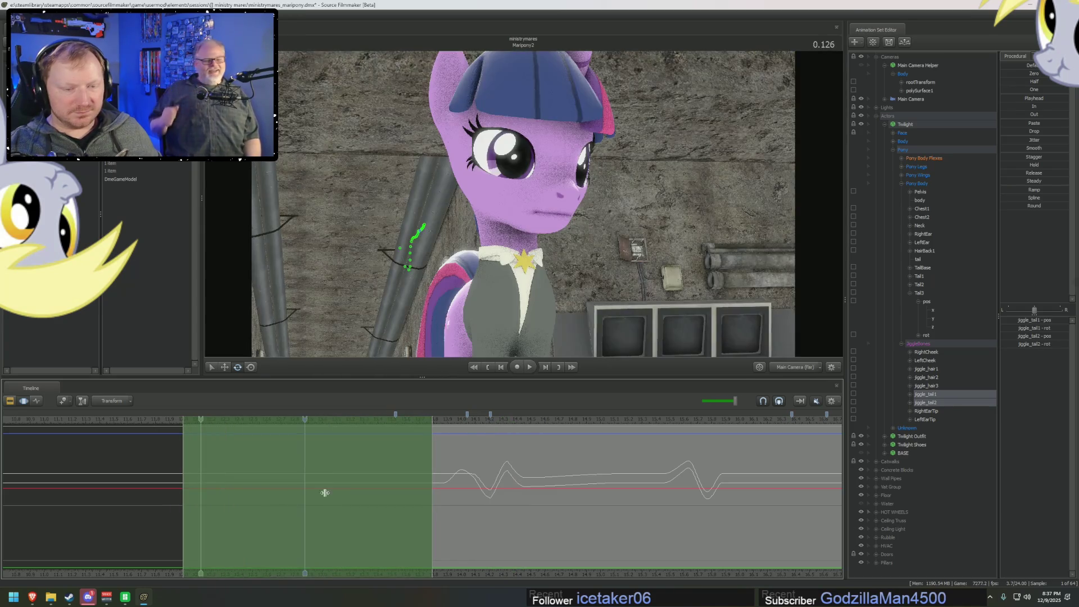
{"action": "left_click_drag", "start_coordinate": [438, 498], "coordinate": [455, 498]}
{"action": "left_click", "coordinate": [910, 395]}
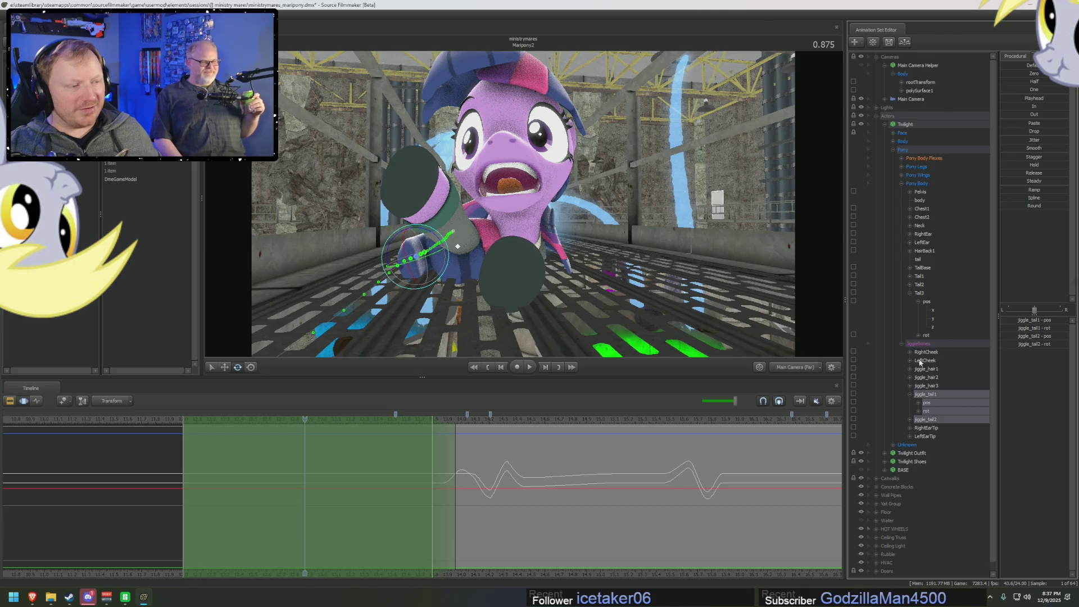
{"action": "left_click", "coordinate": [941, 403]}
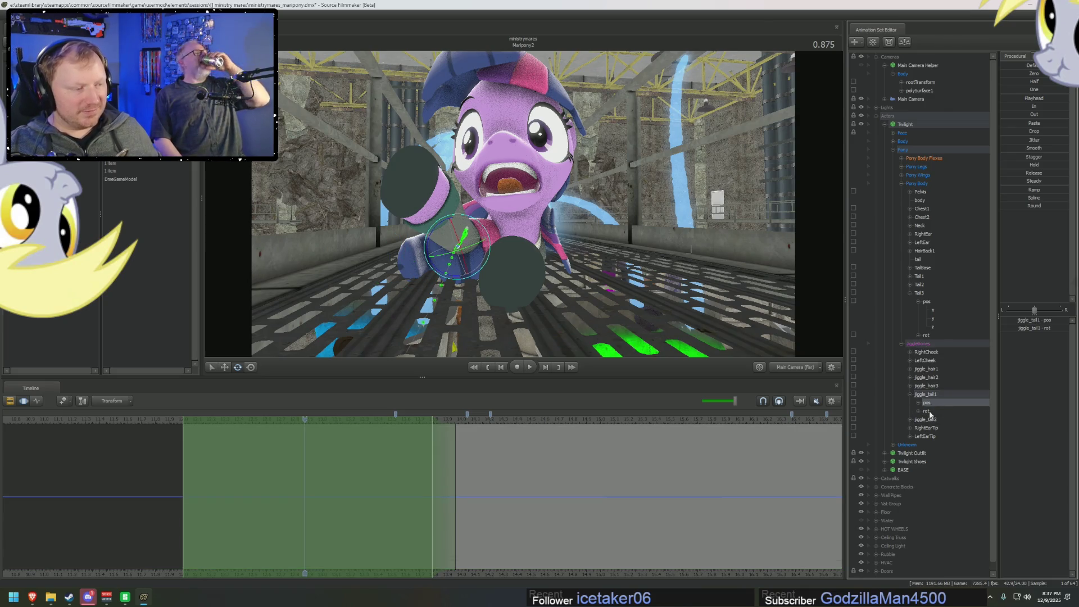
{"action": "left_click", "coordinate": [930, 412]}
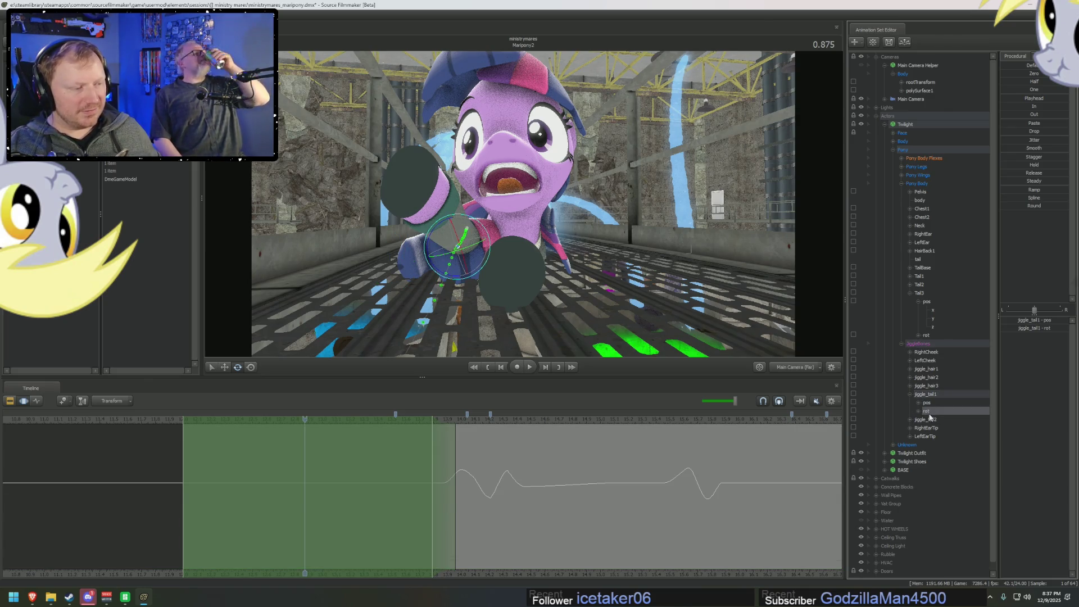
{"action": "left_click", "coordinate": [1020, 139]}
{"action": "key", "text": "space"}
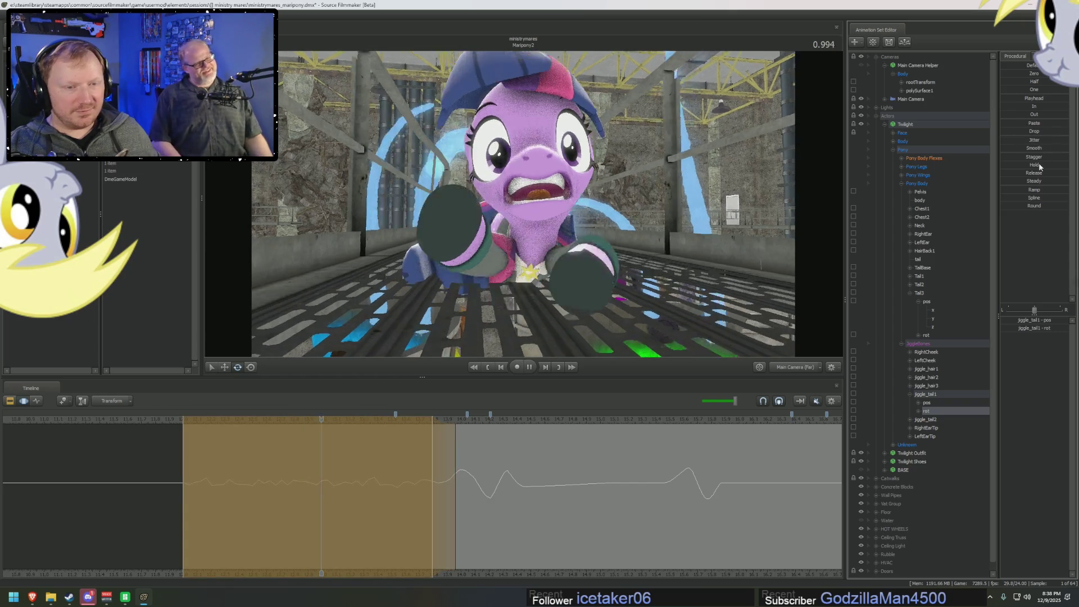
{"action": "key", "text": "space"}
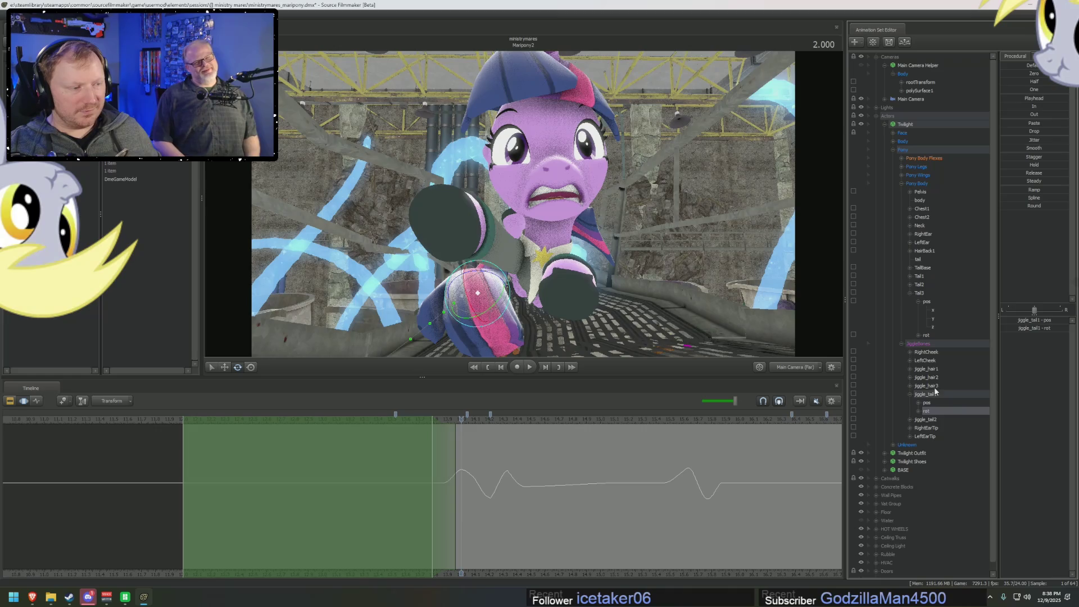
- Add jitter to the jiggle_tail1, jiggle_tail2 and Tail3 rotation channels and preview it
{"action": "left_click", "coordinate": [910, 386]}
{"action": "left_click", "coordinate": [909, 385]}
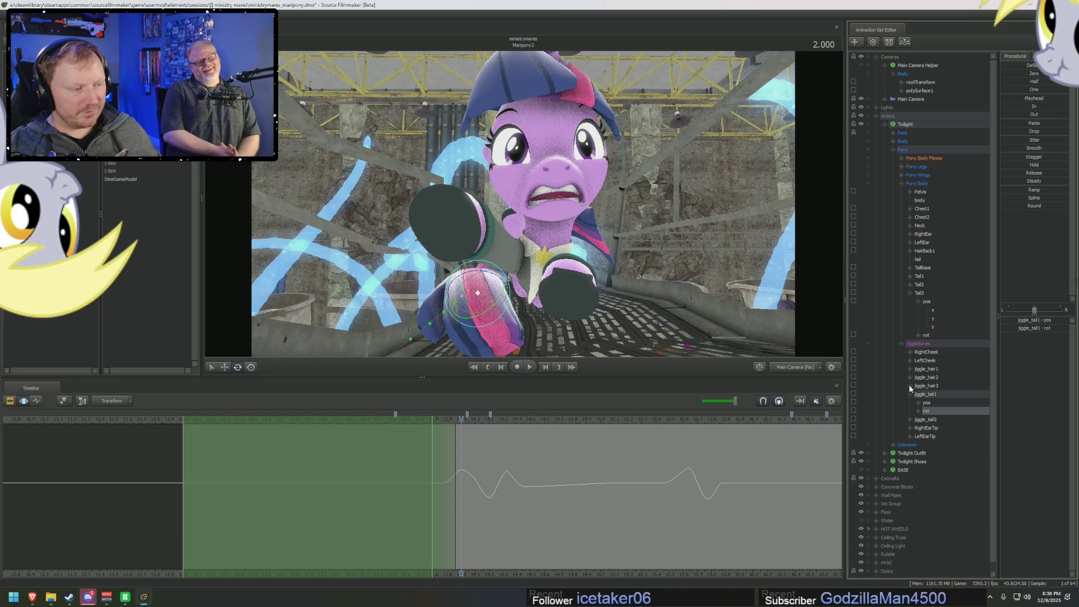
{"action": "left_click", "coordinate": [909, 419]}
{"action": "left_click", "coordinate": [927, 436], "text": "ctrl"}
{"action": "left_click", "coordinate": [928, 437], "text": "ctrl"}
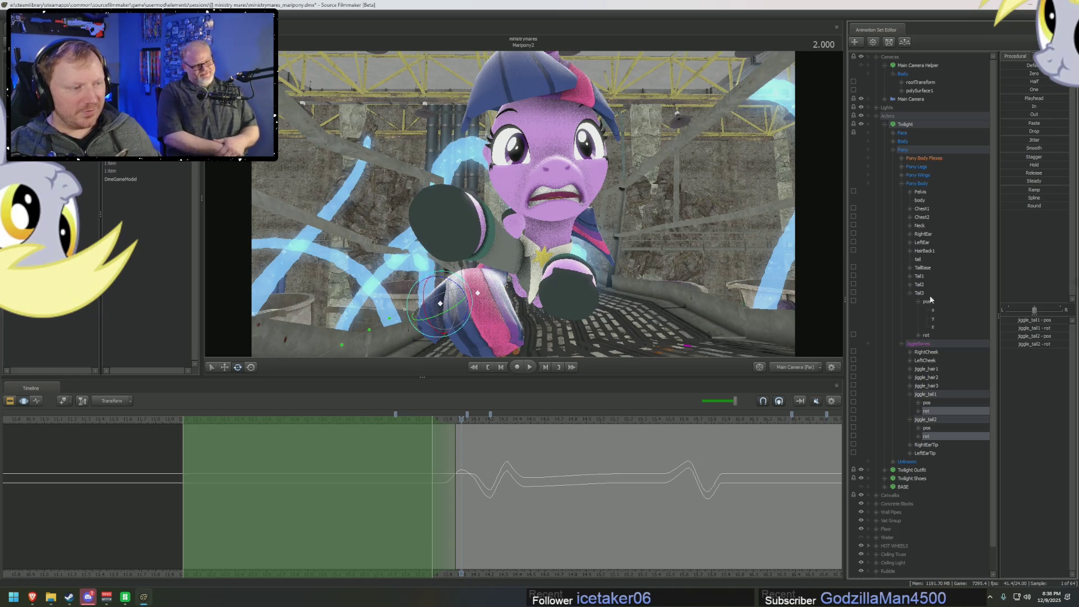
{"action": "left_click", "coordinate": [927, 336]}
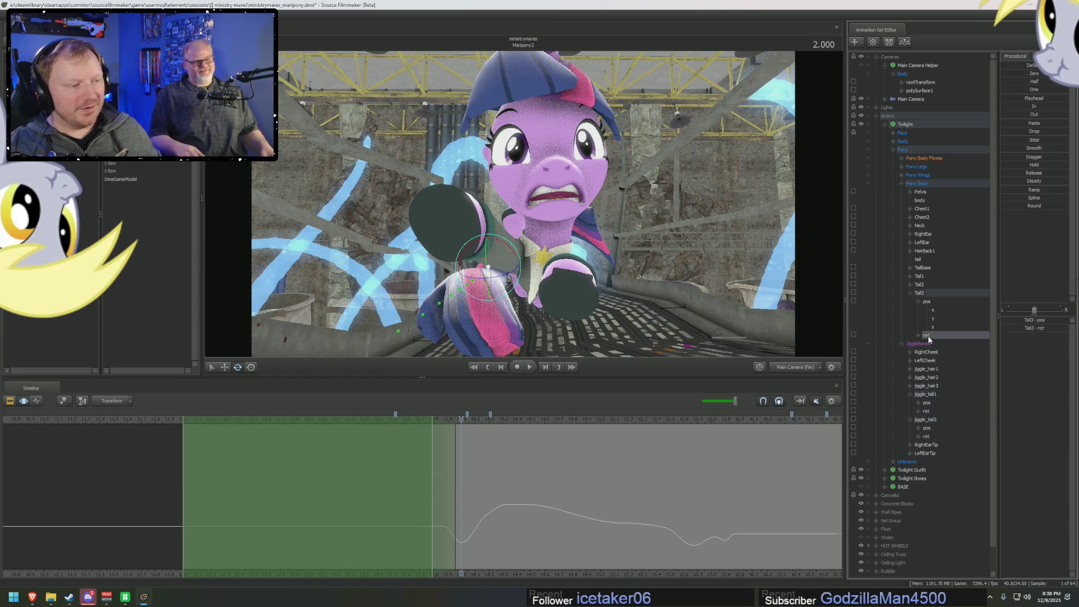
{"action": "left_click", "coordinate": [928, 436], "text": "ctrl"}
{"action": "left_click", "coordinate": [928, 411], "text": "ctrl"}
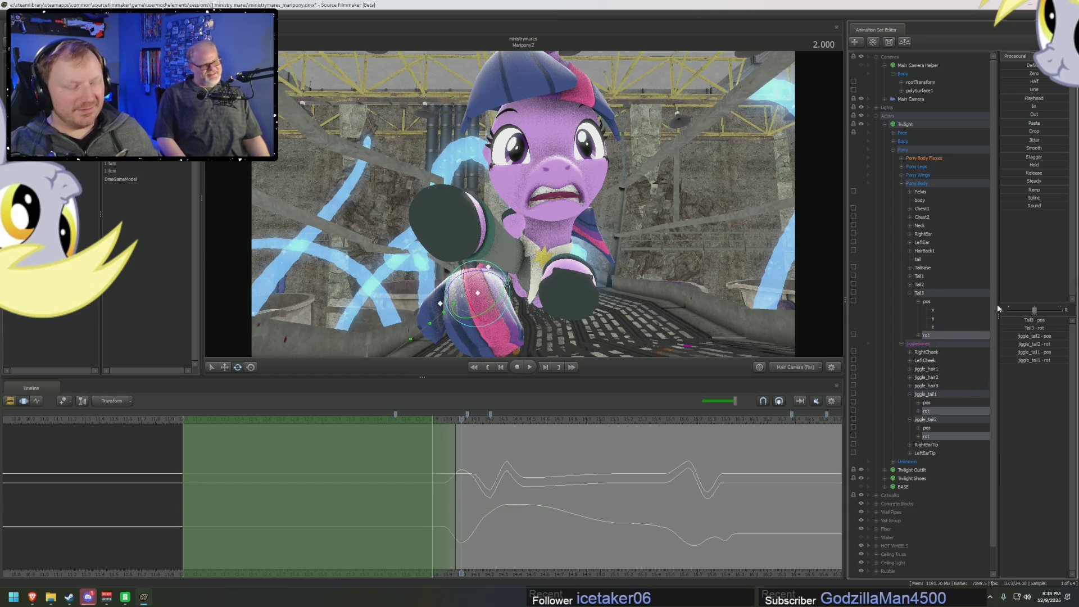
{"action": "left_click_drag", "start_coordinate": [1027, 140], "coordinate": [1022, 140]}
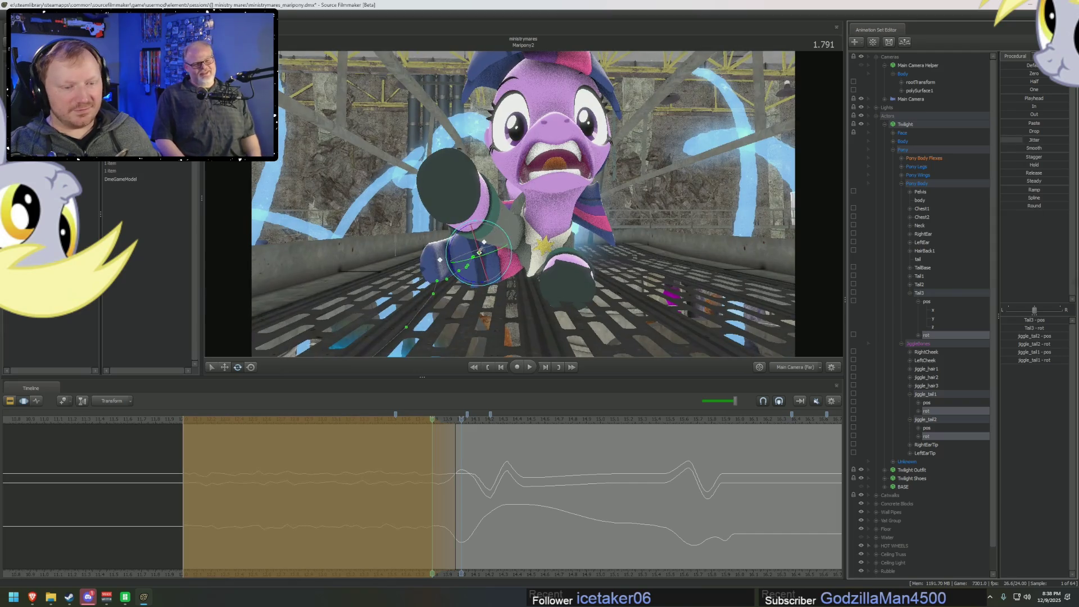
{"action": "key", "text": "space"}
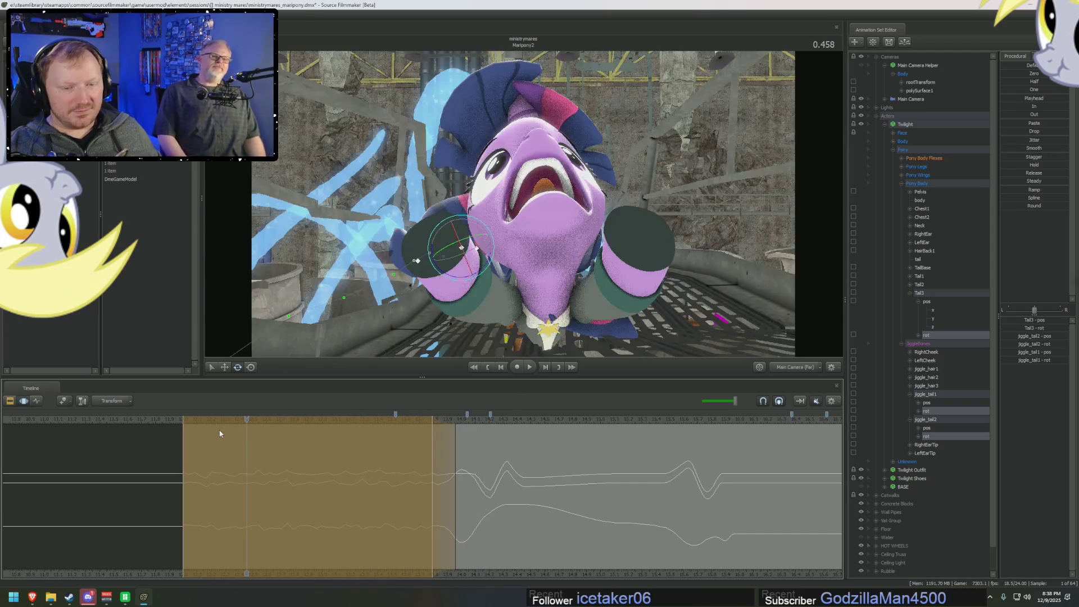
{"action": "key", "text": "space"}
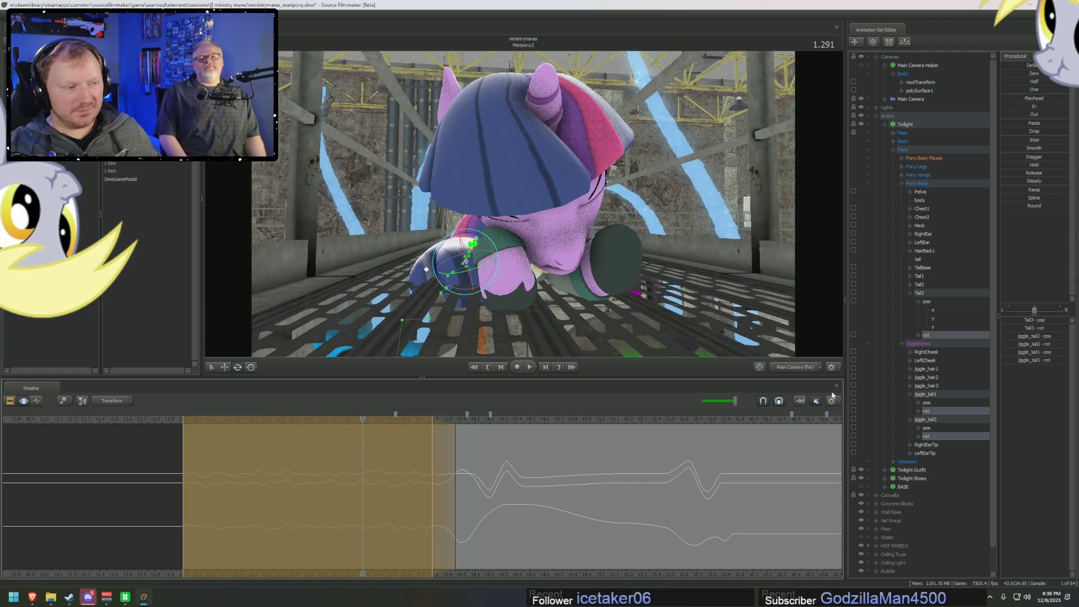
- Increase the jitter on the tail rotations and replay the fall
{"action": "left_click_drag", "start_coordinate": [1007, 140], "coordinate": [1017, 139]}
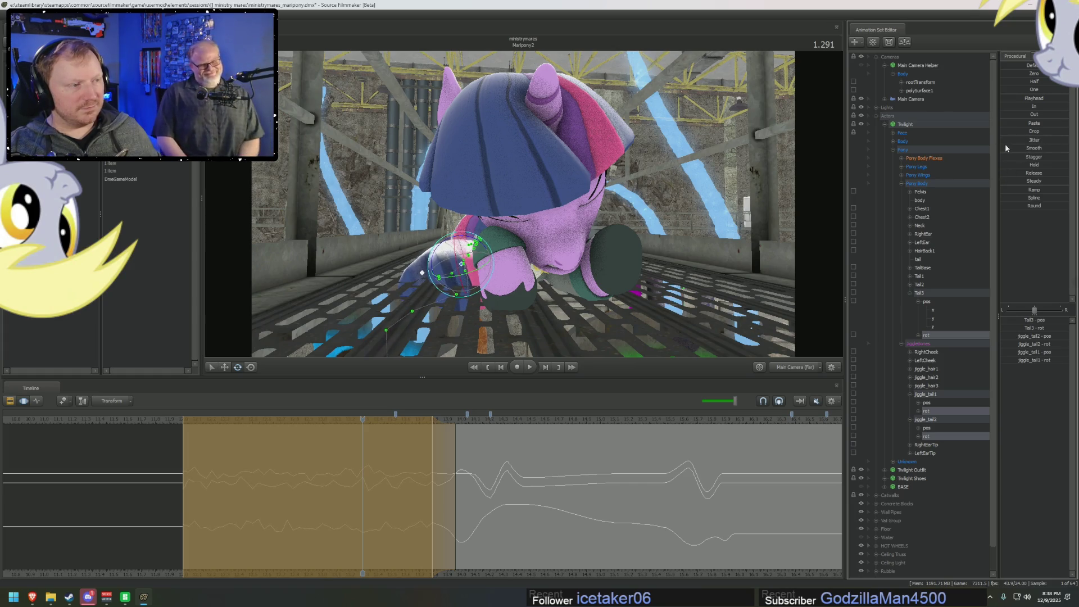
{"action": "key", "text": "space"}
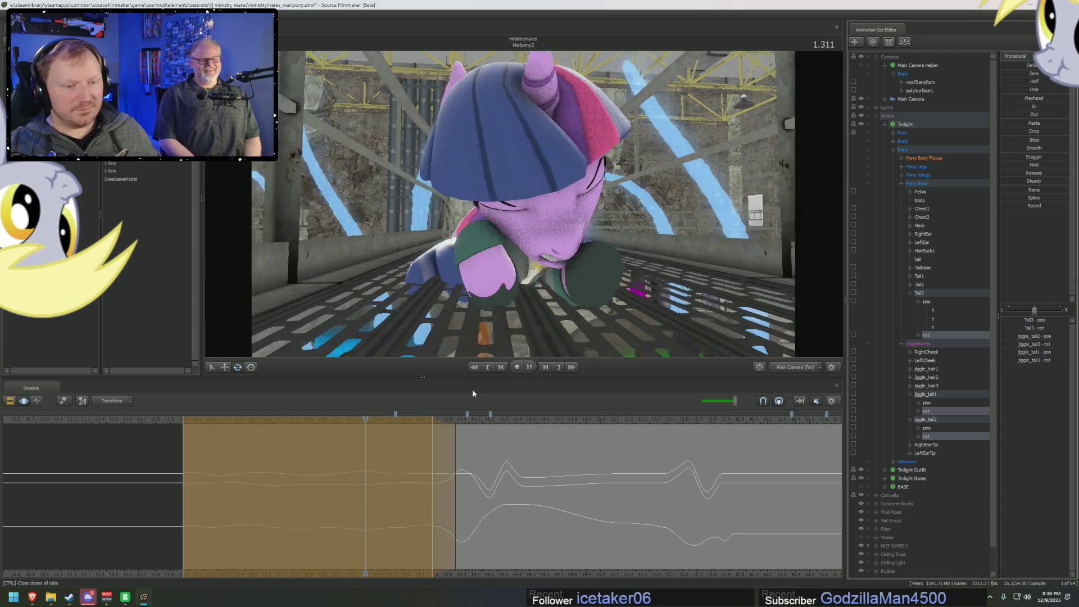
{"action": "key", "text": "space"}
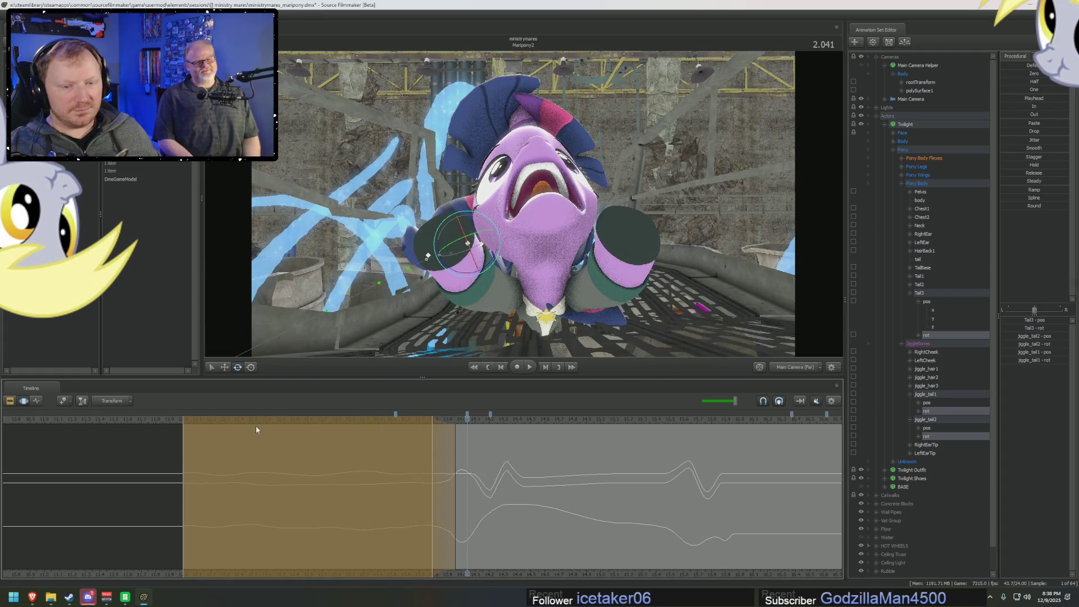
{"action": "key", "text": "space"}
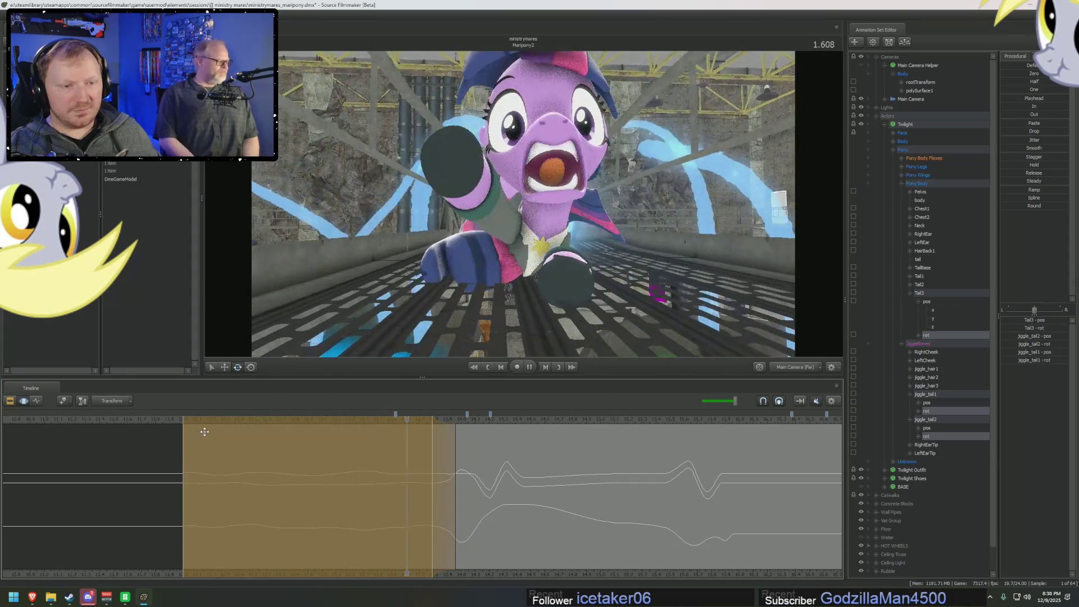
{"action": "key", "text": "space"}
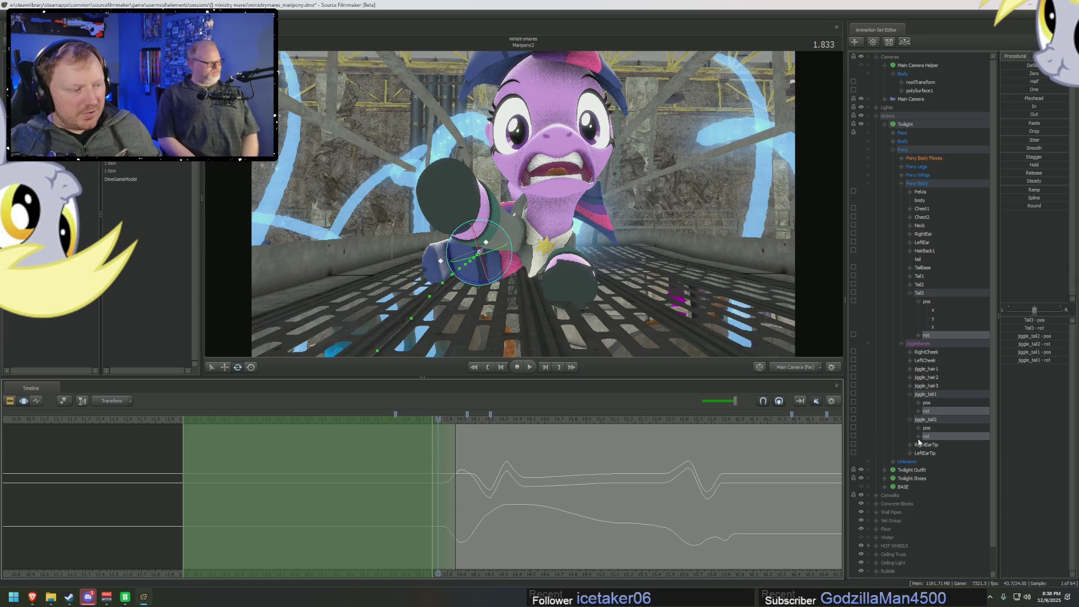
- Reapply jitter to all Tail3 rotation axes plus the jiggle tails' z rotations
{"action": "left_click", "coordinate": [919, 411]}
{"action": "left_click", "coordinate": [922, 336]}
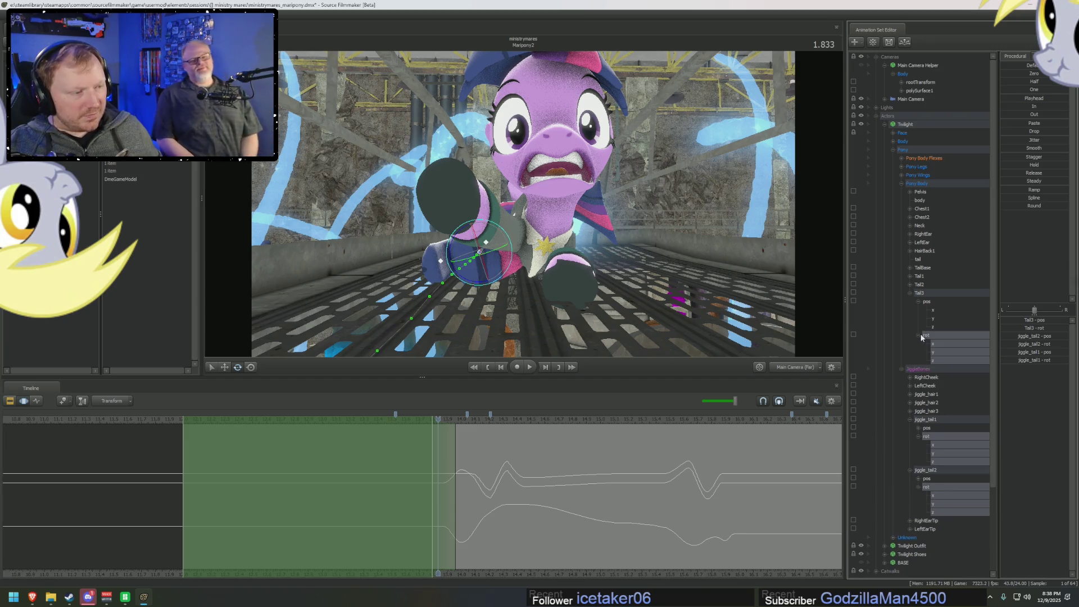
{"action": "key", "text": "w"}
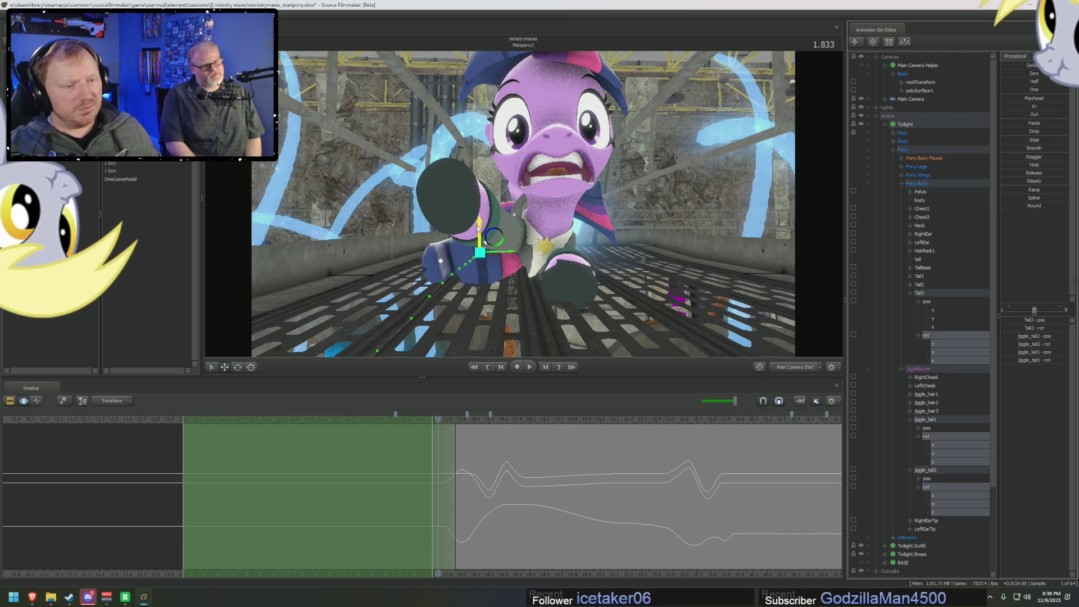
{"action": "left_click", "coordinate": [930, 361], "text": "ctrl"}
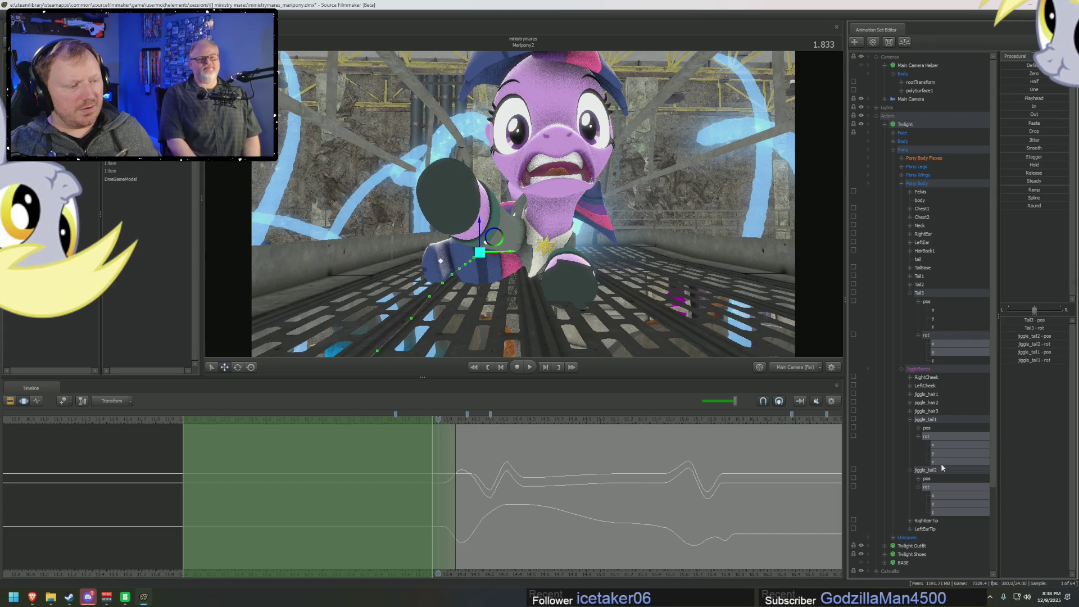
{"action": "left_click", "coordinate": [1012, 140]}
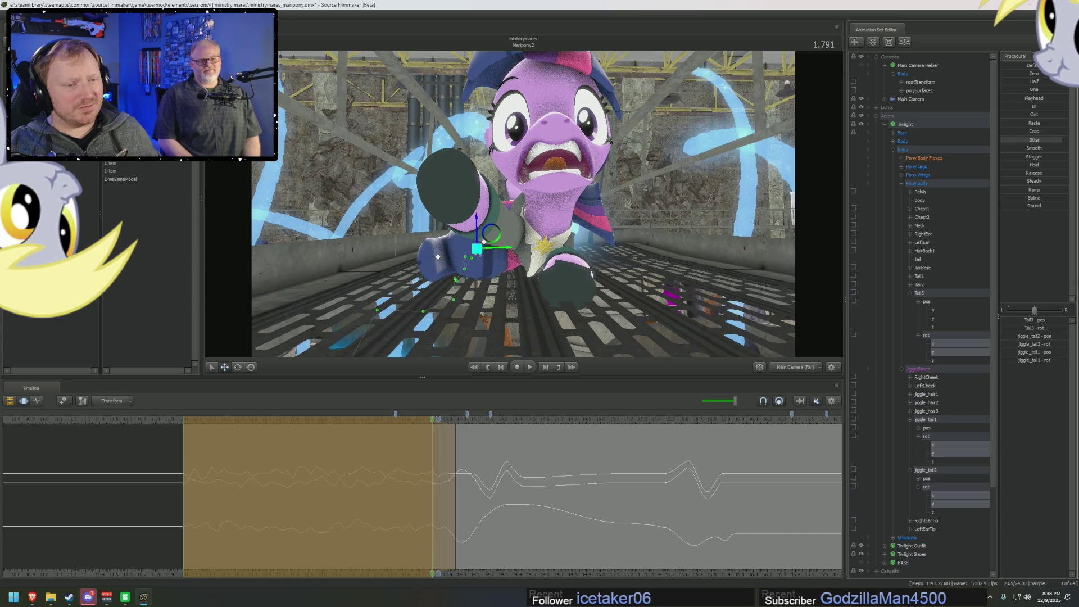
{"action": "key", "text": "Right"}
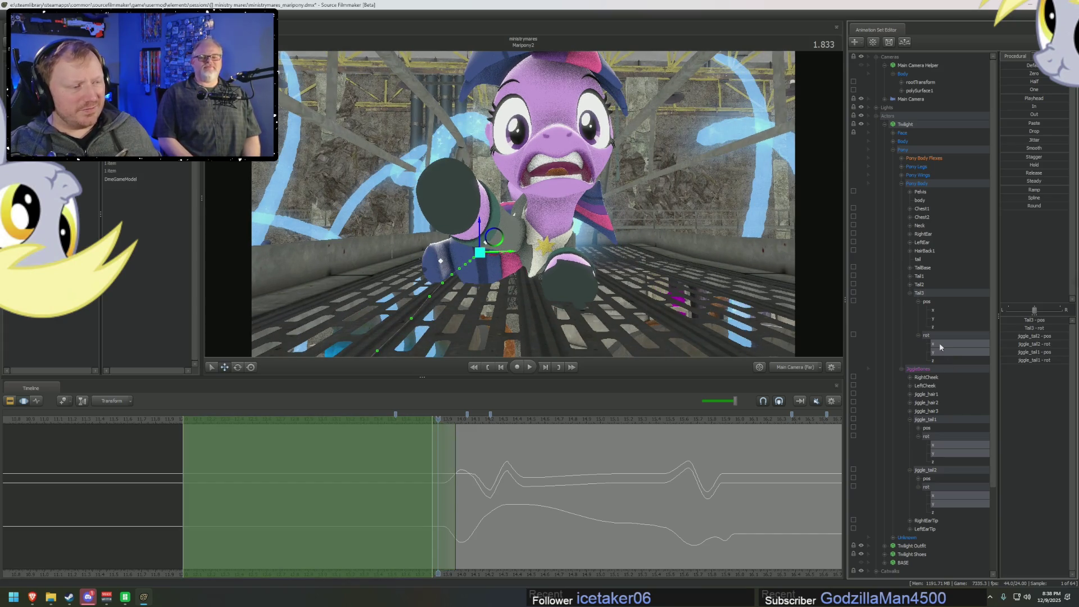
{"action": "left_click", "coordinate": [940, 346], "text": "shift"}
{"action": "left_click", "coordinate": [946, 461], "text": "shift"}
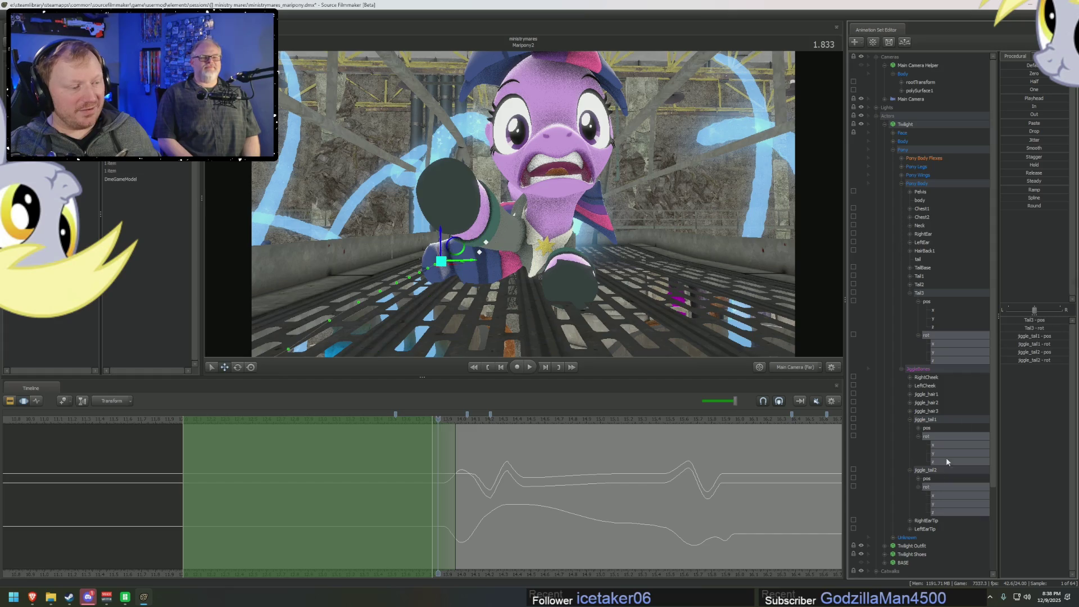
{"action": "left_click", "coordinate": [1020, 141]}
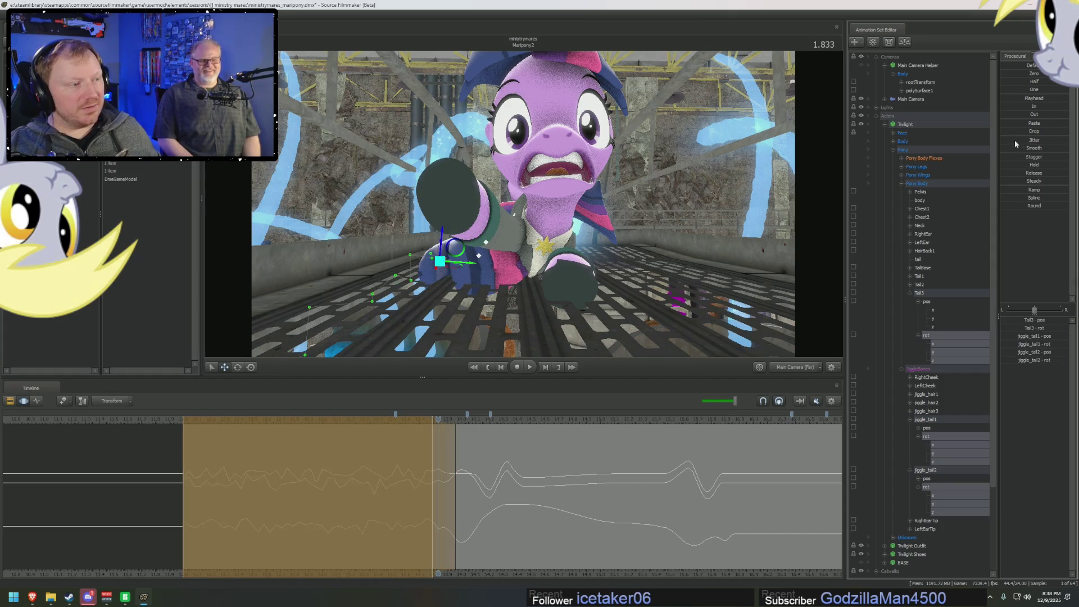
{"action": "key", "text": "Right"}
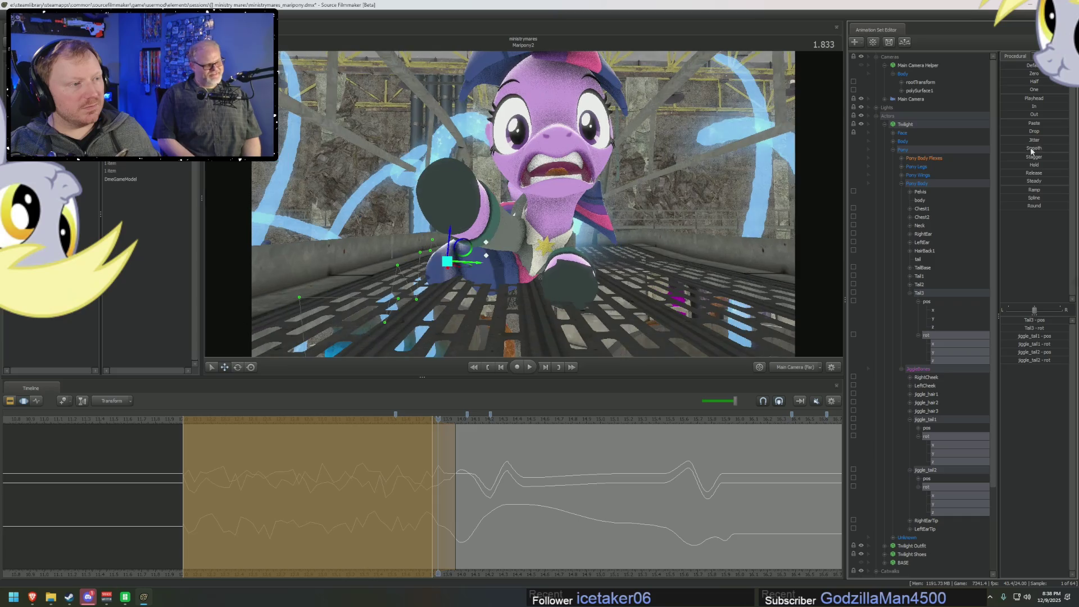
- Remove the tail jitter, reapply a stronger amount, then smooth the tail curves and review
{"action": "key", "text": "F2"}
{"action": "left_click", "coordinate": [200, 419]}
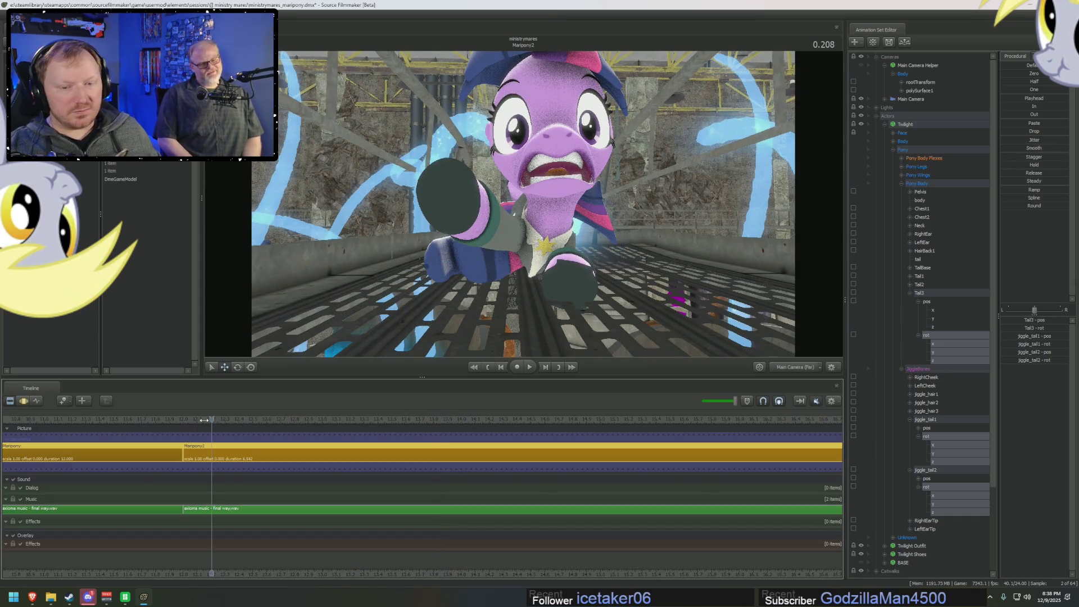
{"action": "key", "text": "space"}
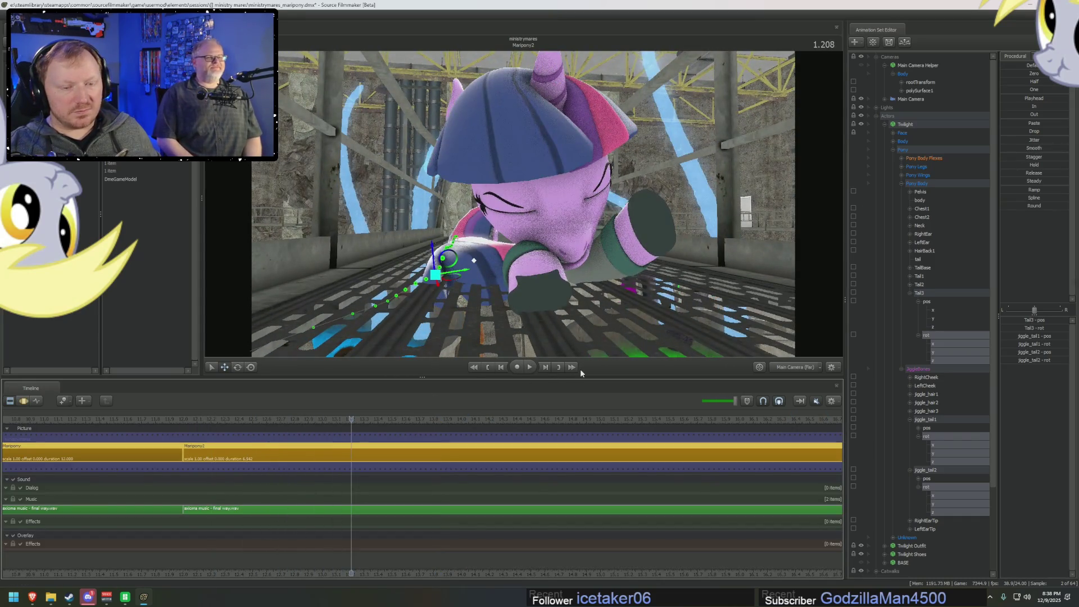
{"action": "key", "text": "F3"}
{"action": "left_click", "coordinate": [1027, 203]}
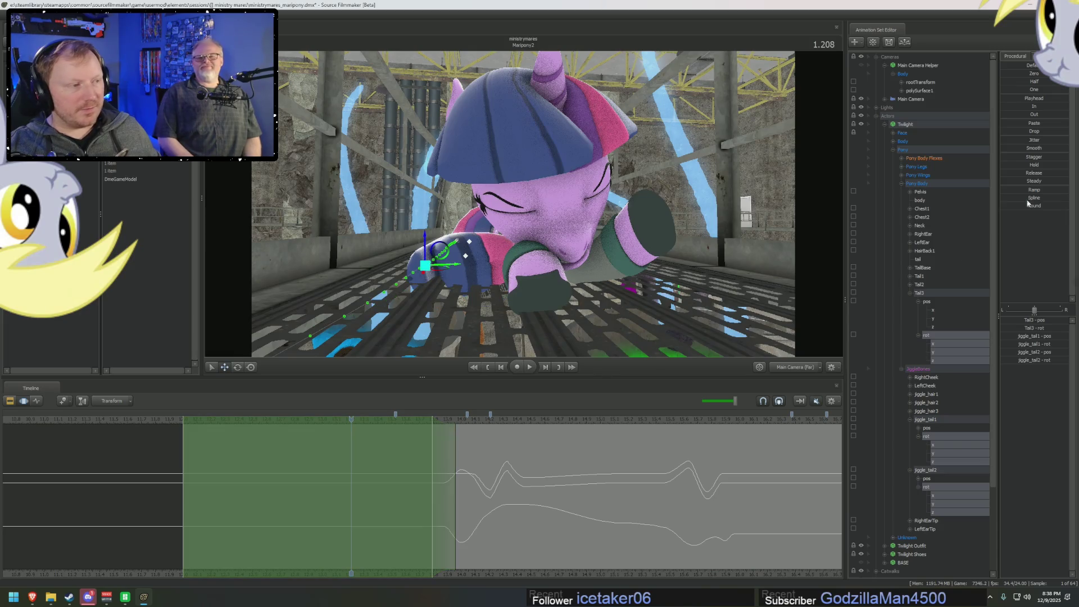
{"action": "left_click", "coordinate": [1013, 140]}
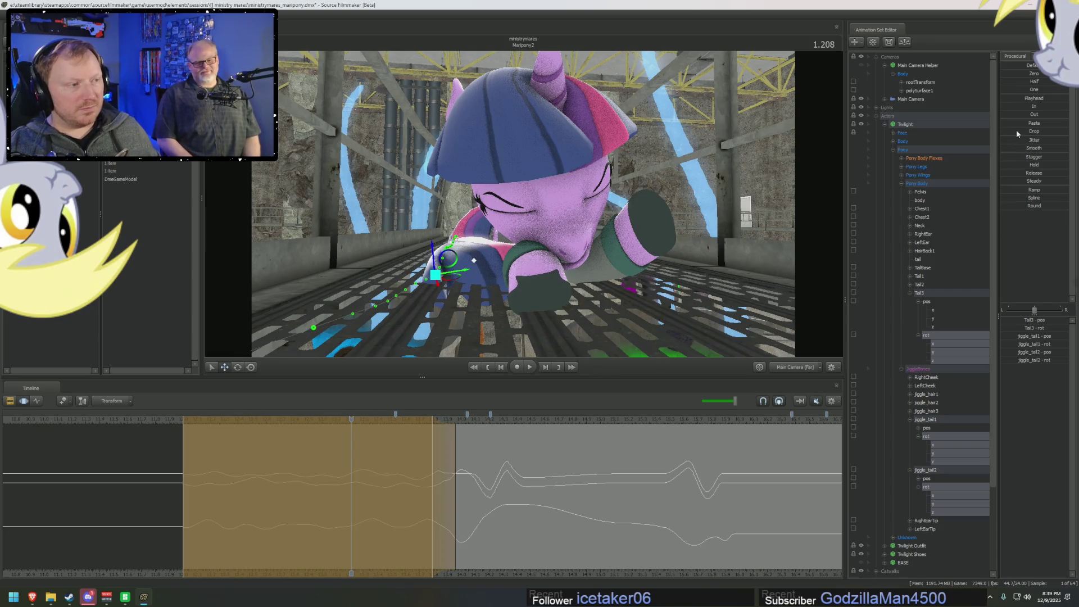
{"action": "left_click", "coordinate": [1012, 140]}
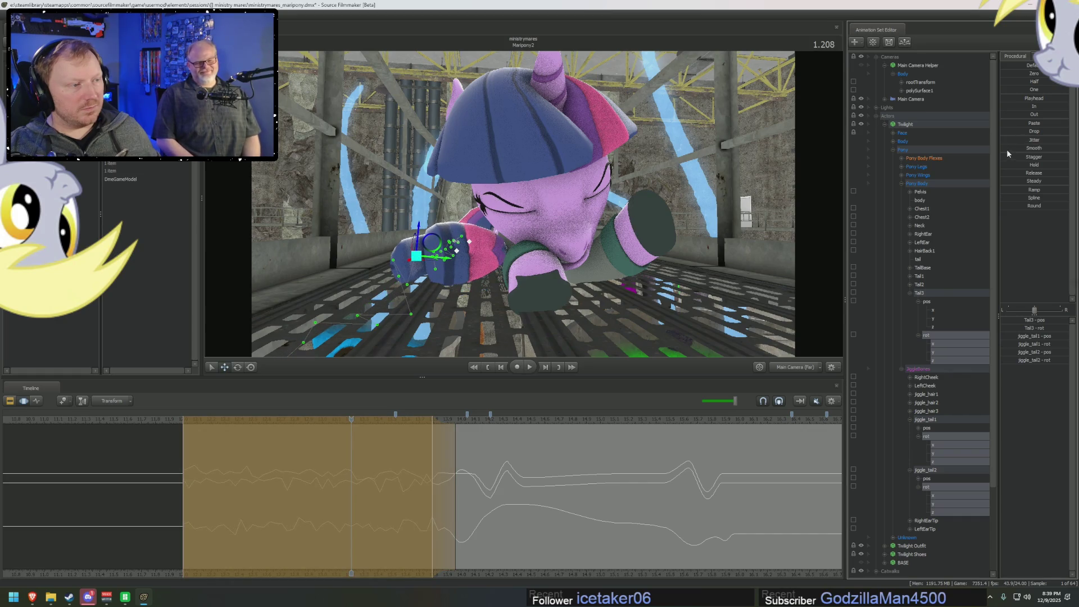
{"action": "left_click_drag", "start_coordinate": [1007, 153], "coordinate": [1076, 162]}
{"action": "key", "text": "F1"}
{"action": "key", "text": "space"}
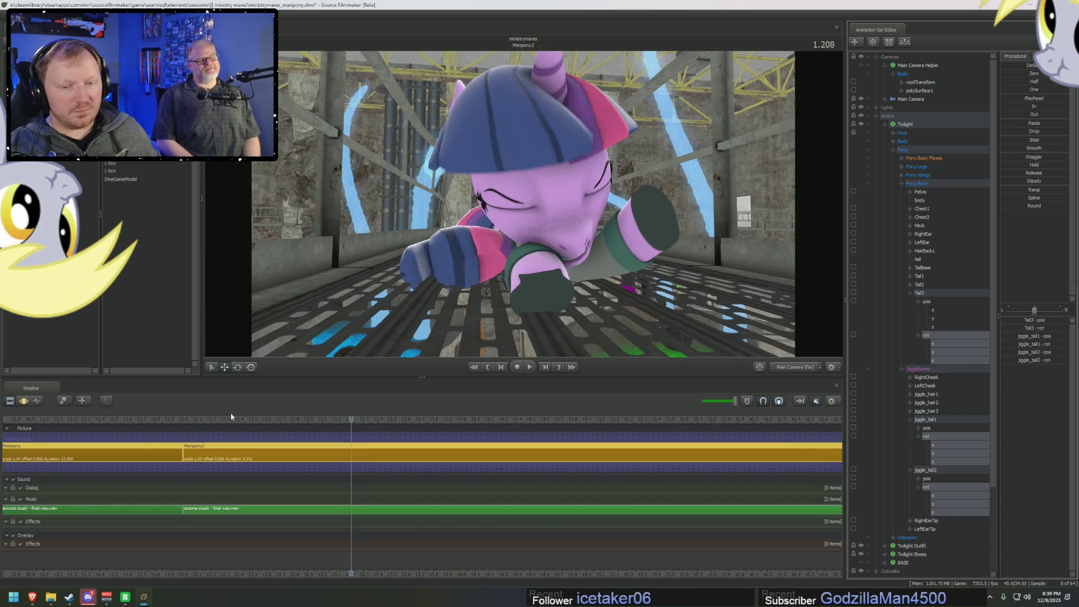
{"action": "key", "text": "space"}
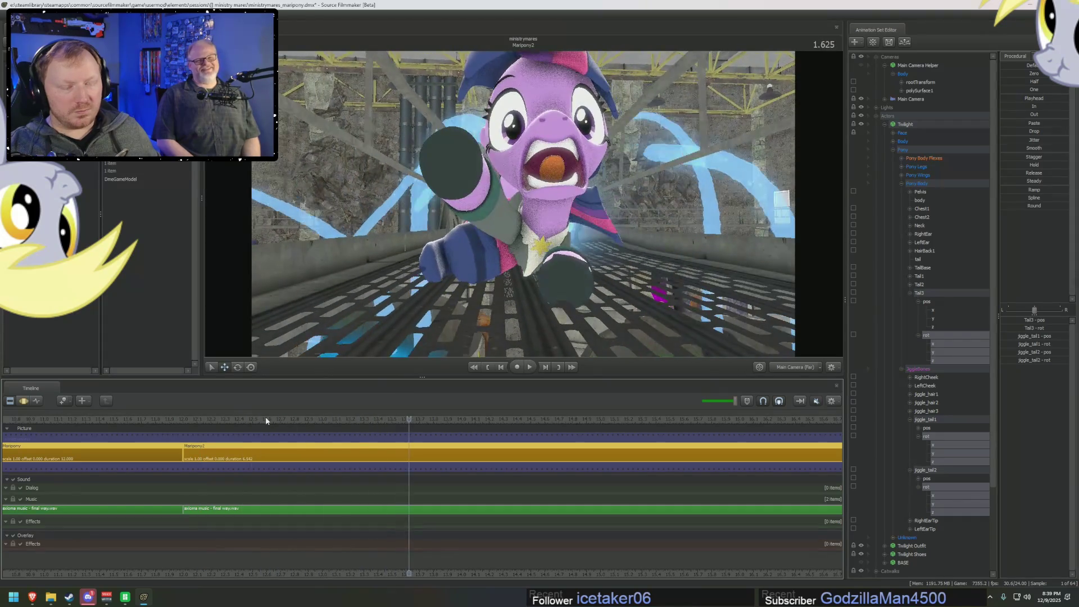
- Jitter the tail rotations once more and play the fall from the shot's start
{"action": "left_click_drag", "start_coordinate": [260, 427], "coordinate": [247, 428]}
{"action": "key", "text": "F3"}
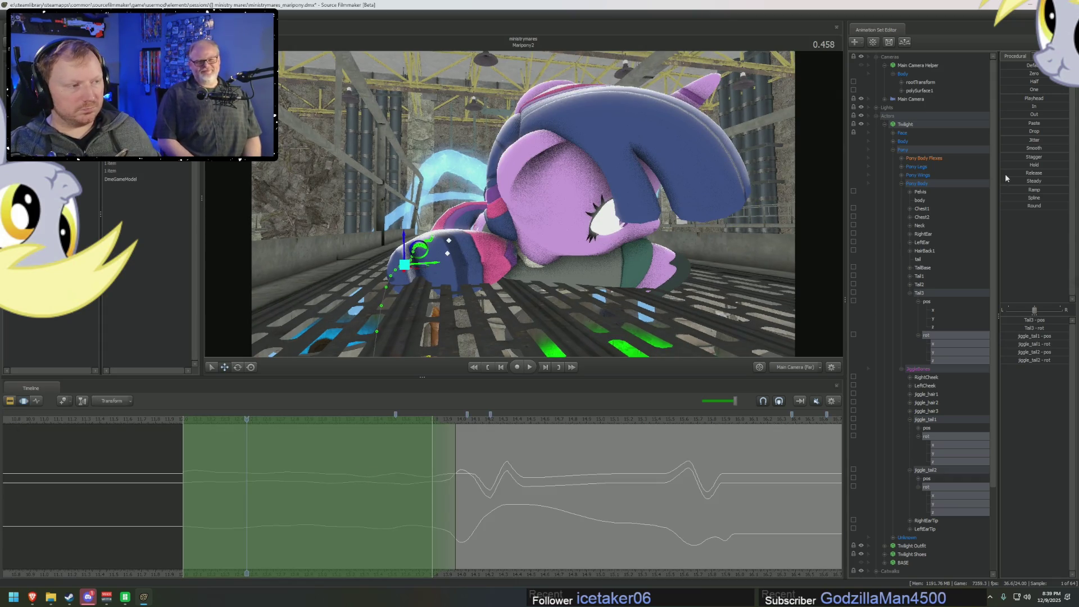
{"action": "key", "text": "F1"}
{"action": "key", "text": "F3"}
{"action": "key", "text": "F1"}
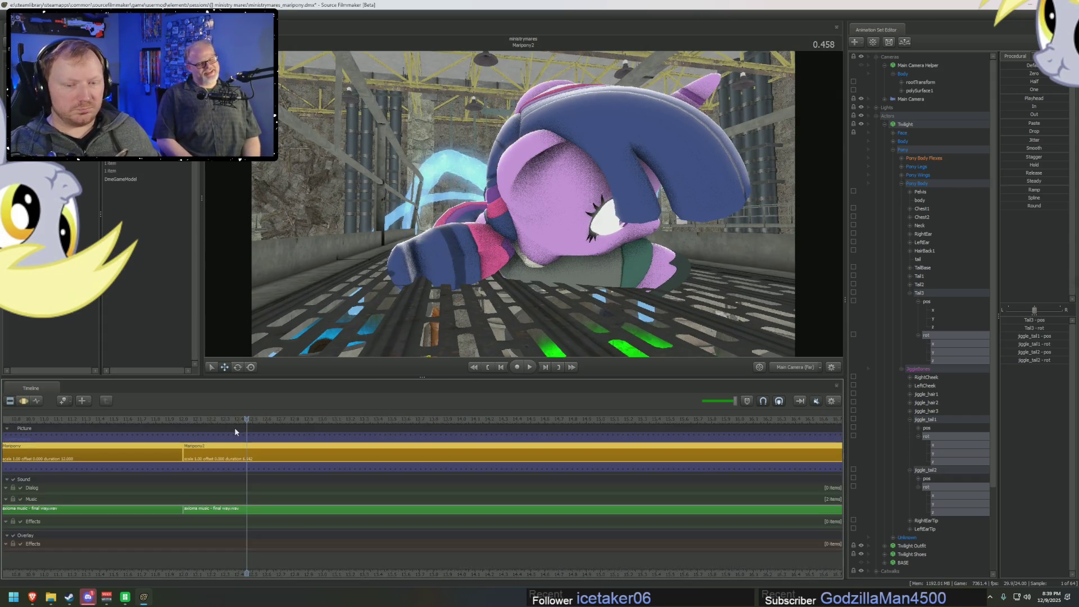
{"action": "key", "text": "F3"}
{"action": "left_click_drag", "start_coordinate": [1016, 141], "coordinate": [1062, 148]}
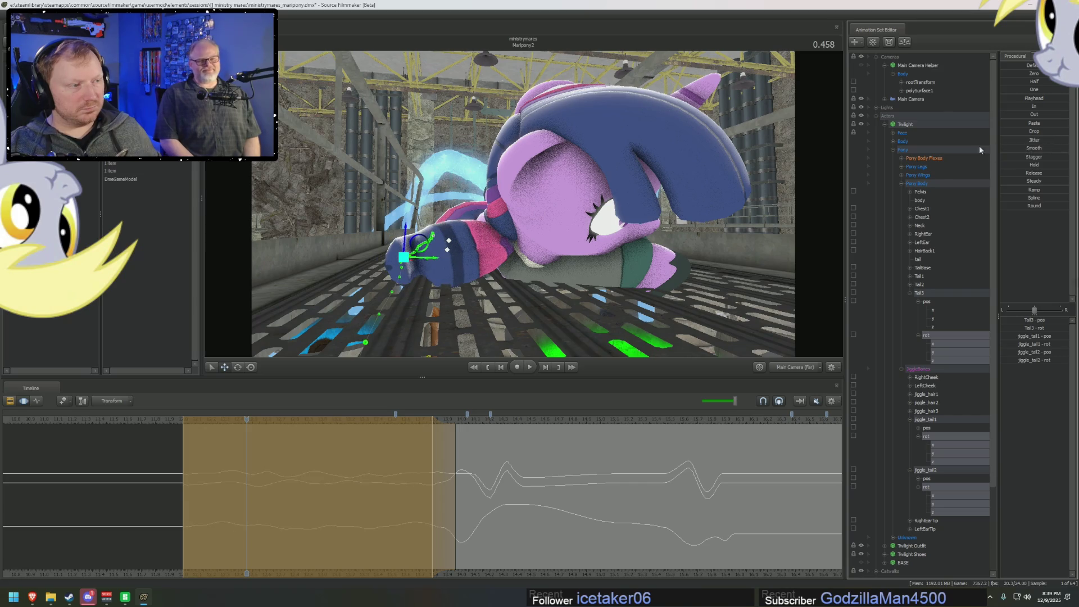
{"action": "key", "text": "F2"}
{"action": "left_click", "coordinate": [186, 421]}
{"action": "key", "text": "space"}
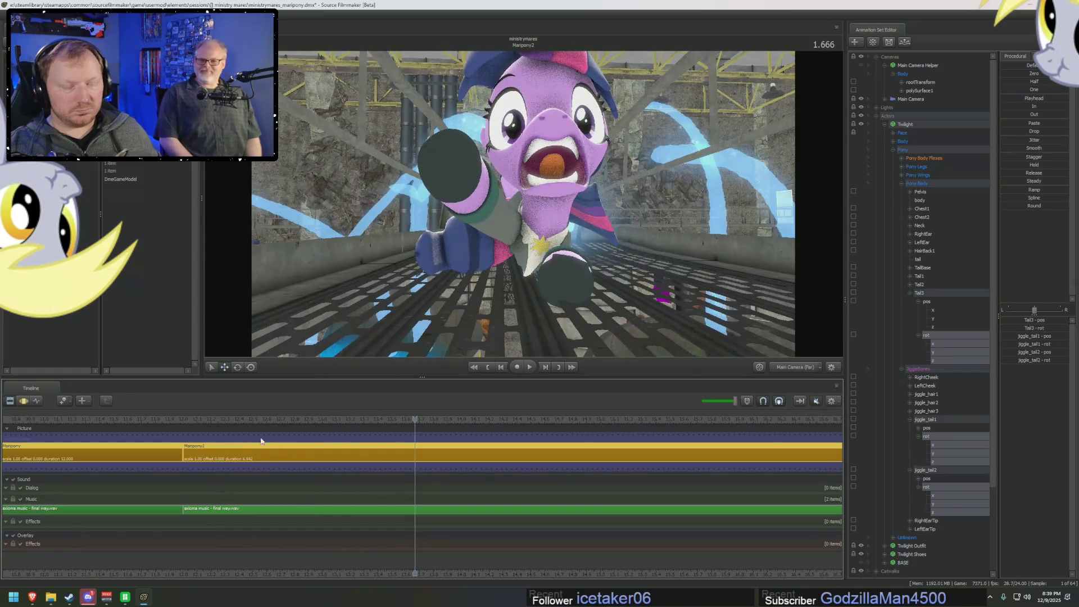
{"action": "key", "text": "space"}
{"action": "key", "text": "F3"}
- Smooth the tail motion within the time range and replay the fall
{"action": "left_click_drag", "start_coordinate": [1009, 148], "coordinate": [1030, 148]}
{"action": "key", "text": "F2"}
{"action": "left_click", "coordinate": [192, 421]}
{"action": "key", "text": "space"}
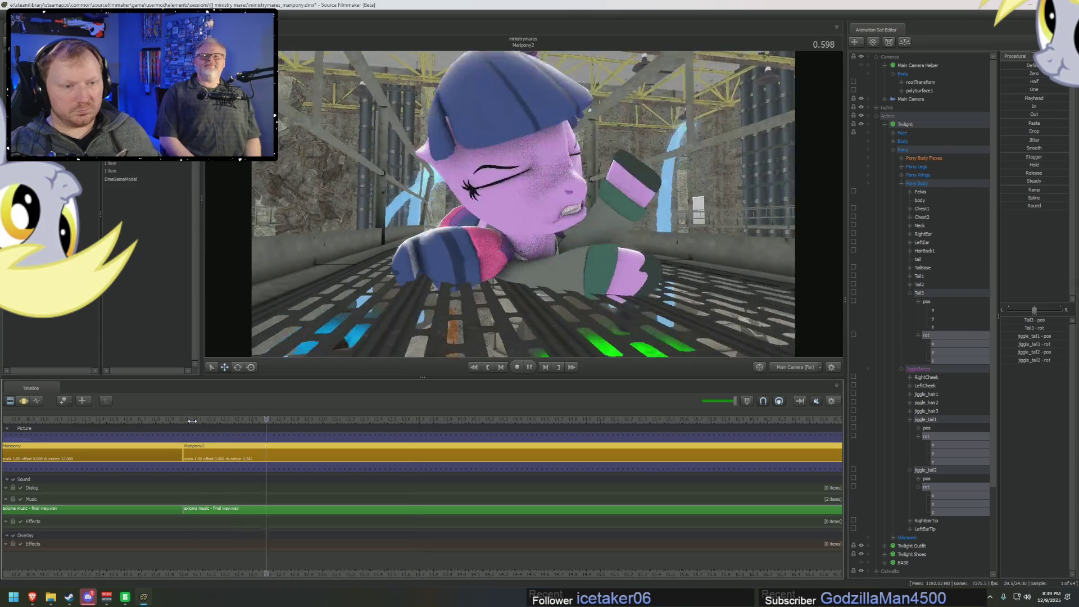
{"action": "key", "text": "space"}
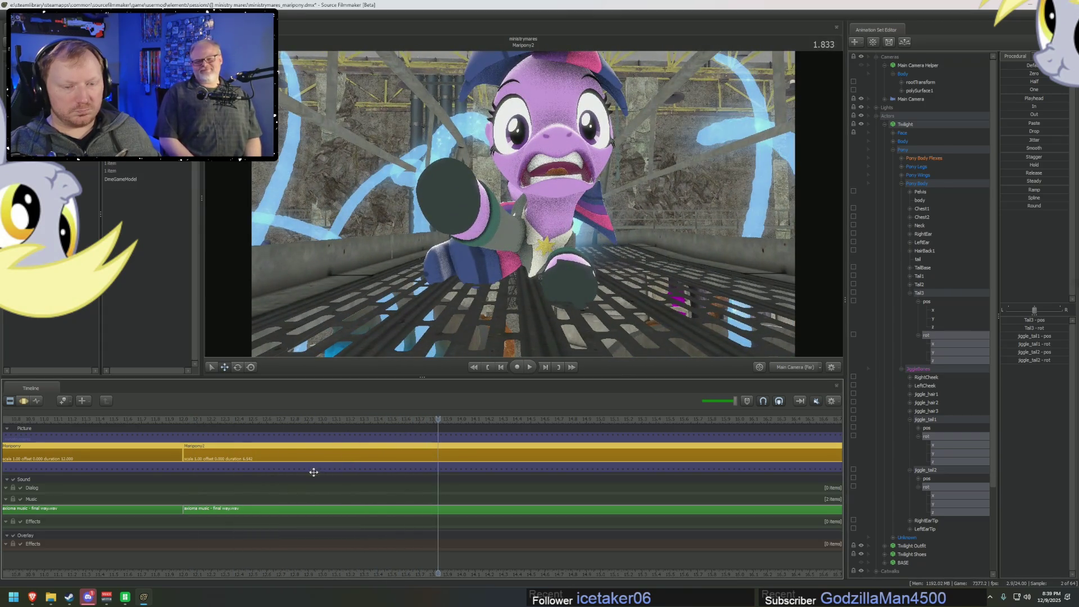
{"action": "key", "text": "F3"}
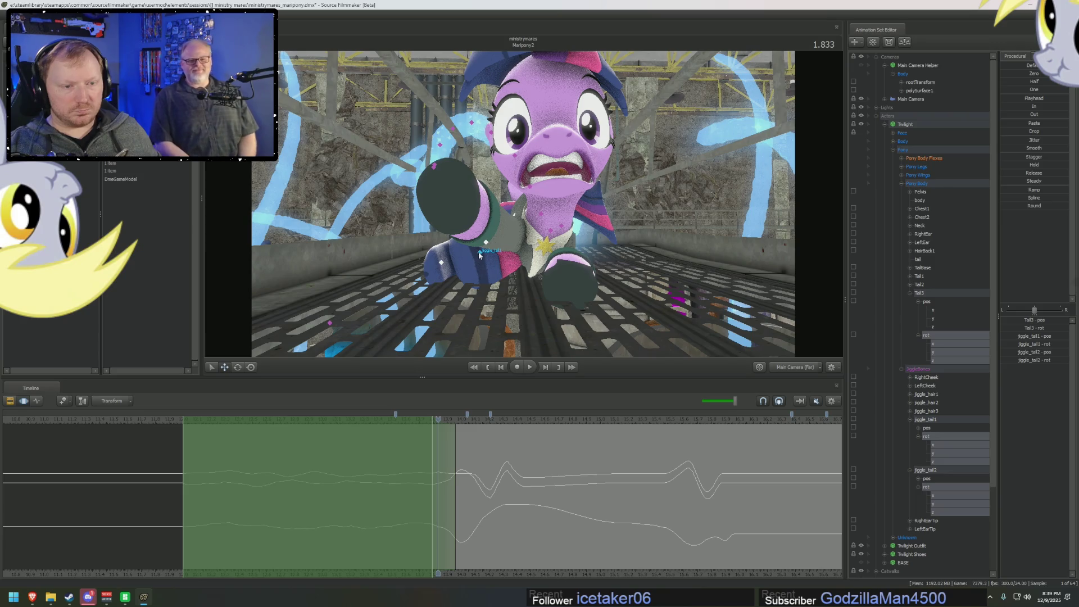
- Rotate jiggle_tail1 to a new angle, replay the fall, and mark a time range over the tail swing
{"action": "left_click", "coordinate": [483, 255]}
{"action": "key", "text": "e"}
{"action": "left_click_drag", "start_coordinate": [490, 262], "coordinate": [458, 281]}
{"action": "left_click", "coordinate": [933, 471]}
{"action": "key", "text": "space"}
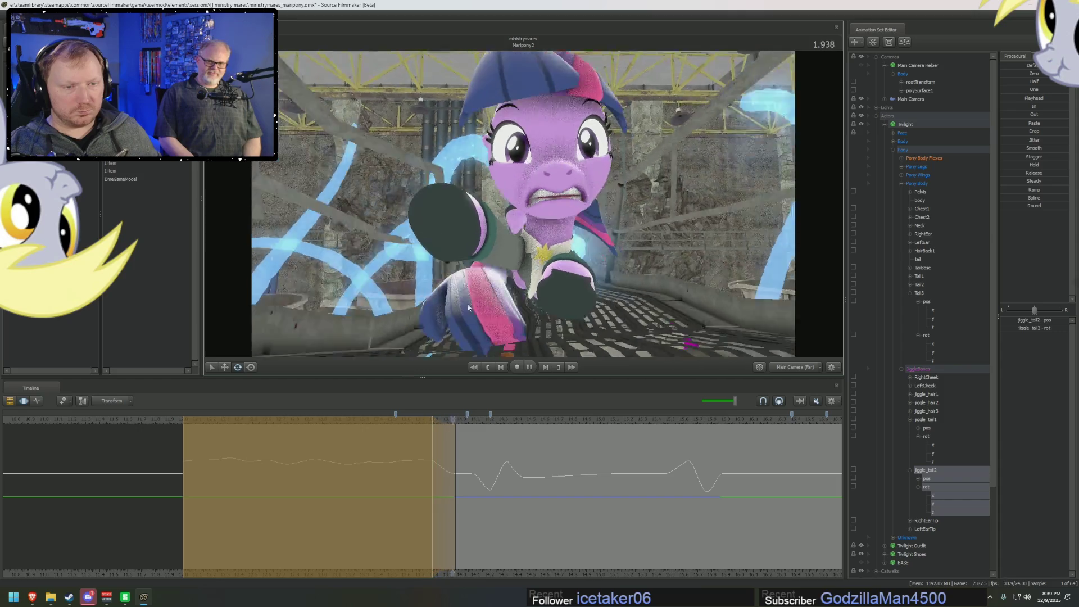
{"action": "left_click", "coordinate": [193, 423]}
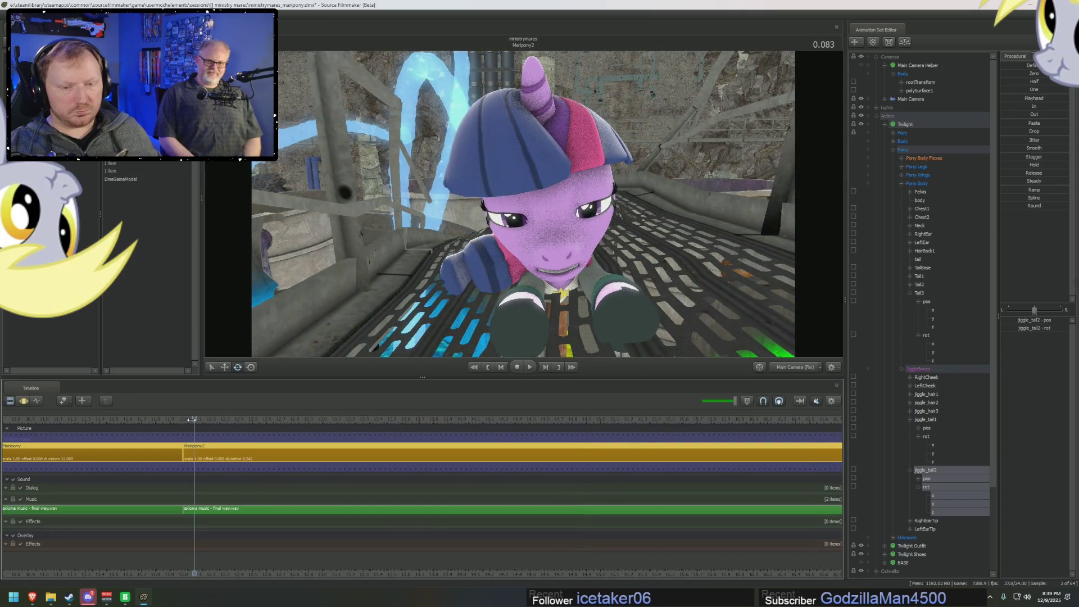
{"action": "key", "text": "space"}
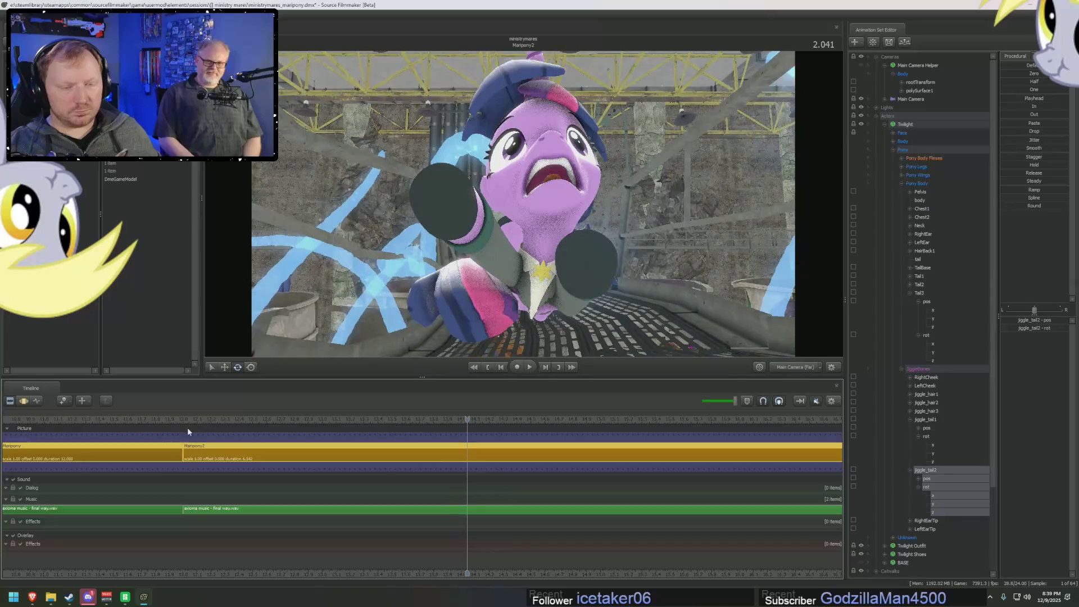
{"action": "left_click", "coordinate": [188, 419]}
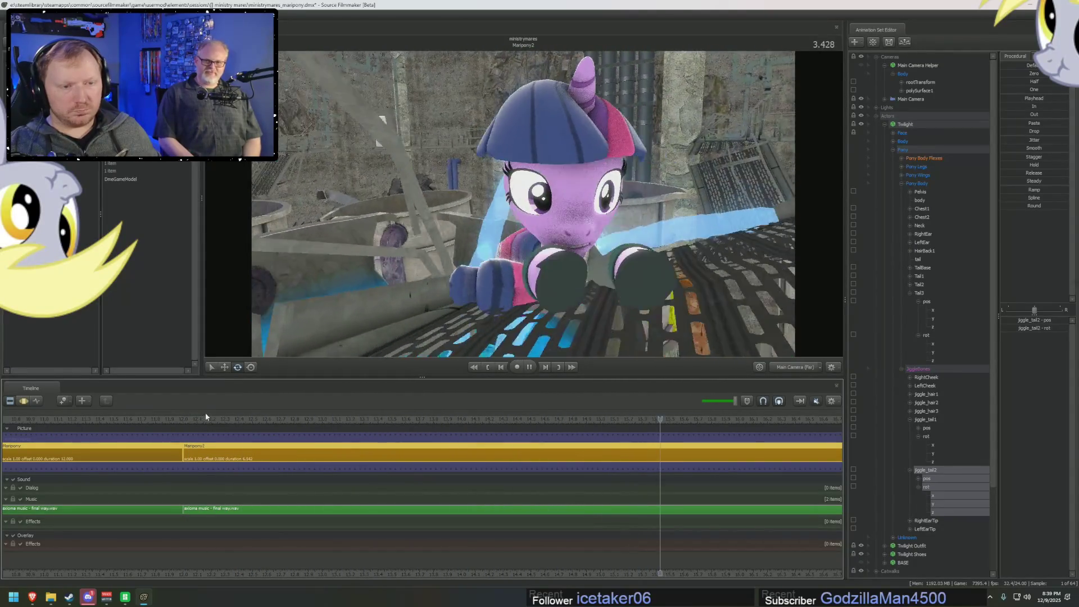
{"action": "left_click", "coordinate": [519, 419]}
{"action": "key", "text": "F3"}
{"action": "mouse_move", "coordinate": [520, 478]}
{"action": "left_mouse_down"}
{"action": "mouse_move", "coordinate": [653, 479]}
{"action": "mouse_move", "coordinate": [595, 477]}
{"action": "mouse_move", "coordinate": [767, 447]}
{"action": "left_mouse_up"}
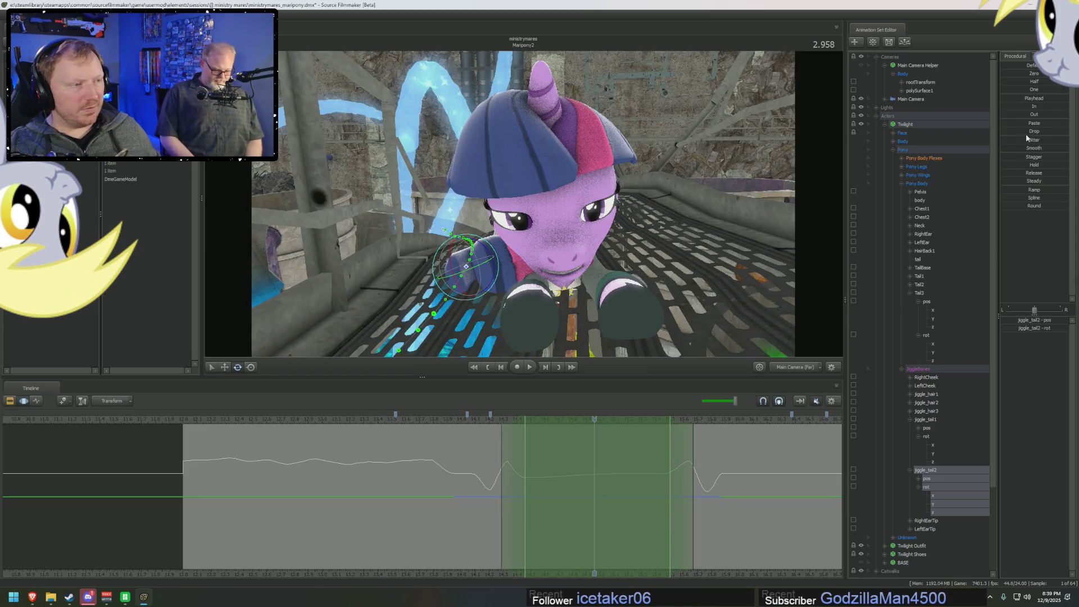
- Select the jiggle_tail1, jiggle_tail2 and Tail3 rotation channels and apply Jitter
{"action": "scroll", "coordinate": [948, 341], "scroll_direction": "down", "scroll_amount": 4}
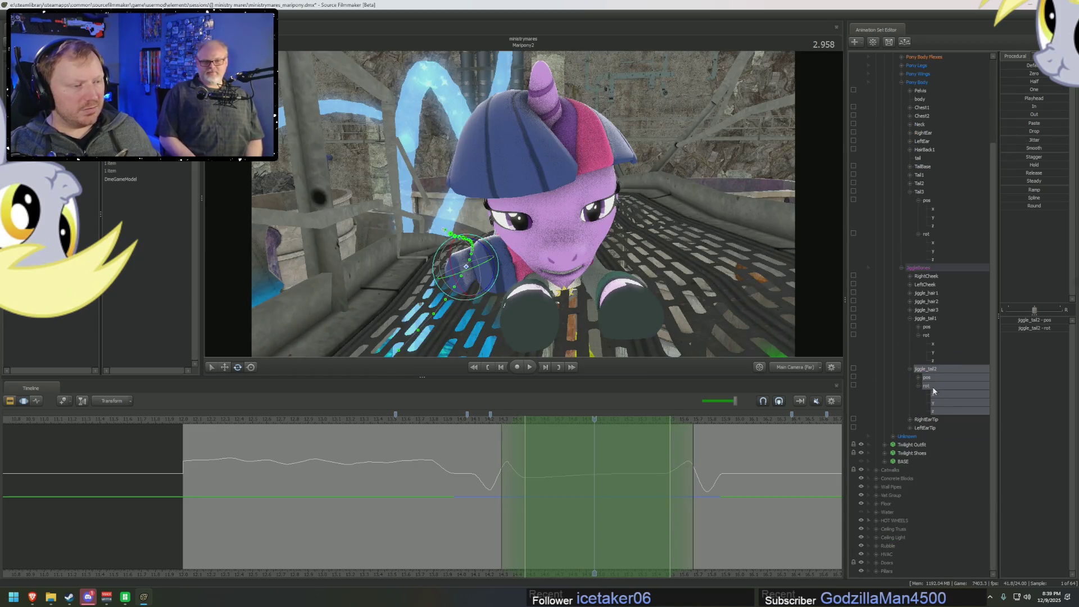
{"action": "left_click", "coordinate": [926, 385]}
{"action": "left_click", "coordinate": [926, 335]}
{"action": "left_click", "coordinate": [926, 385], "text": "ctrl"}
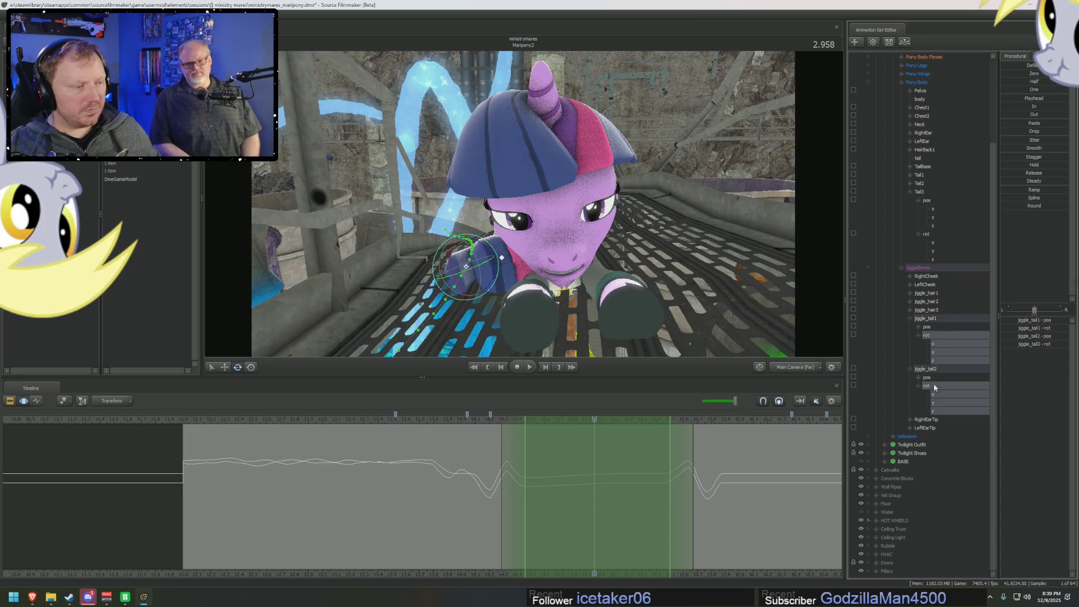
{"action": "left_click", "coordinate": [926, 234], "text": "ctrl"}
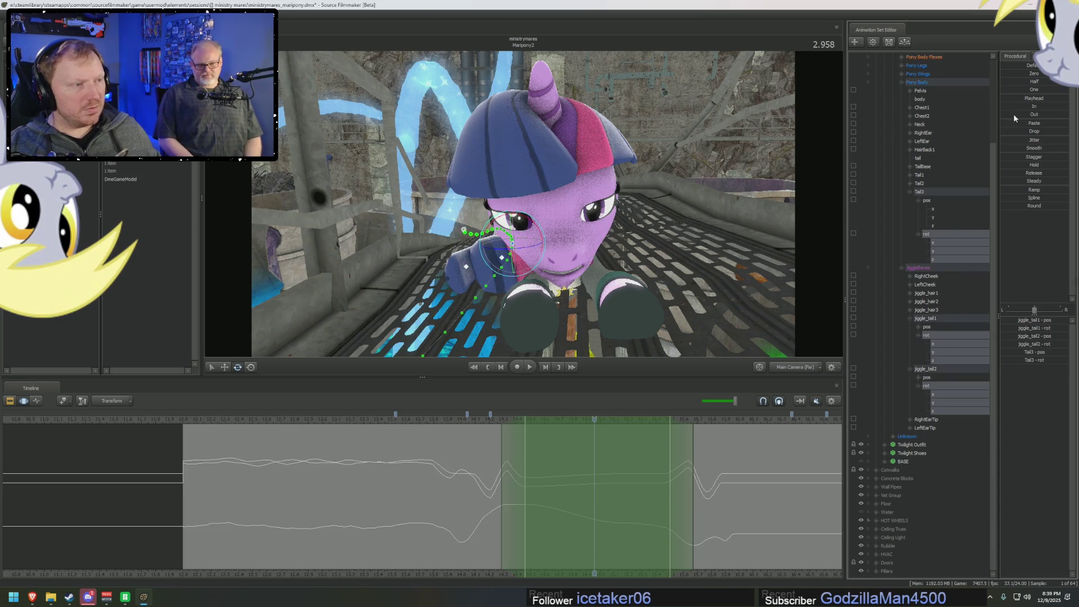
{"action": "left_click_drag", "start_coordinate": [1013, 140], "coordinate": [1067, 148]}
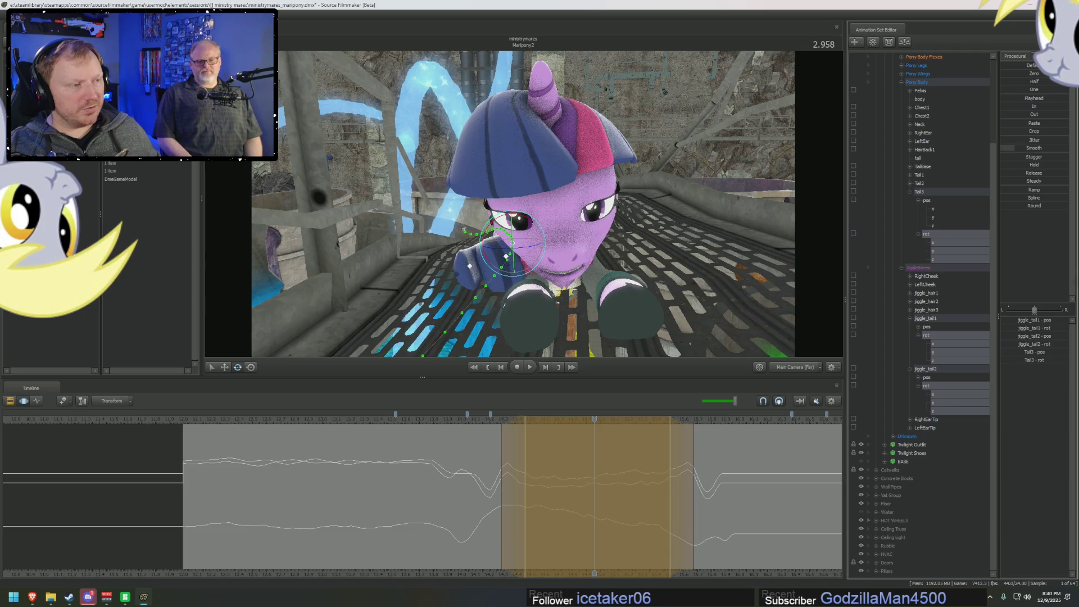
{"action": "key", "text": "space"}
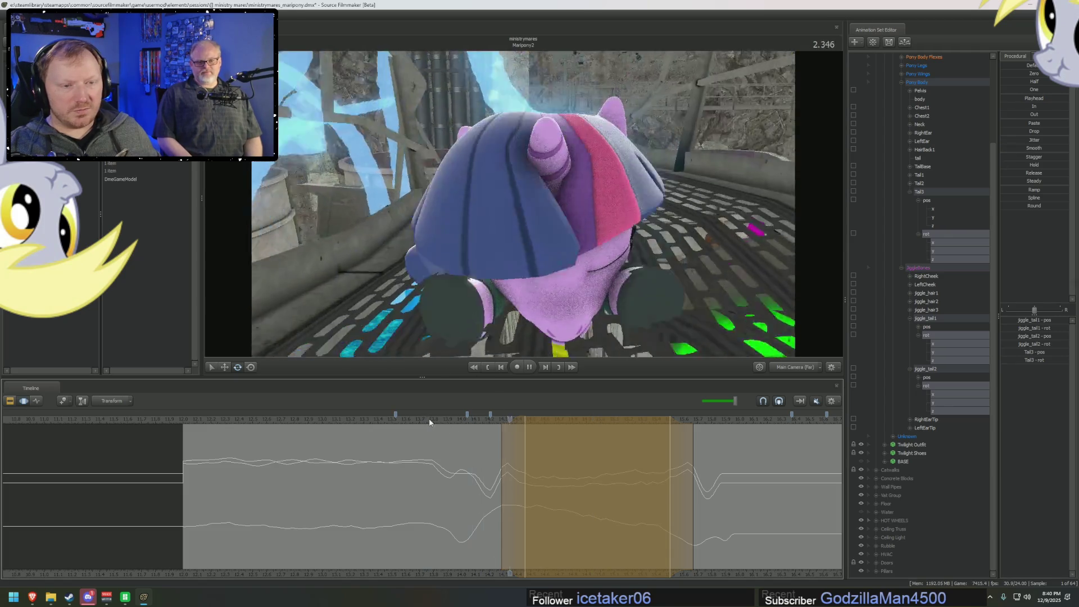
{"action": "key", "text": "space"}
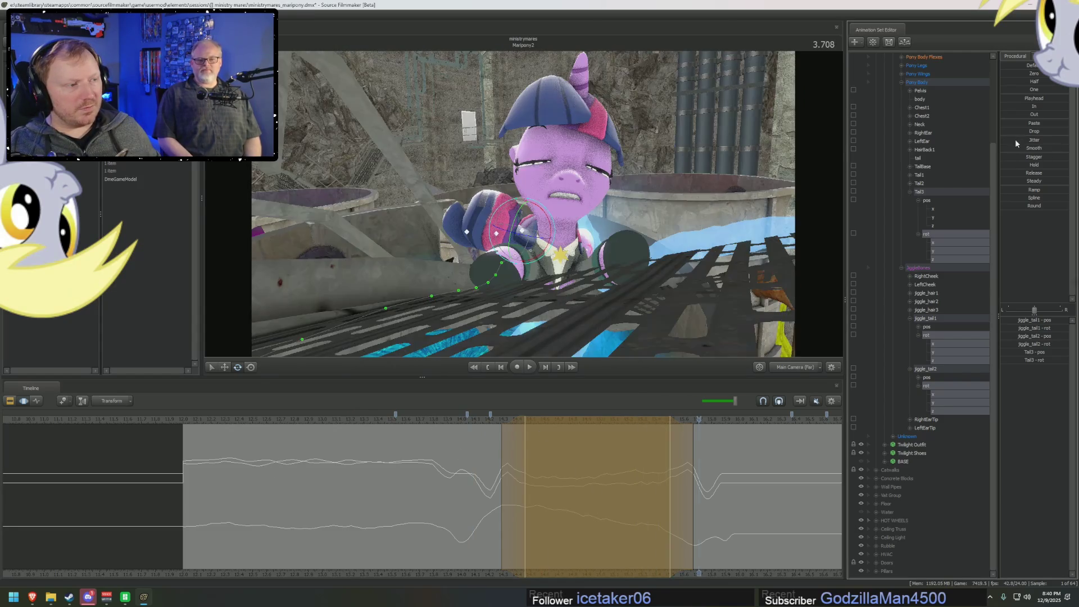
- Replay the fall into the tank several times from the start to review the jittered tail
{"action": "left_click", "coordinate": [386, 423]}
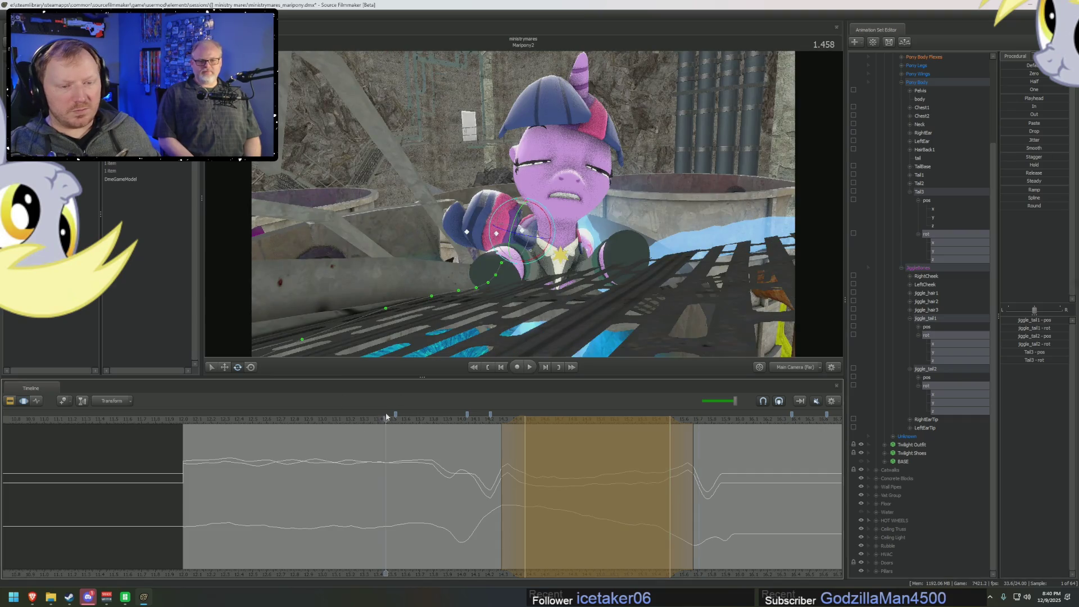
{"action": "key", "text": "space"}
{"action": "key", "text": "space"}
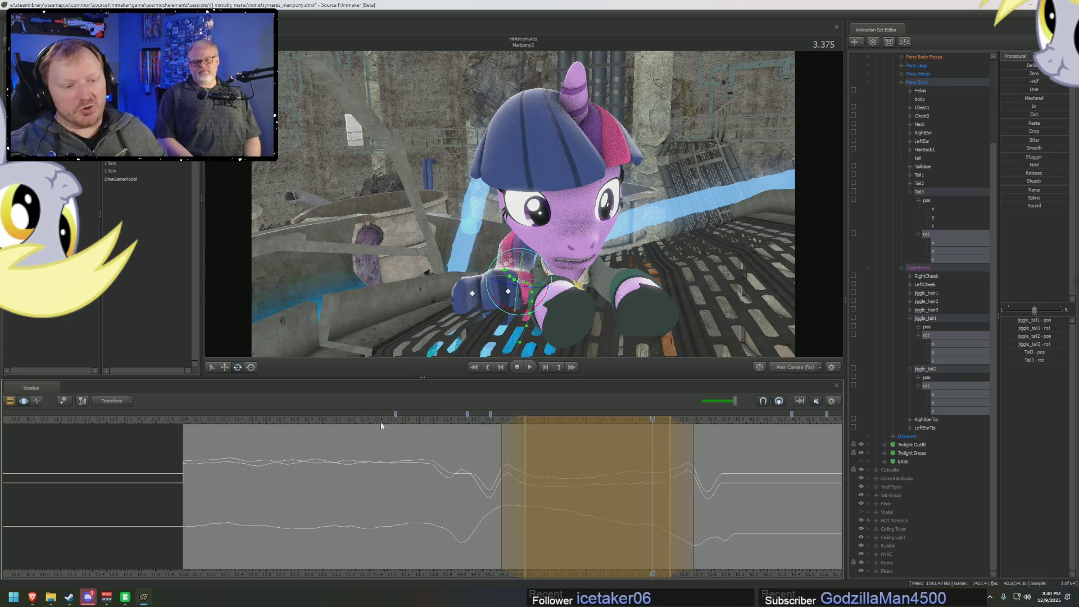
{"action": "key", "text": "space"}
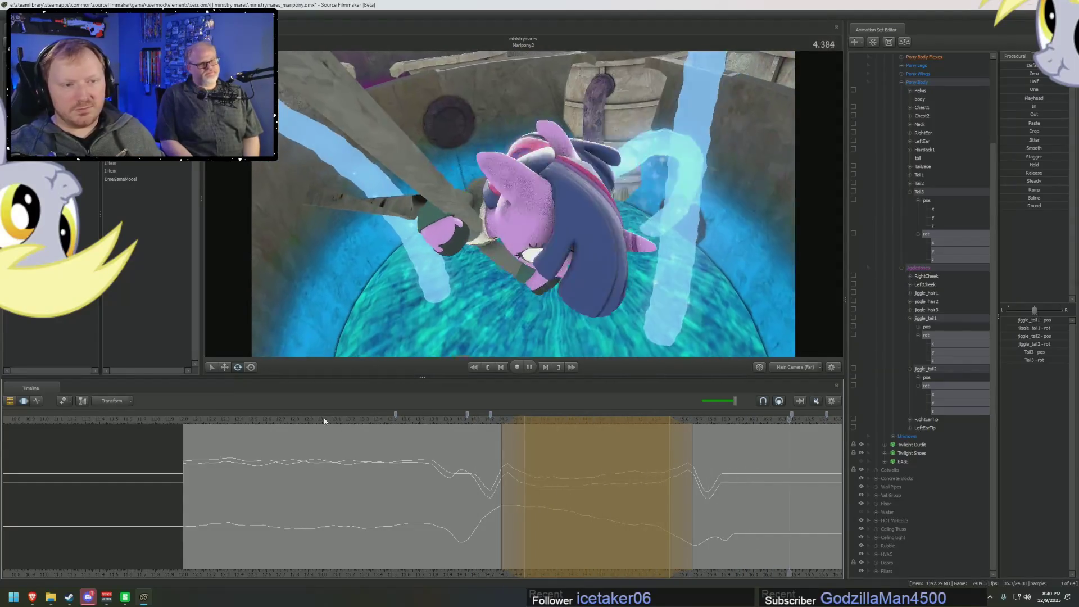
{"action": "left_click", "coordinate": [188, 419]}
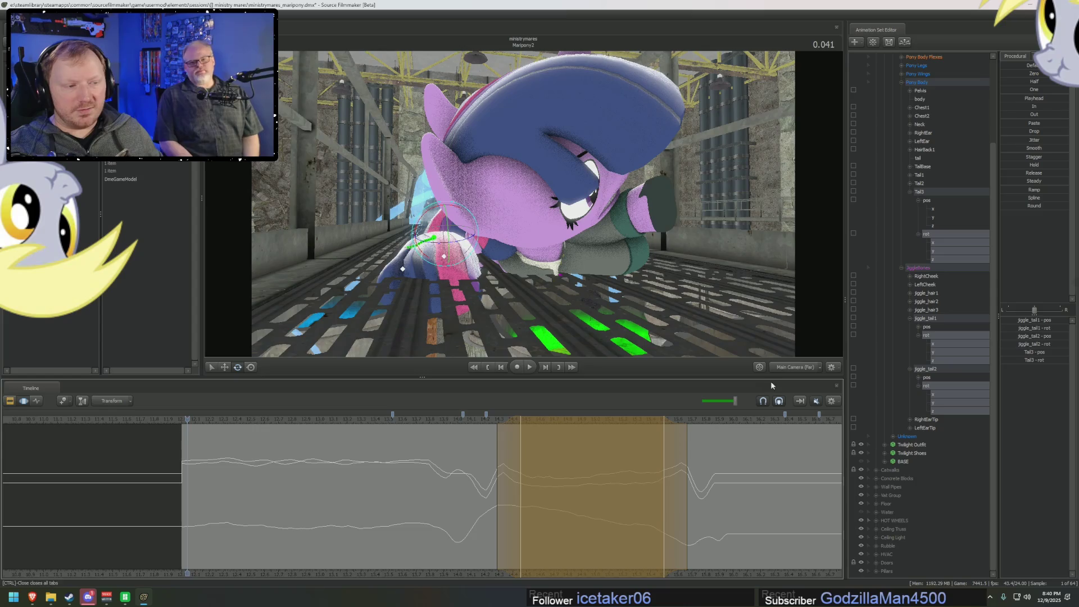
{"action": "key", "text": "space"}
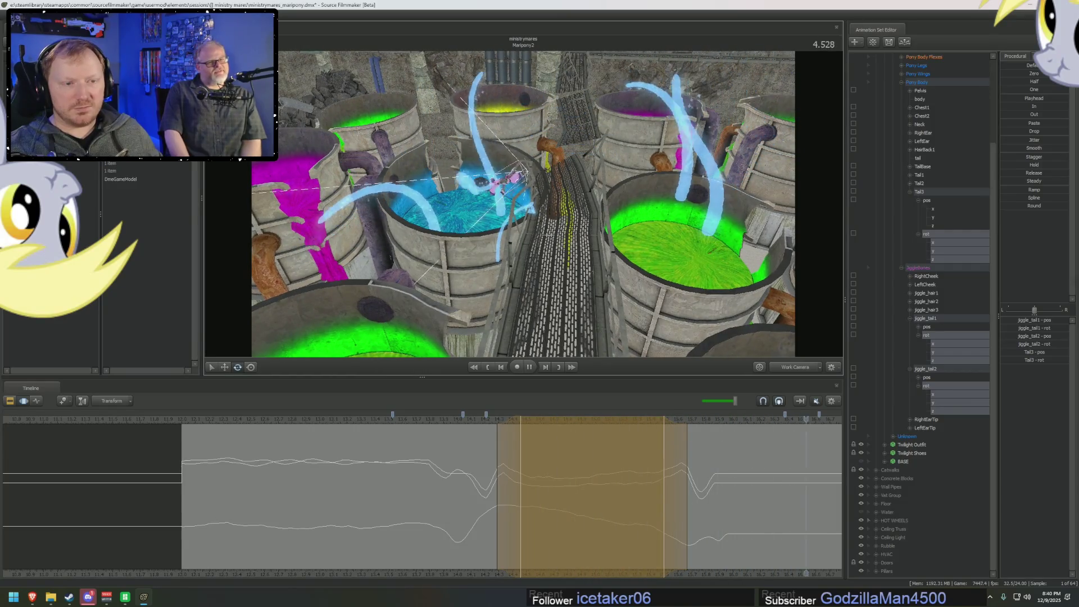
{"action": "key", "text": "space"}
{"action": "left_click", "coordinate": [192, 419]}
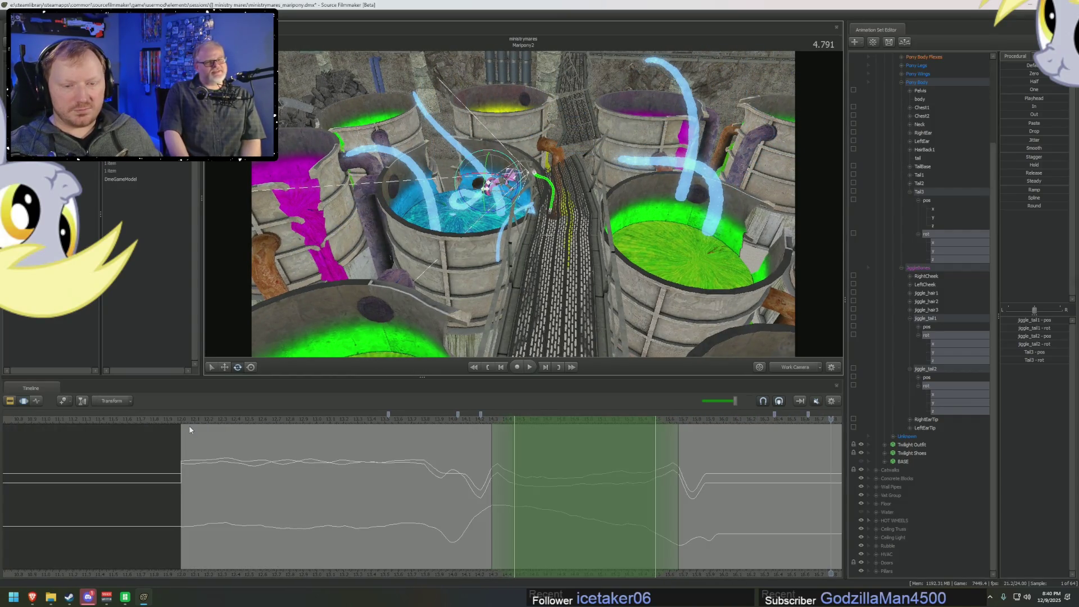
{"action": "key", "text": "space"}
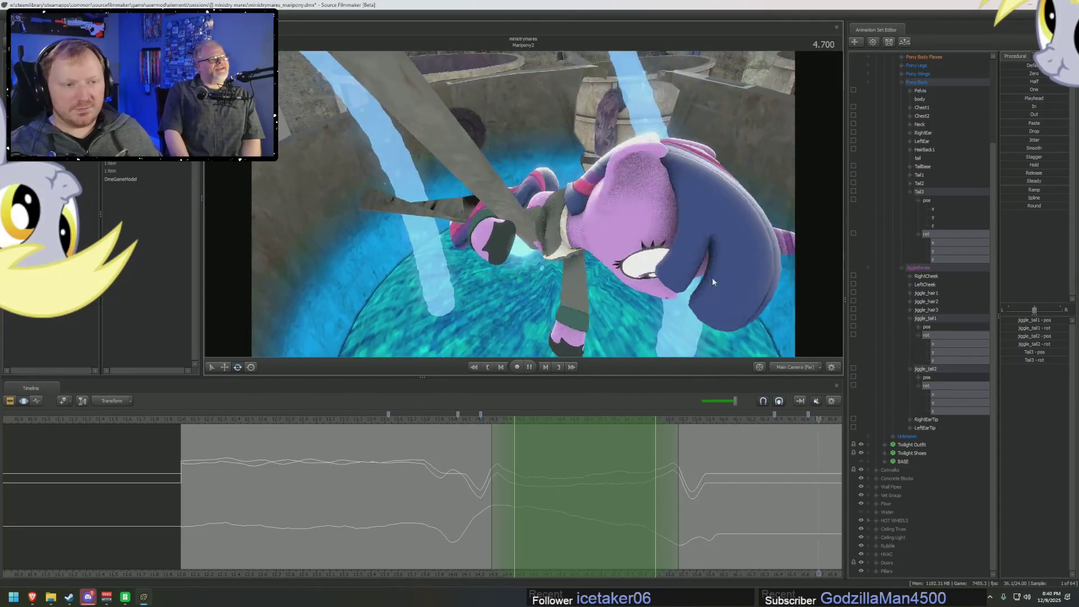
{"action": "key", "text": "space"}
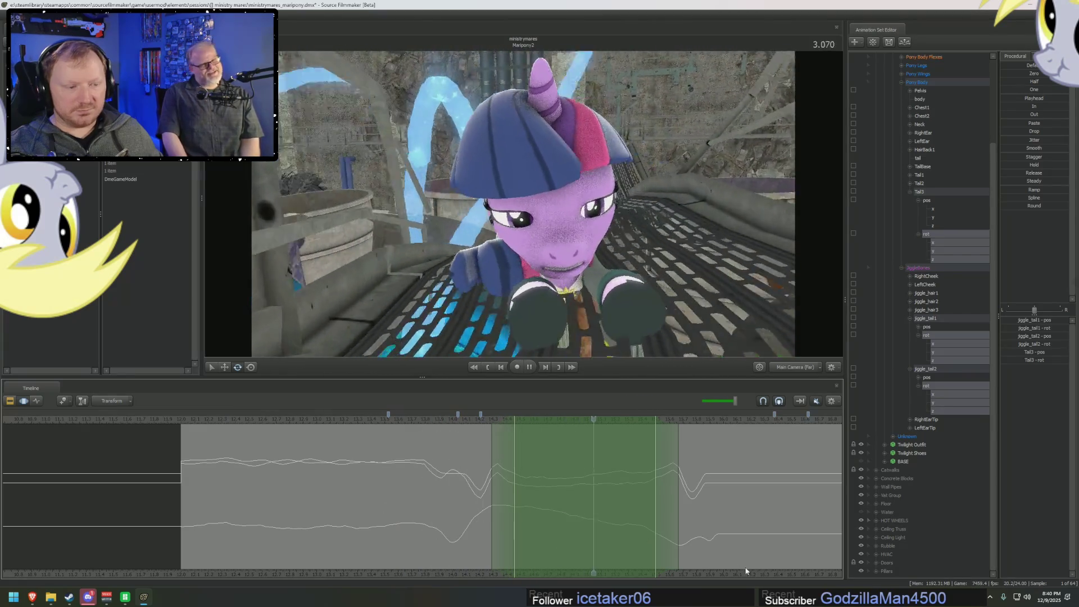
{"action": "key", "text": "space"}
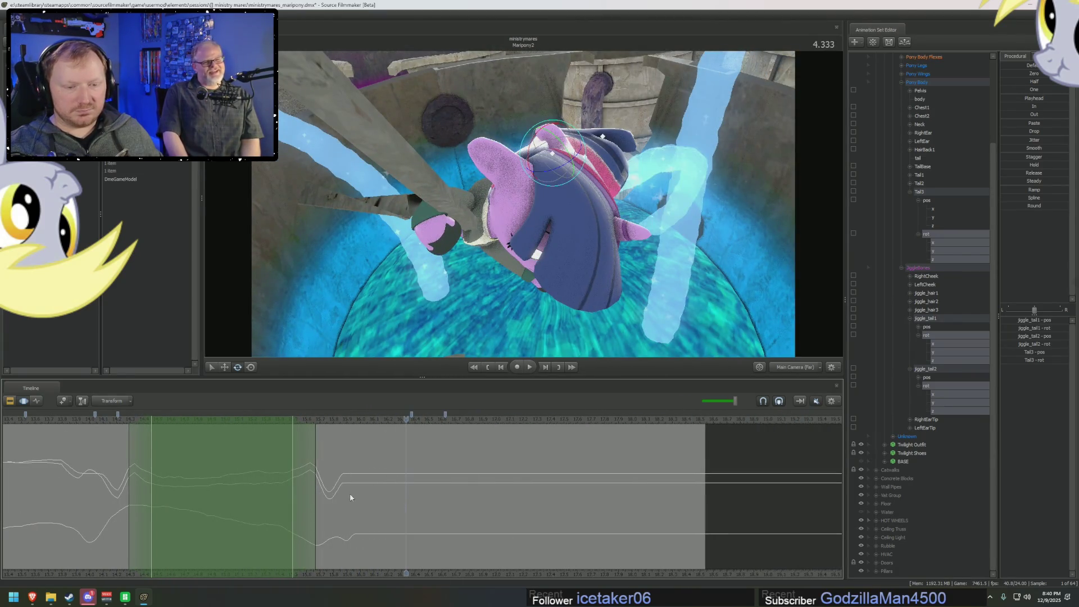
- Move to just before the splash and select Tail3, jiggle_tail1 and jiggle_tail2
{"action": "left_click_drag", "start_coordinate": [339, 492], "coordinate": [360, 492]}
{"action": "scroll", "coordinate": [360, 492], "scroll_direction": "up", "scroll_amount": 4}
{"action": "left_click_drag", "start_coordinate": [294, 487], "coordinate": [344, 485]}
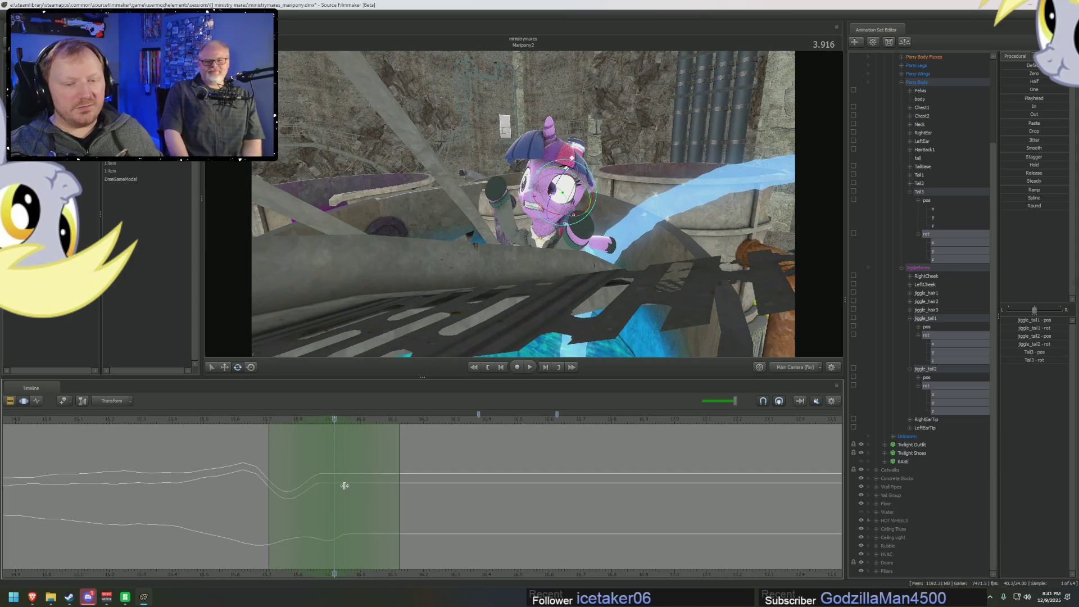
{"action": "left_click", "coordinate": [932, 191]}
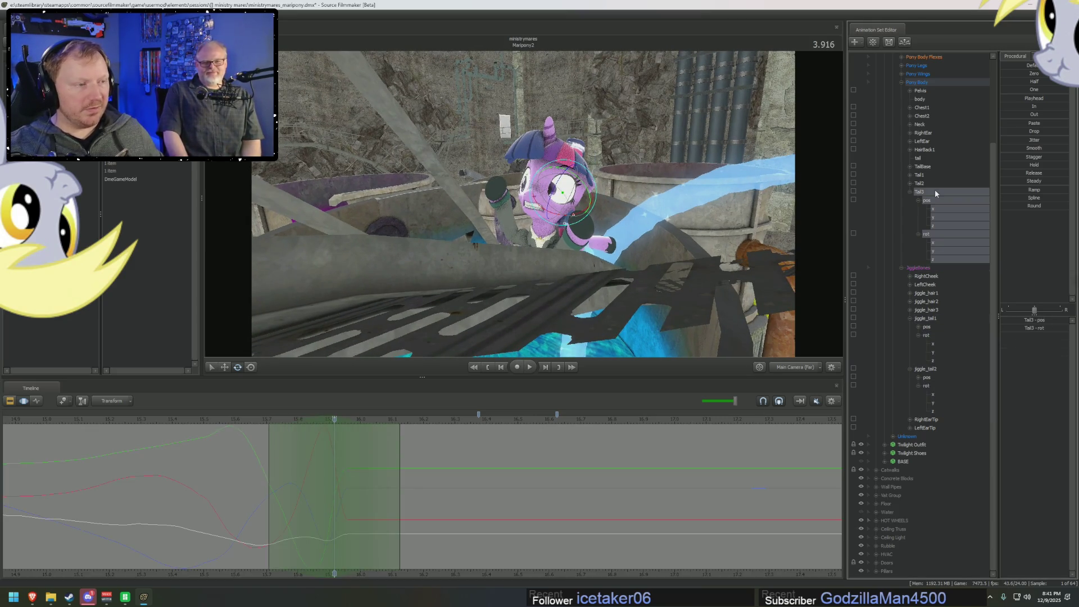
{"action": "left_click", "coordinate": [925, 319], "text": "ctrl"}
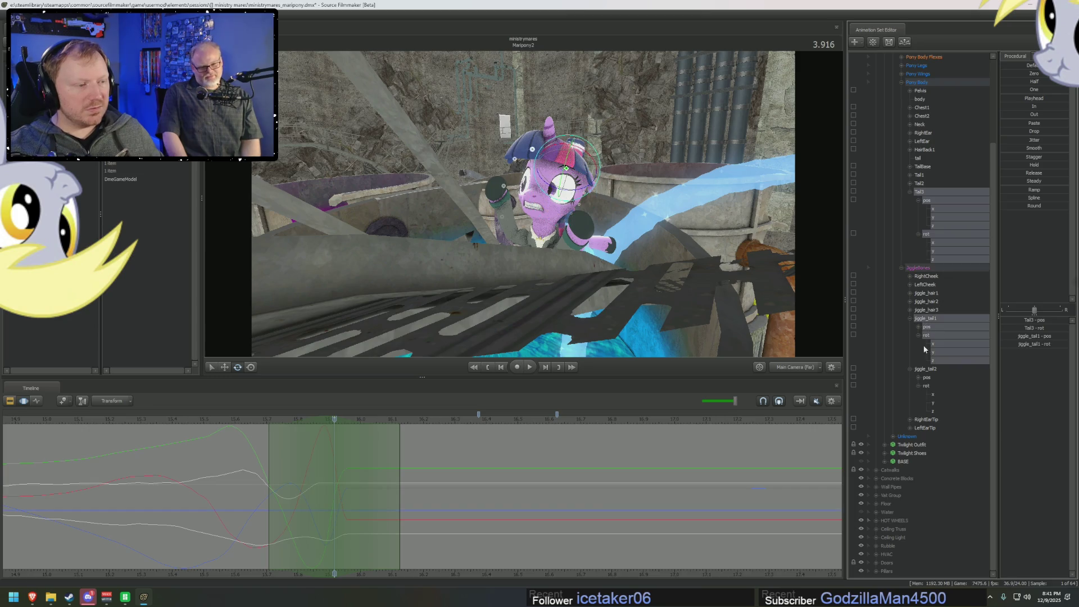
{"action": "left_click", "coordinate": [925, 368], "text": "ctrl"}
{"action": "left_click", "coordinate": [909, 370]}
{"action": "left_click", "coordinate": [910, 361]}
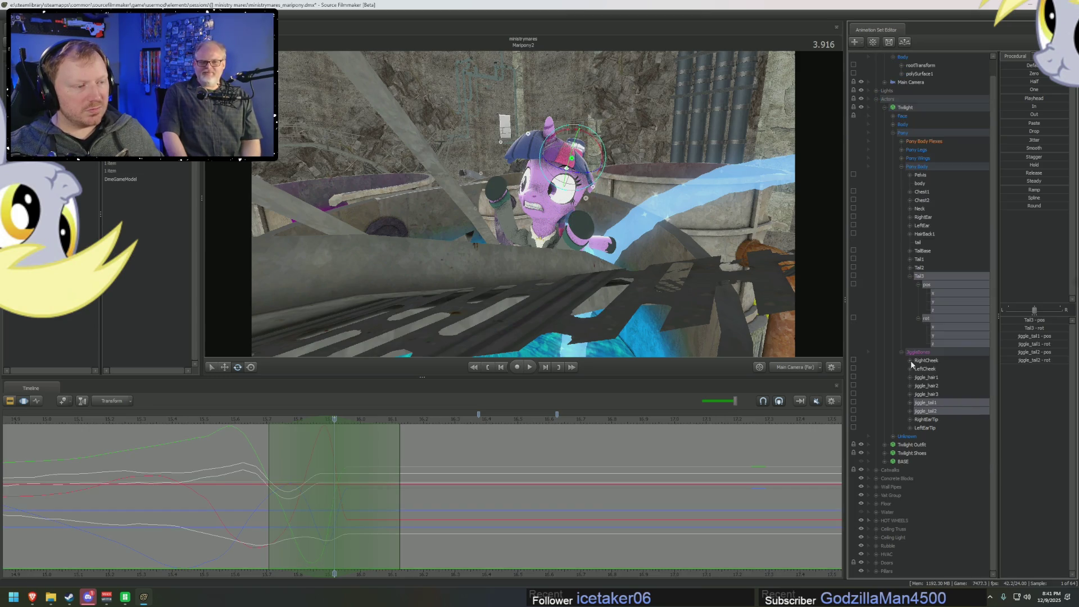
{"action": "left_click", "coordinate": [909, 276]}
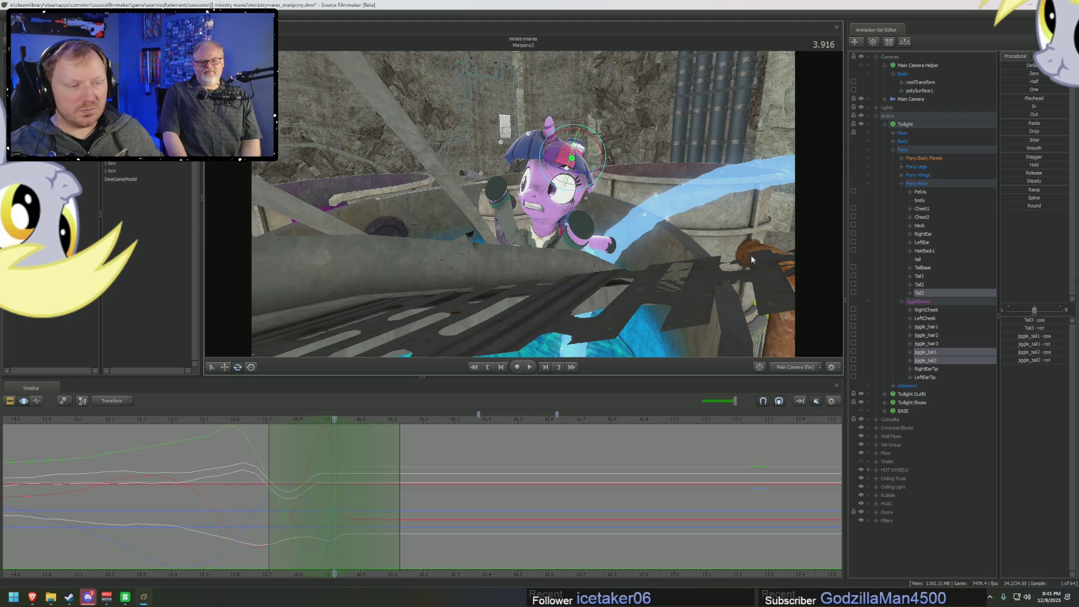
- Try rotating the tail bones in the work camera, undo it, and switch rotation to Local axes
{"action": "left_click", "coordinate": [790, 365]}
{"action": "left_click_drag", "start_coordinate": [505, 169], "coordinate": [487, 171]}
{"action": "left_click_drag", "start_coordinate": [491, 134], "coordinate": [488, 141]}
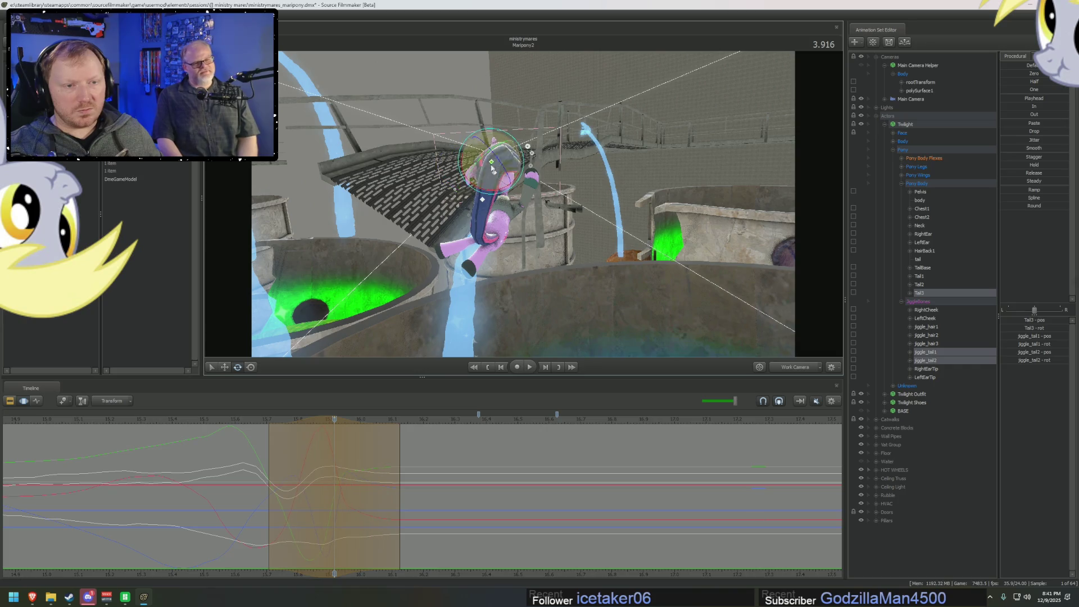
{"action": "left_click", "coordinate": [916, 285], "text": "ctrl"}
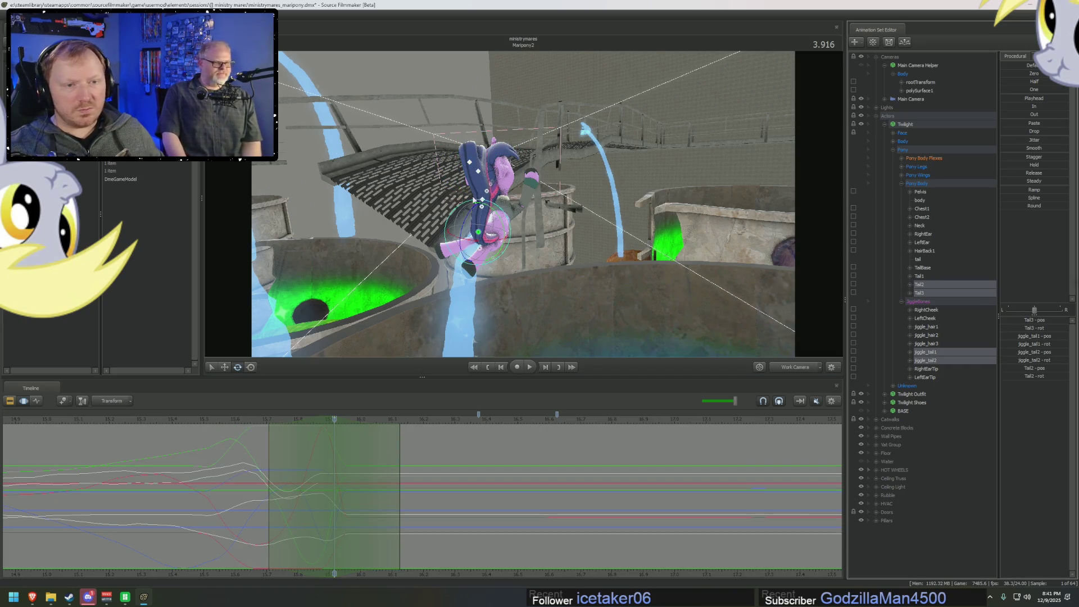
{"action": "left_click_drag", "start_coordinate": [471, 211], "coordinate": [497, 222]}
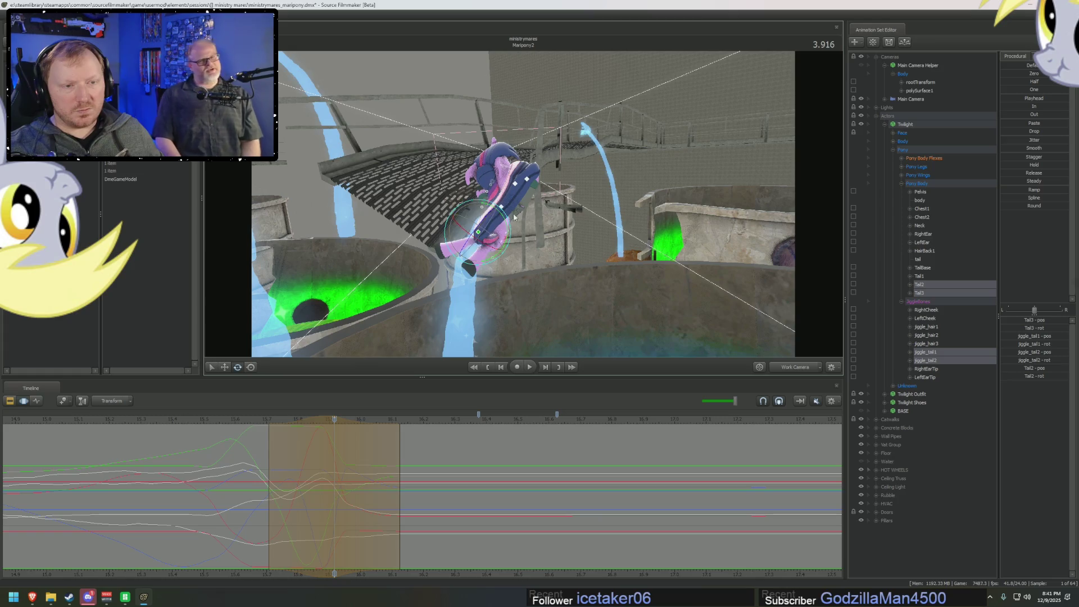
{"action": "key", "text": "ctrl+z"}
{"action": "right_click", "coordinate": [491, 236]}
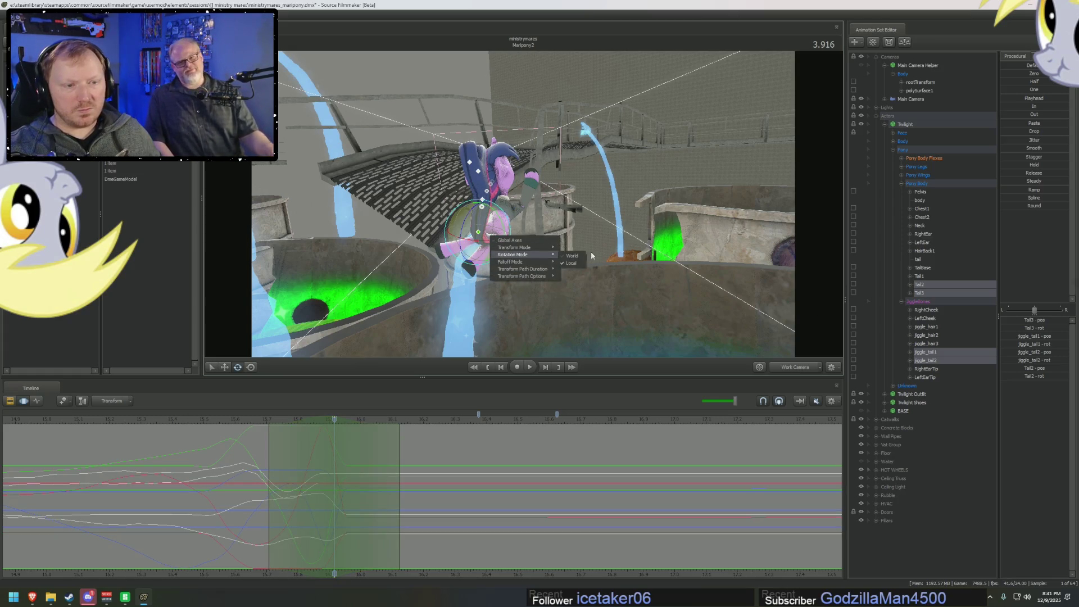
{"action": "left_click", "coordinate": [578, 256]}
- Rotate Tail3 and Tail2 into a new bend, scrub to check it, and set a falloff time selection
{"action": "left_click", "coordinate": [918, 361], "text": "ctrl"}
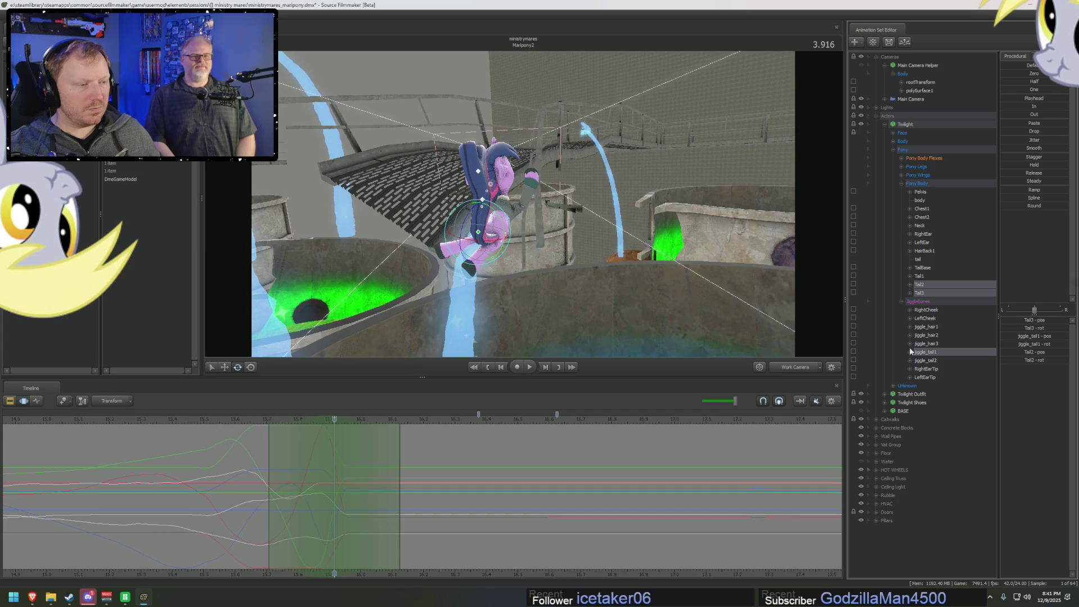
{"action": "left_click", "coordinate": [940, 352], "text": "ctrl"}
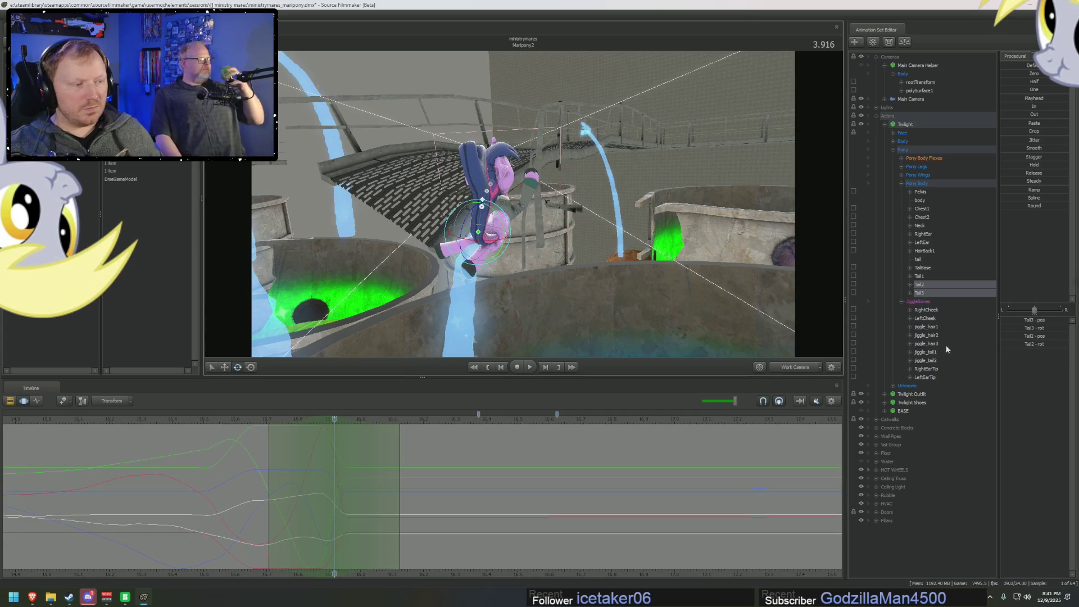
{"action": "left_click", "coordinate": [933, 359], "text": "shift"}
{"action": "left_click", "coordinate": [929, 292], "text": "ctrl"}
{"action": "left_click_drag", "start_coordinate": [530, 218], "coordinate": [530, 218]}
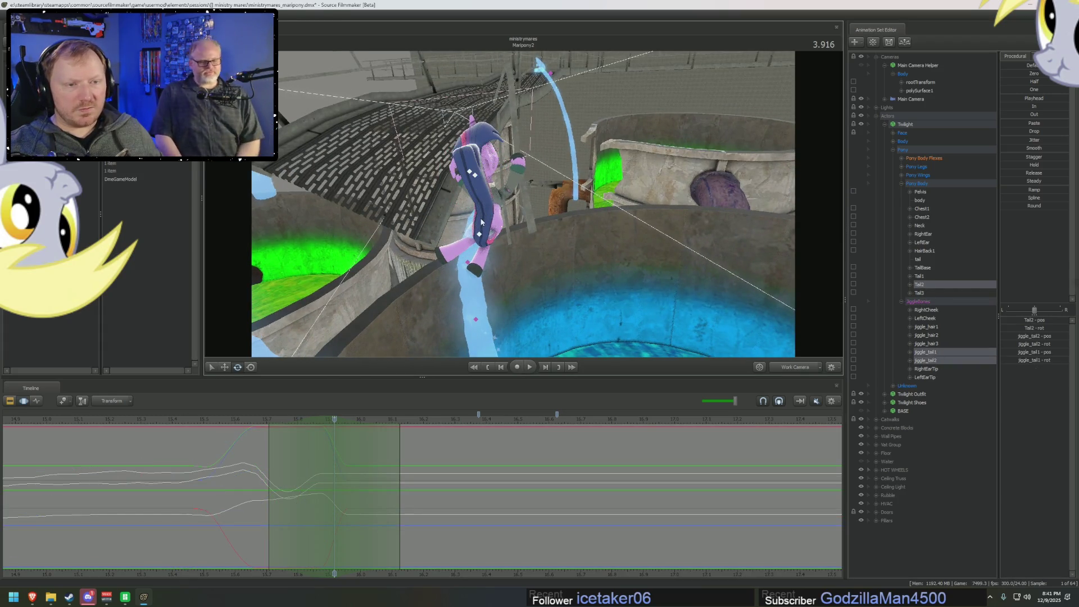
{"action": "left_click", "coordinate": [920, 286], "text": "ctrl"}
{"action": "left_click", "coordinate": [919, 293], "text": "ctrl"}
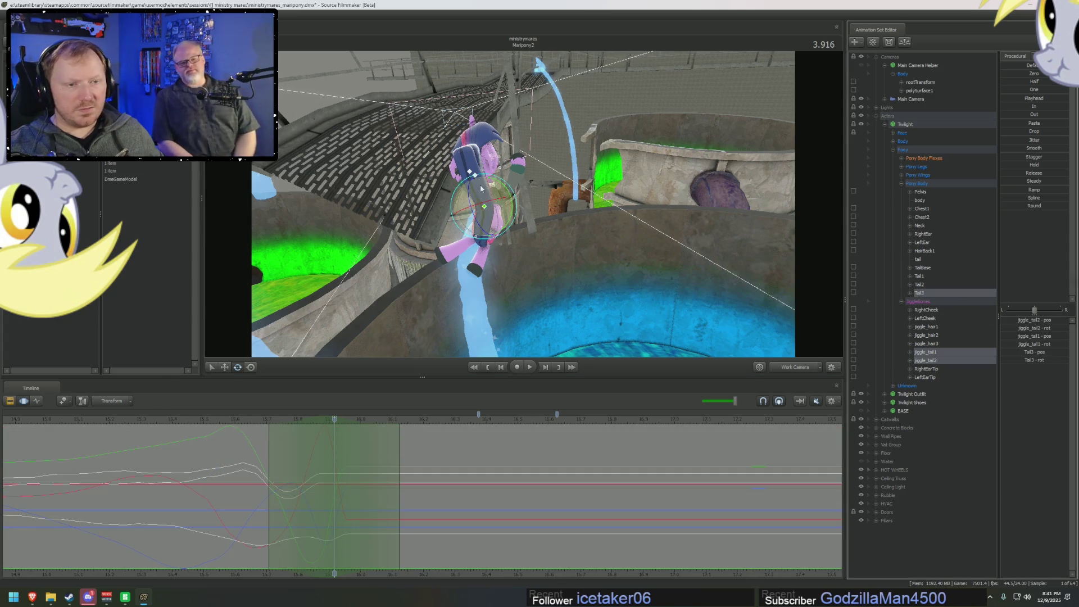
{"action": "mouse_move", "coordinate": [487, 179]}
{"action": "left_mouse_down"}
{"action": "mouse_move", "coordinate": [499, 212]}
{"action": "mouse_move", "coordinate": [477, 227]}
{"action": "left_mouse_up"}
{"action": "left_click", "coordinate": [926, 285], "text": "ctrl"}
{"action": "mouse_move", "coordinate": [332, 451]}
{"action": "middle_mouse_down"}
{"action": "mouse_move", "coordinate": [273, 450]}
{"action": "mouse_move", "coordinate": [609, 506]}
{"action": "middle_mouse_up"}
{"action": "left_click", "coordinate": [528, 497]}
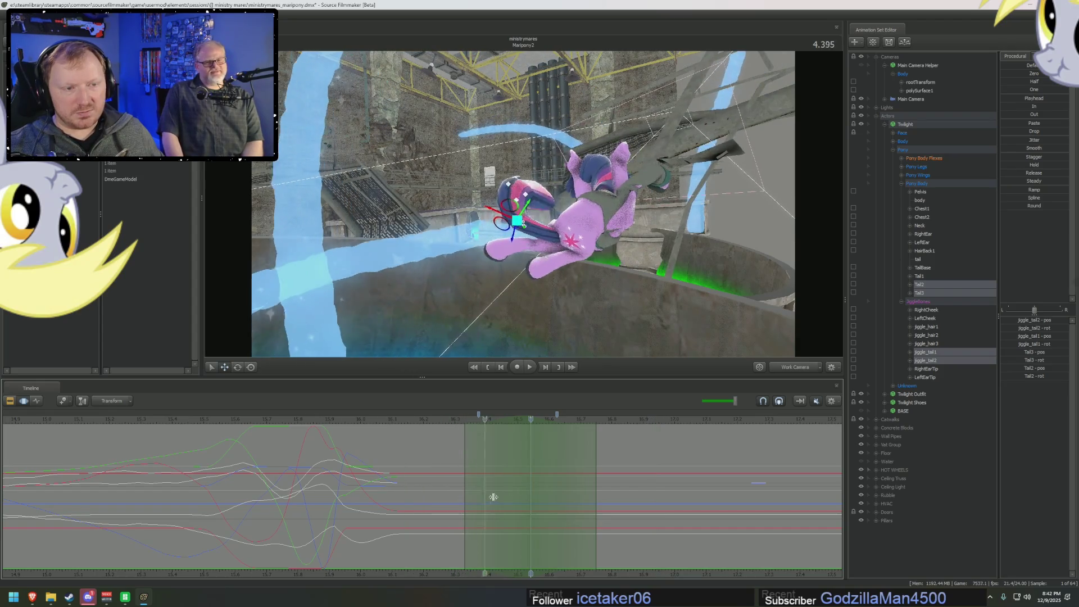
- Recentre the falloff near 4.583 s and bend TailBase and Tail1–3 further downward
{"action": "left_click_drag", "start_coordinate": [539, 501], "coordinate": [543, 509]}
{"action": "left_click_drag", "start_coordinate": [731, 280], "coordinate": [731, 280]}
{"action": "left_click", "coordinate": [933, 277], "text": "ctrl"}
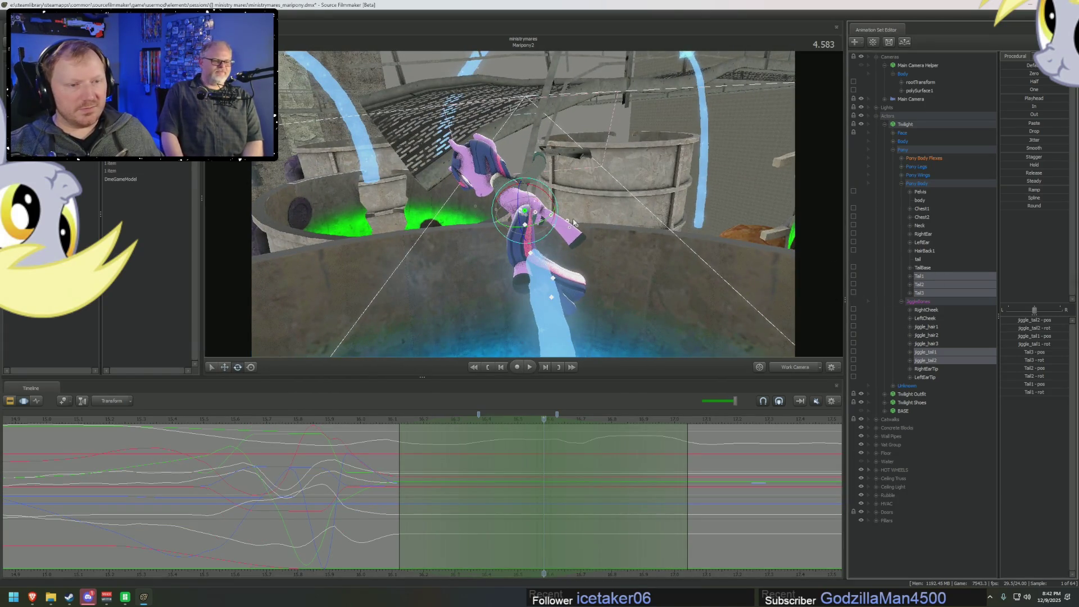
{"action": "mouse_move", "coordinate": [521, 215]}
{"action": "left_mouse_down"}
{"action": "mouse_move", "coordinate": [541, 246]}
{"action": "mouse_move", "coordinate": [529, 223]}
{"action": "mouse_move", "coordinate": [542, 232]}
{"action": "mouse_move", "coordinate": [516, 220]}
{"action": "mouse_move", "coordinate": [542, 214]}
{"action": "left_mouse_up"}
{"action": "left_click", "coordinate": [922, 268], "text": "ctrl"}
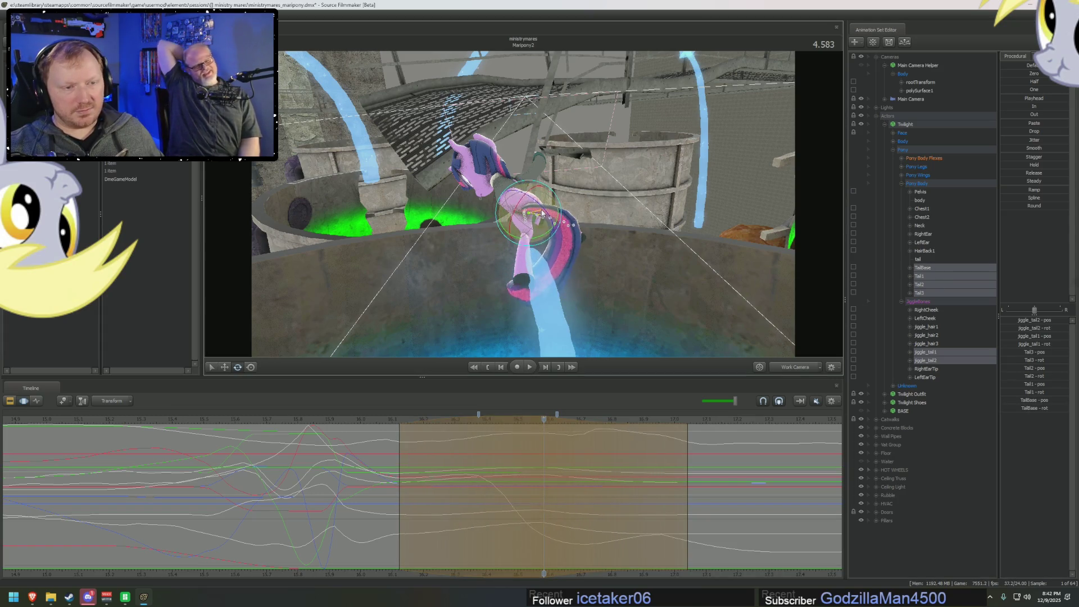
{"action": "middle_click_drag", "start_coordinate": [542, 214], "coordinate": [560, 211]}
{"action": "left_click_drag", "start_coordinate": [561, 210], "coordinate": [539, 408]}
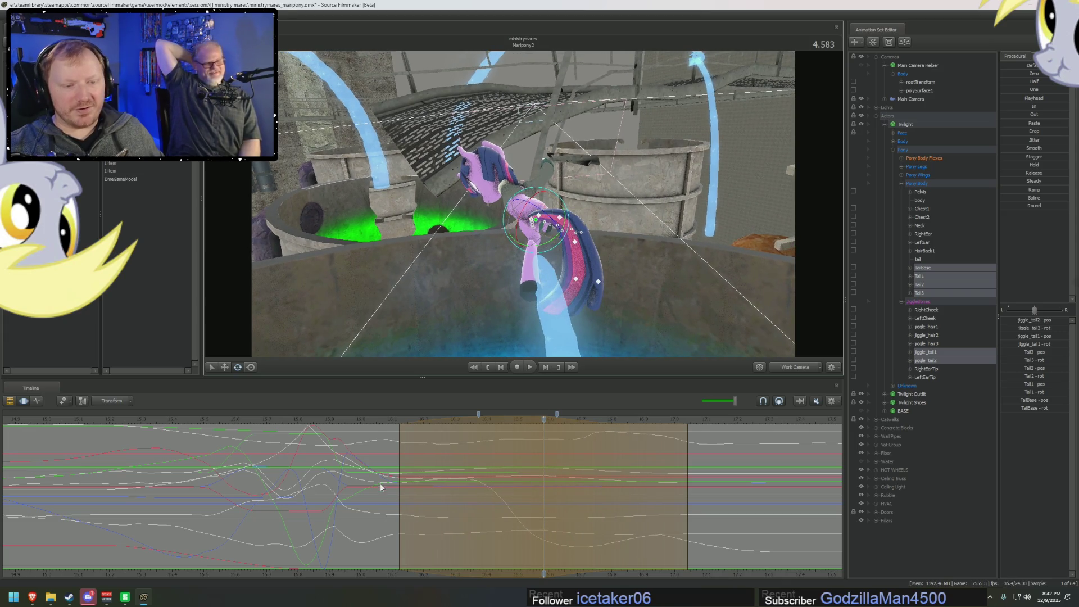
{"action": "left_click_drag", "start_coordinate": [402, 482], "coordinate": [635, 494]}
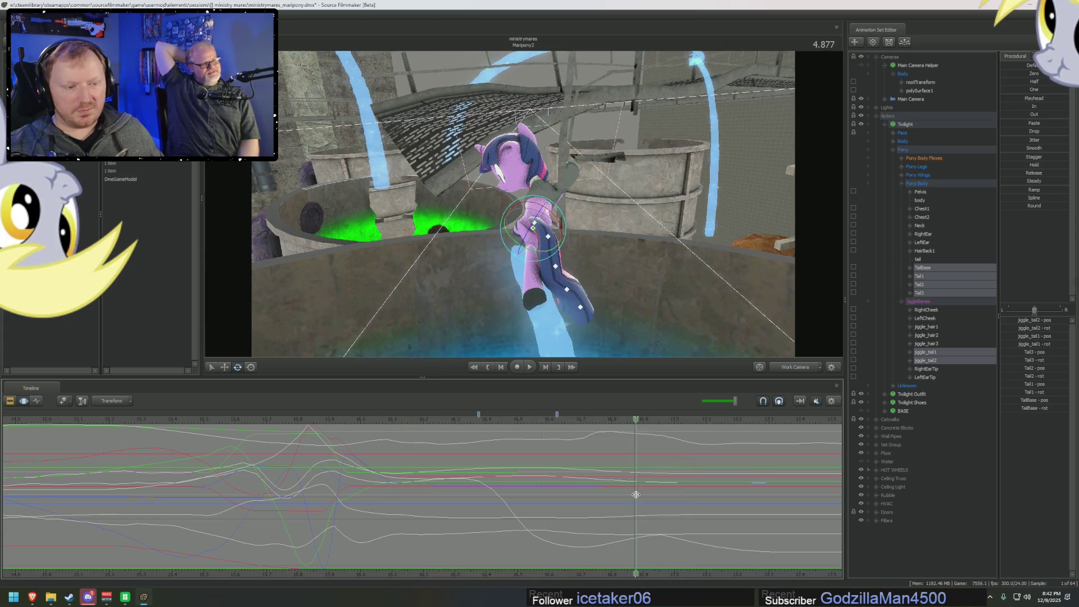
- At 4.875 s, rotate jiggle_tail1, jiggle_tail2 and Tail3 into a new pose and scrub to review
{"action": "left_click", "coordinate": [636, 494]}
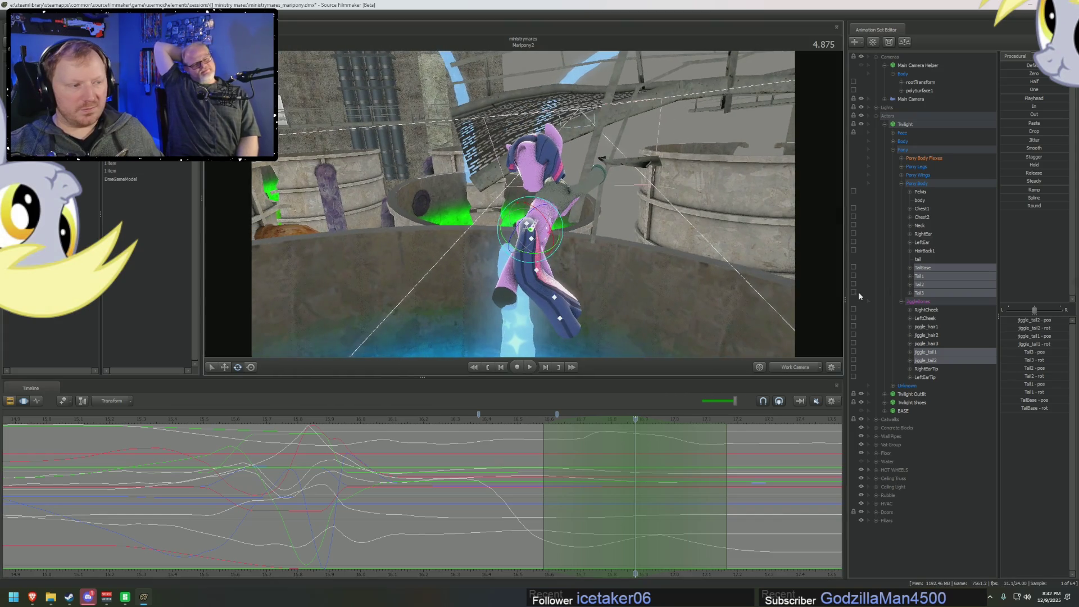
{"action": "left_click", "coordinate": [924, 352]}
{"action": "left_click", "coordinate": [925, 360], "text": "ctrl"}
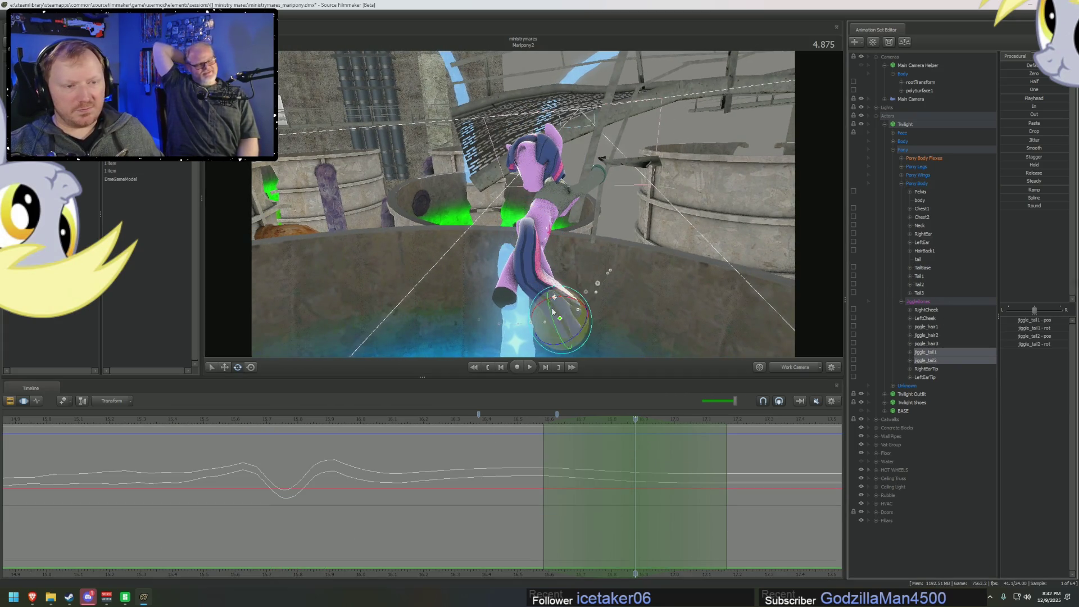
{"action": "left_click", "coordinate": [918, 293], "text": "ctrl"}
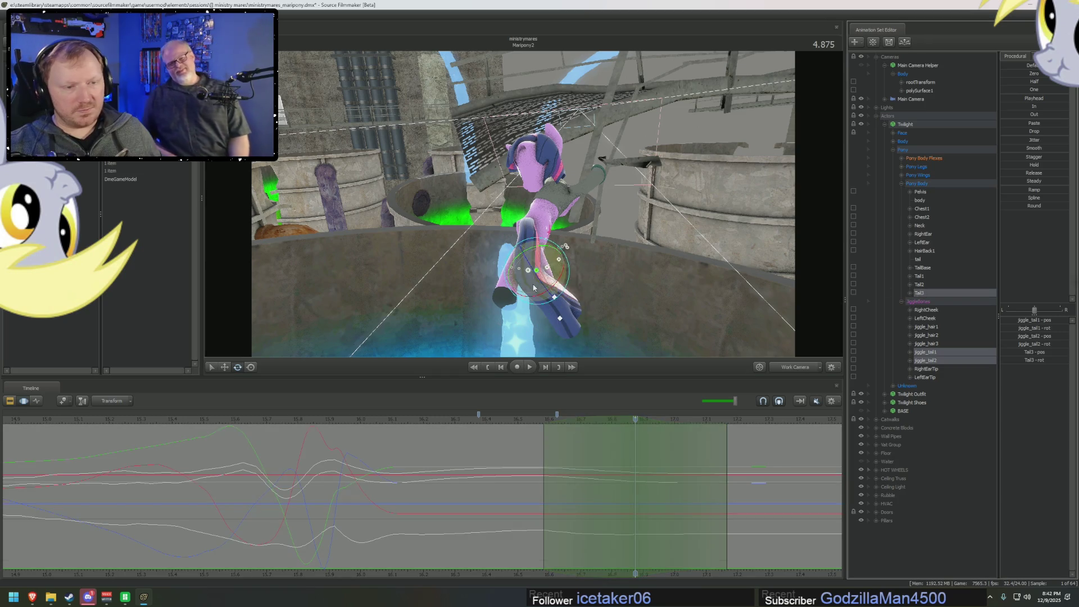
{"action": "left_click_drag", "start_coordinate": [519, 284], "coordinate": [551, 277]}
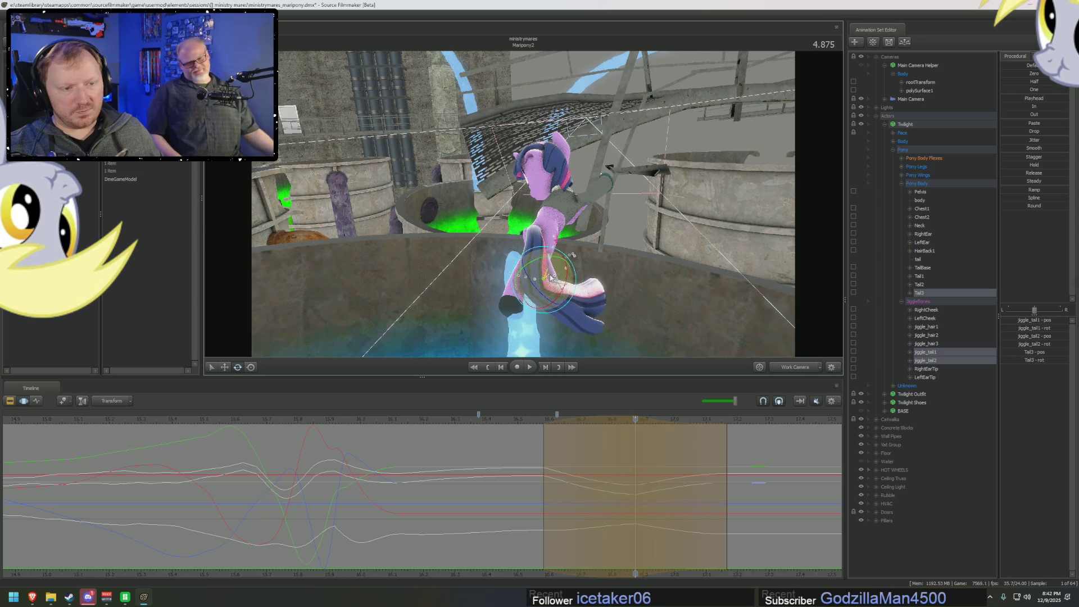
{"action": "mouse_move", "coordinate": [635, 475]}
{"action": "left_mouse_down"}
{"action": "mouse_move", "coordinate": [448, 471]}
{"action": "mouse_move", "coordinate": [741, 488]}
{"action": "left_mouse_up"}
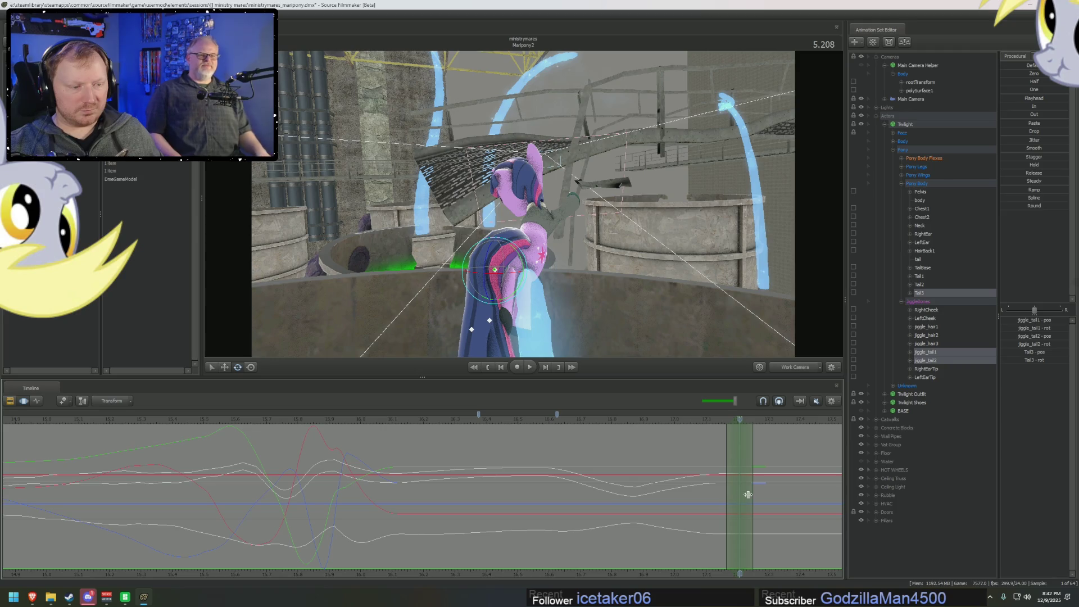
- Rotate Twilight's tail bone at 5.250 seconds and play back the tail motion
{"action": "middle_click_drag", "start_coordinate": [549, 574], "coordinate": [370, 508]}
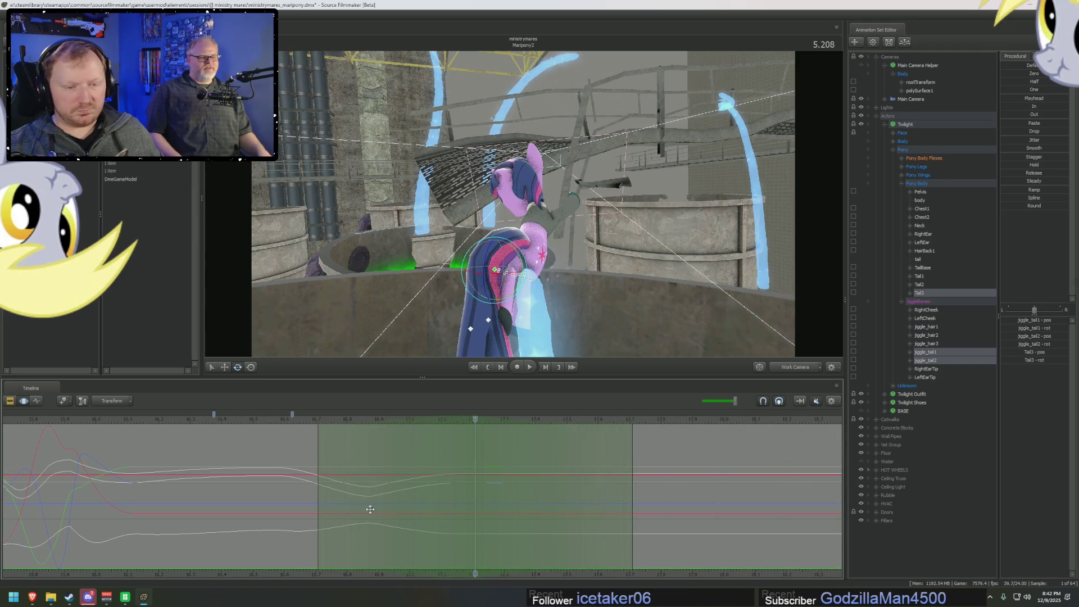
{"action": "left_click", "coordinate": [486, 504]}
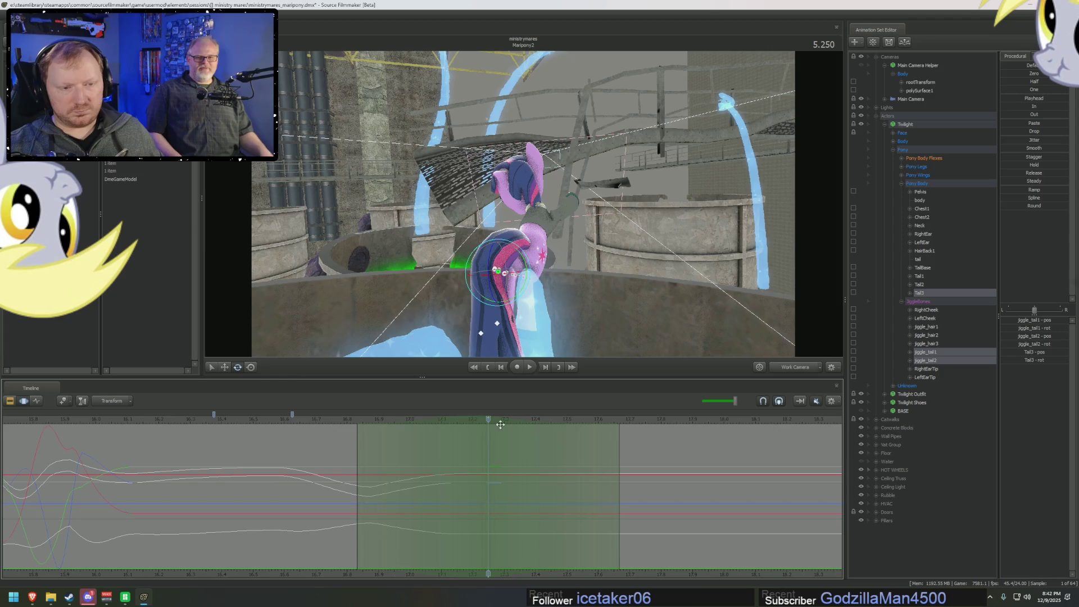
{"action": "mouse_move", "coordinate": [529, 258]}
{"action": "left_mouse_down"}
{"action": "mouse_move", "coordinate": [484, 285]}
{"action": "mouse_move", "coordinate": [494, 295]}
{"action": "left_mouse_up"}
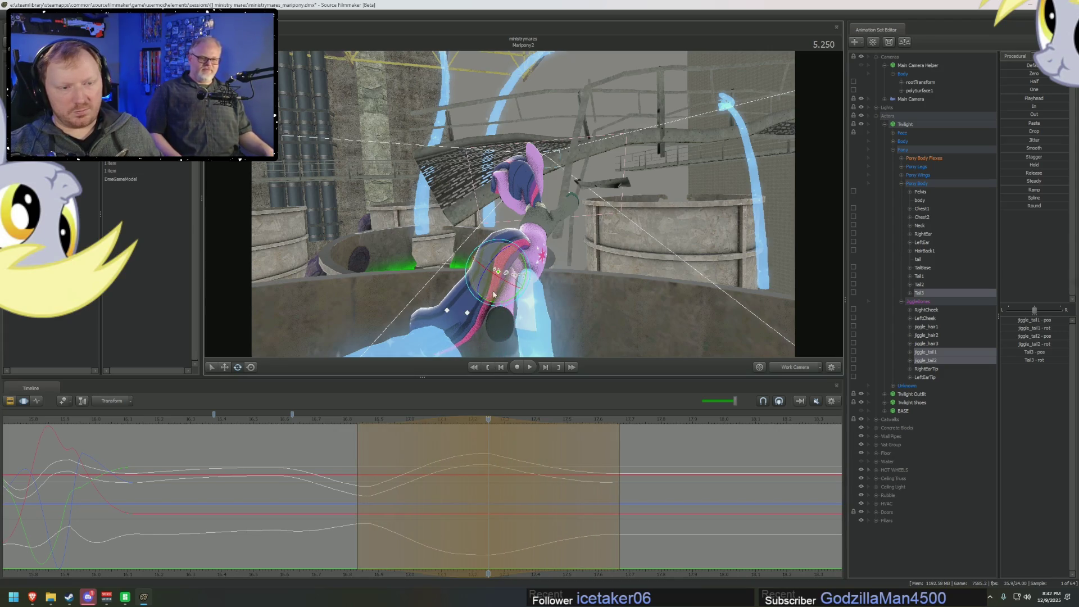
{"action": "key", "text": "space"}
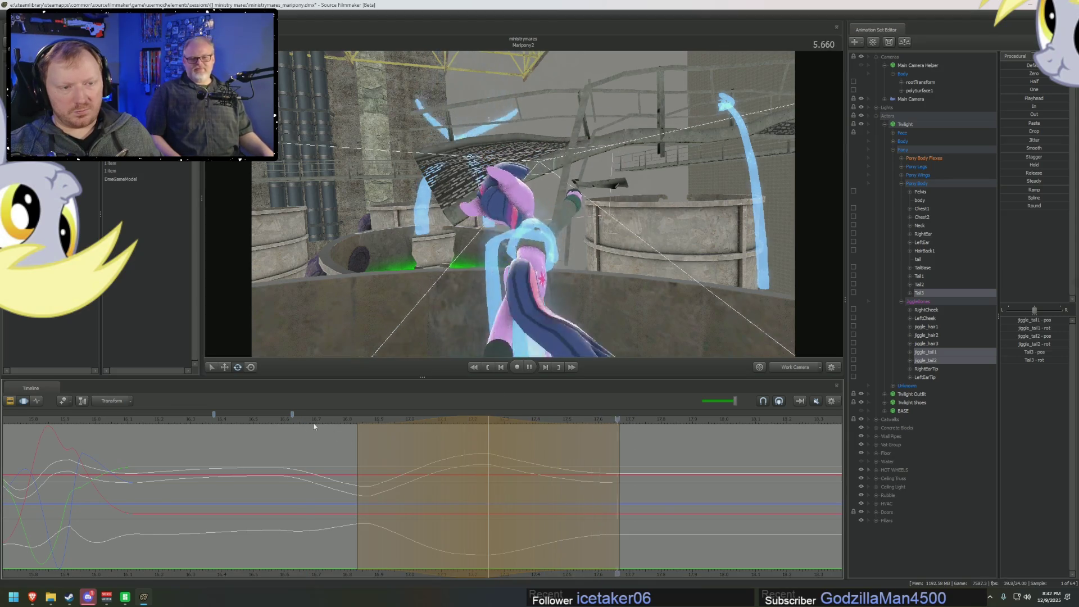
{"action": "key", "text": "space"}
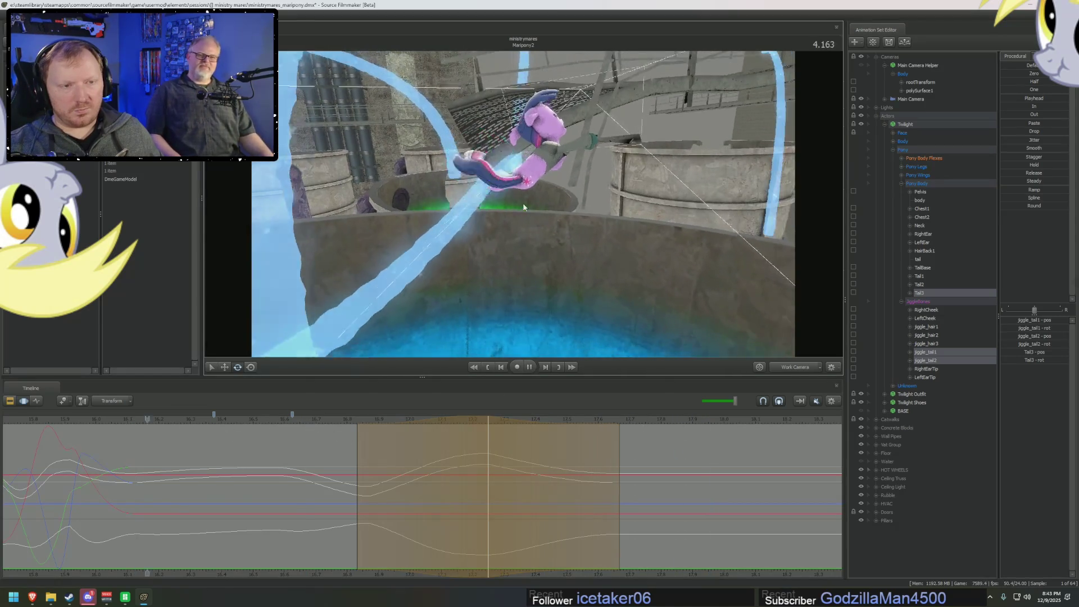
{"action": "key", "text": "space"}
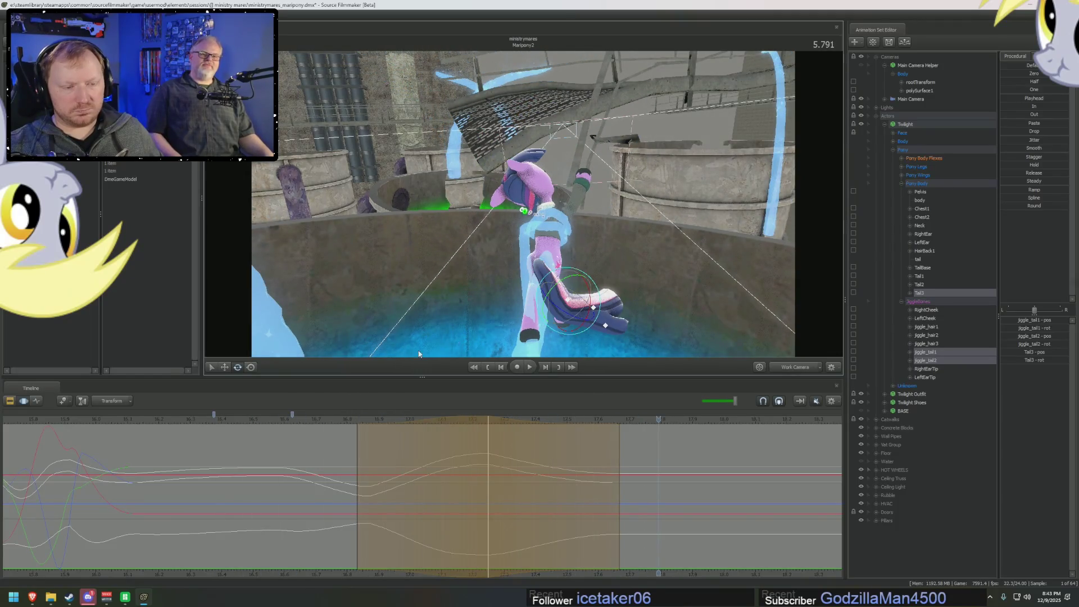
- Around 5.375 seconds, swing Tail2 and Tail3 left with a wider falloff, then review
{"action": "middle_click_drag", "start_coordinate": [365, 470], "coordinate": [527, 494]}
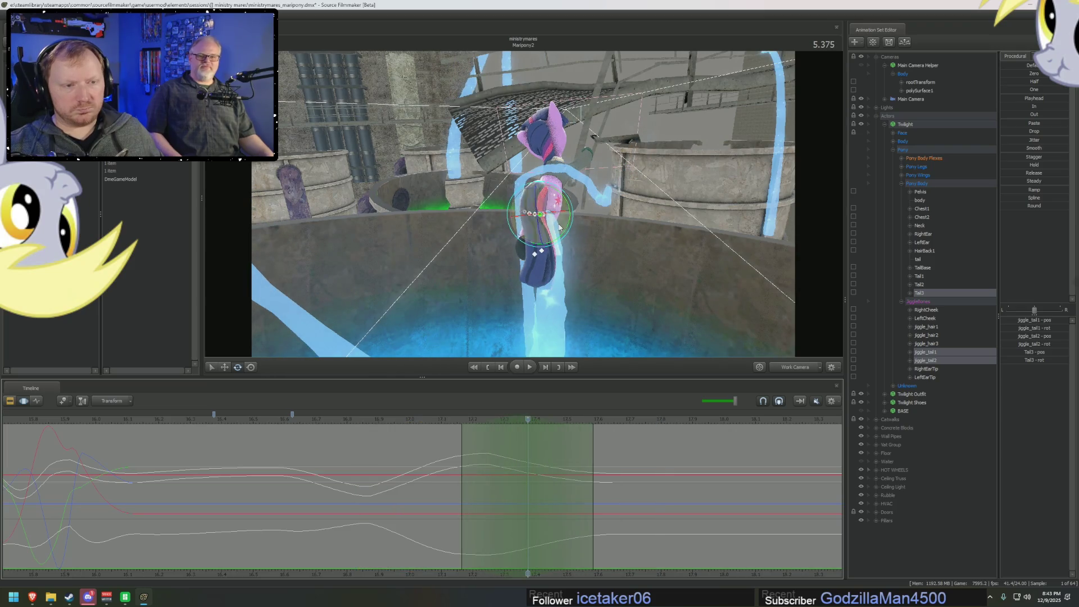
{"action": "left_click", "coordinate": [922, 285], "text": "ctrl"}
{"action": "left_click_drag", "start_coordinate": [574, 185], "coordinate": [575, 193]}
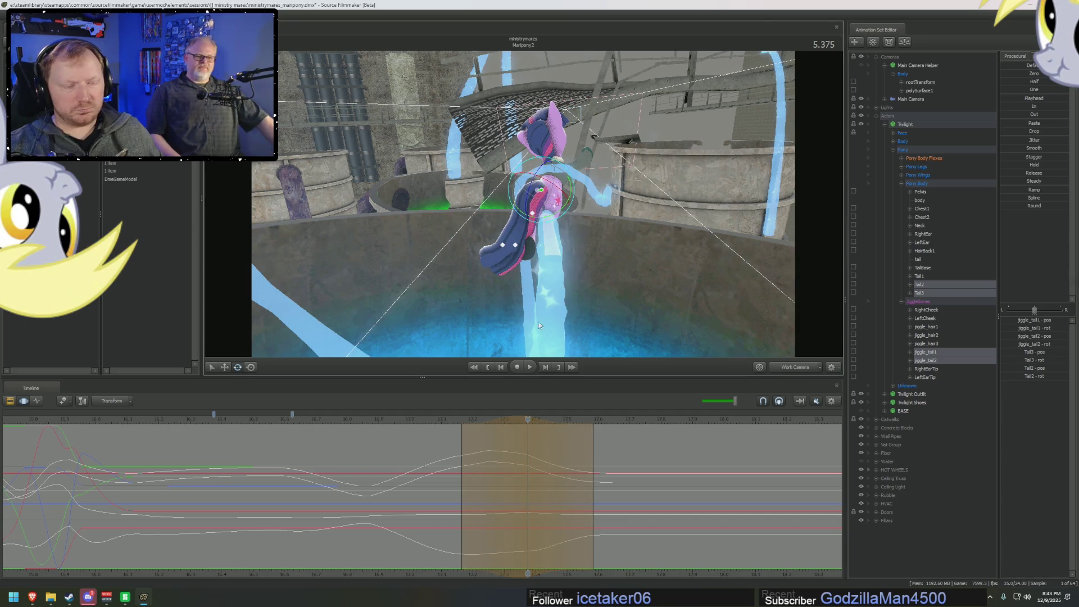
{"action": "key", "text": "space"}
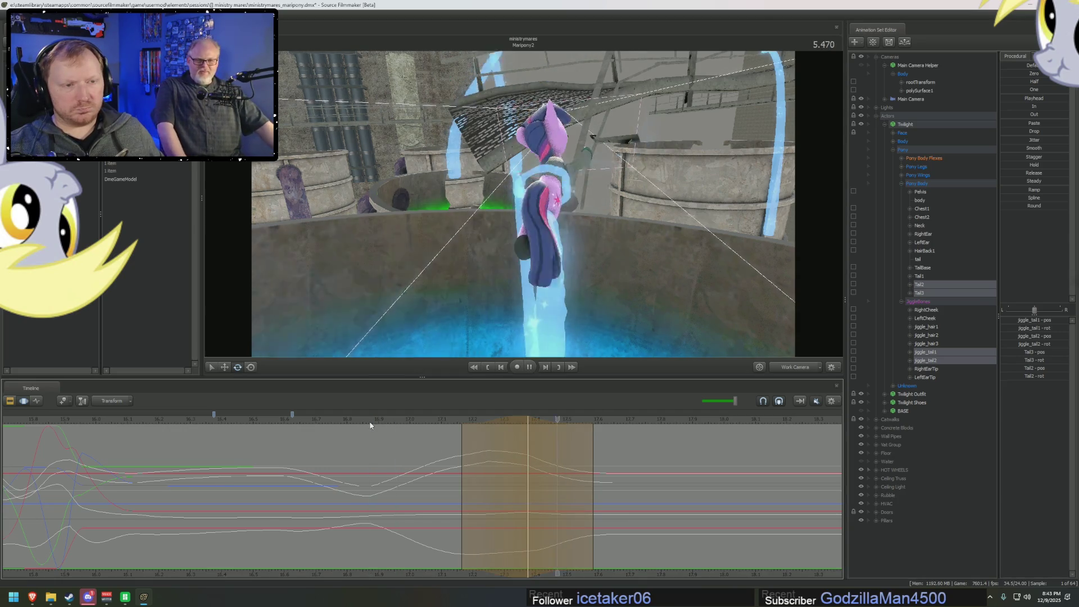
{"action": "left_click_drag", "start_coordinate": [461, 436], "coordinate": [415, 436]}
{"action": "left_click_drag", "start_coordinate": [331, 421], "coordinate": [614, 487]}
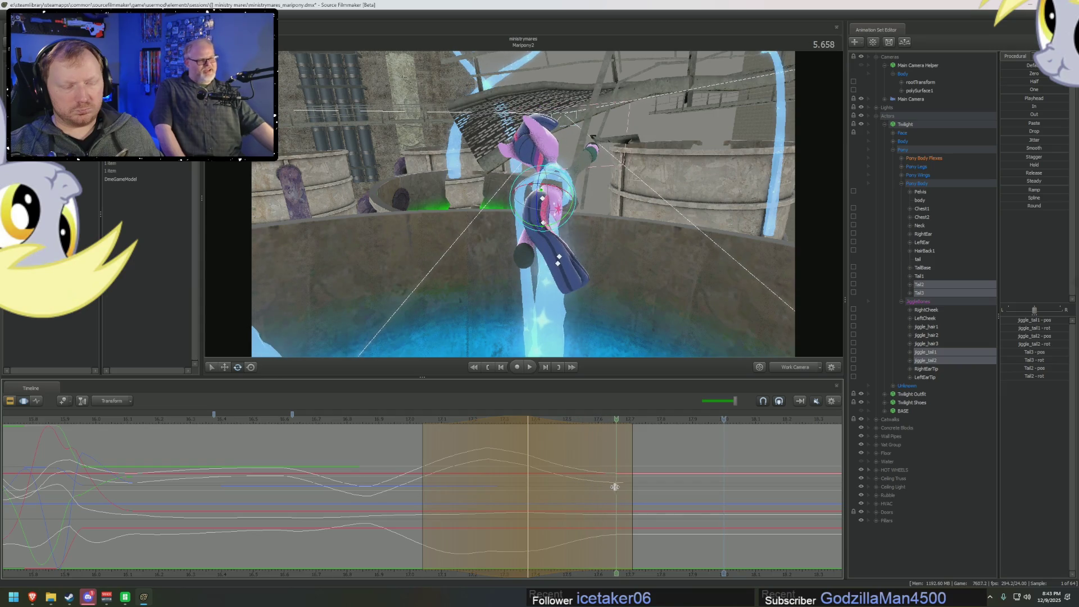
- Rotate the tail slightly at 5.583 seconds and play through to about 5.93 seconds
{"action": "left_click", "coordinate": [590, 486]}
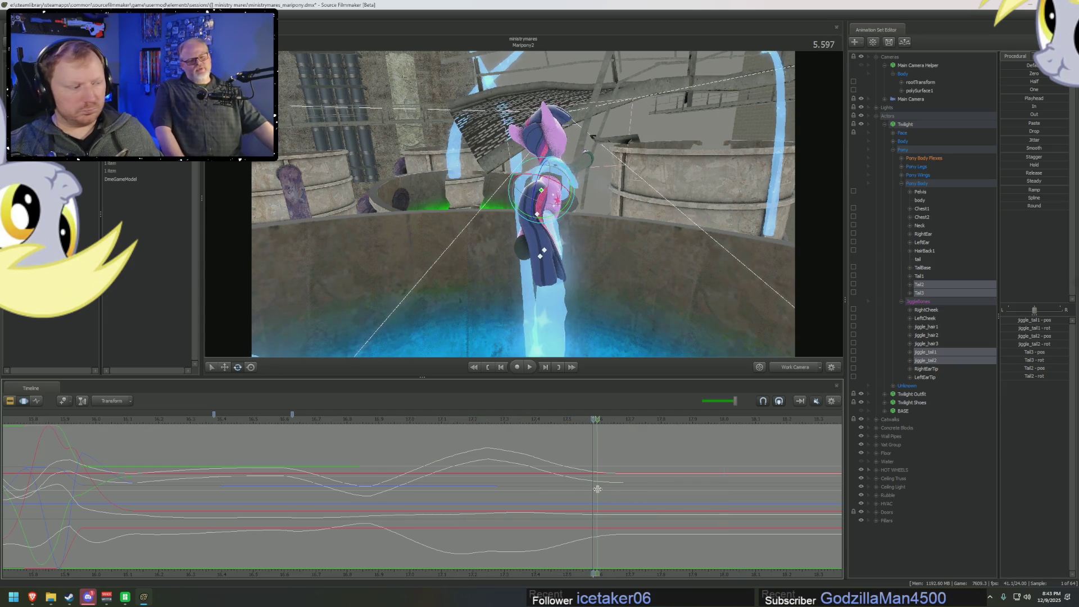
{"action": "left_click", "coordinate": [597, 489]}
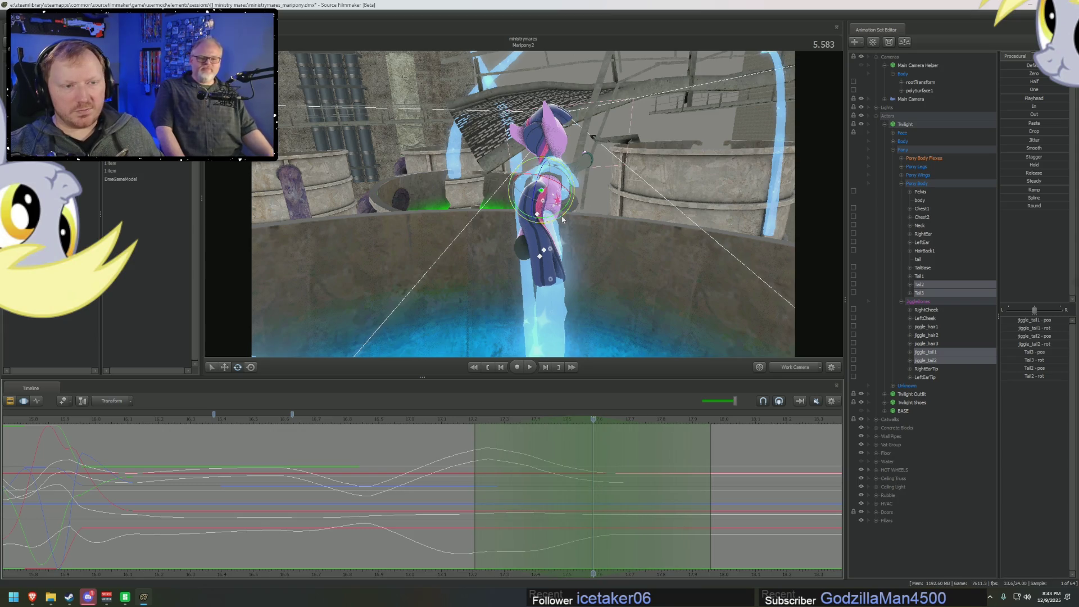
{"action": "left_click_drag", "start_coordinate": [562, 219], "coordinate": [557, 209]}
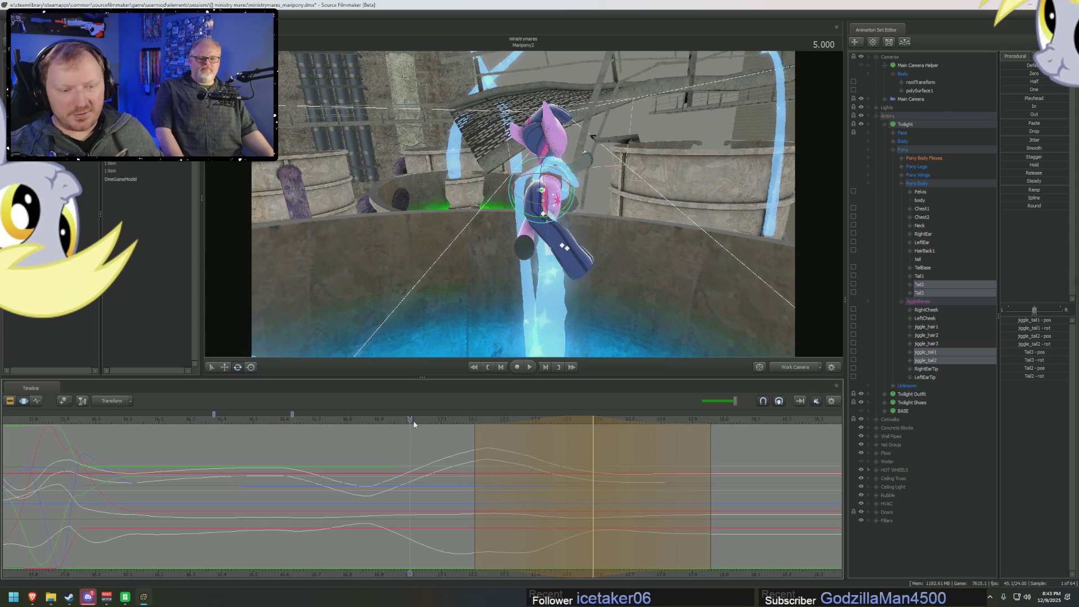
{"action": "key", "text": "space"}
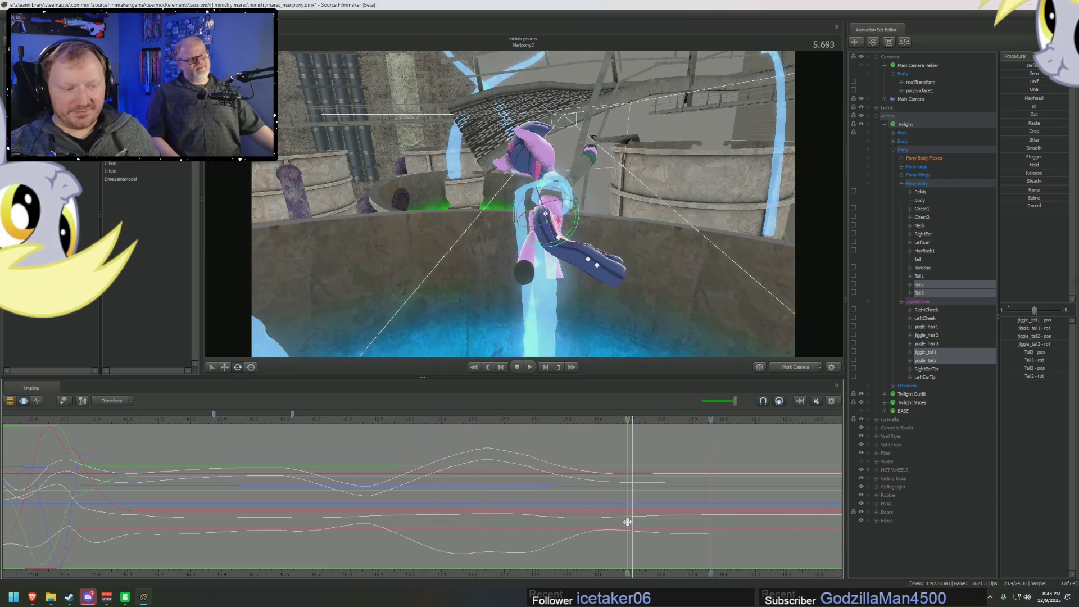
{"action": "middle_click_drag", "start_coordinate": [207, 481], "coordinate": [302, 493]}
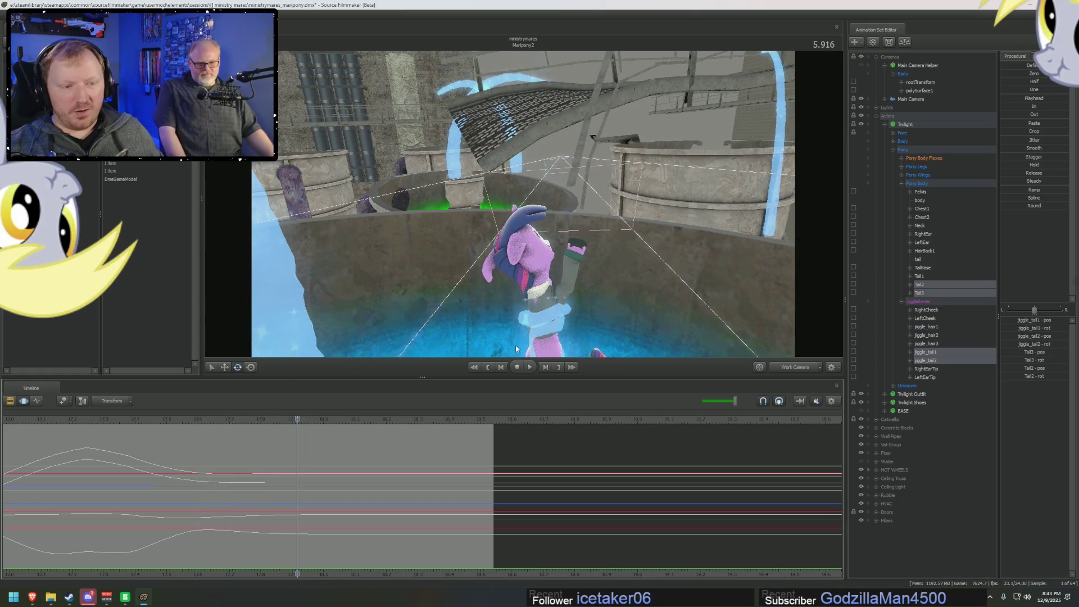
- Orbit the Work Camera close to Twilight's tail while scrubbing around 5.93–6.04 seconds
{"action": "left_click_drag", "start_coordinate": [514, 345], "coordinate": [625, 92]}
{"action": "mouse_move", "coordinate": [270, 450]}
{"action": "middle_mouse_down"}
{"action": "mouse_move", "coordinate": [302, 464]}
{"action": "mouse_move", "coordinate": [391, 470]}
{"action": "mouse_move", "coordinate": [451, 516]}
{"action": "middle_mouse_up"}
{"action": "middle_click_drag", "start_coordinate": [369, 502], "coordinate": [340, 511]}
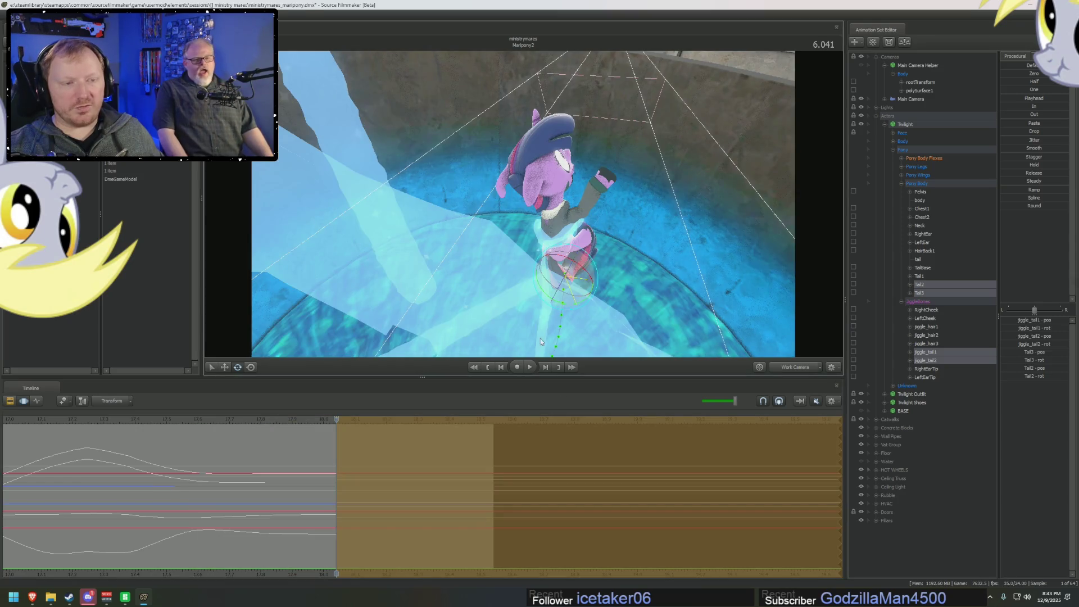
{"action": "left_click_drag", "start_coordinate": [540, 338], "coordinate": [588, 166]}
{"action": "middle_click_drag", "start_coordinate": [340, 498], "coordinate": [399, 488]}
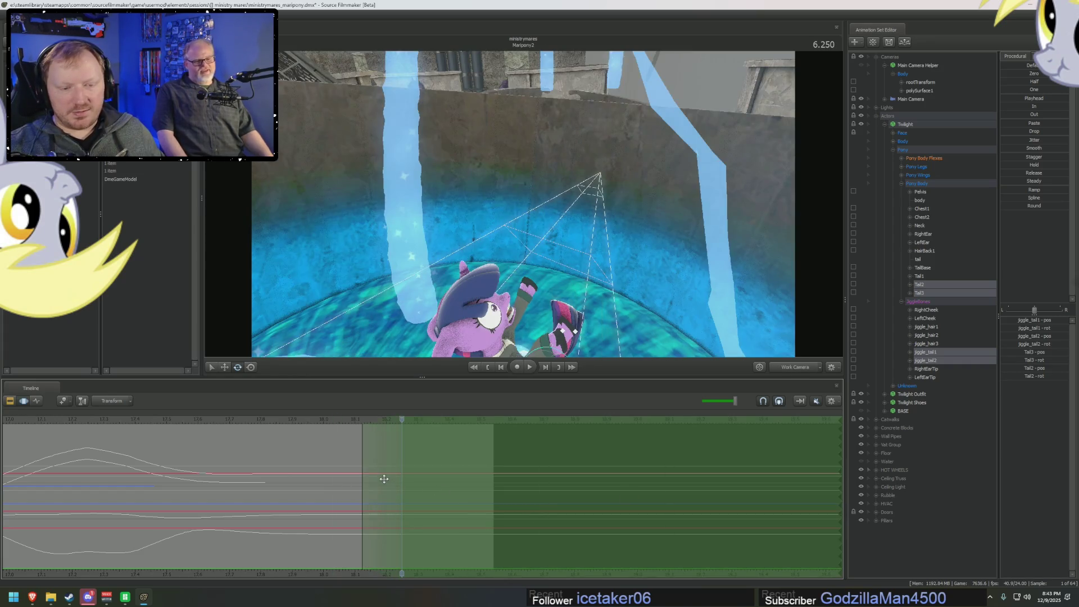
{"action": "left_click_drag", "start_coordinate": [539, 225], "coordinate": [599, 231]}
{"action": "mouse_move", "coordinate": [523, 207]}
{"action": "left_mouse_down"}
{"action": "mouse_move", "coordinate": [536, 210]}
{"action": "mouse_move", "coordinate": [524, 207]}
{"action": "left_mouse_up"}
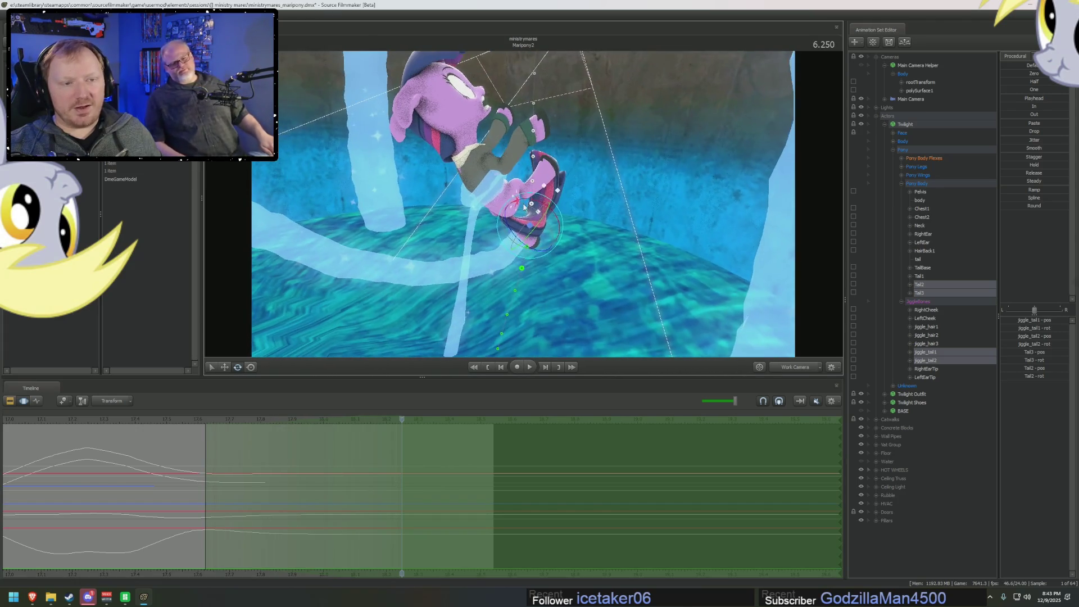
- Rotate the TailBase bone to lift the tail, then check the fall through Main Camera
{"action": "left_click", "coordinate": [496, 213]}
{"action": "left_click", "coordinate": [928, 268]}
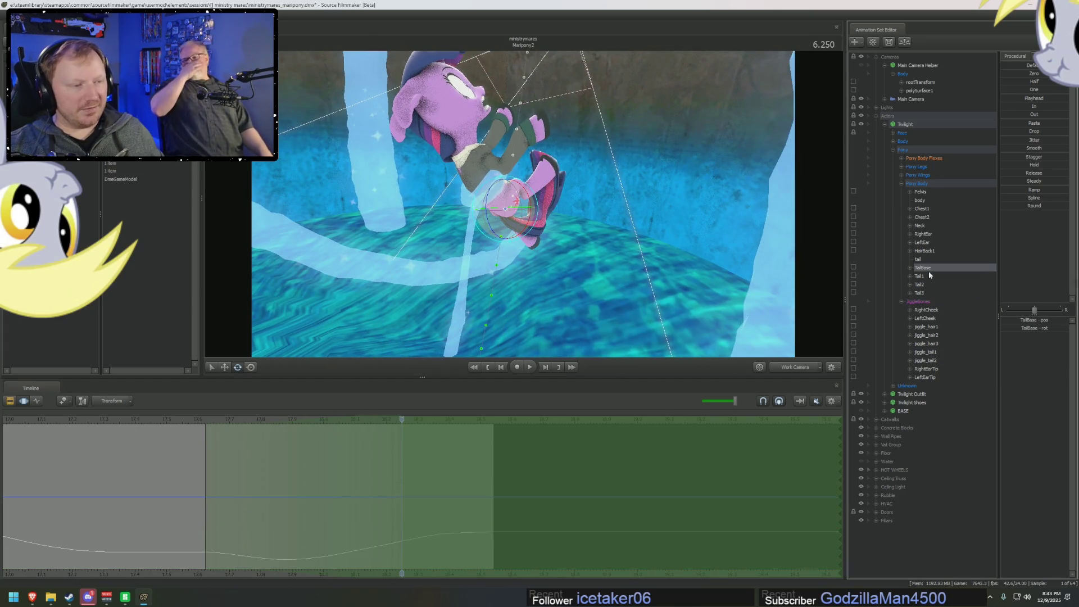
{"action": "left_click_drag", "start_coordinate": [514, 201], "coordinate": [483, 199]}
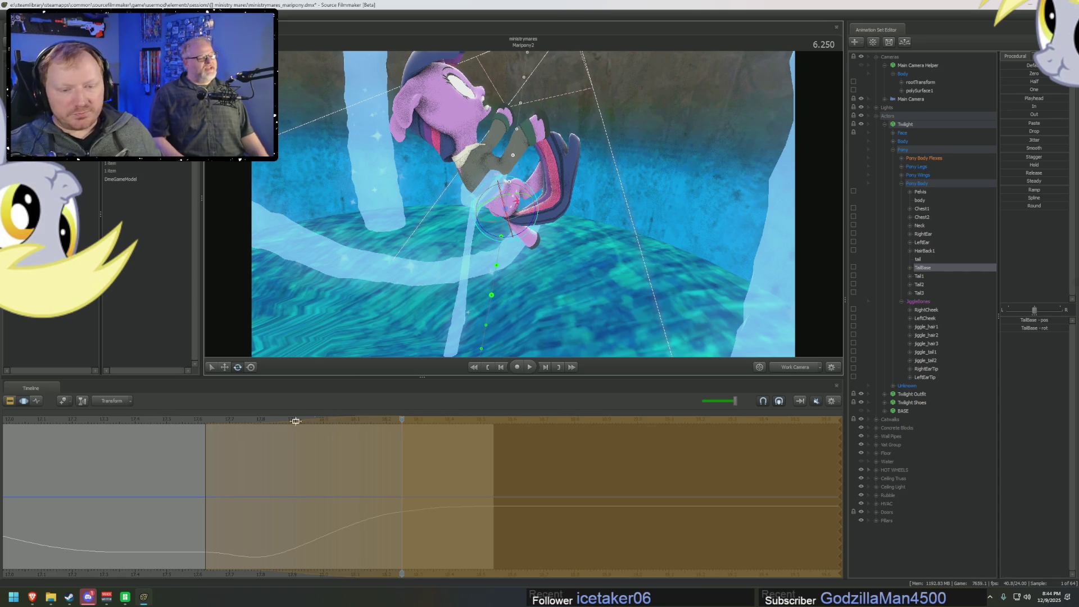
{"action": "left_click_drag", "start_coordinate": [205, 454], "coordinate": [401, 466]}
{"action": "left_click", "coordinate": [780, 368]}
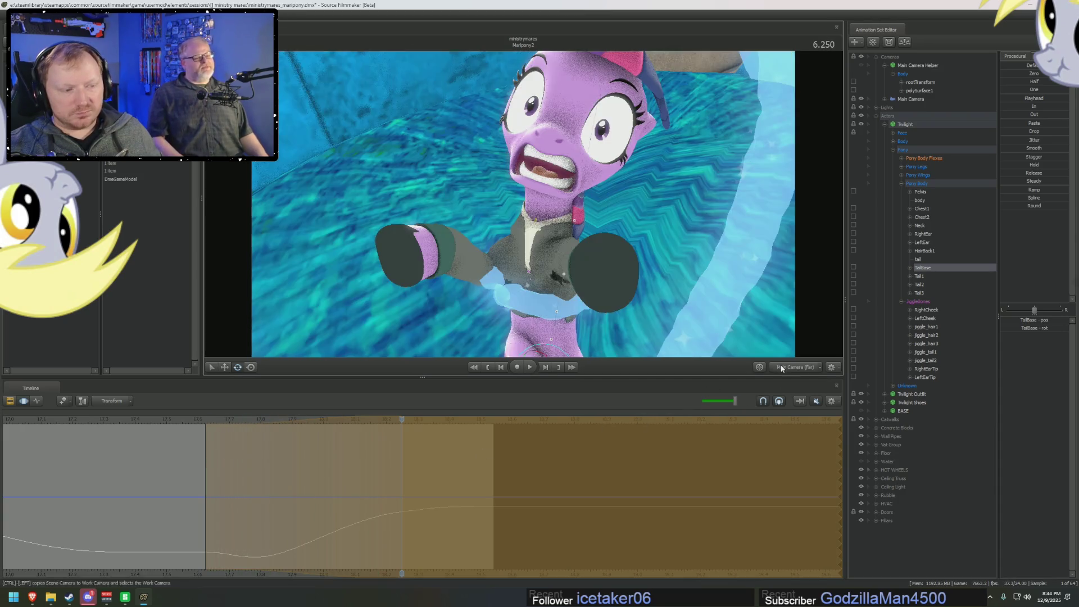
- Rotate Tail2, Tail3, jiggle_tail1 and jiggle_tail2 upward at the splash frame
{"action": "left_click_drag", "start_coordinate": [139, 467], "coordinate": [364, 487]}
{"action": "key", "text": "space"}
{"action": "key", "text": "space"}
{"action": "left_click", "coordinate": [783, 368]}
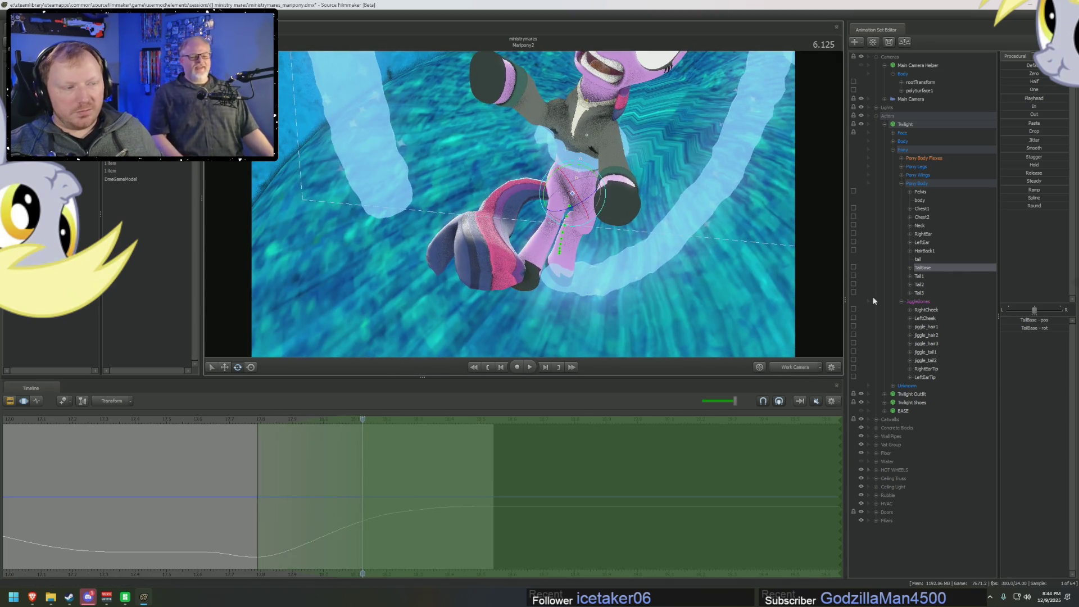
{"action": "left_click", "coordinate": [926, 360]}
{"action": "left_click", "coordinate": [926, 351], "text": "ctrl"}
{"action": "left_click", "coordinate": [920, 284], "text": "ctrl"}
{"action": "left_click", "coordinate": [923, 292], "text": "ctrl"}
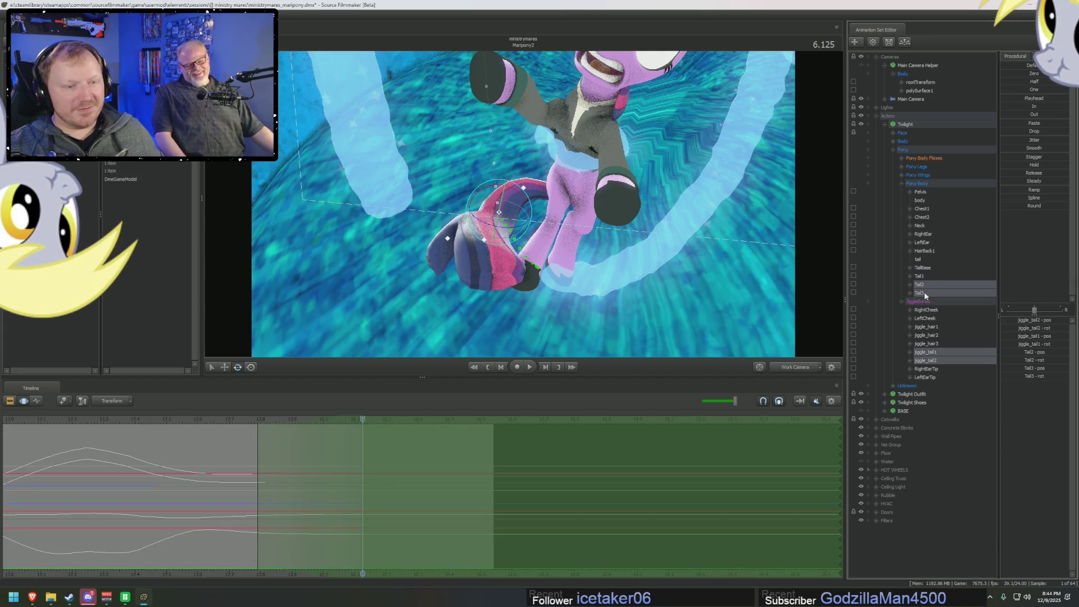
{"action": "left_click_drag", "start_coordinate": [510, 225], "coordinate": [528, 218]}
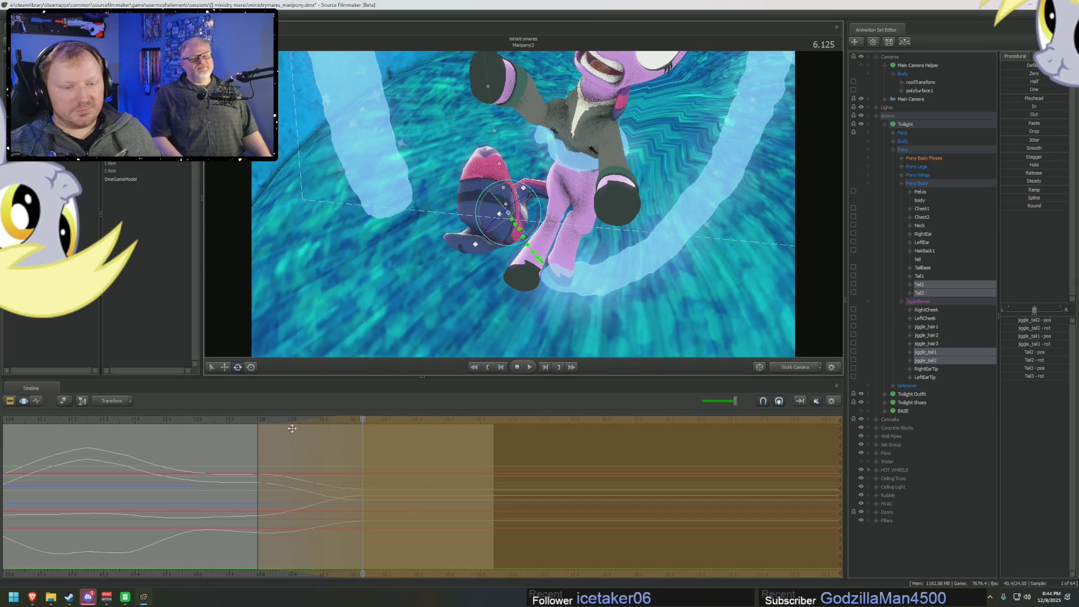
{"action": "mouse_move", "coordinate": [255, 433]}
{"action": "left_mouse_down"}
{"action": "mouse_move", "coordinate": [315, 462]}
{"action": "mouse_move", "coordinate": [487, 469]}
{"action": "mouse_move", "coordinate": [765, 394]}
{"action": "mouse_move", "coordinate": [400, 476]}
{"action": "mouse_move", "coordinate": [259, 474]}
{"action": "mouse_move", "coordinate": [448, 508]}
{"action": "mouse_move", "coordinate": [1075, 407]}
{"action": "left_mouse_up"}
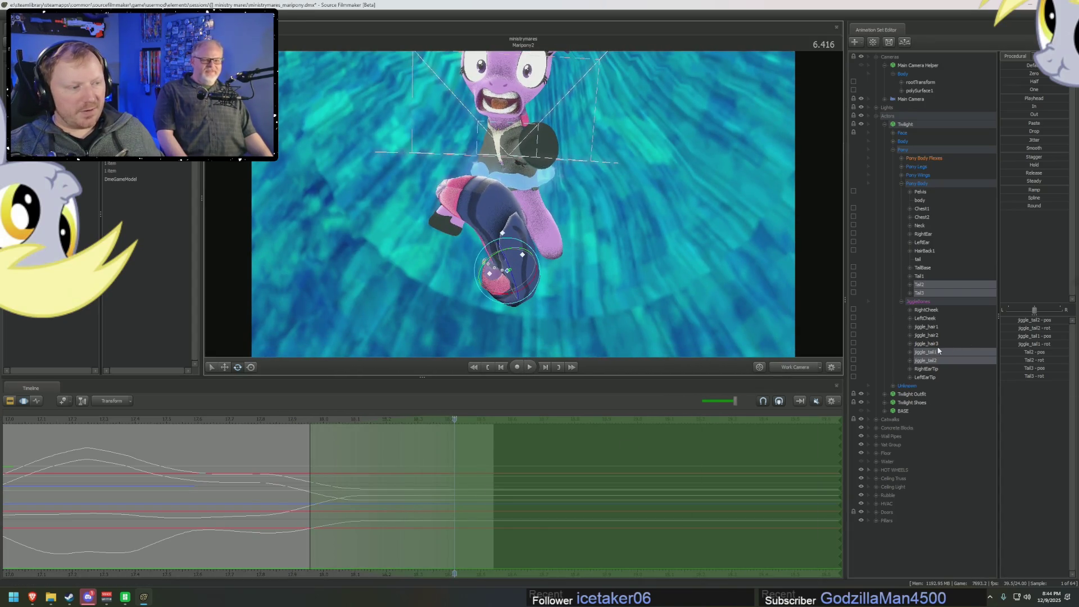
- Rotate the tail bones further upward and scrub to the face close-up at 6.416
{"action": "left_click", "coordinate": [936, 343], "text": "ctrl"}
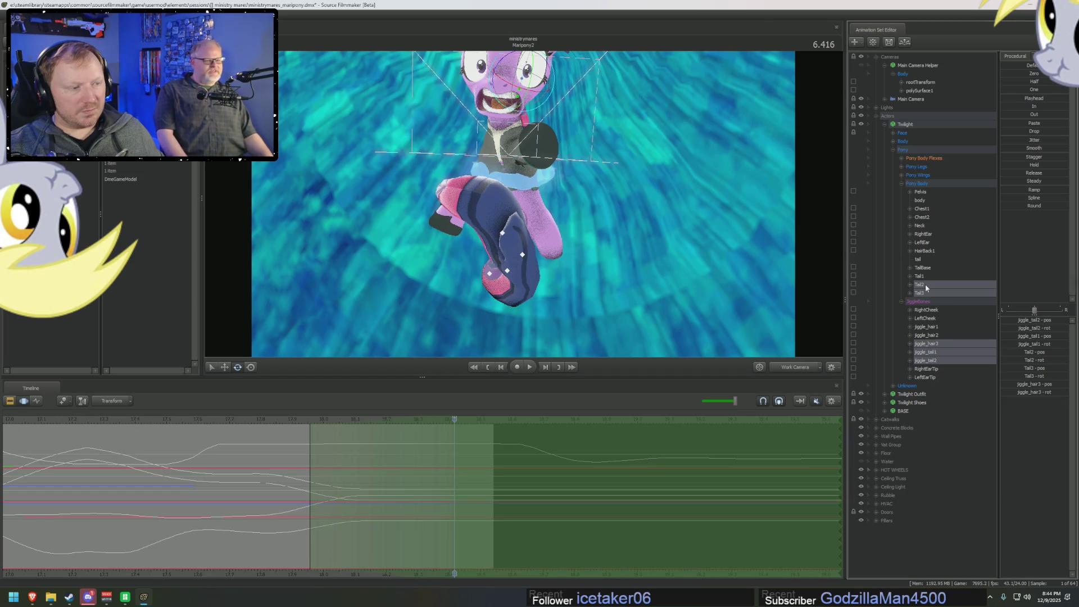
{"action": "left_click", "coordinate": [930, 343], "text": "ctrl"}
{"action": "left_click_drag", "start_coordinate": [497, 262], "coordinate": [519, 296]}
{"action": "left_click_drag", "start_coordinate": [285, 490], "coordinate": [329, 508]}
{"action": "left_click_drag", "start_coordinate": [369, 523], "coordinate": [475, 542]}
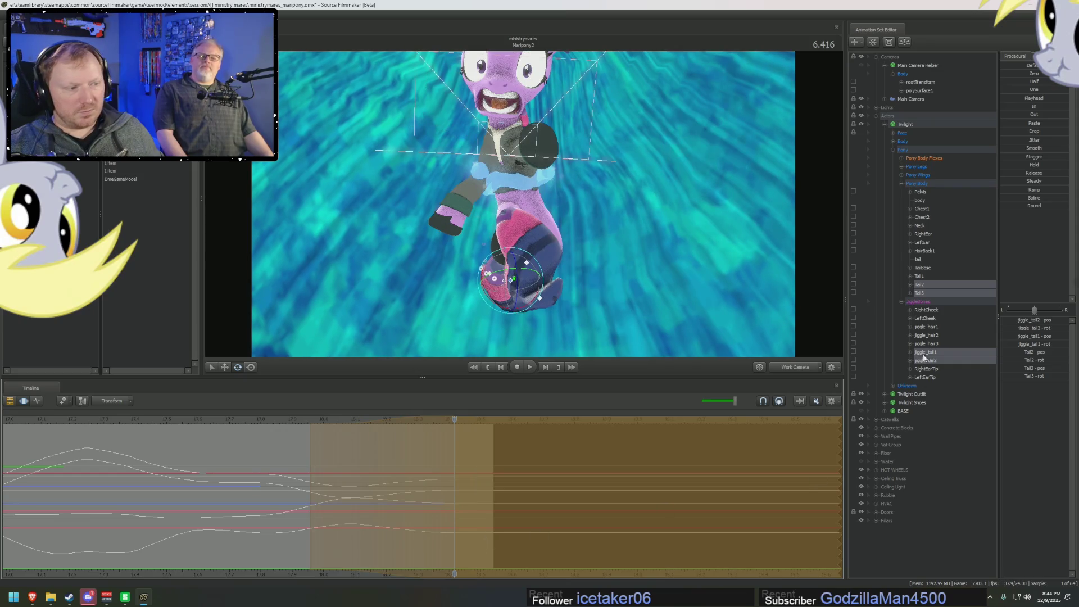
- Refine only jiggle_tail1 and jiggle_tail2 for follow-through, then view through Main Camera
{"action": "left_click", "coordinate": [924, 351]}
{"action": "left_click", "coordinate": [924, 360], "text": "ctrl"}
{"action": "left_click_drag", "start_coordinate": [559, 296], "coordinate": [542, 308]}
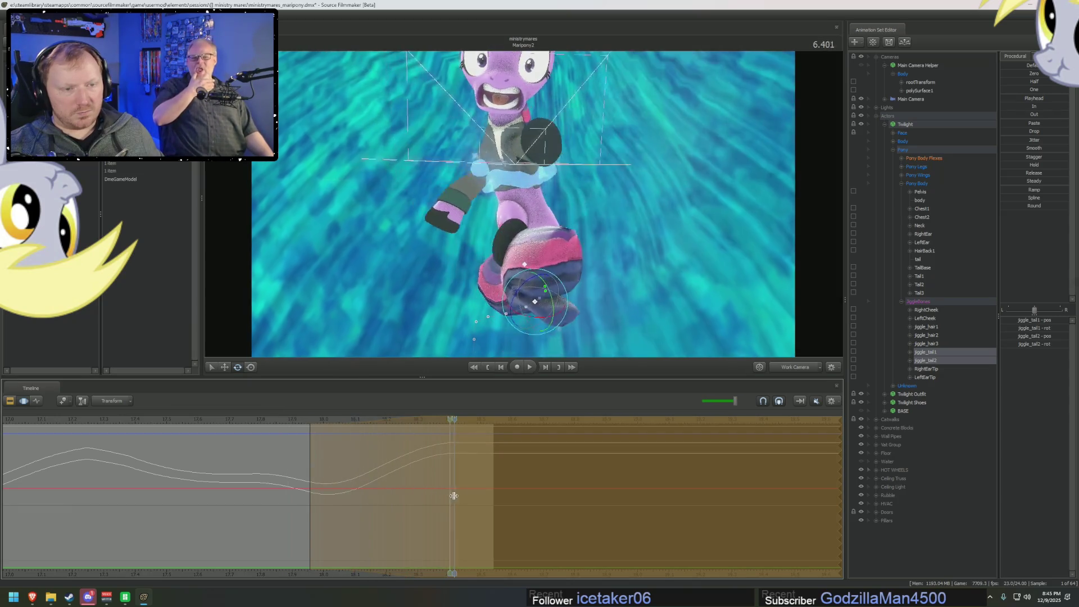
{"action": "left_click", "coordinate": [268, 467]}
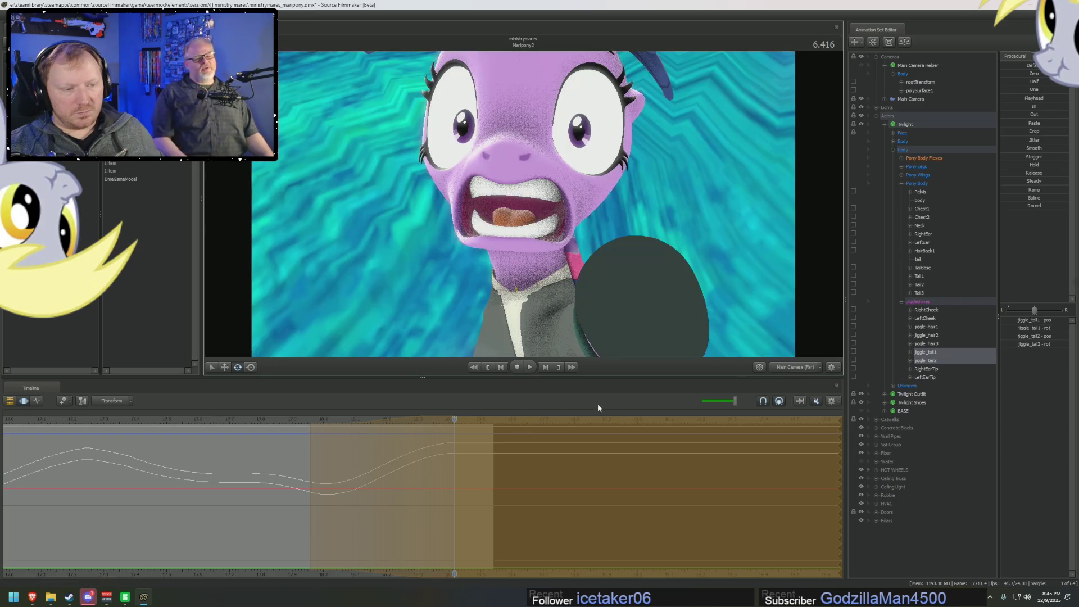
- Play the falling shot several times from its start to review tail motion
{"action": "left_click_drag", "start_coordinate": [268, 467], "coordinate": [462, 488]}
{"action": "scroll", "coordinate": [152, 450], "scroll_direction": "down", "scroll_amount": 2}
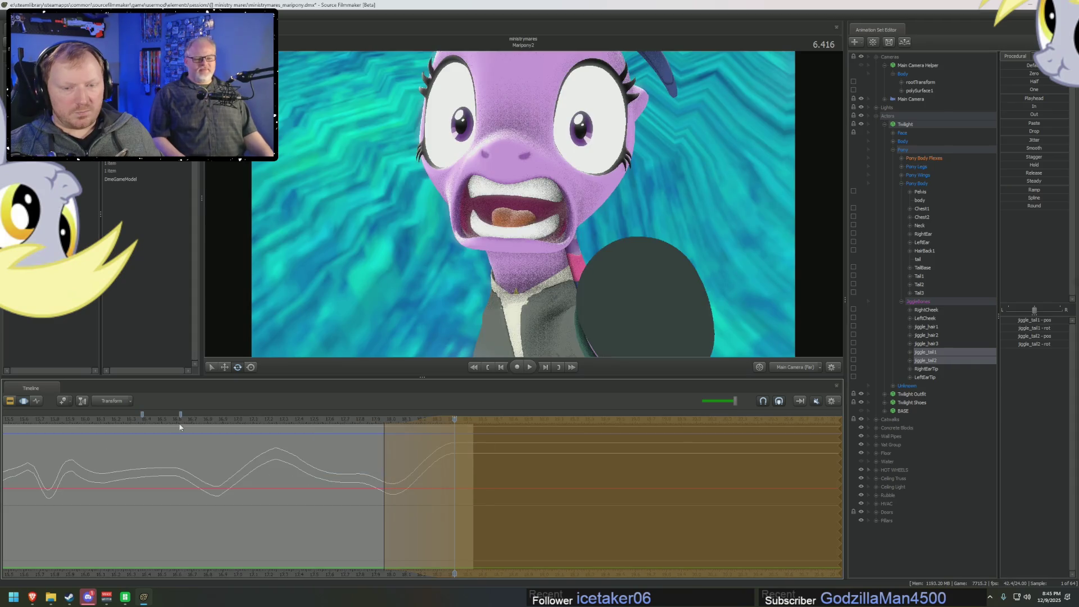
{"action": "key", "text": "space"}
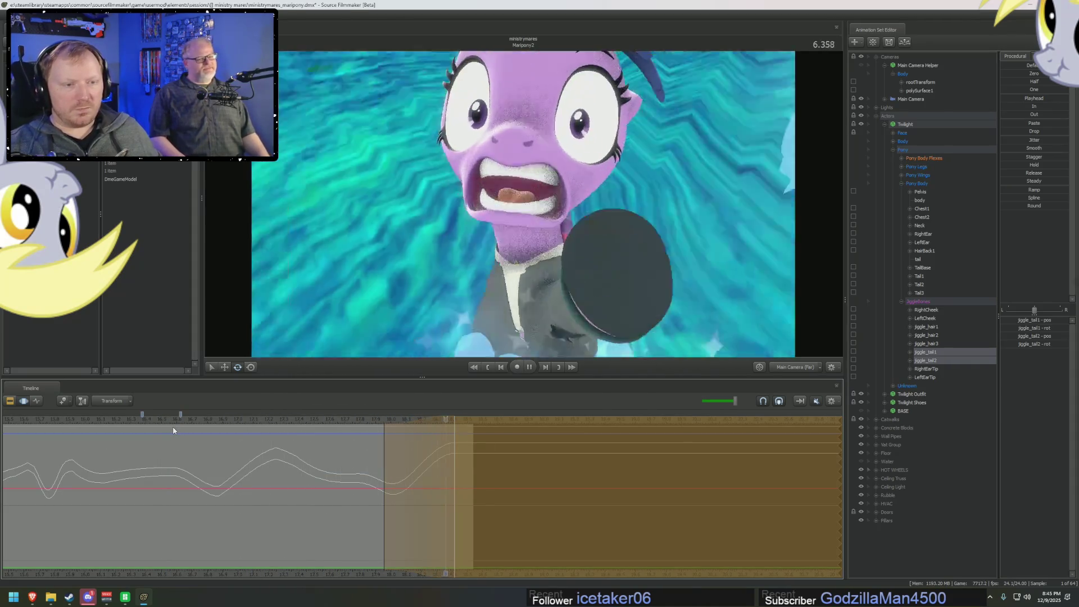
{"action": "scroll", "coordinate": [211, 430], "scroll_direction": "down", "scroll_amount": 2}
{"action": "left_click", "coordinate": [176, 429]}
{"action": "key", "text": "space"}
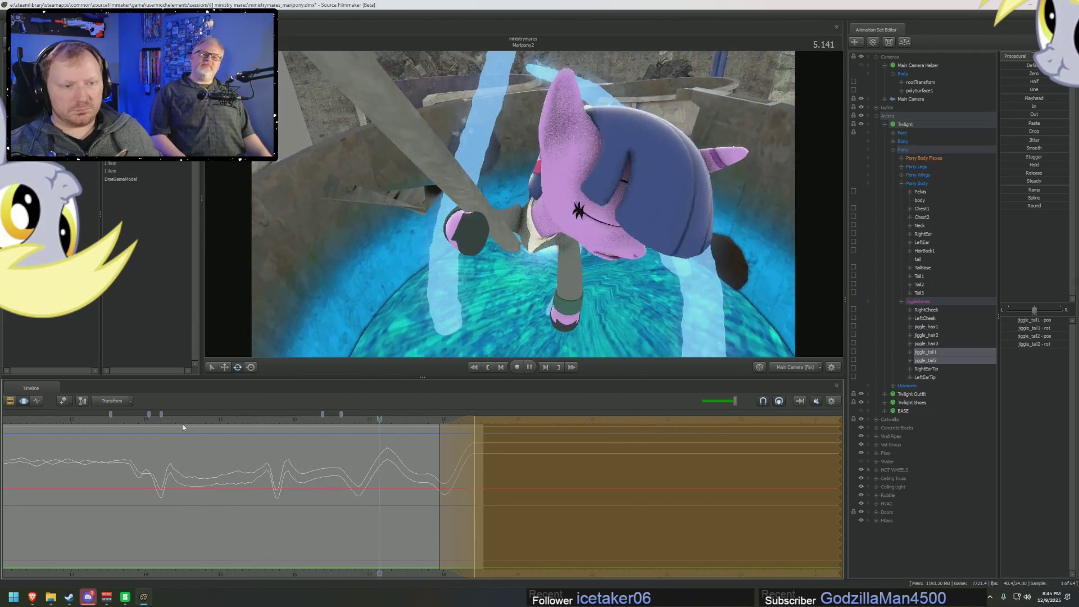
{"action": "scroll", "coordinate": [165, 438], "scroll_direction": "down", "scroll_amount": 2}
{"action": "left_click", "coordinate": [227, 423]}
{"action": "key", "text": "space"}
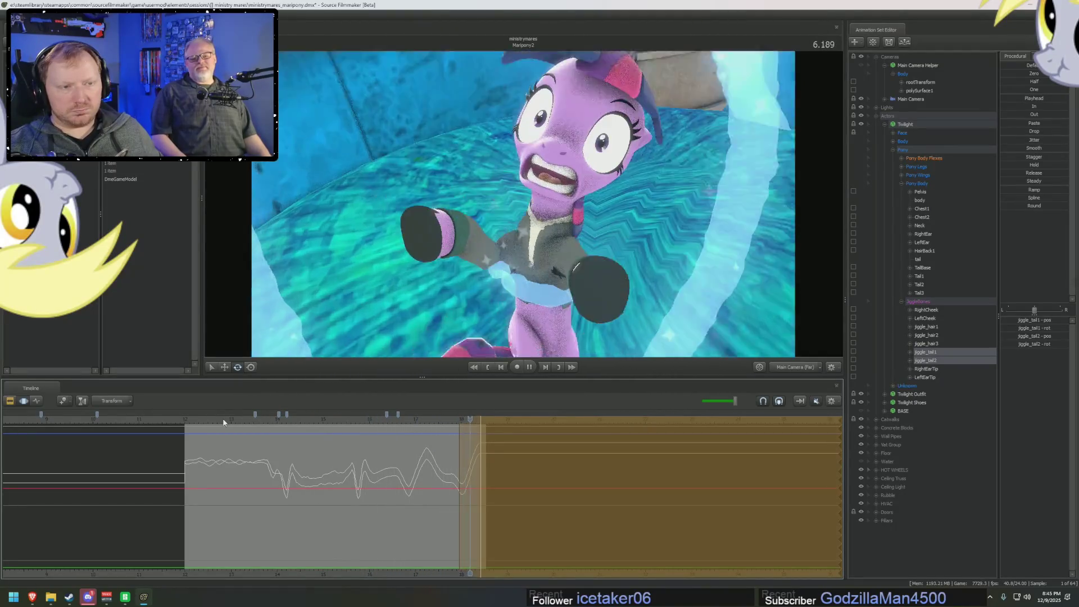
{"action": "left_click", "coordinate": [193, 419]}
{"action": "key", "text": "space"}
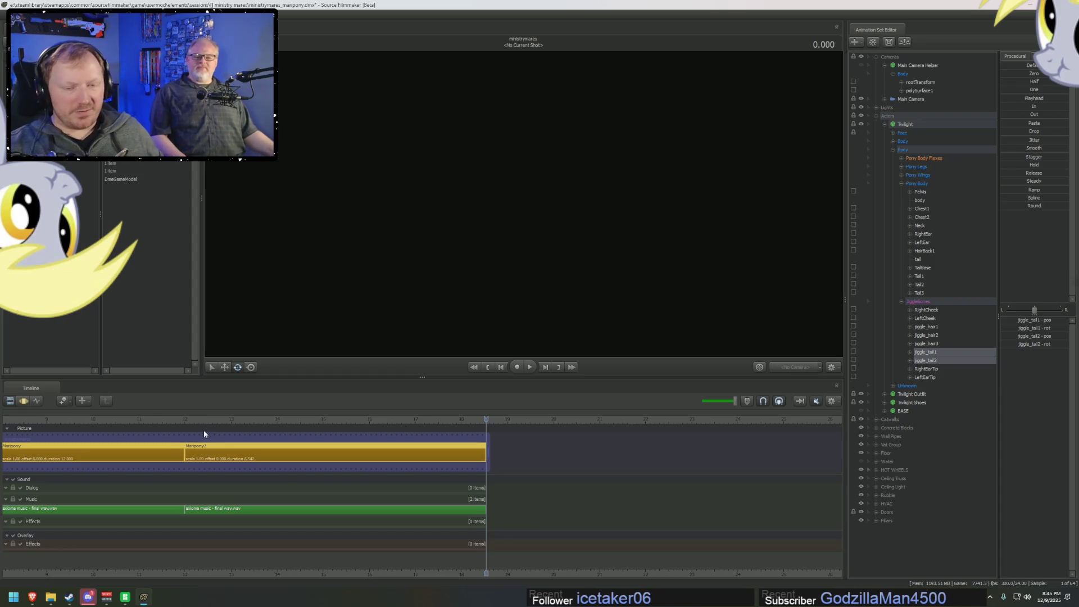
{"action": "left_click", "coordinate": [196, 420]}
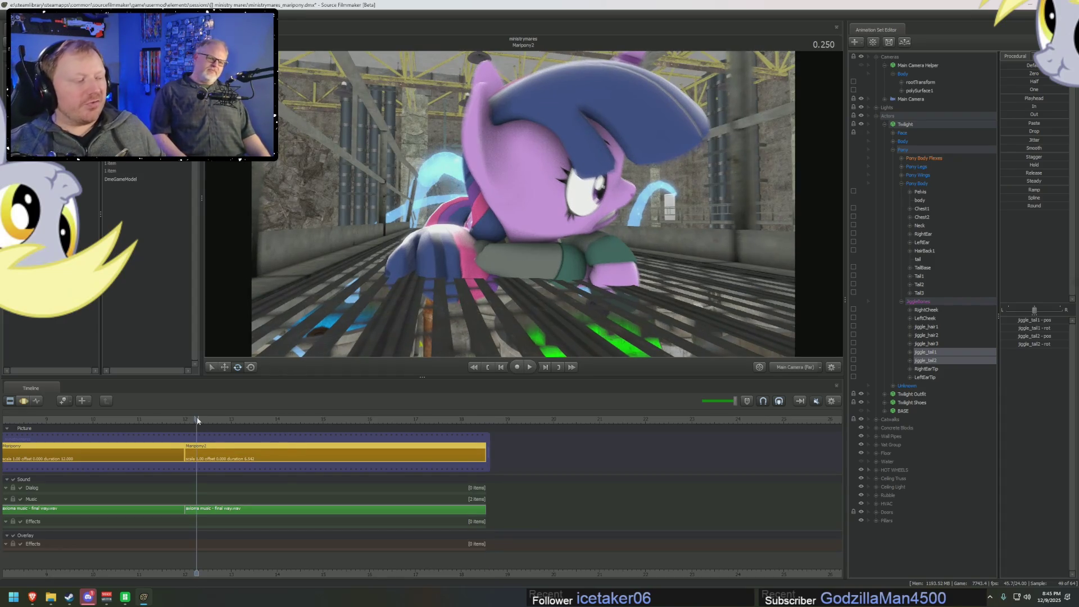
- Show the jiggle hair bones' curves and spread the time selection over the whole shot
{"action": "left_click", "coordinate": [932, 328]}
{"action": "left_click", "coordinate": [937, 345], "text": "shift"}
{"action": "key", "text": "F4"}
{"action": "mouse_move", "coordinate": [369, 571]}
{"action": "middle_mouse_down"}
{"action": "mouse_move", "coordinate": [591, 573]}
{"action": "mouse_move", "coordinate": [501, 508]}
{"action": "middle_mouse_up"}
{"action": "scroll", "coordinate": [593, 574], "scroll_direction": "up", "scroll_amount": 3}
{"action": "left_click", "coordinate": [501, 507]}
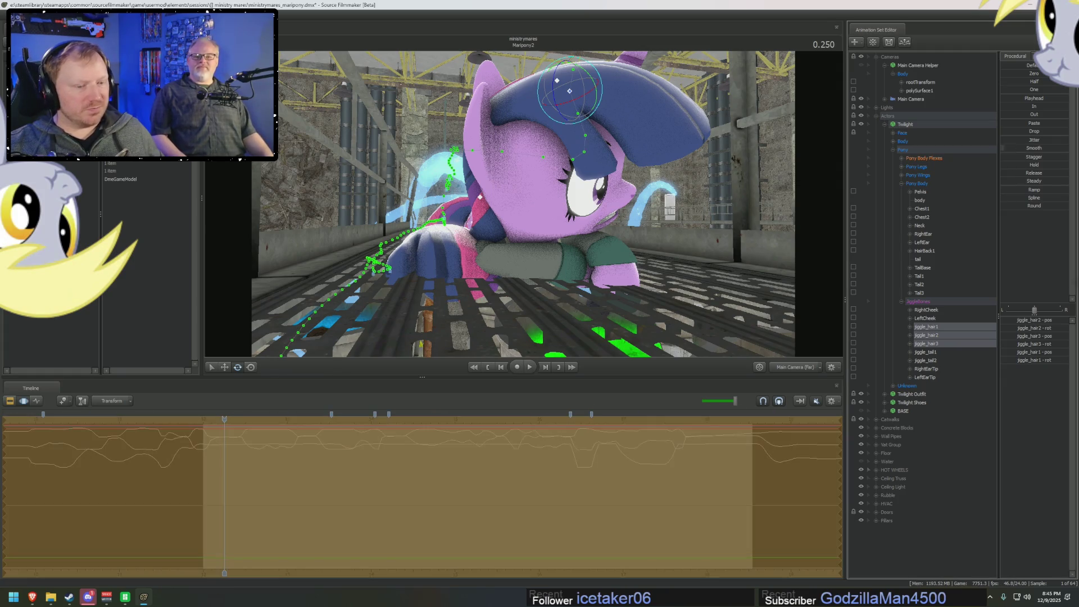
- In the Clip Editor, play the sequence, pausing at the splash close-up, and rewind
{"action": "key", "text": "F2"}
{"action": "key", "text": "space"}
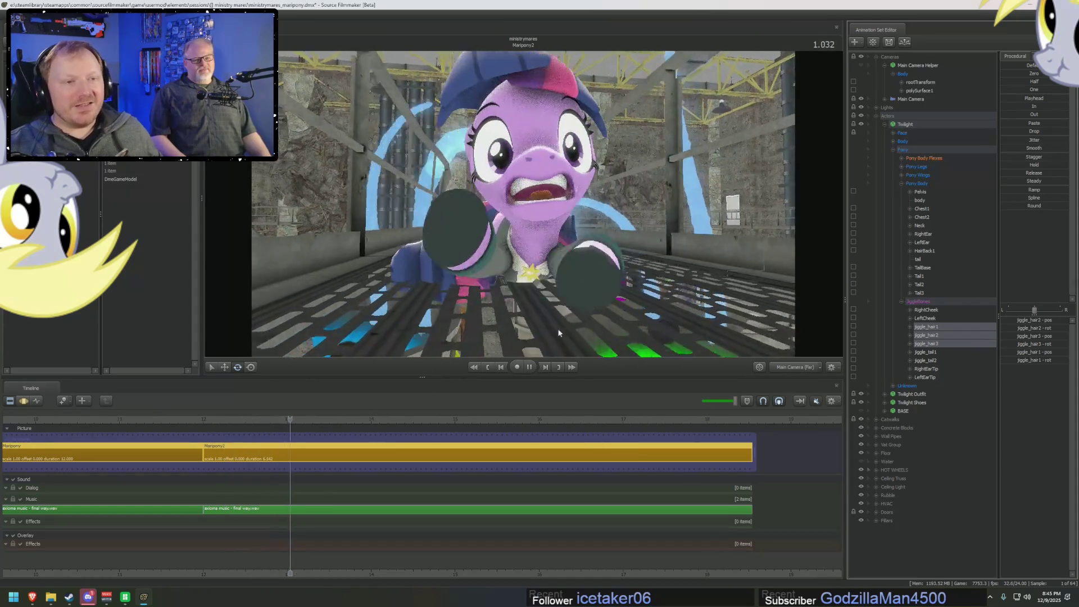
{"action": "key", "text": "space"}
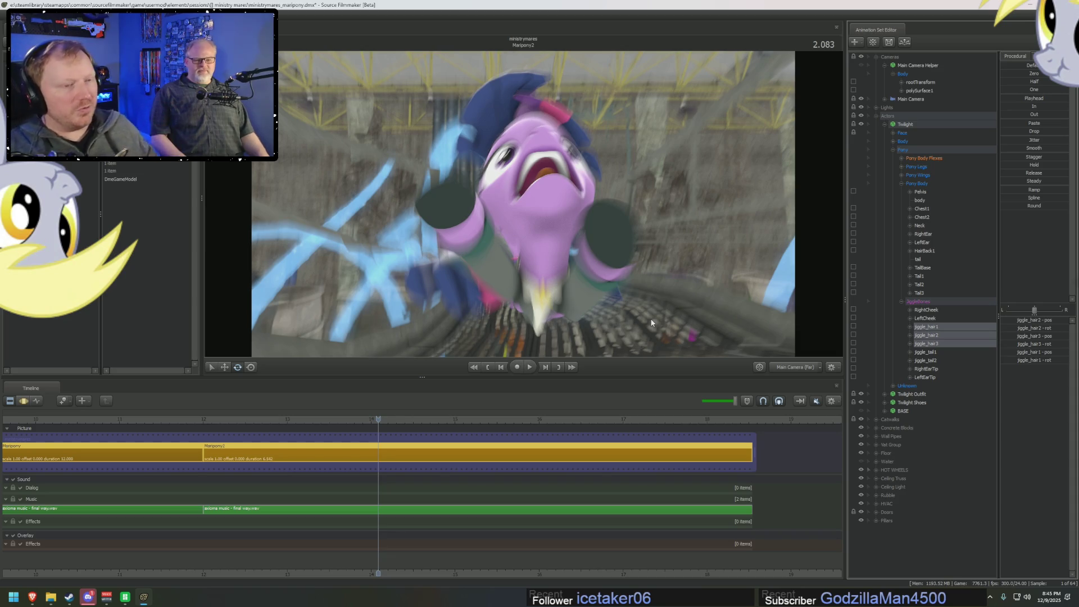
{"action": "key", "text": "space"}
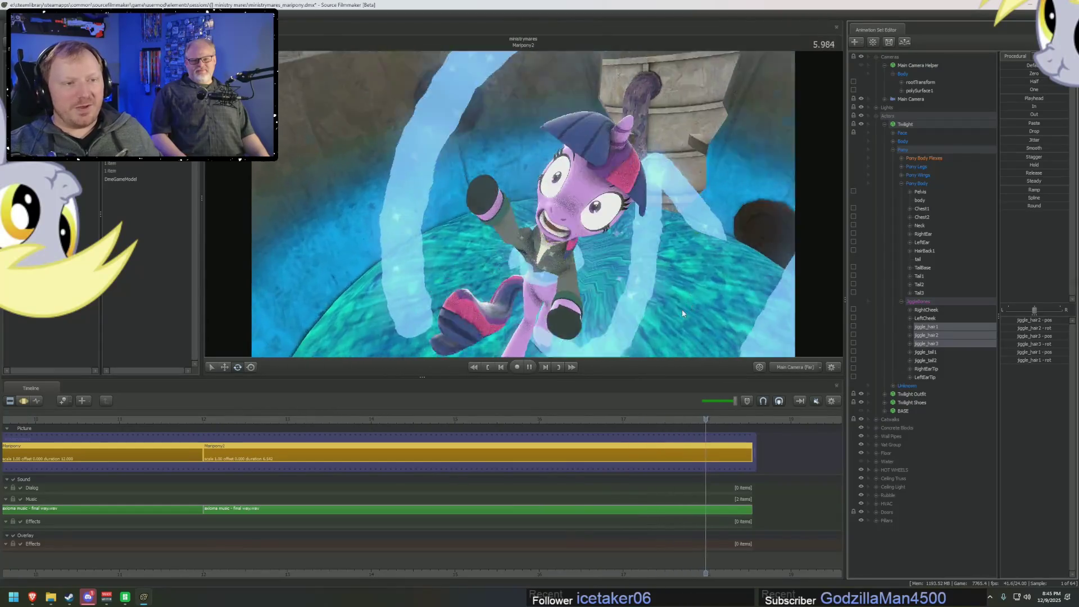
{"action": "key", "text": "space"}
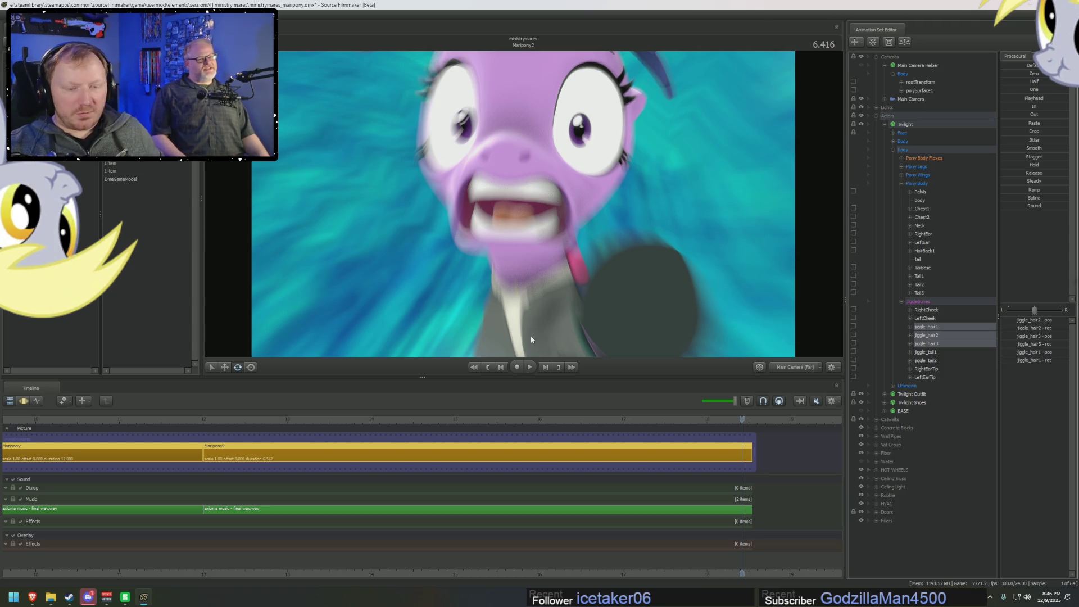
{"action": "left_click", "coordinate": [288, 419]}
{"action": "key", "text": "space"}
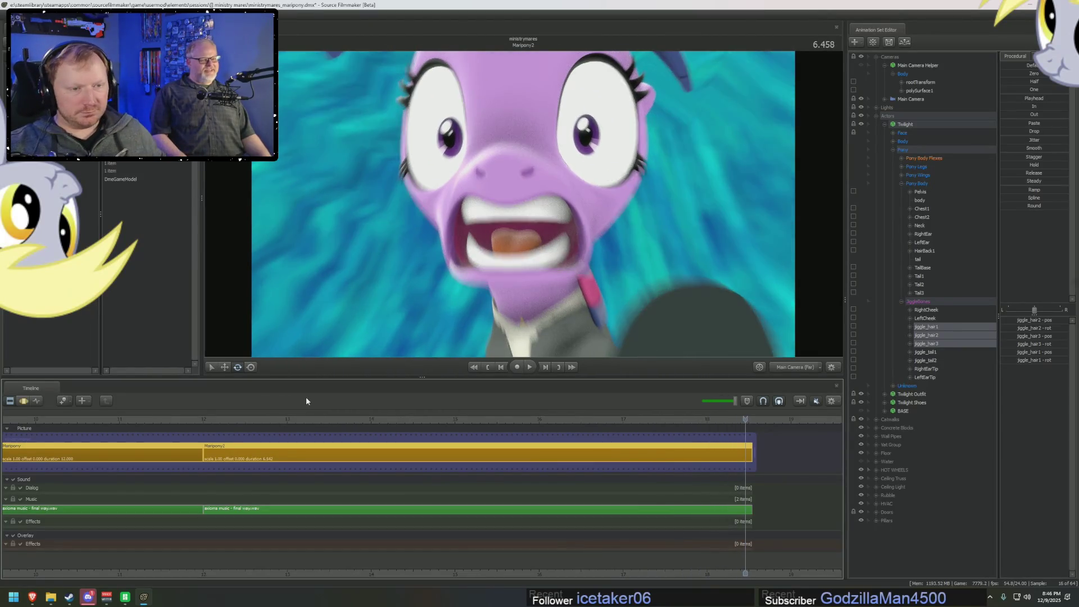
{"action": "left_click", "coordinate": [207, 419]}
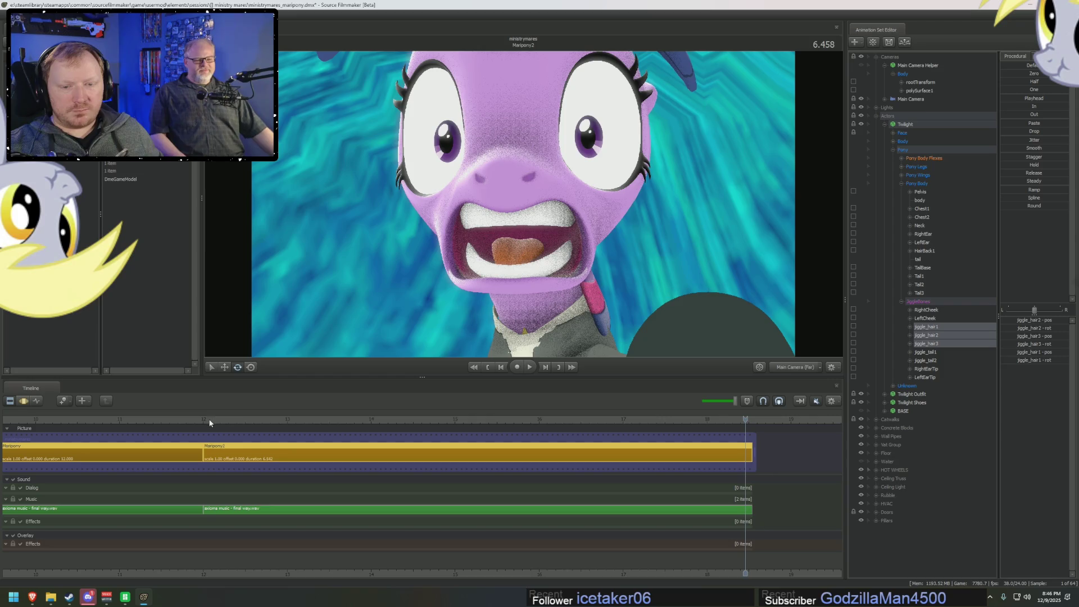
- Turn on Show Focal Plane in the viewport's Display options
{"action": "right_click", "coordinate": [475, 220]}
{"action": "mouse_move", "coordinate": [505, 248]}
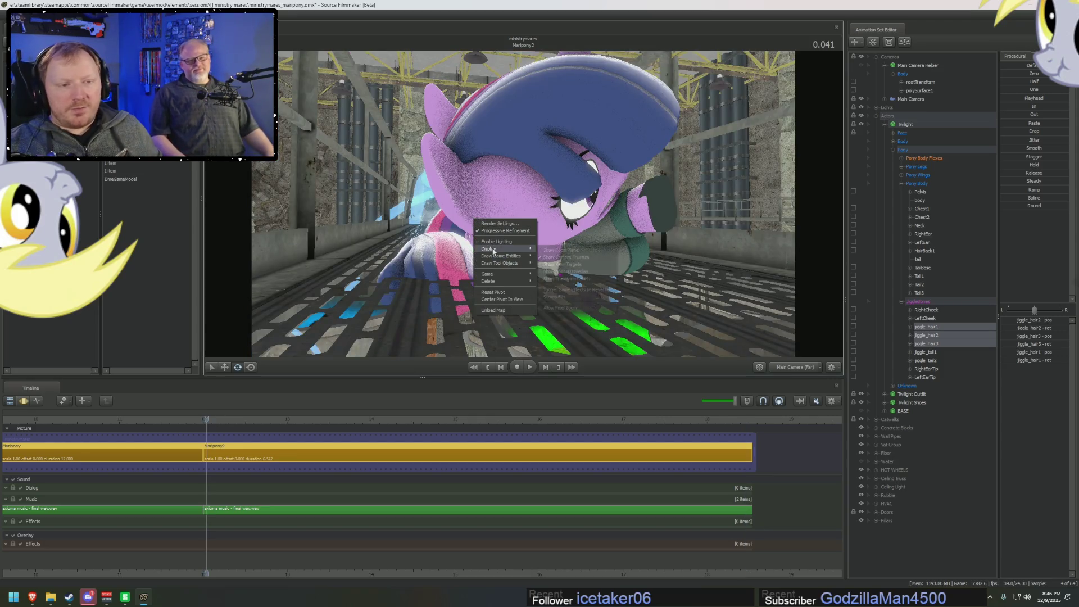
{"action": "left_click", "coordinate": [554, 249]}
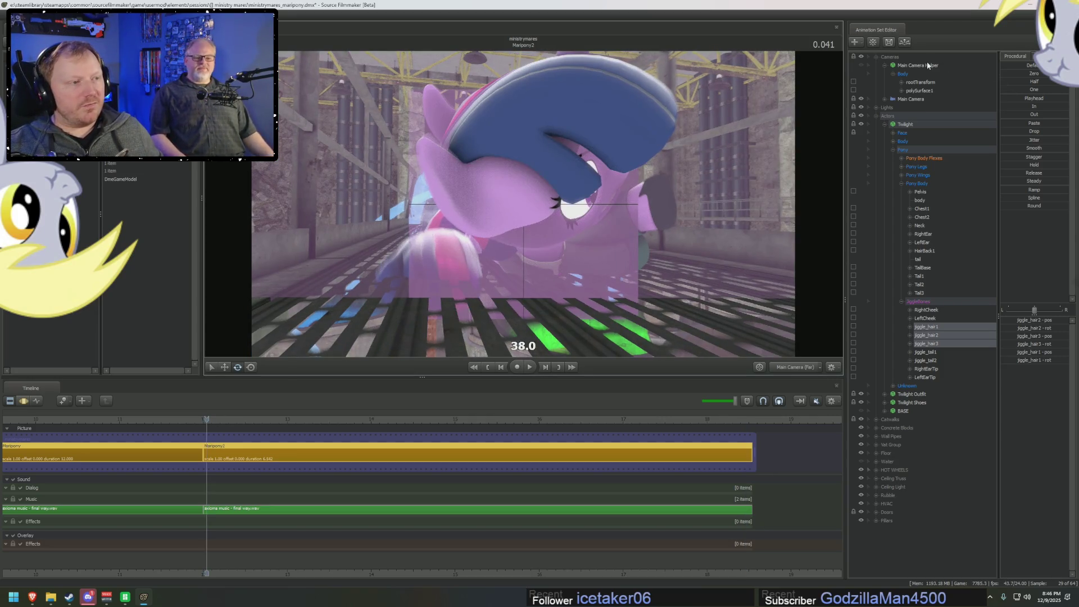
- Expand Main Camera > all, select only focalDistance, and show it in the Motion Editor
{"action": "left_click", "coordinate": [902, 75]}
{"action": "left_click", "coordinate": [876, 116]}
{"action": "left_click", "coordinate": [884, 66]}
{"action": "left_click", "coordinate": [885, 73]}
{"action": "left_click", "coordinate": [899, 82]}
{"action": "left_click", "coordinate": [892, 82]}
{"action": "left_click", "coordinate": [917, 91]}
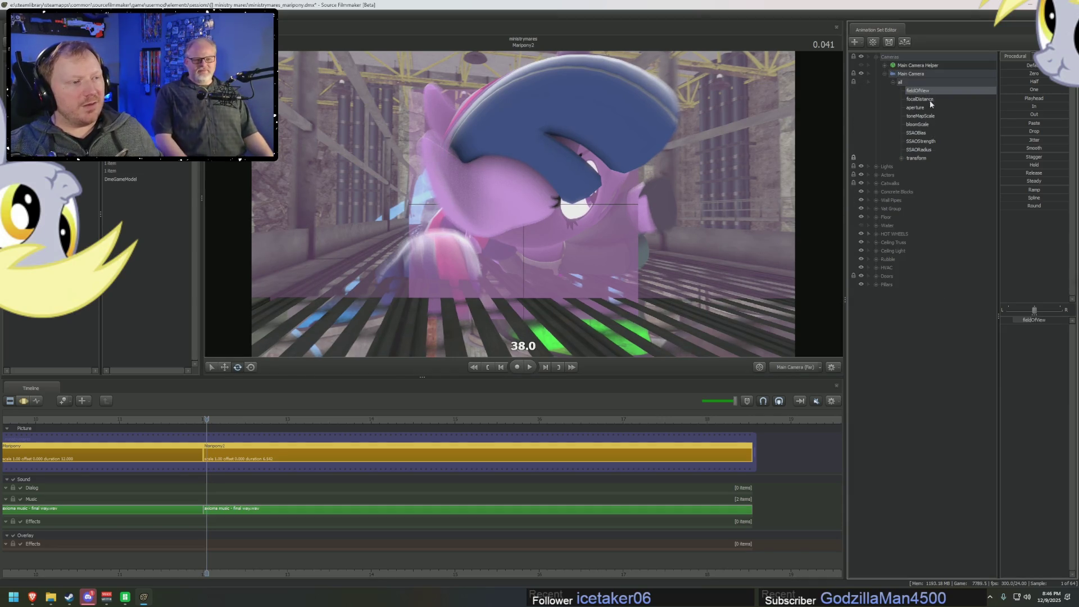
{"action": "left_click", "coordinate": [919, 99]}
{"action": "left_click", "coordinate": [349, 444]}
{"action": "key", "text": "F2"}
{"action": "key", "text": "F2"}
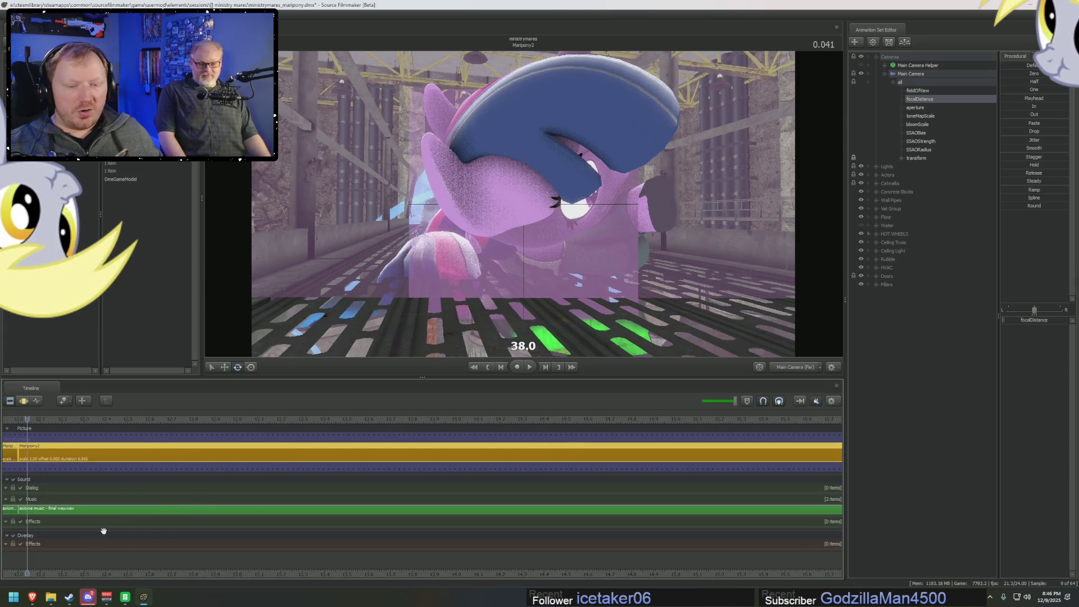
{"action": "key", "text": "F3"}
{"action": "left_click_drag", "start_coordinate": [22, 455], "coordinate": [32, 459]}
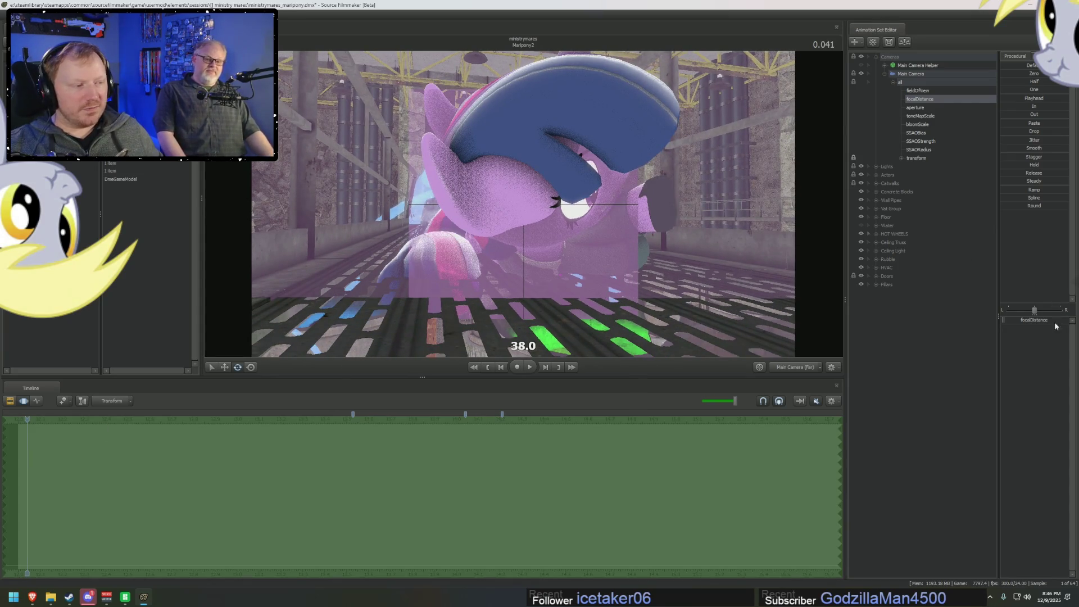
- Widen the panels, return near the shot start at focus 45.0, and open focalDistance options
{"action": "left_click_drag", "start_coordinate": [998, 333], "coordinate": [876, 329]}
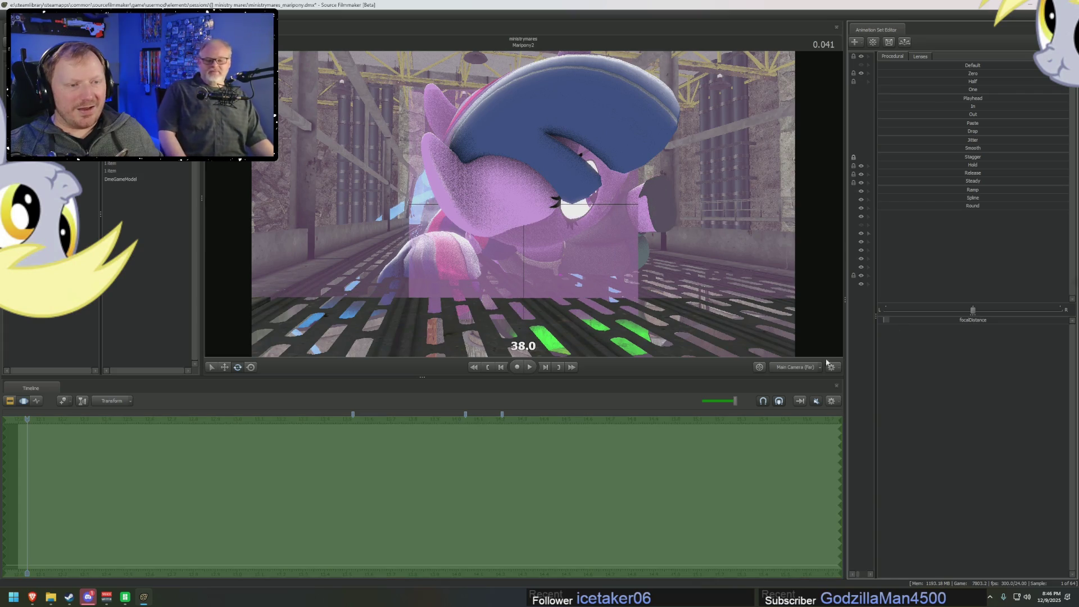
{"action": "mouse_move", "coordinate": [848, 320]}
{"action": "left_mouse_down"}
{"action": "mouse_move", "coordinate": [742, 328]}
{"action": "mouse_move", "coordinate": [732, 331]}
{"action": "mouse_move", "coordinate": [797, 322]}
{"action": "mouse_move", "coordinate": [498, 406]}
{"action": "mouse_move", "coordinate": [21, 451]}
{"action": "mouse_move", "coordinate": [848, 443]}
{"action": "mouse_move", "coordinate": [217, 470]}
{"action": "mouse_move", "coordinate": [39, 440]}
{"action": "left_mouse_up"}
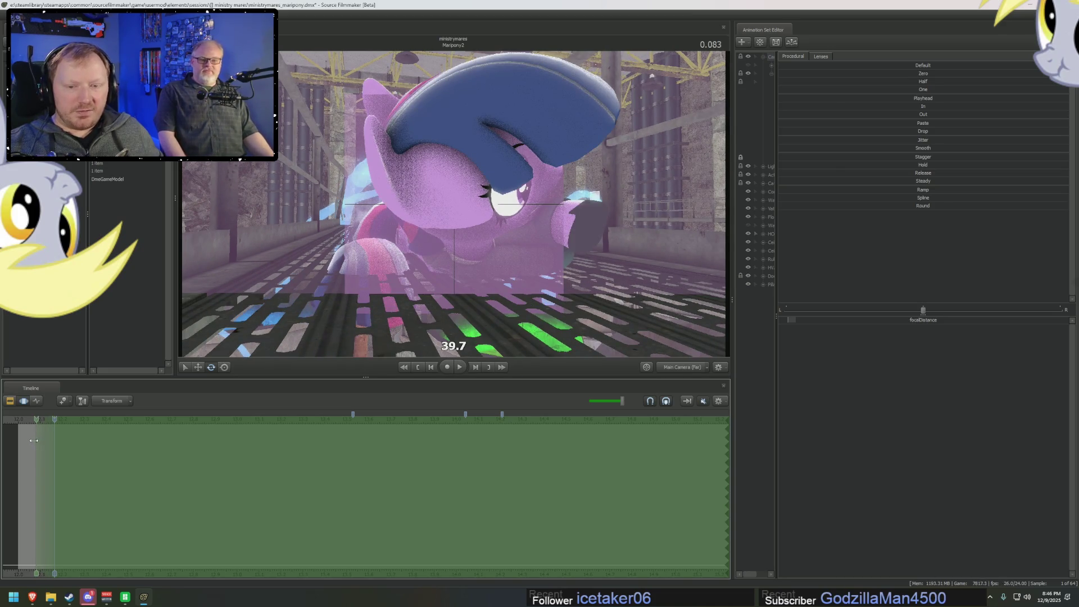
{"action": "left_click_drag", "start_coordinate": [33, 440], "coordinate": [40, 425]}
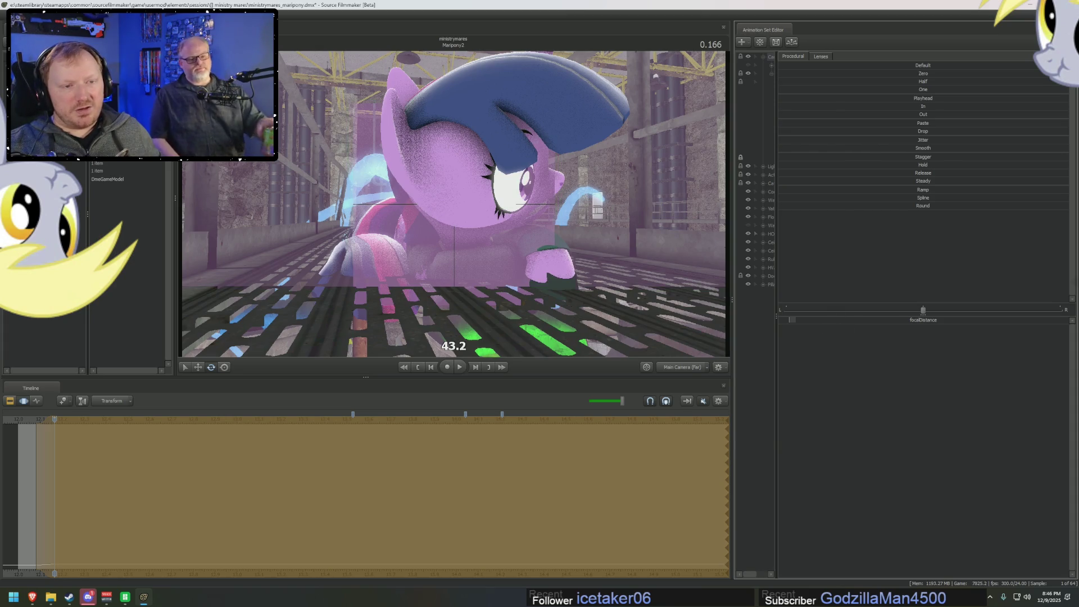
{"action": "right_click", "coordinate": [815, 318]}
- Lower focalDistance's Max in Edit Min/Max/Default and push the focus to about 46.1
{"action": "left_click", "coordinate": [839, 327]}
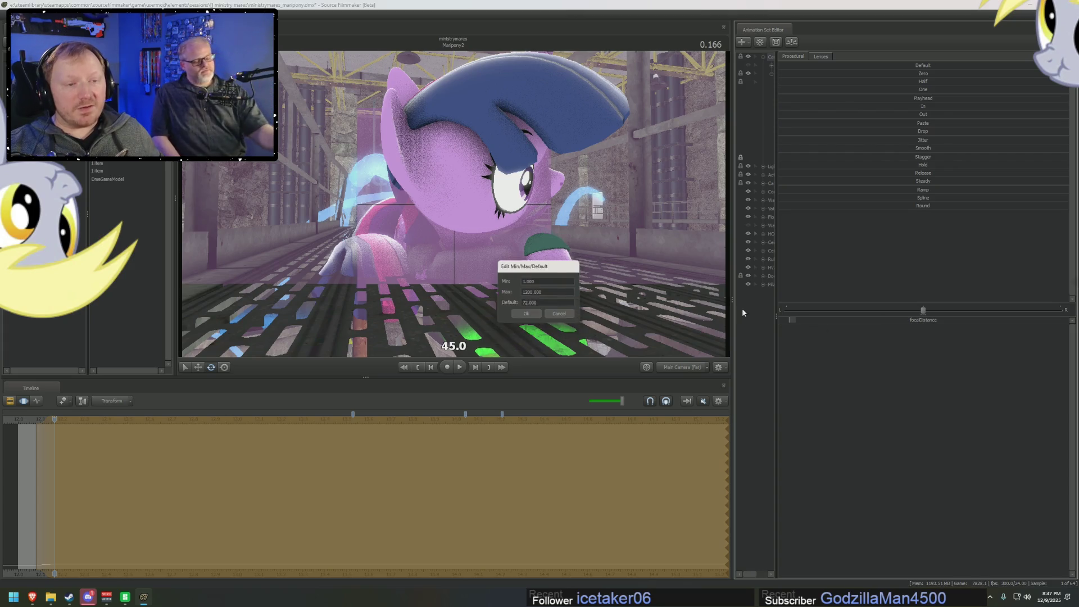
{"action": "left_click", "coordinate": [528, 291]}
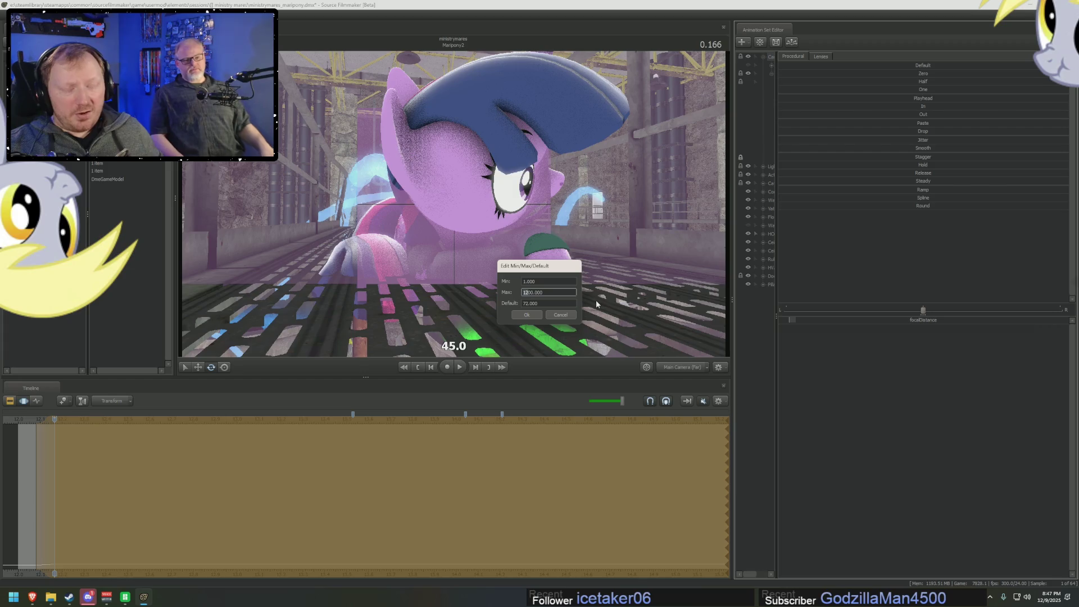
{"action": "key", "text": "Return"}
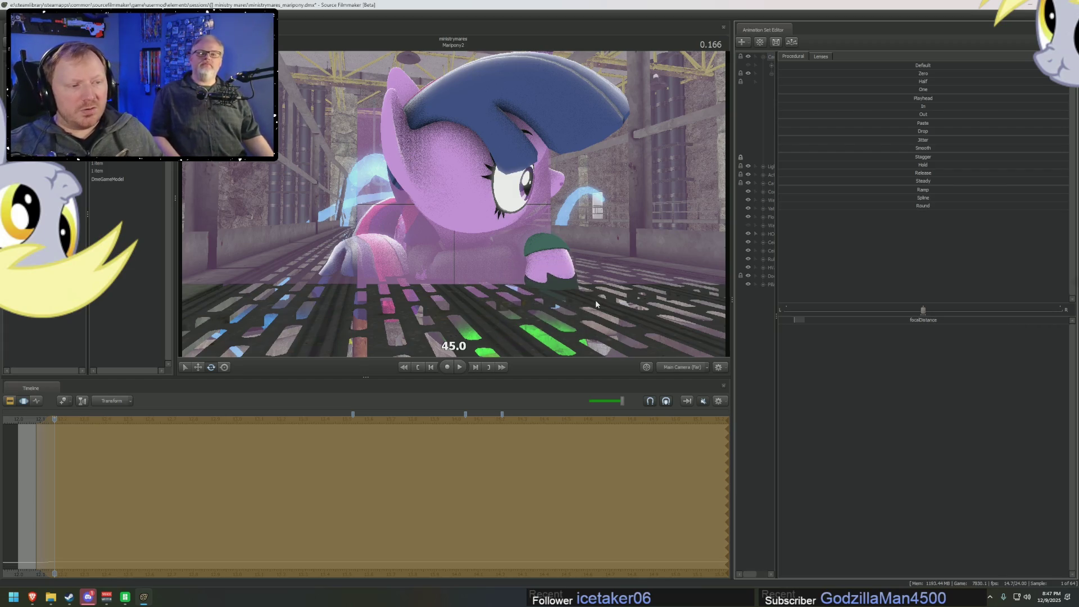
{"action": "left_click_drag", "start_coordinate": [815, 324], "coordinate": [811, 320]}
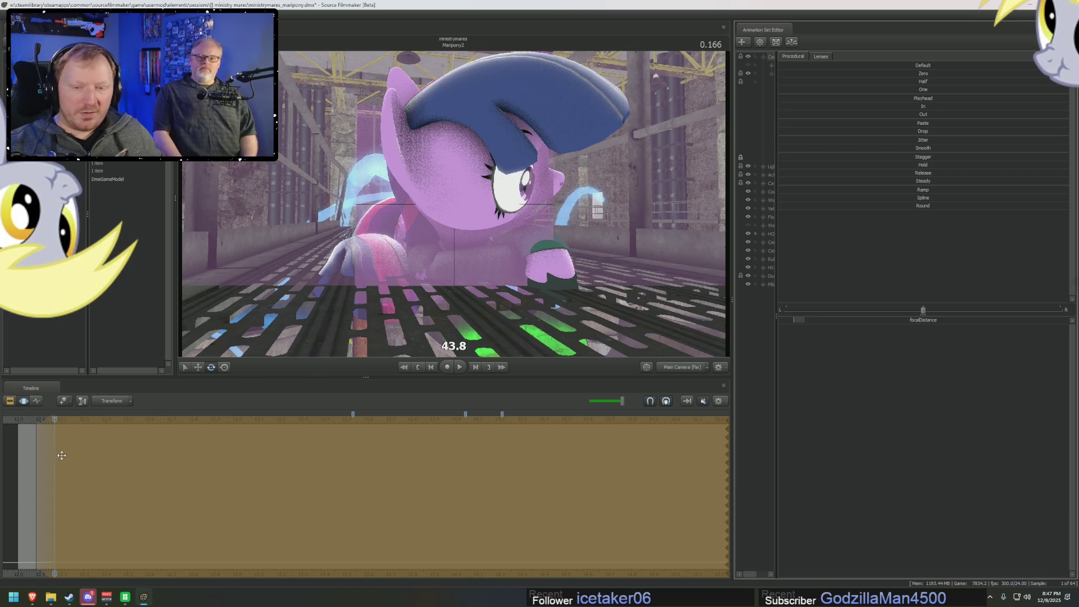
- Move slightly later in the shot and pull the focus in to about 39.2
{"action": "left_click", "coordinate": [47, 436]}
{"action": "mouse_move", "coordinate": [44, 430]}
{"action": "left_mouse_down"}
{"action": "mouse_move", "coordinate": [137, 437]}
{"action": "mouse_move", "coordinate": [132, 471]}
{"action": "mouse_move", "coordinate": [75, 449]}
{"action": "mouse_move", "coordinate": [83, 434]}
{"action": "mouse_move", "coordinate": [109, 442]}
{"action": "left_mouse_up"}
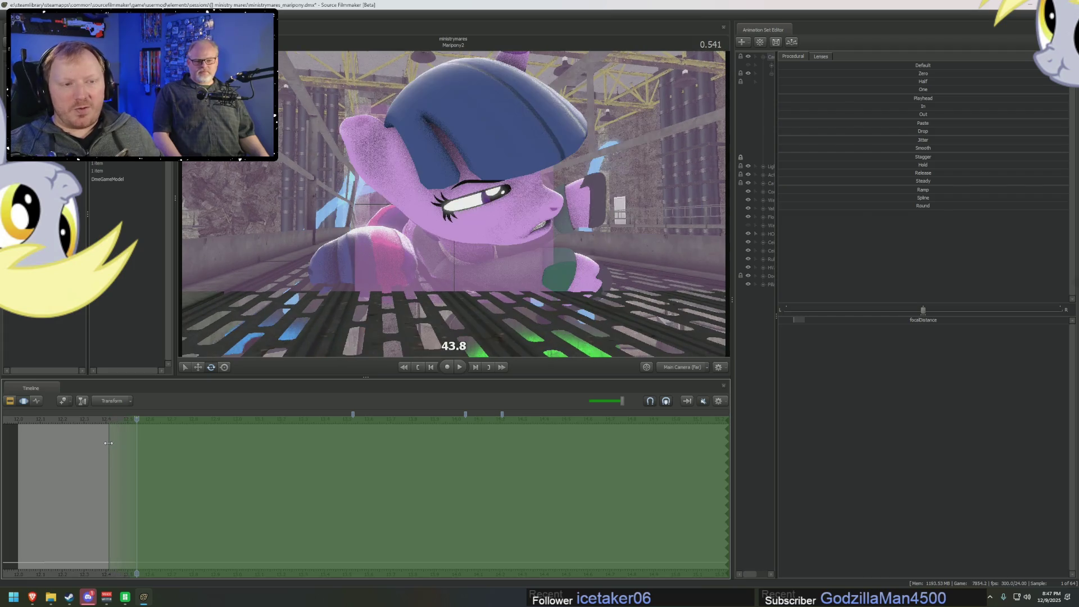
{"action": "left_click_drag", "start_coordinate": [816, 320], "coordinate": [813, 318]}
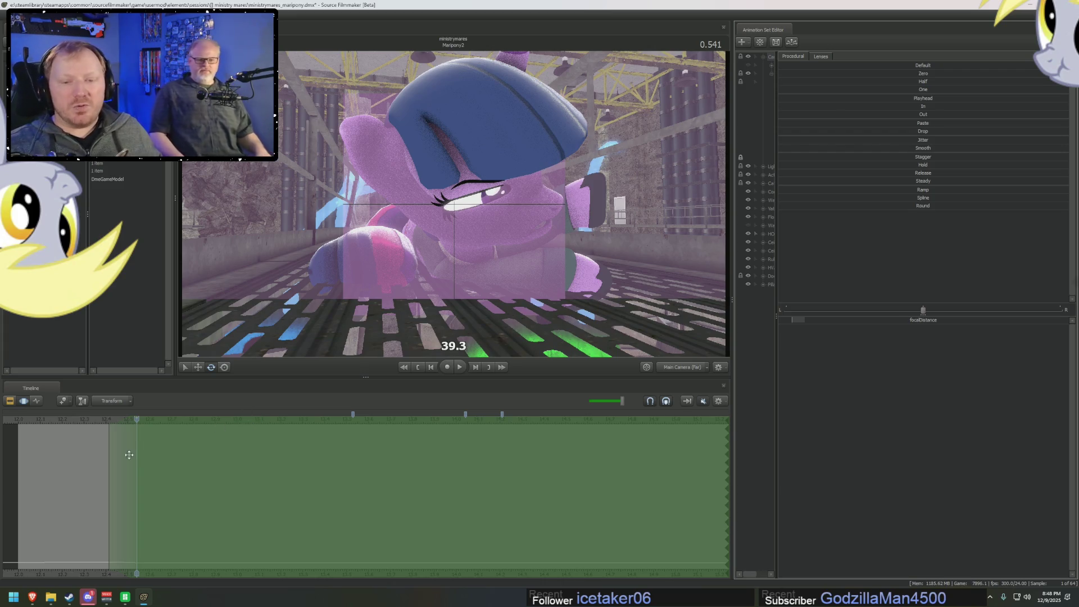
{"action": "key", "text": "Right"}
{"action": "key", "text": "Right"}
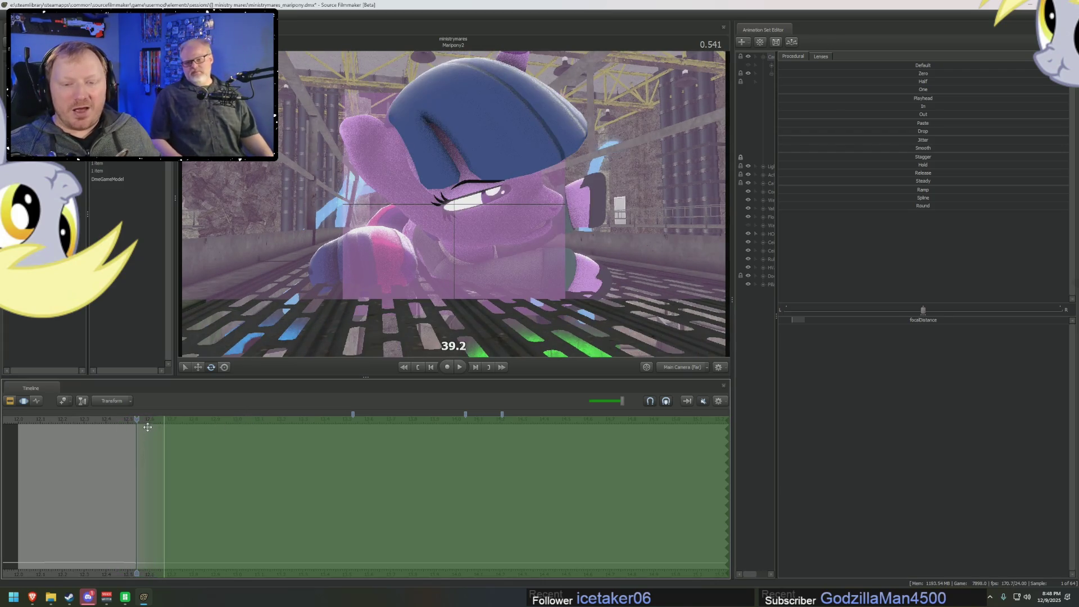
- Extend the time selection and set the focus to about 46.1 near 0.834 seconds
{"action": "left_click", "coordinate": [146, 421]}
{"action": "mouse_move", "coordinate": [147, 423]}
{"action": "left_mouse_down"}
{"action": "mouse_move", "coordinate": [136, 422]}
{"action": "mouse_move", "coordinate": [156, 430]}
{"action": "left_mouse_up"}
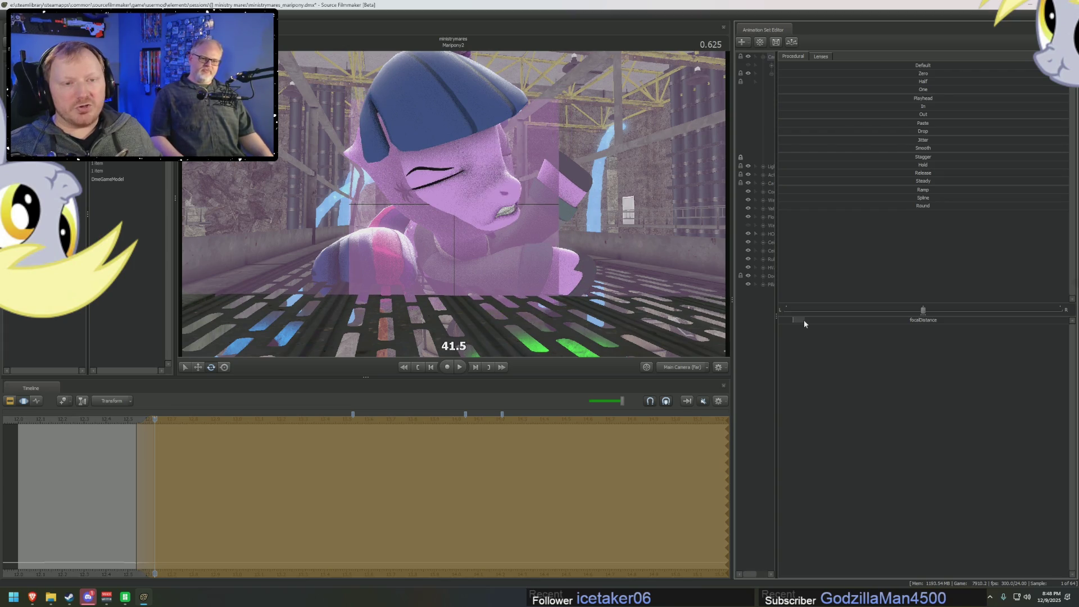
{"action": "key", "text": "F2"}
{"action": "key", "text": "F3"}
{"action": "left_click_drag", "start_coordinate": [98, 506], "coordinate": [128, 419]}
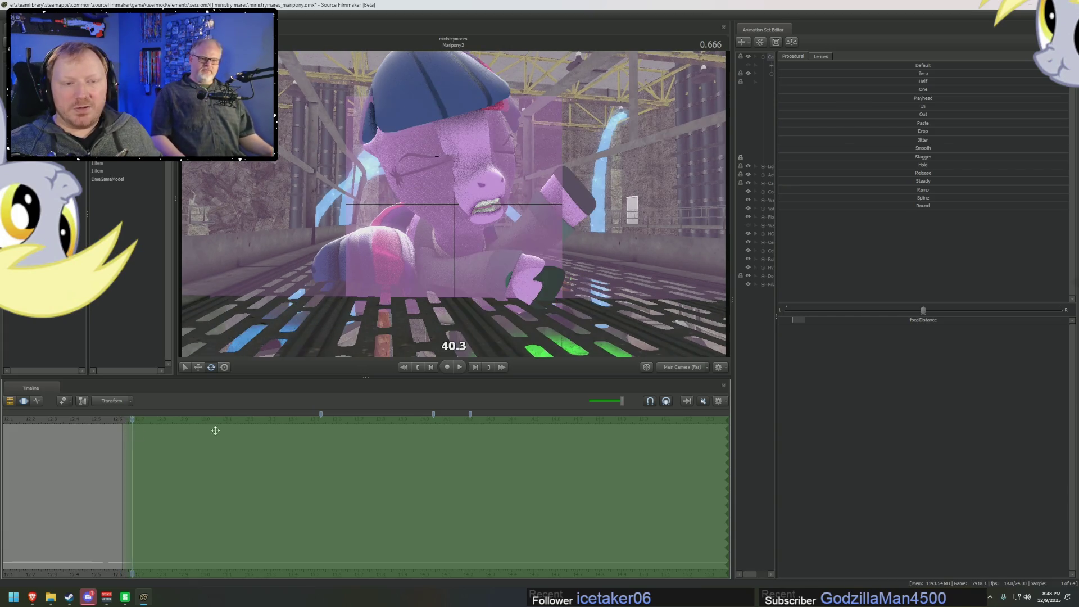
{"action": "left_click", "coordinate": [822, 327]}
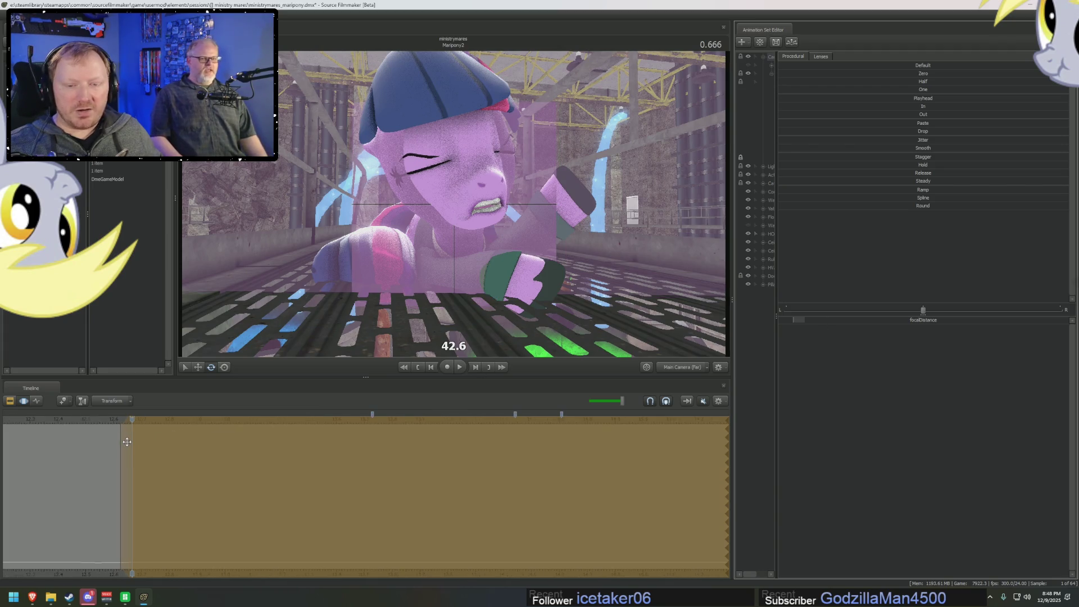
{"action": "key", "text": "F2"}
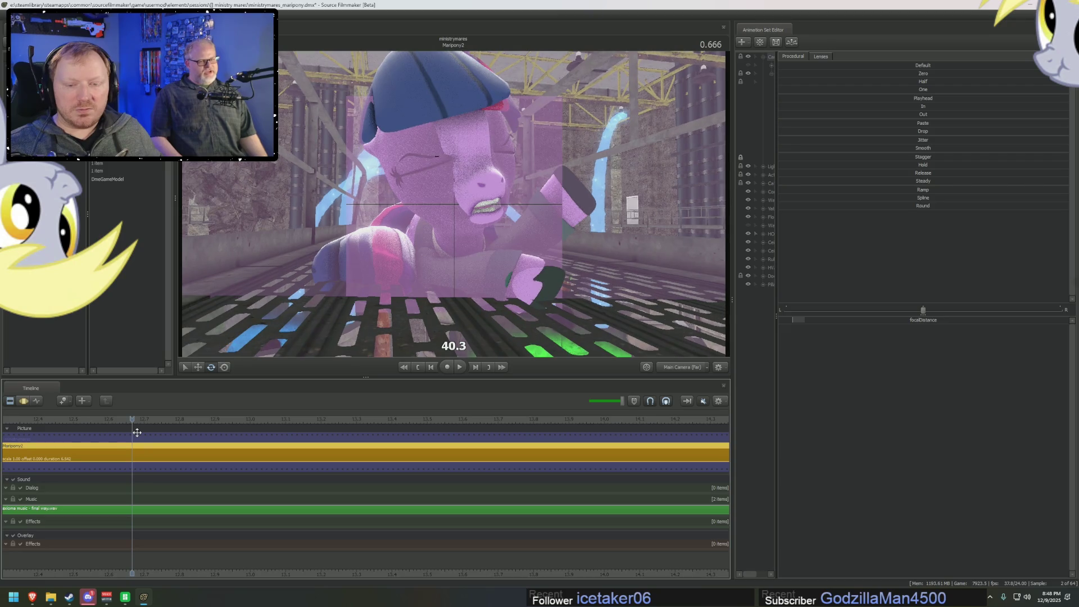
{"action": "key", "text": "F3"}
{"action": "left_click_drag", "start_coordinate": [134, 436], "coordinate": [133, 433]}
{"action": "key", "text": "Right"}
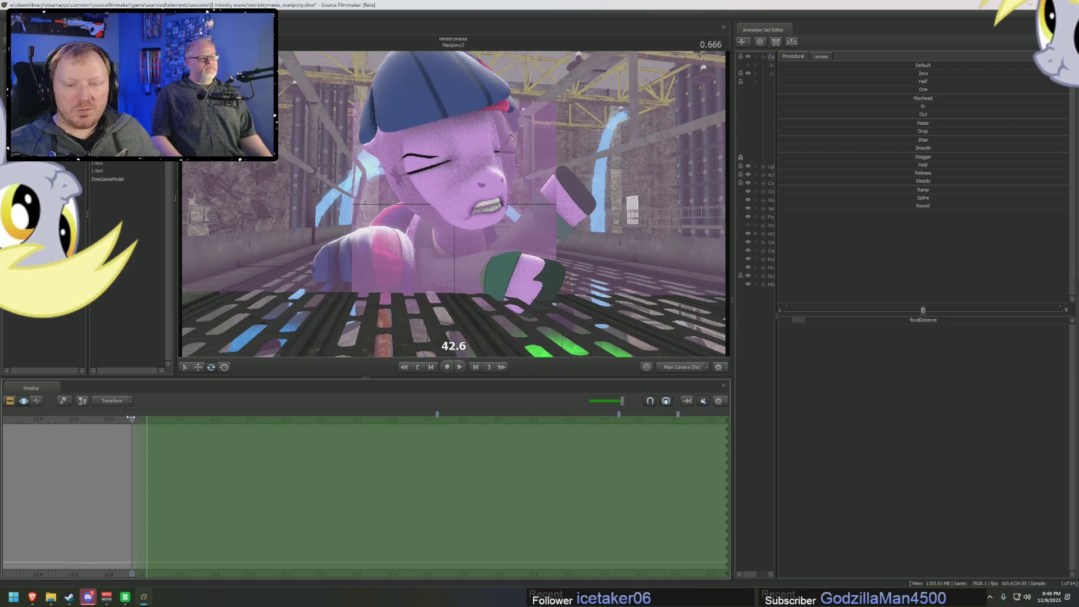
{"action": "mouse_move", "coordinate": [152, 442]}
{"action": "left_mouse_down"}
{"action": "mouse_move", "coordinate": [205, 442]}
{"action": "mouse_move", "coordinate": [194, 475]}
{"action": "mouse_move", "coordinate": [161, 455]}
{"action": "left_mouse_up"}
{"action": "left_click", "coordinate": [805, 320]}
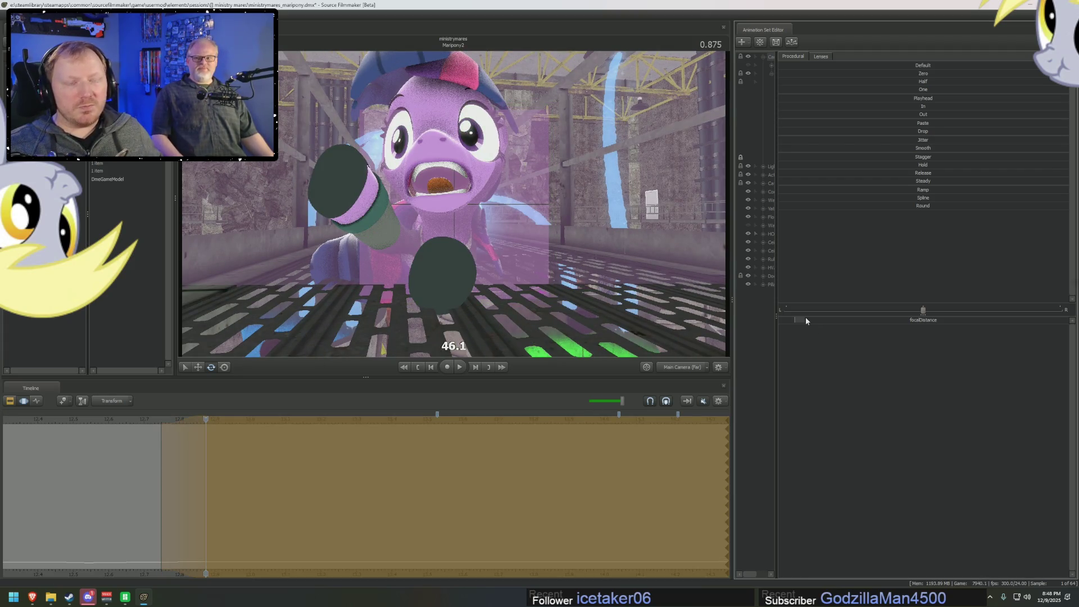
- Widen the falloff and push the focus out to about 45.0 near 1.122 seconds
{"action": "mouse_move", "coordinate": [173, 453]}
{"action": "left_mouse_down"}
{"action": "mouse_move", "coordinate": [188, 452]}
{"action": "mouse_move", "coordinate": [212, 421]}
{"action": "mouse_move", "coordinate": [294, 435]}
{"action": "left_mouse_up"}
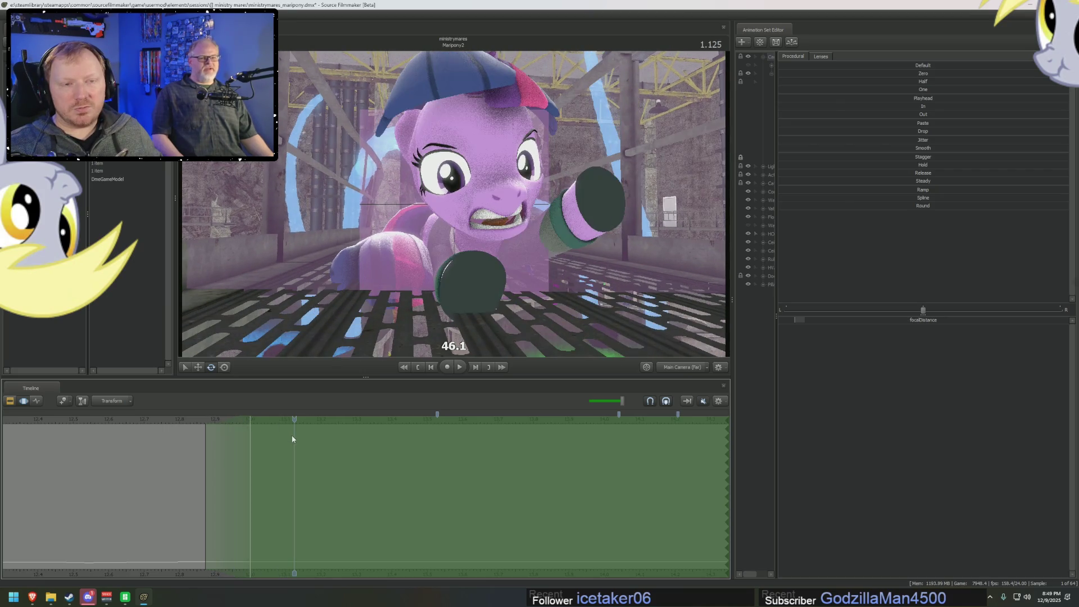
{"action": "mouse_move", "coordinate": [226, 469]}
{"action": "left_mouse_down"}
{"action": "mouse_move", "coordinate": [325, 482]}
{"action": "mouse_move", "coordinate": [317, 477]}
{"action": "mouse_move", "coordinate": [942, 453]}
{"action": "left_mouse_up"}
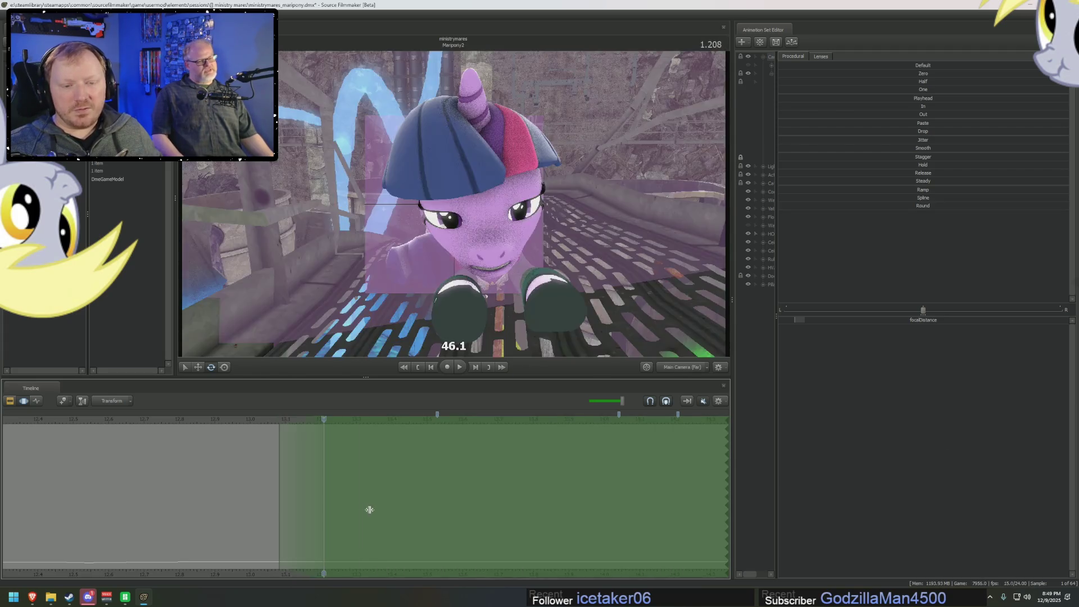
{"action": "left_click_drag", "start_coordinate": [365, 508], "coordinate": [235, 498]}
{"action": "left_click_drag", "start_coordinate": [262, 455], "coordinate": [265, 455]}
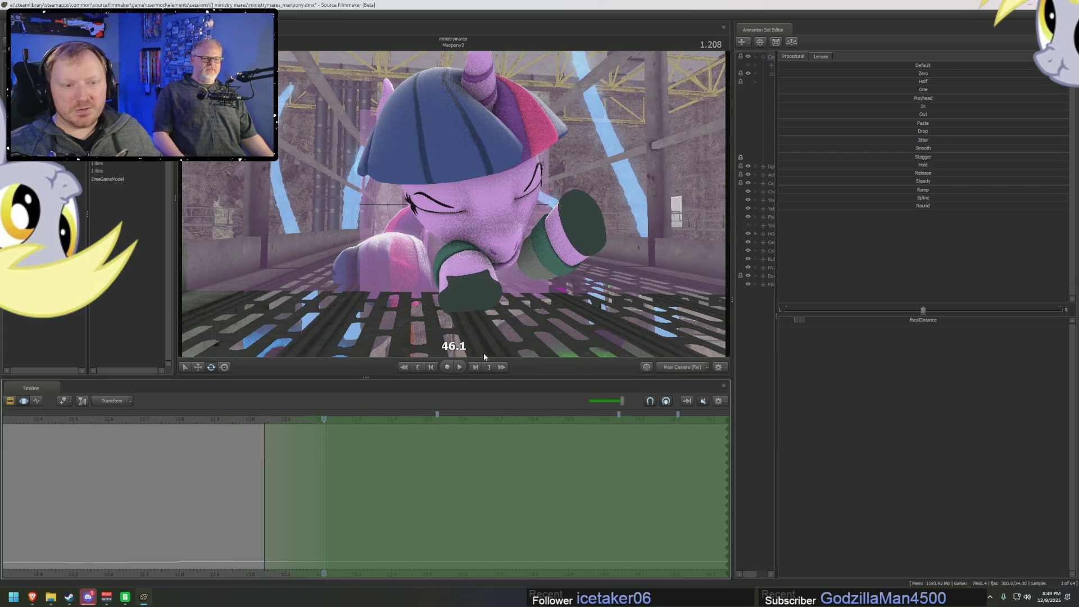
{"action": "left_click", "coordinate": [326, 437]}
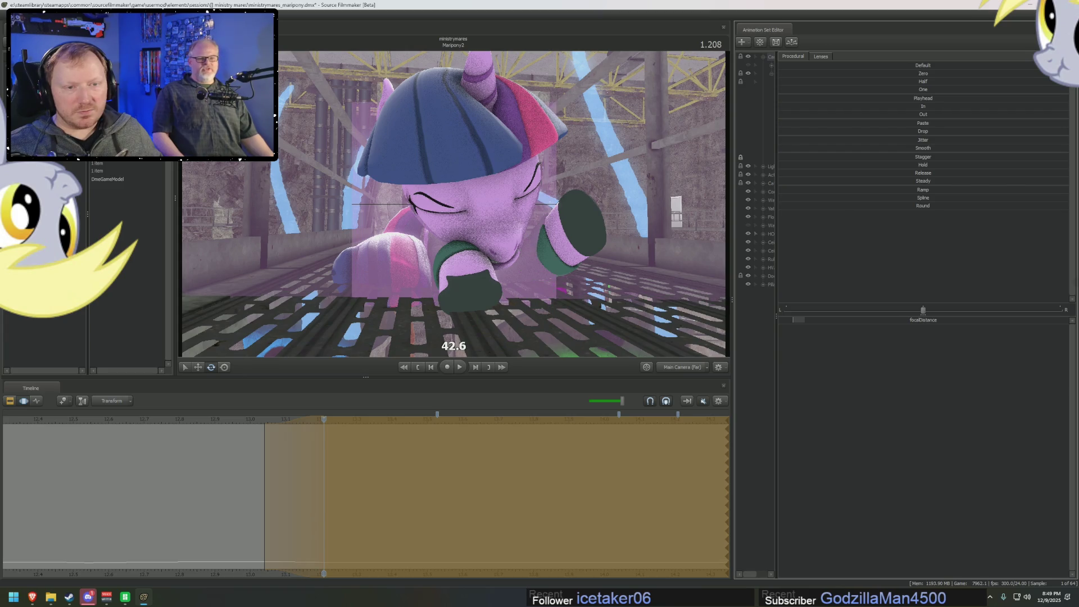
{"action": "mouse_move", "coordinate": [224, 443]}
{"action": "left_mouse_down"}
{"action": "mouse_move", "coordinate": [335, 474]}
{"action": "mouse_move", "coordinate": [619, 475]}
{"action": "mouse_move", "coordinate": [372, 453]}
{"action": "mouse_move", "coordinate": [382, 449]}
{"action": "left_mouse_up"}
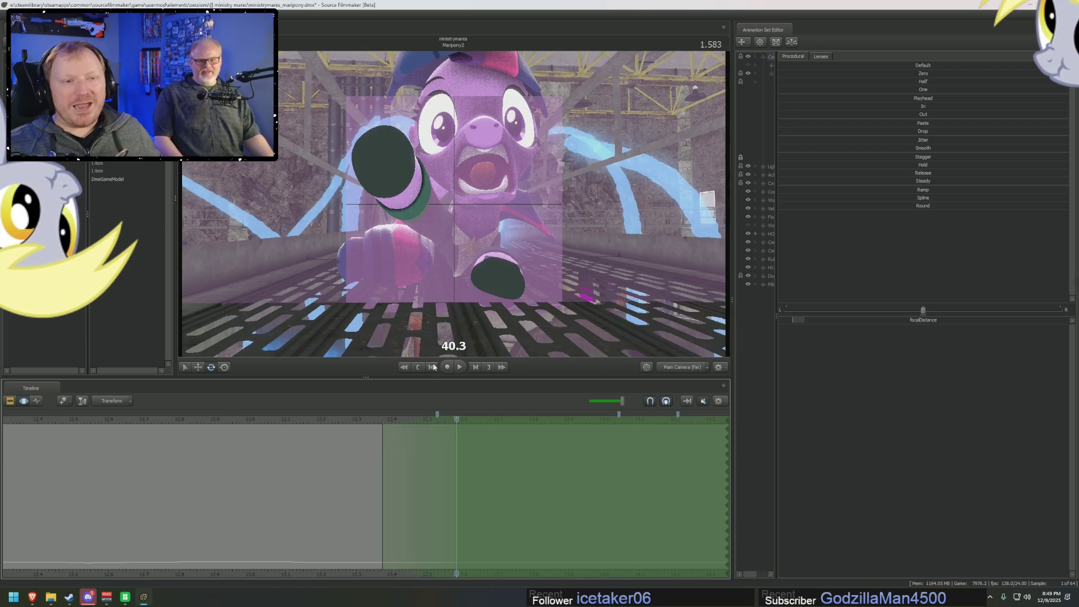
{"action": "mouse_move", "coordinate": [813, 319]}
{"action": "left_mouse_down"}
{"action": "mouse_move", "coordinate": [831, 319]}
{"action": "mouse_move", "coordinate": [748, 319]}
{"action": "mouse_move", "coordinate": [820, 319]}
{"action": "mouse_move", "coordinate": [767, 319]}
{"action": "mouse_move", "coordinate": [806, 323]}
{"action": "left_mouse_up"}
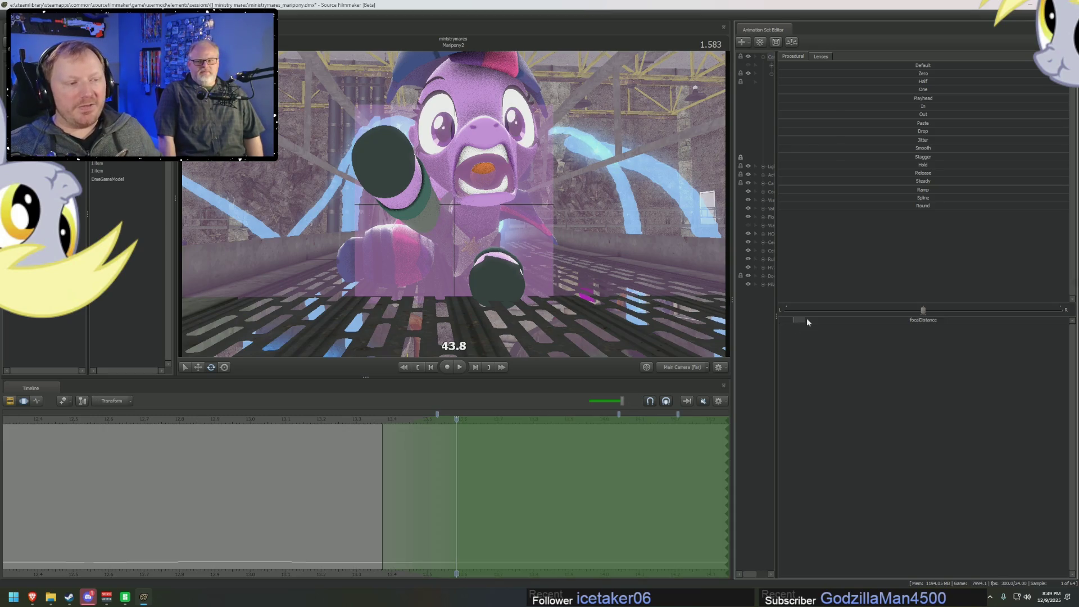
{"action": "right_click", "coordinate": [807, 318]}
- Reduce focalDistance's Max twice via Edit Min/Max/Default, then set focus to about 45.0
{"action": "left_click", "coordinate": [818, 336]}
{"action": "left_click", "coordinate": [527, 291]}
{"action": "key", "text": "Return"}
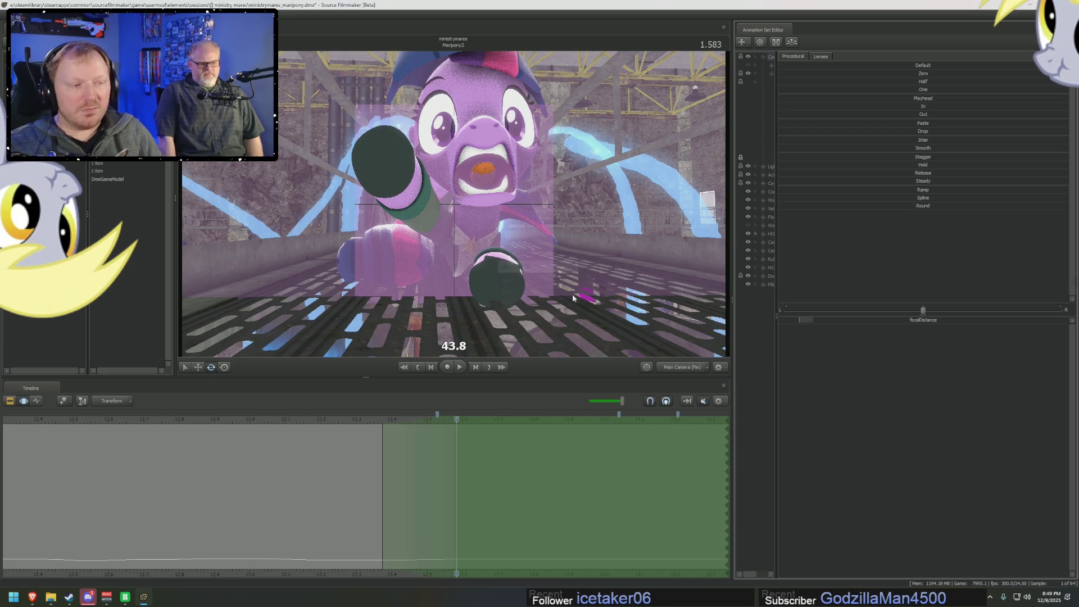
{"action": "right_click", "coordinate": [807, 319]}
{"action": "left_click", "coordinate": [819, 335]}
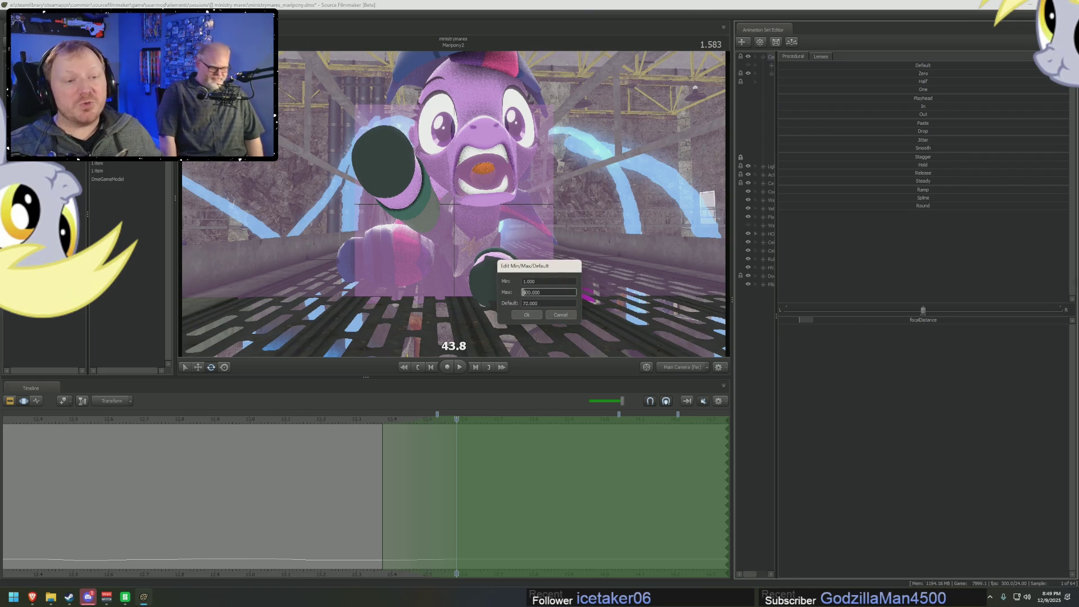
{"action": "key", "text": "Return"}
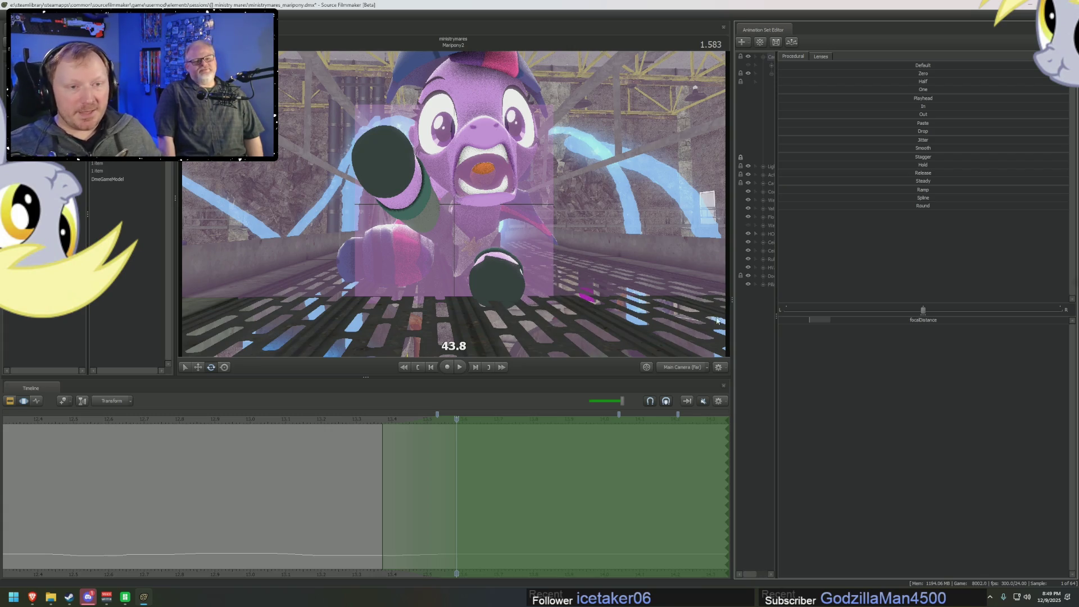
{"action": "left_click_drag", "start_coordinate": [803, 322], "coordinate": [788, 326]}
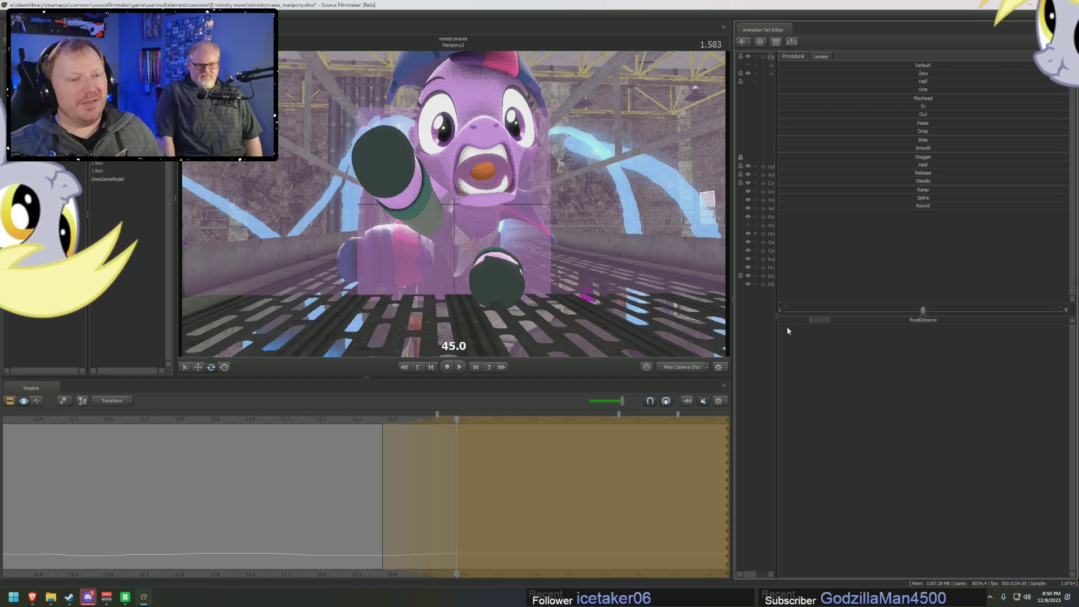
- Move slightly forward in the shot and push the focus out to about 47.8
{"action": "key", "text": "F2"}
{"action": "key", "text": "F3"}
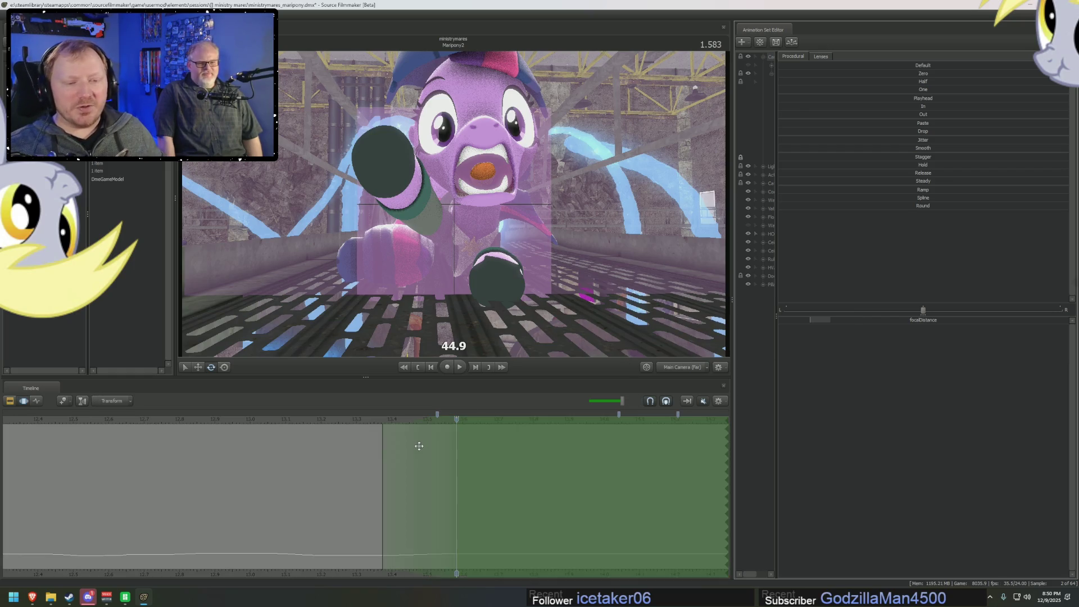
{"action": "mouse_move", "coordinate": [456, 421]}
{"action": "left_mouse_down"}
{"action": "mouse_move", "coordinate": [446, 422]}
{"action": "mouse_move", "coordinate": [515, 430]}
{"action": "mouse_move", "coordinate": [517, 443]}
{"action": "mouse_move", "coordinate": [529, 426]}
{"action": "left_mouse_up"}
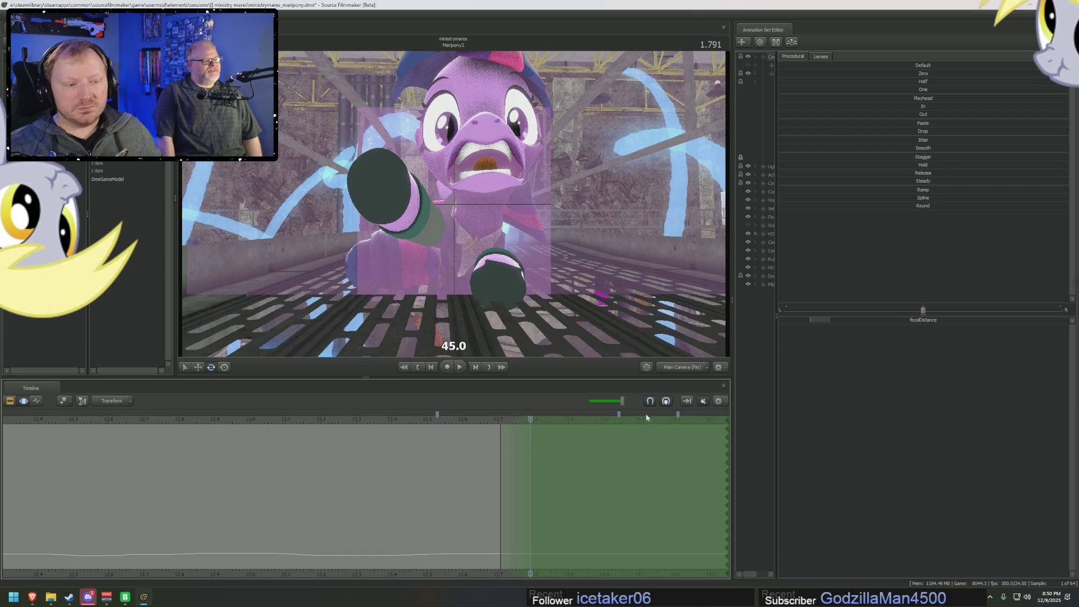
{"action": "left_click_drag", "start_coordinate": [871, 325], "coordinate": [862, 318]}
- Step back to about 1.750 seconds and push the focus out to about 50.7
{"action": "key", "text": "F2"}
{"action": "key", "text": "F3"}
{"action": "mouse_move", "coordinate": [676, 451]}
{"action": "middle_mouse_down"}
{"action": "mouse_move", "coordinate": [466, 575]}
{"action": "mouse_move", "coordinate": [261, 558]}
{"action": "mouse_move", "coordinate": [186, 477]}
{"action": "mouse_move", "coordinate": [177, 426]}
{"action": "middle_mouse_up"}
{"action": "mouse_move", "coordinate": [177, 425]}
{"action": "left_mouse_down"}
{"action": "mouse_move", "coordinate": [275, 436]}
{"action": "mouse_move", "coordinate": [238, 450]}
{"action": "mouse_move", "coordinate": [264, 450]}
{"action": "mouse_move", "coordinate": [241, 464]}
{"action": "mouse_move", "coordinate": [227, 459]}
{"action": "mouse_move", "coordinate": [289, 470]}
{"action": "left_mouse_up"}
{"action": "mouse_move", "coordinate": [366, 488]}
{"action": "left_mouse_down"}
{"action": "mouse_move", "coordinate": [257, 486]}
{"action": "mouse_move", "coordinate": [289, 478]}
{"action": "left_mouse_up"}
{"action": "mouse_move", "coordinate": [882, 320]}
{"action": "left_mouse_down"}
{"action": "mouse_move", "coordinate": [899, 321]}
{"action": "mouse_move", "coordinate": [882, 319]}
{"action": "left_mouse_up"}
{"action": "key", "text": "F3"}
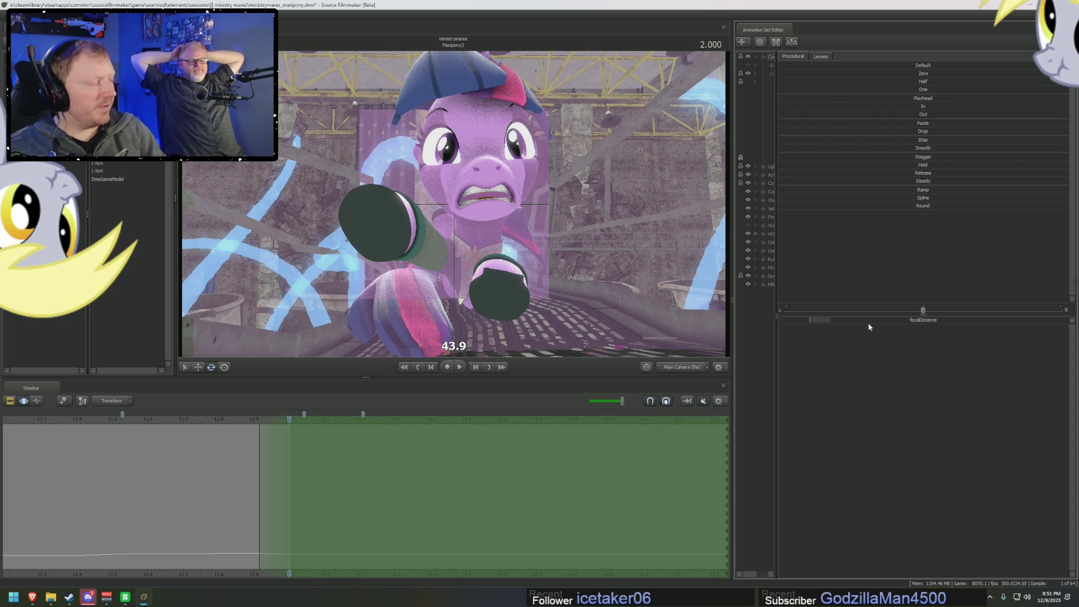
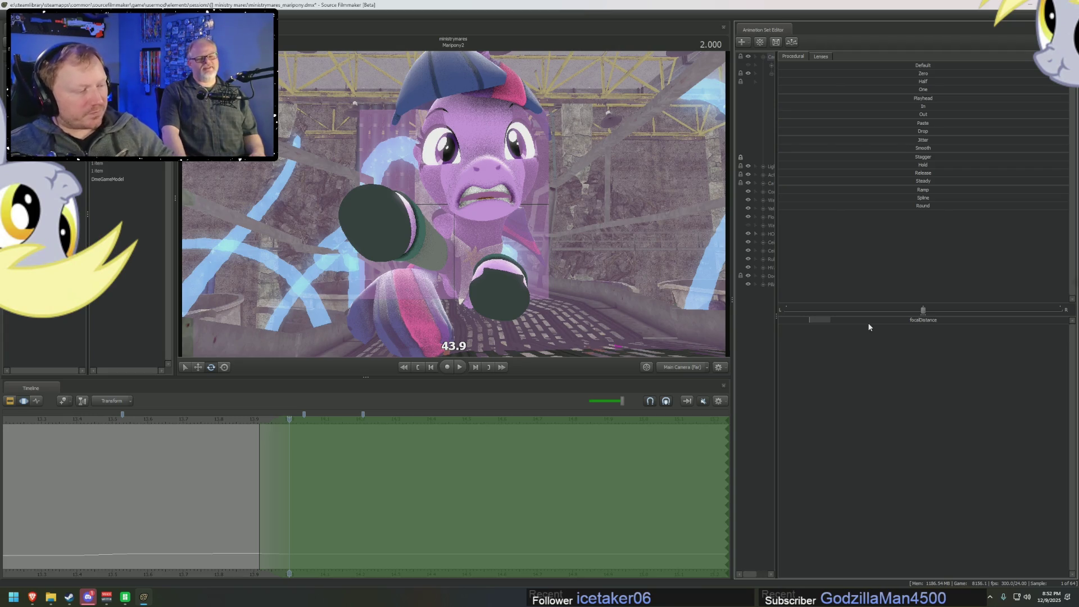
- Shift the time selection a frame later and settle back on frame 2.041 in the Motion Editor
{"action": "mouse_move", "coordinate": [274, 439]}
{"action": "left_mouse_down"}
{"action": "mouse_move", "coordinate": [302, 436]}
{"action": "mouse_move", "coordinate": [306, 415]}
{"action": "left_mouse_up"}
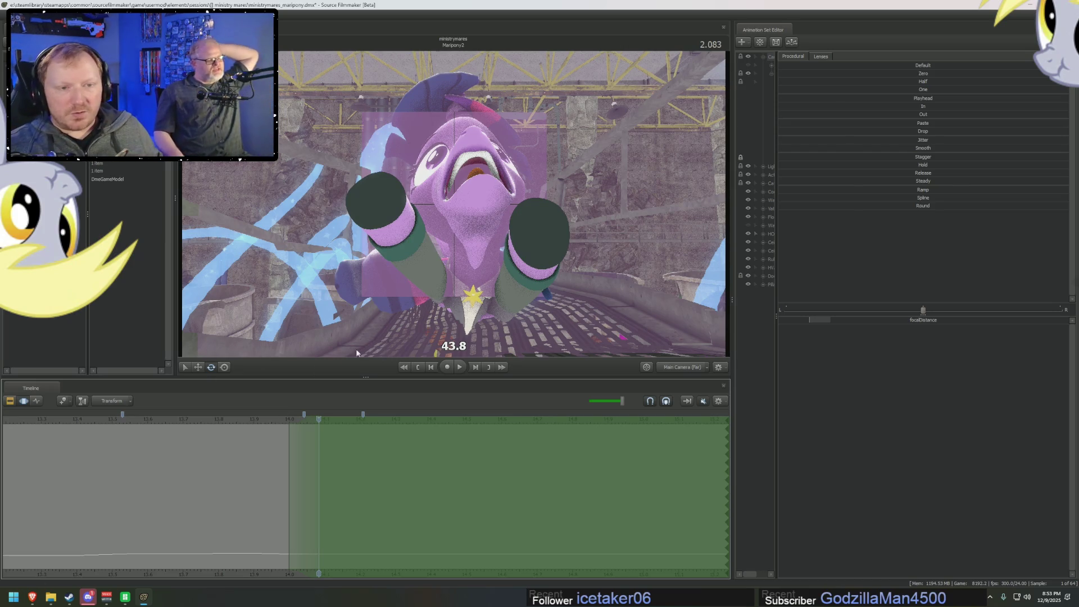
{"action": "left_click", "coordinate": [299, 422]}
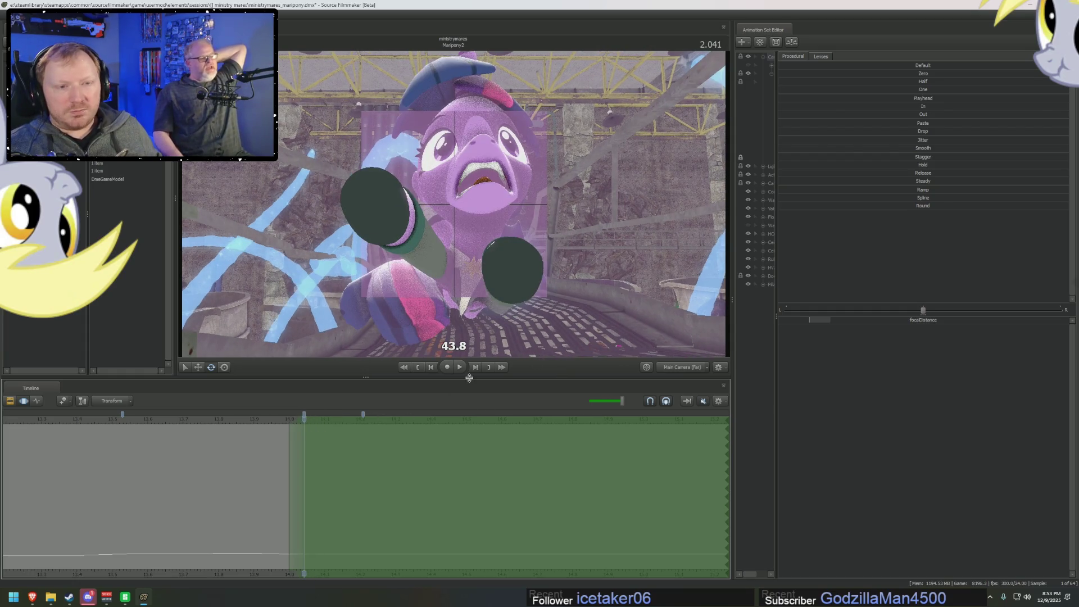
{"action": "key", "text": "F2"}
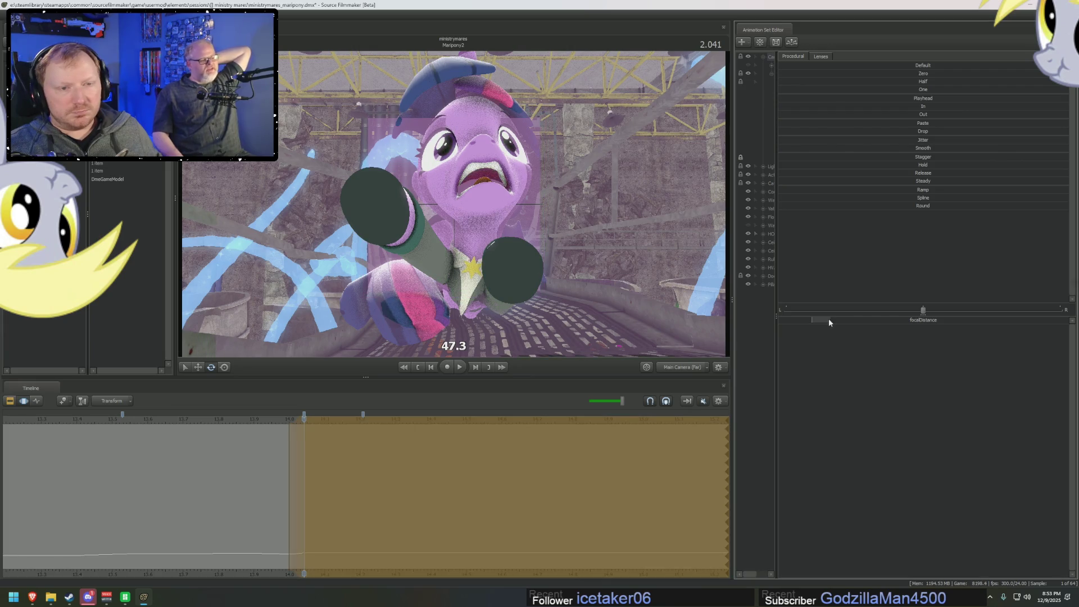
{"action": "key", "text": "F3"}
- Start keying focalDistance at frame 2.083 and step on to frame 2.125
{"action": "left_click", "coordinate": [318, 420]}
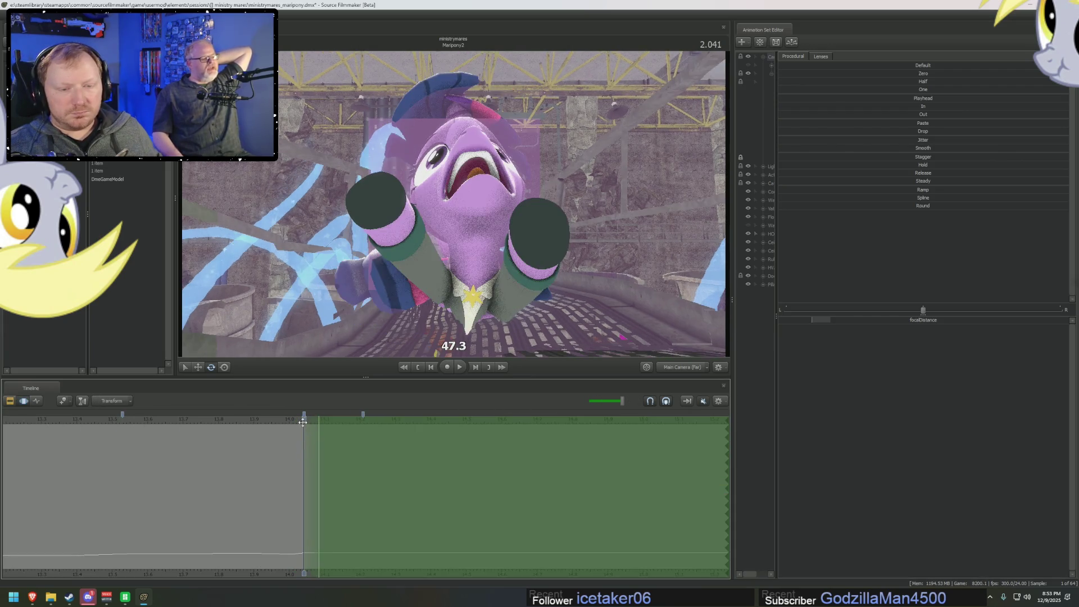
{"action": "left_click", "coordinate": [835, 318]}
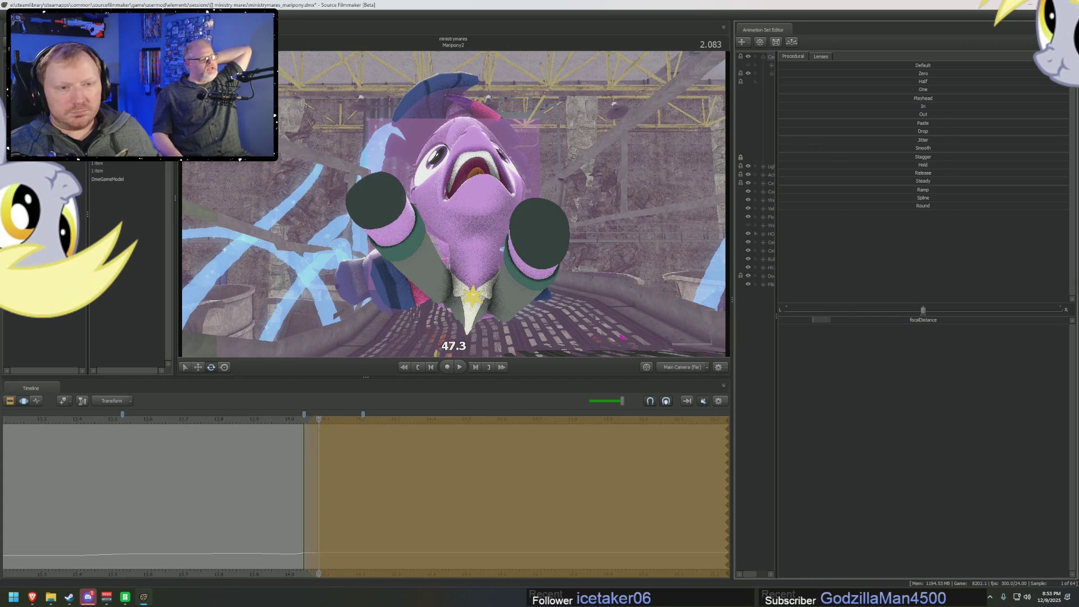
{"action": "key", "text": "F2"}
{"action": "key", "text": "F3"}
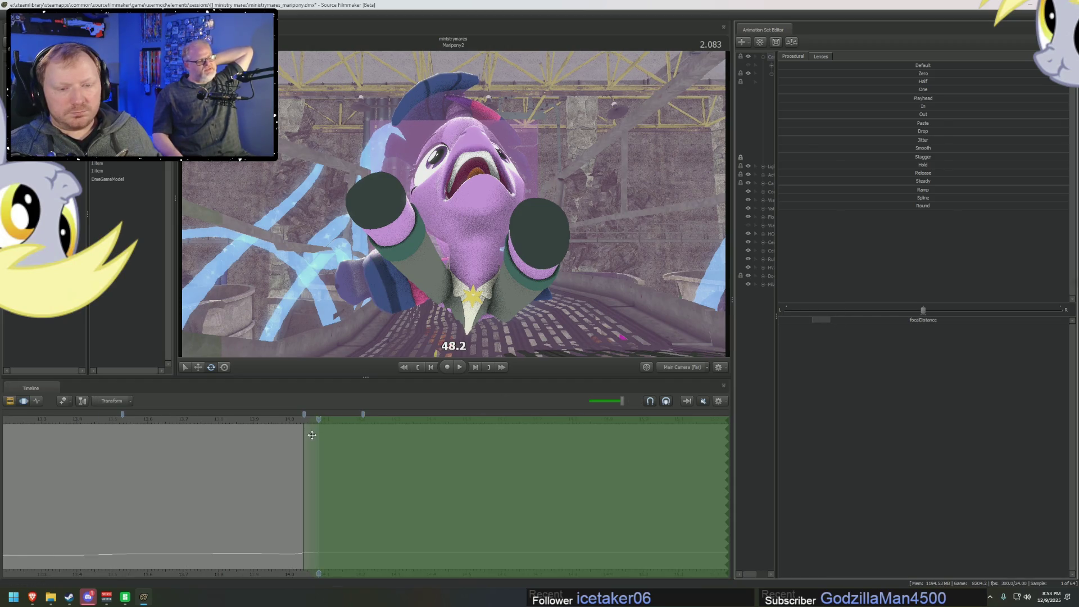
{"action": "left_click", "coordinate": [336, 420]}
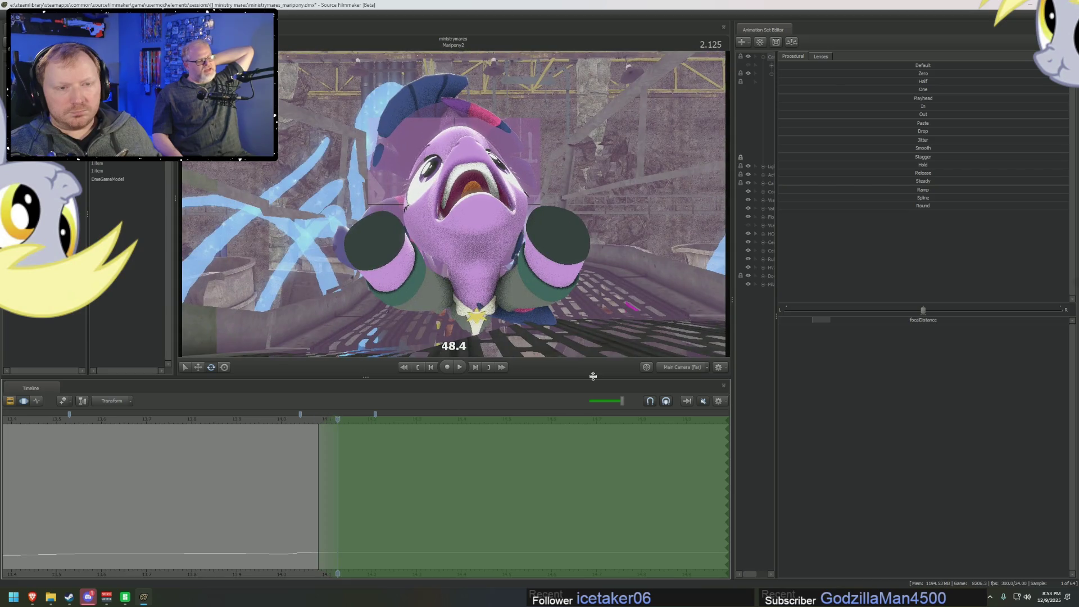
- Key focus distance at 46.7 on frame 2.125 and about 43 on frame 2.166
{"action": "mouse_move", "coordinate": [855, 319]}
{"action": "left_mouse_down"}
{"action": "mouse_move", "coordinate": [842, 319]}
{"action": "mouse_move", "coordinate": [855, 320]}
{"action": "left_mouse_up"}
{"action": "key", "text": "F2"}
{"action": "key", "text": "F3"}
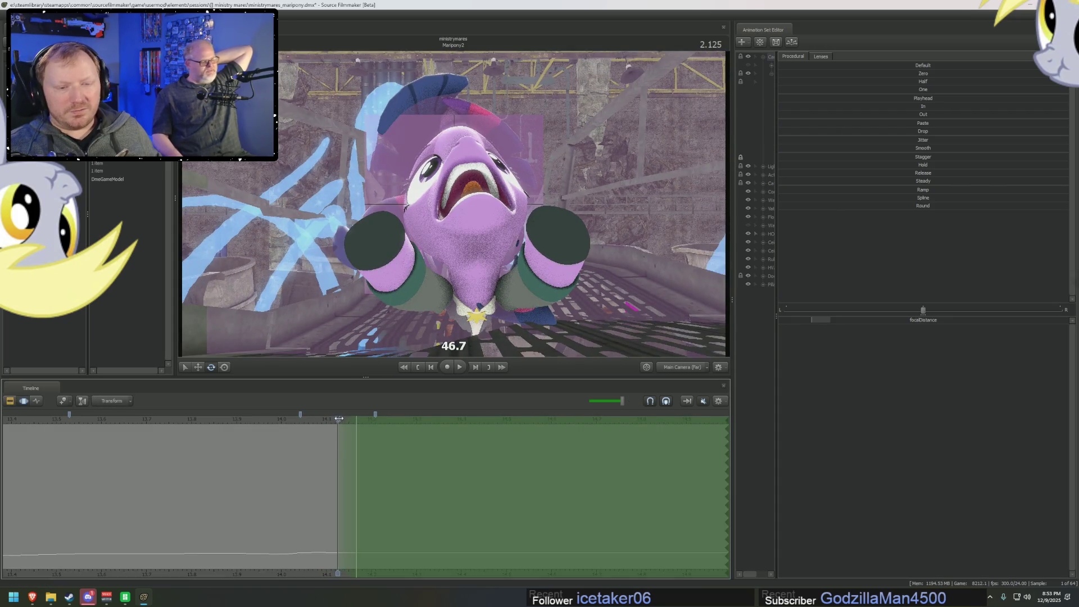
{"action": "left_click_drag", "start_coordinate": [334, 419], "coordinate": [356, 419]}
{"action": "left_click_drag", "start_coordinate": [861, 318], "coordinate": [846, 319]}
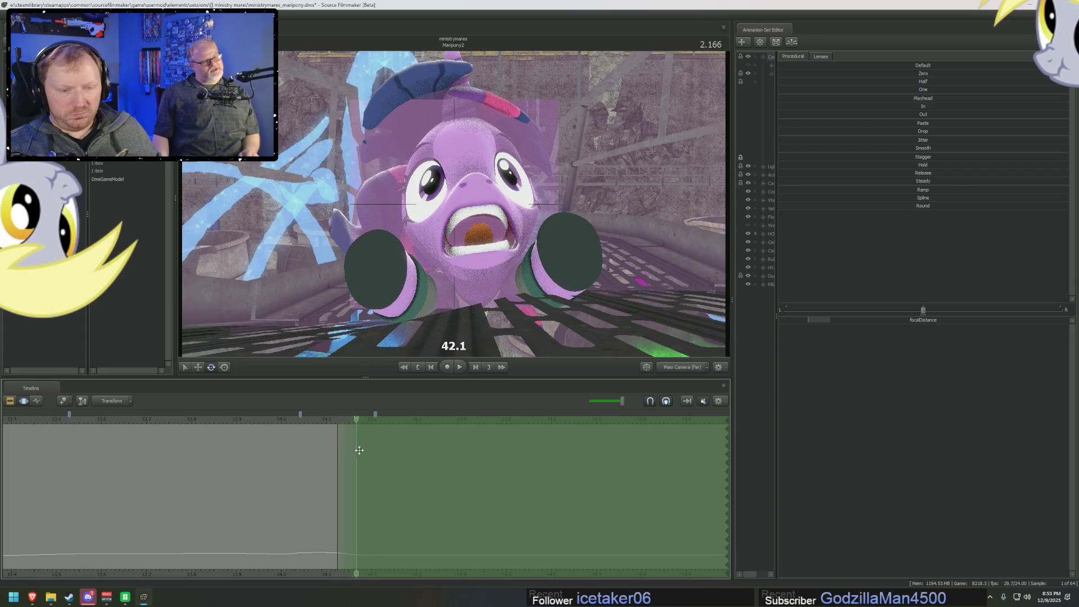
- Key focus distance at 39.7 on frame 2.208 and about 41.5 near 2.333
{"action": "left_click", "coordinate": [371, 430]}
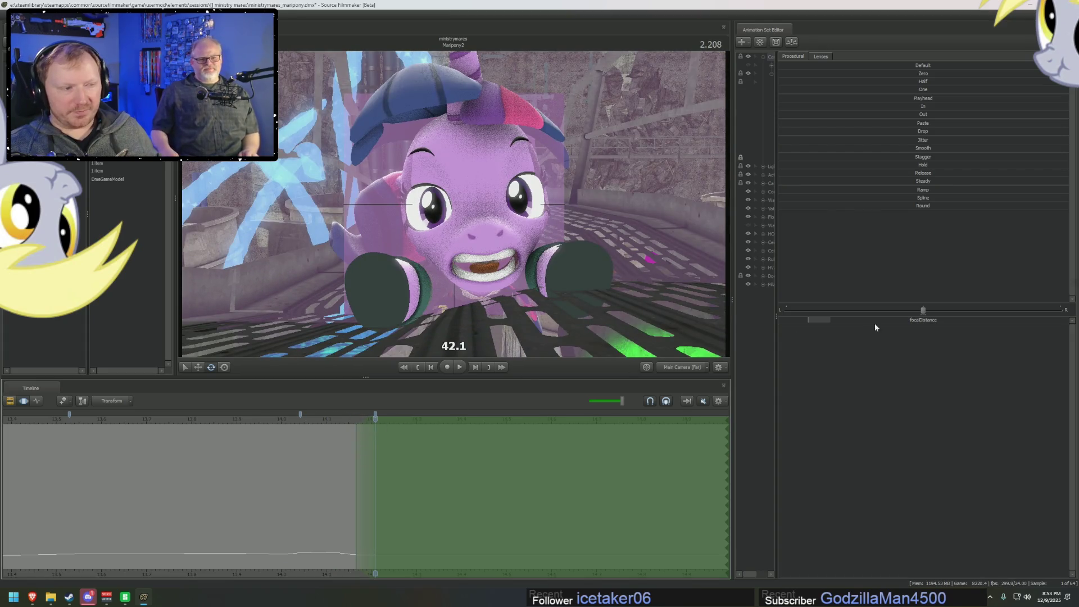
{"action": "left_click_drag", "start_coordinate": [879, 318], "coordinate": [854, 318]}
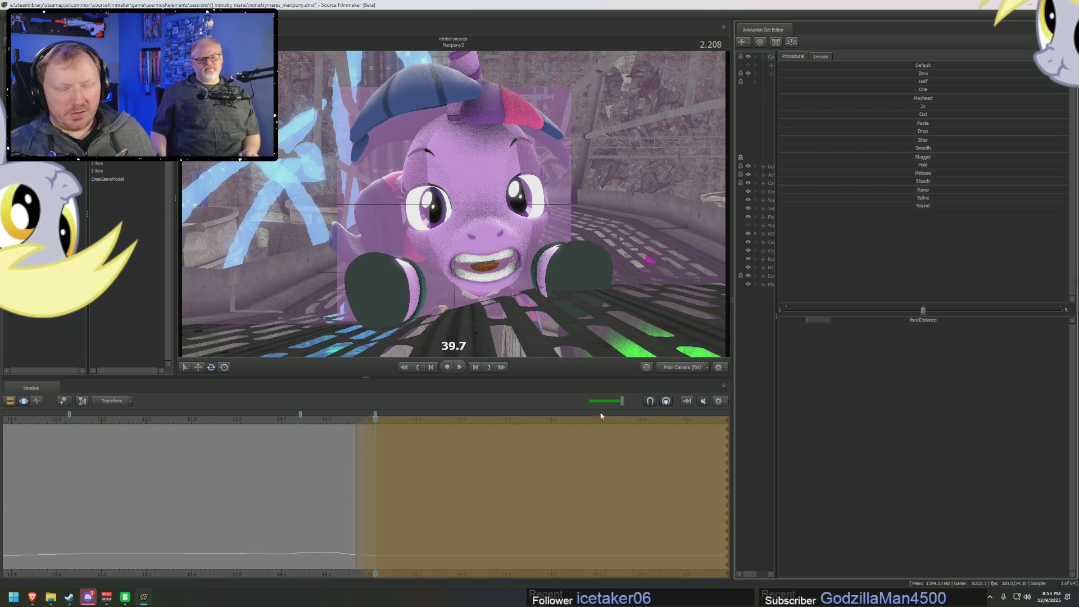
{"action": "left_click", "coordinate": [387, 422]}
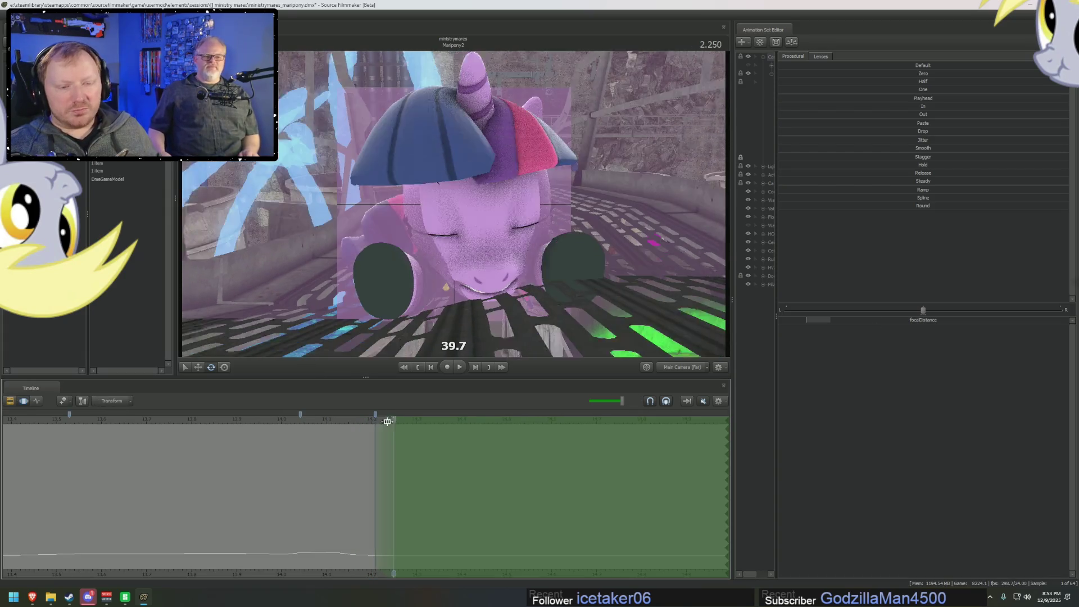
{"action": "mouse_move", "coordinate": [392, 445]}
{"action": "left_mouse_down"}
{"action": "mouse_move", "coordinate": [433, 453]}
{"action": "mouse_move", "coordinate": [410, 454]}
{"action": "mouse_move", "coordinate": [426, 458]}
{"action": "mouse_move", "coordinate": [637, 457]}
{"action": "mouse_move", "coordinate": [534, 493]}
{"action": "mouse_move", "coordinate": [411, 460]}
{"action": "mouse_move", "coordinate": [429, 444]}
{"action": "mouse_move", "coordinate": [382, 438]}
{"action": "mouse_move", "coordinate": [387, 422]}
{"action": "mouse_move", "coordinate": [437, 420]}
{"action": "left_mouse_up"}
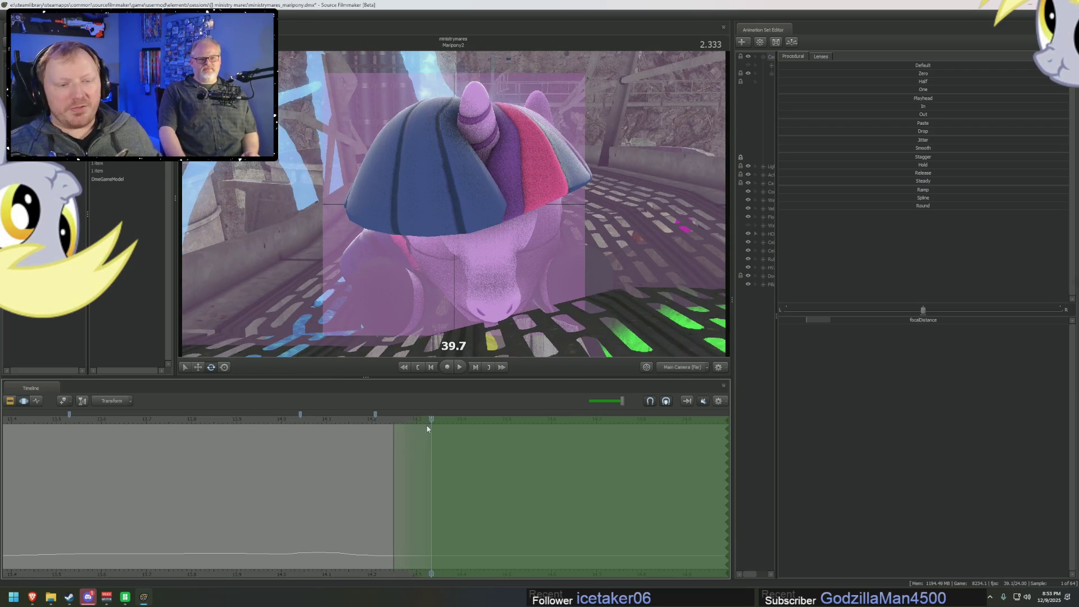
{"action": "mouse_move", "coordinate": [863, 323]}
{"action": "left_mouse_down"}
{"action": "mouse_move", "coordinate": [888, 323]}
{"action": "mouse_move", "coordinate": [864, 321]}
{"action": "left_mouse_up"}
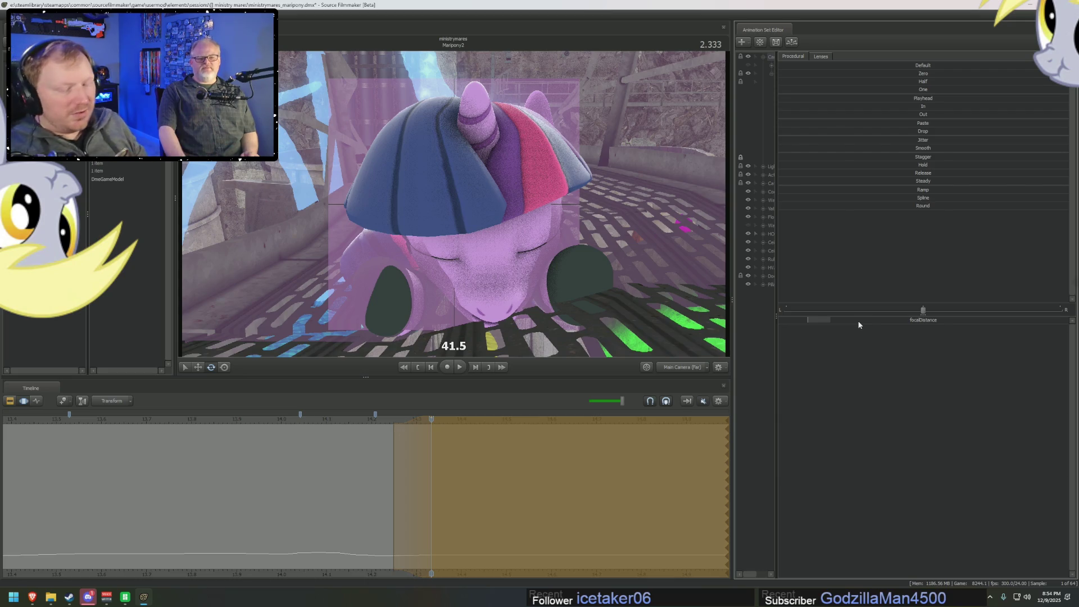
{"action": "left_click", "coordinate": [412, 465]}
{"action": "left_click_drag", "start_coordinate": [412, 465], "coordinate": [450, 461]}
{"action": "middle_click_drag", "start_coordinate": [385, 569], "coordinate": [274, 569]}
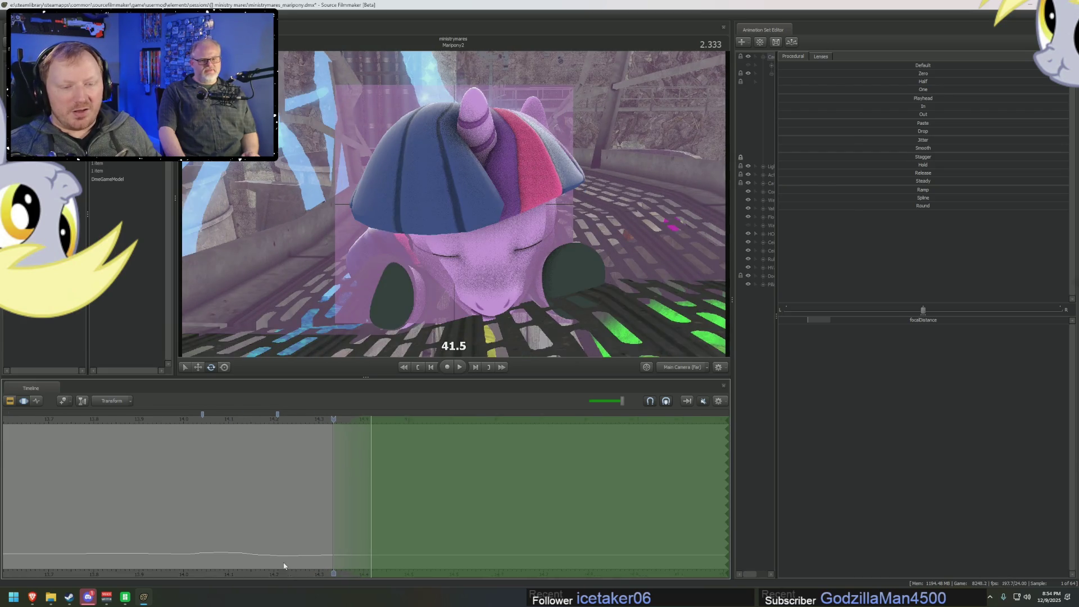
- Key focus distance at 38.6 around 2.46 s and 42.6 near the 3.208 mark
{"action": "left_click", "coordinate": [333, 420]}
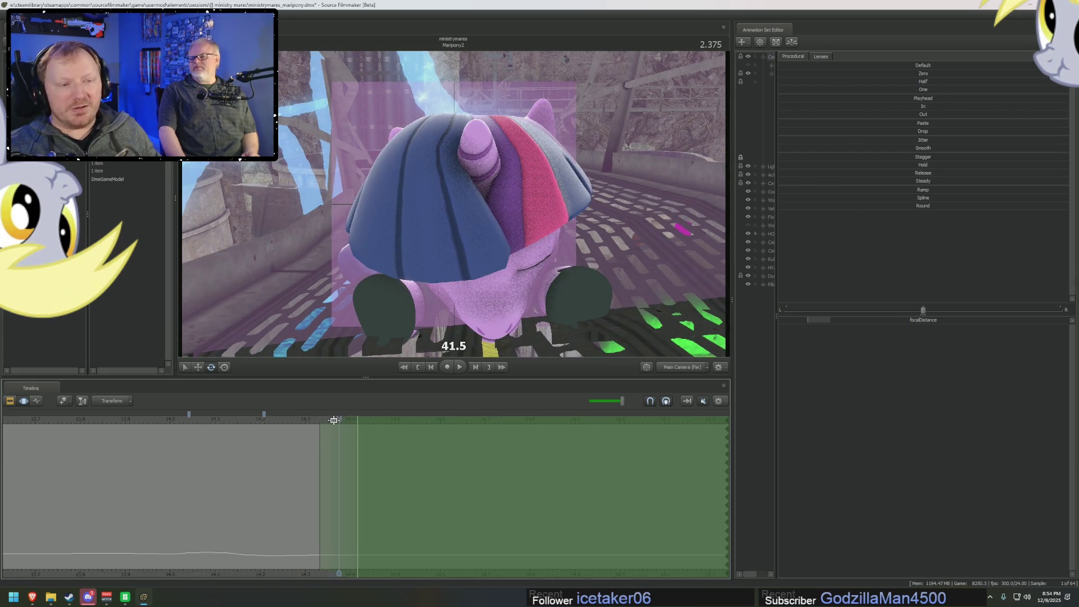
{"action": "left_click_drag", "start_coordinate": [345, 423], "coordinate": [414, 456]}
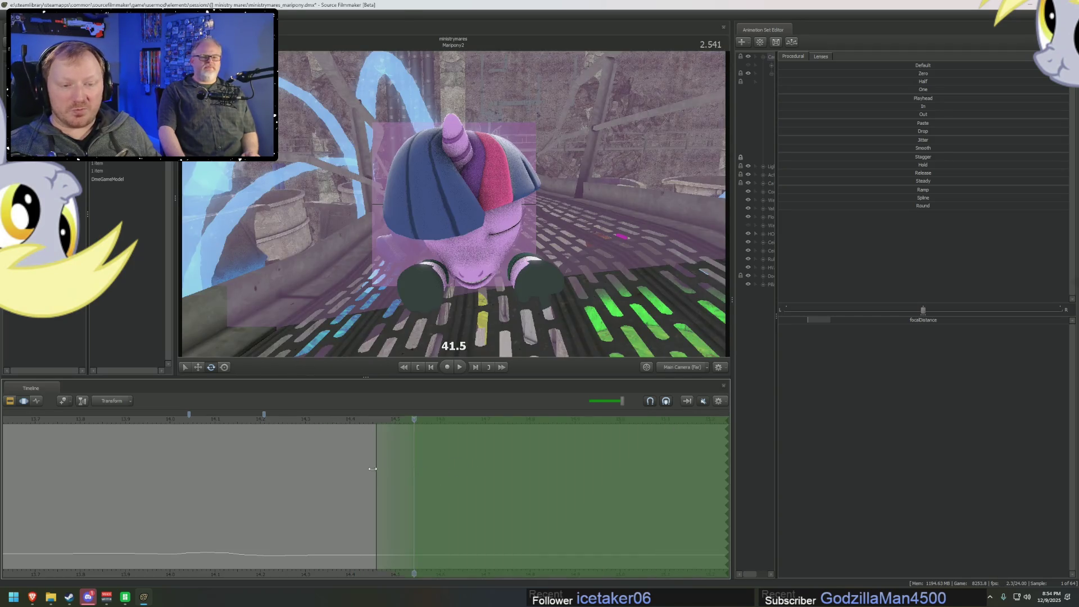
{"action": "mouse_move", "coordinate": [851, 322]}
{"action": "left_mouse_down"}
{"action": "mouse_move", "coordinate": [831, 322]}
{"action": "mouse_move", "coordinate": [843, 322]}
{"action": "left_mouse_up"}
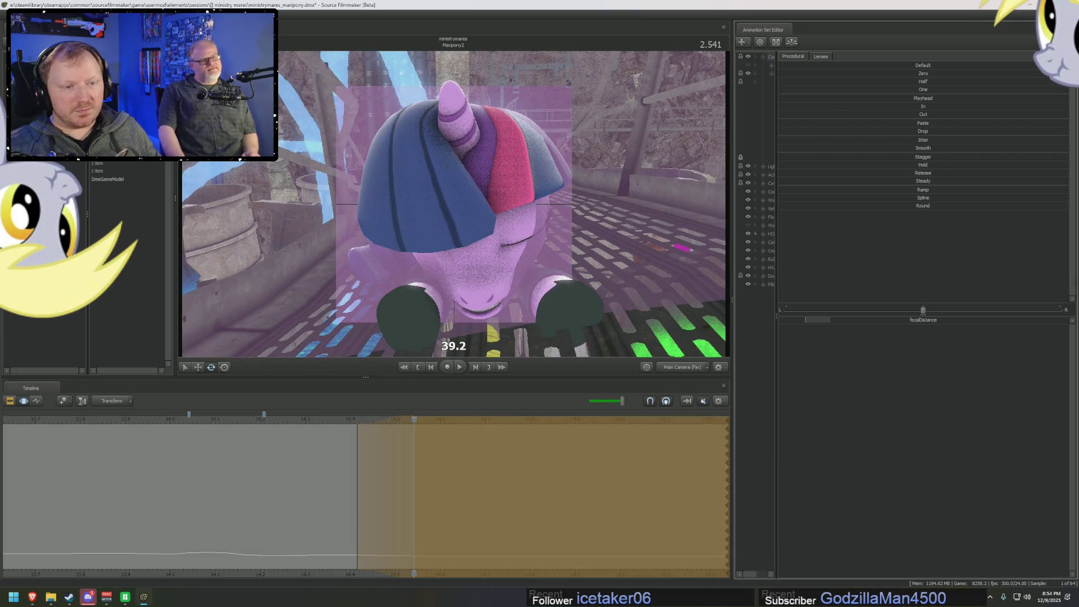
{"action": "left_click_drag", "start_coordinate": [414, 449], "coordinate": [705, 466]}
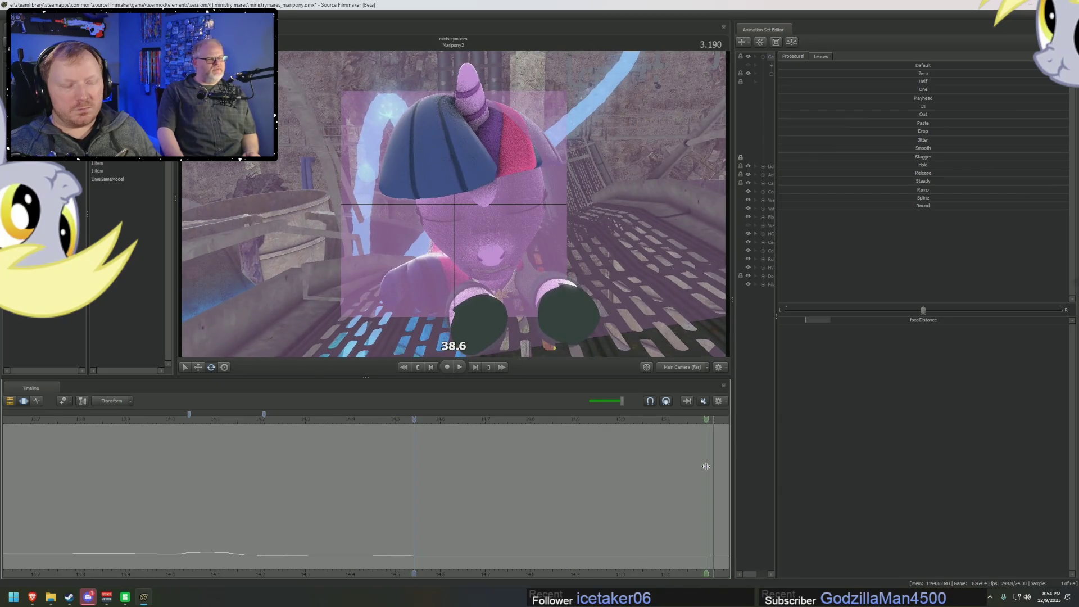
{"action": "left_click_drag", "start_coordinate": [509, 458], "coordinate": [431, 454]}
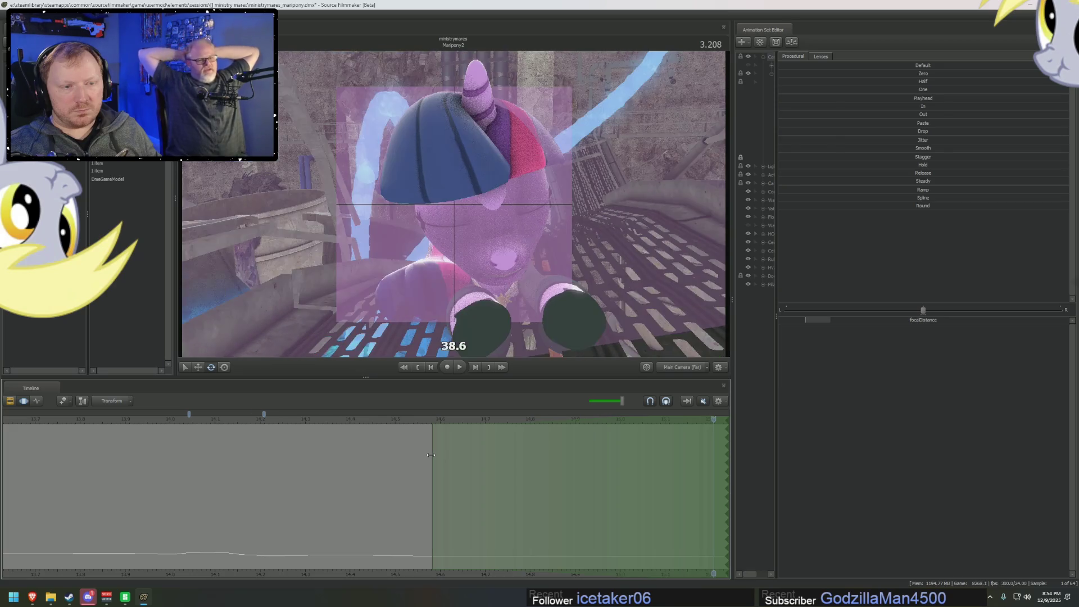
{"action": "left_click_drag", "start_coordinate": [836, 320], "coordinate": [846, 320]}
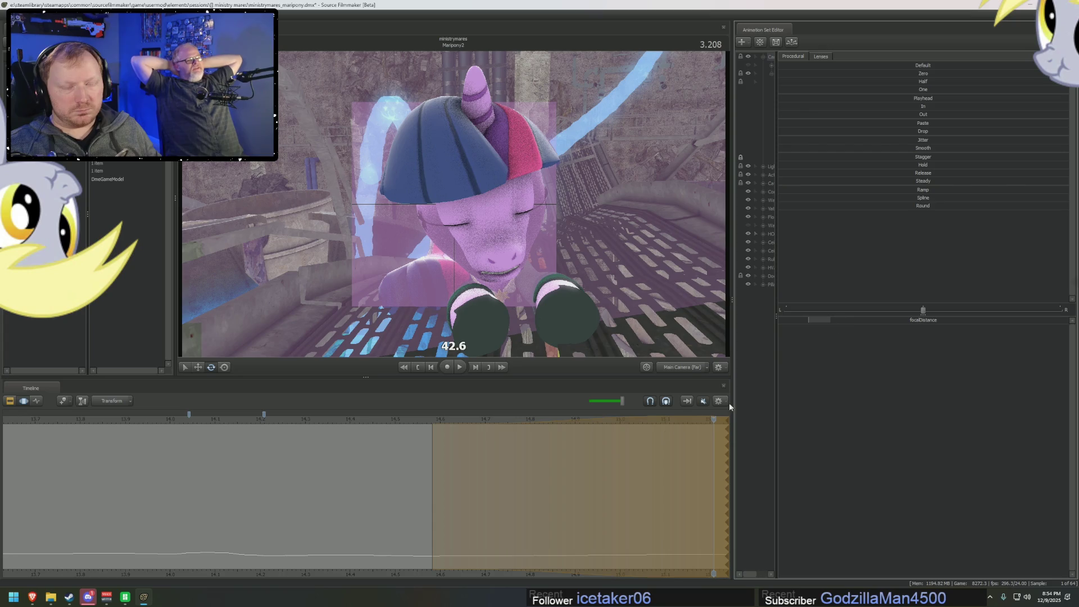
{"action": "middle_click_drag", "start_coordinate": [382, 572], "coordinate": [197, 571]}
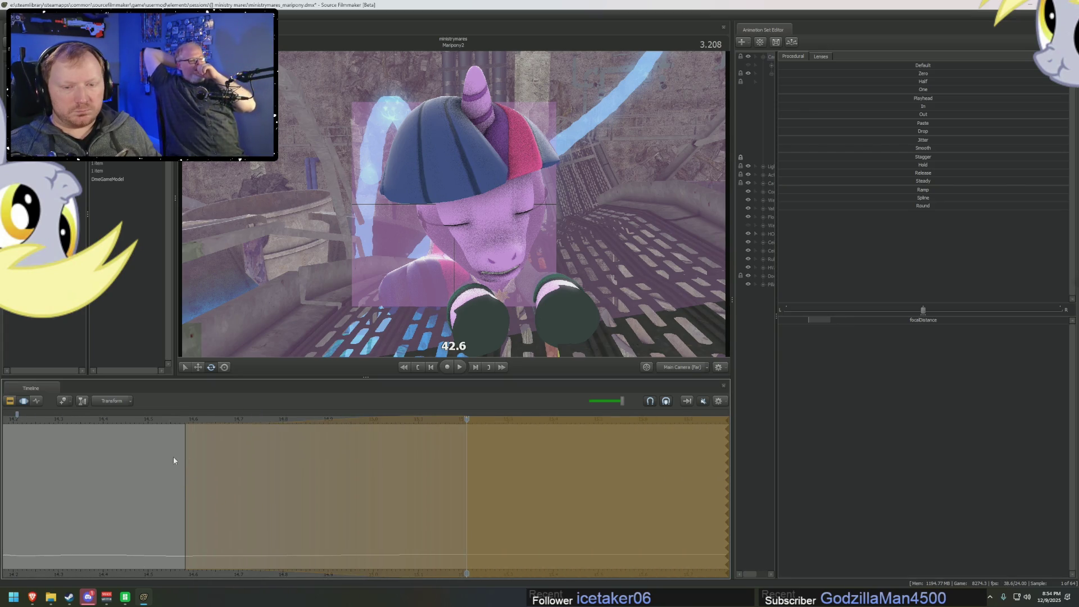
- Scrub back from 2.63 s to review focus, then raise focalDistance to 45 near 3.21 s
{"action": "left_click", "coordinate": [207, 453]}
{"action": "left_click_drag", "start_coordinate": [211, 452], "coordinate": [464, 462]}
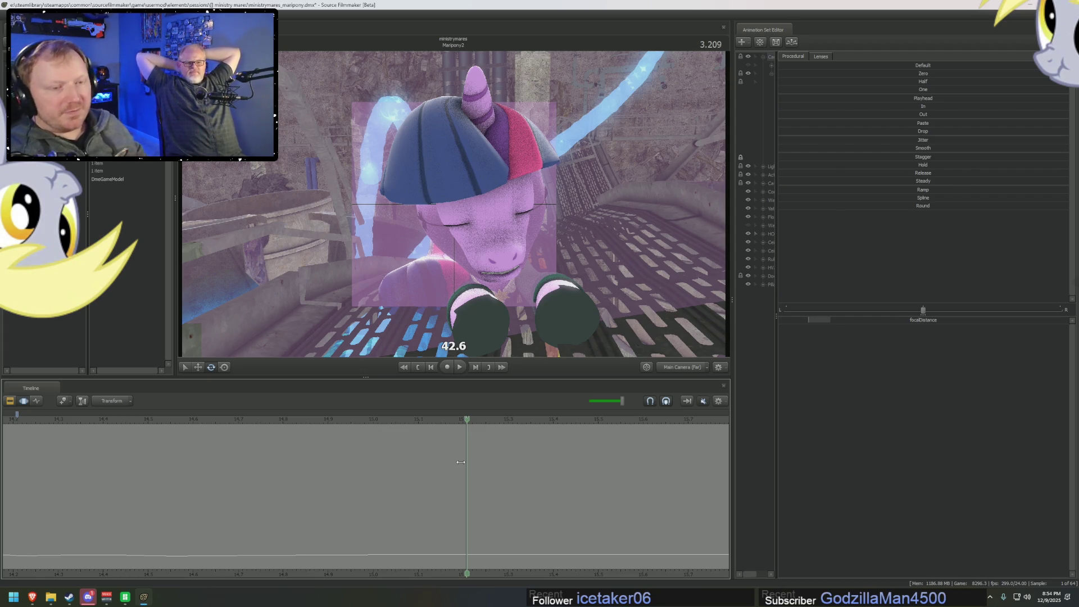
{"action": "mouse_move", "coordinate": [496, 570]}
{"action": "middle_mouse_down"}
{"action": "mouse_move", "coordinate": [467, 582]}
{"action": "mouse_move", "coordinate": [437, 572]}
{"action": "middle_mouse_up"}
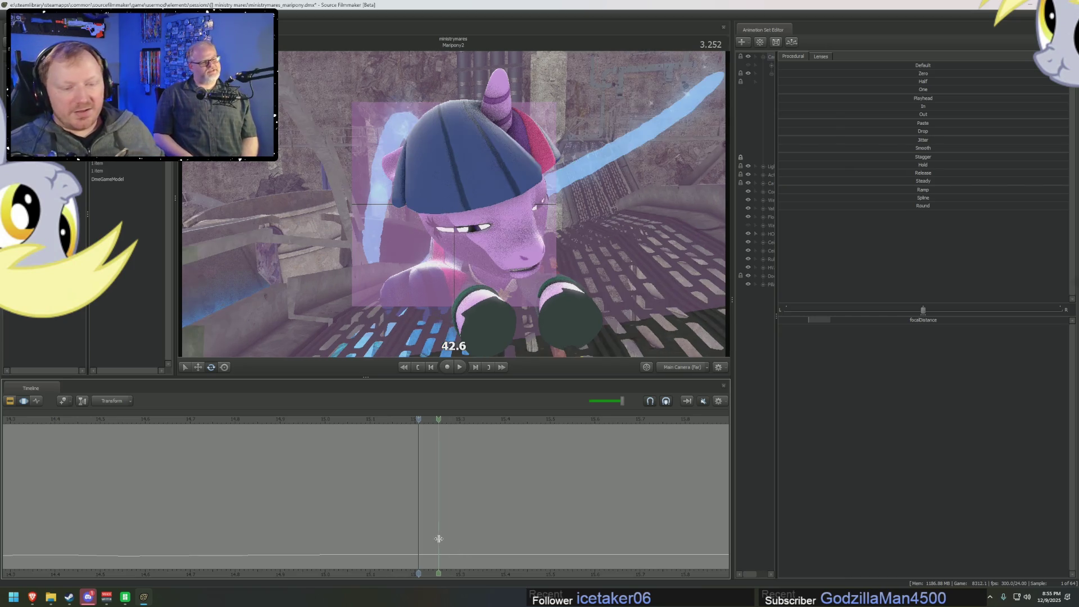
{"action": "mouse_move", "coordinate": [421, 530]}
{"action": "left_mouse_down"}
{"action": "mouse_move", "coordinate": [491, 528]}
{"action": "mouse_move", "coordinate": [467, 527]}
{"action": "mouse_move", "coordinate": [448, 502]}
{"action": "mouse_move", "coordinate": [487, 502]}
{"action": "mouse_move", "coordinate": [437, 502]}
{"action": "left_mouse_up"}
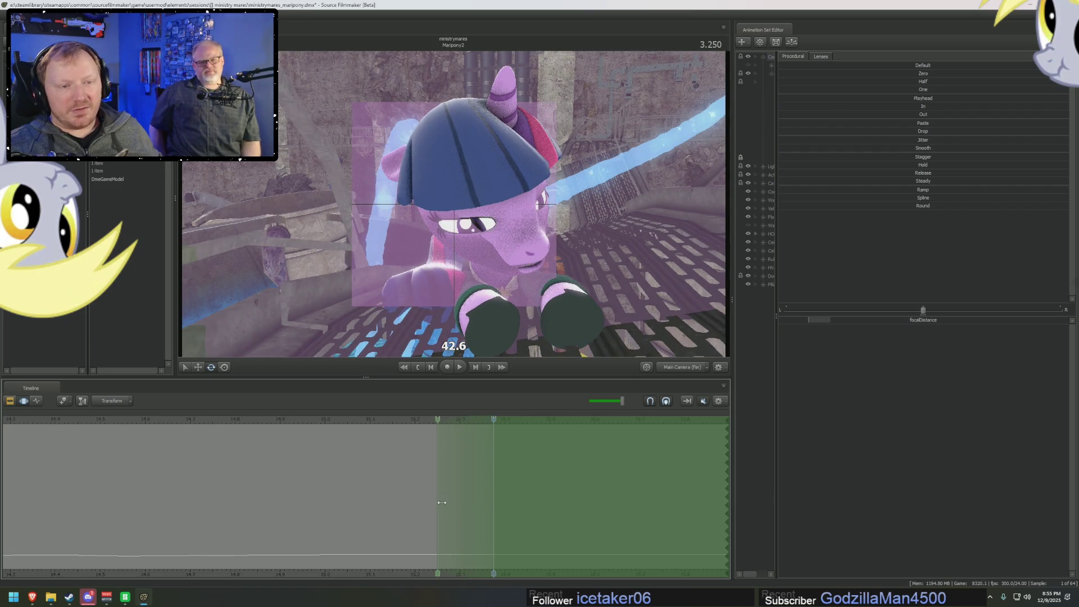
{"action": "left_click_drag", "start_coordinate": [819, 320], "coordinate": [827, 320]}
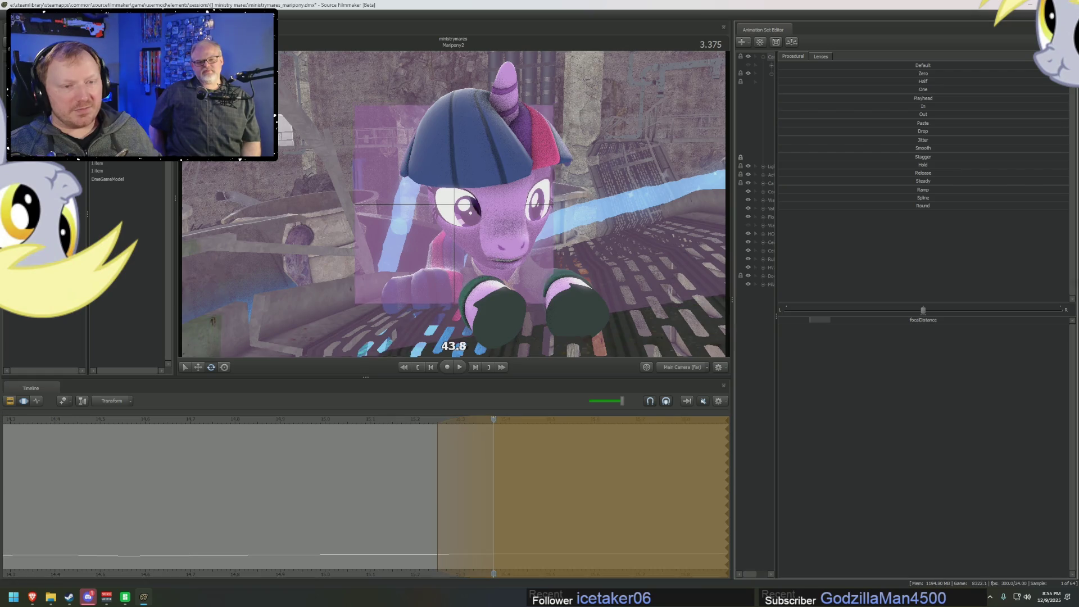
- Undo the accidental focus change and scrub nearby frames to check the shot
{"action": "left_click", "coordinate": [479, 475]}
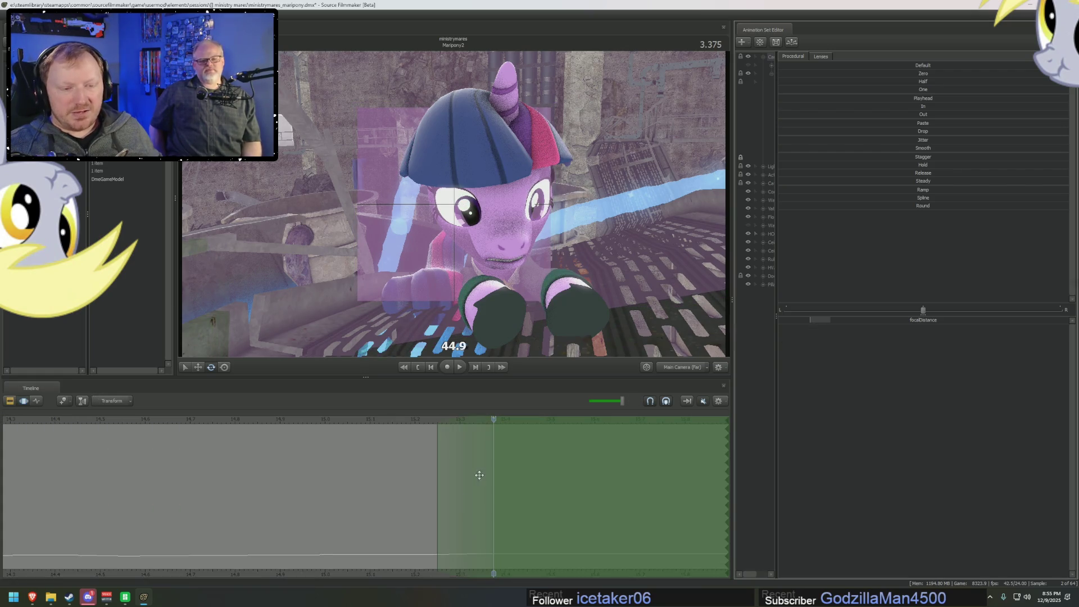
{"action": "key", "text": "ctrl+z"}
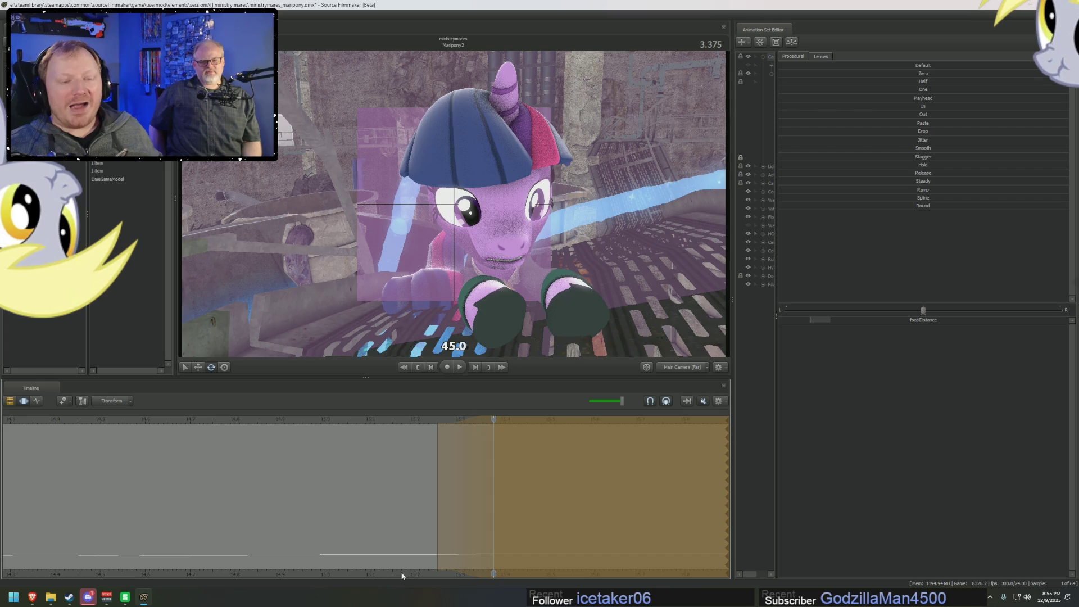
{"action": "key", "text": "F2"}
{"action": "key", "text": "F3"}
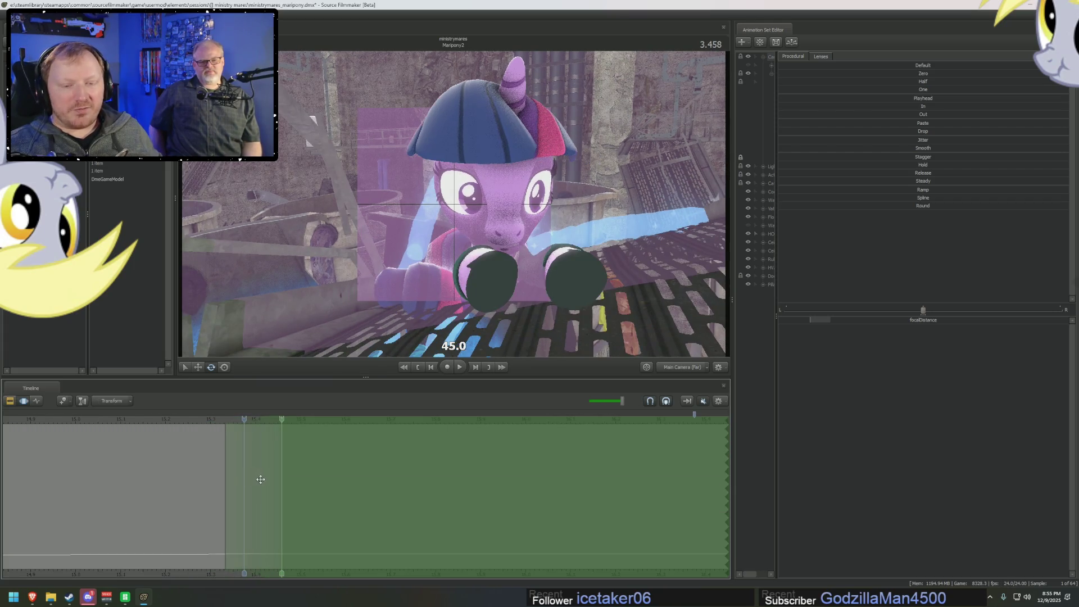
{"action": "key", "text": "Right"}
{"action": "key", "text": "Right"}
{"action": "key", "text": "Right"}
{"action": "mouse_move", "coordinate": [290, 436]}
{"action": "left_mouse_down"}
{"action": "mouse_move", "coordinate": [248, 451]}
{"action": "mouse_move", "coordinate": [301, 457]}
{"action": "left_mouse_up"}
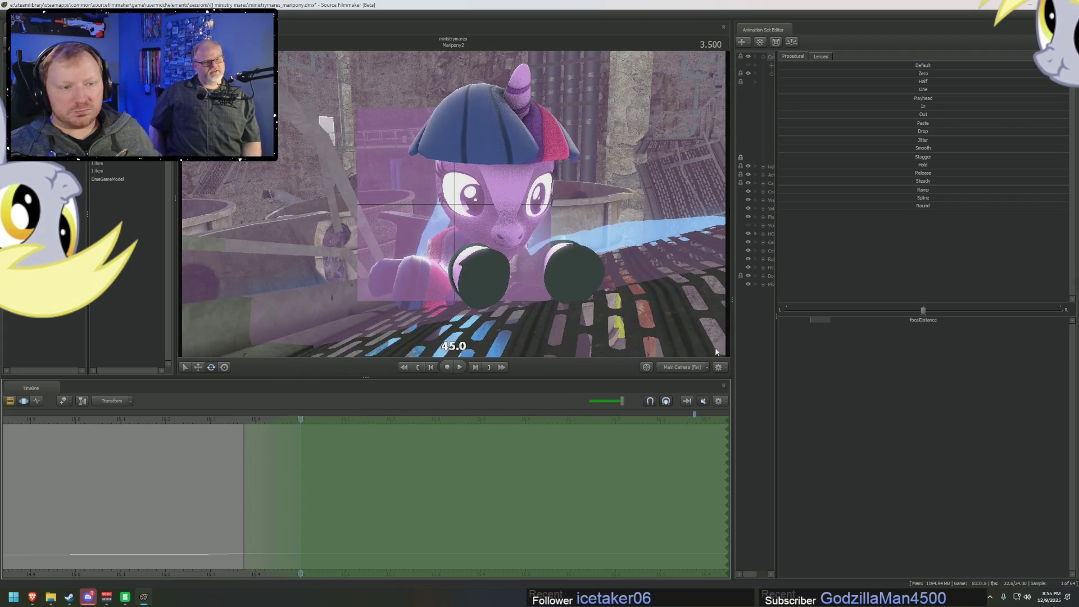
- Key focus distance 47.8 at frame 3.500 and 51.3 at frame 3.625
{"action": "left_click", "coordinate": [855, 325]}
{"action": "left_click_drag", "start_coordinate": [855, 325], "coordinate": [749, 345]}
{"action": "key", "text": "F3"}
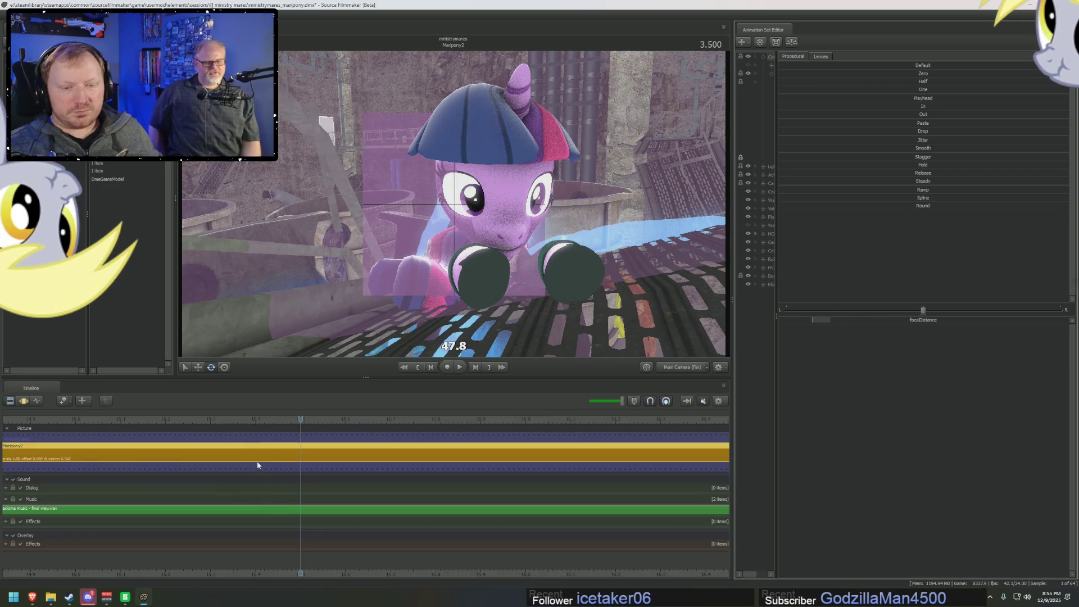
{"action": "key", "text": "F4"}
{"action": "left_click_drag", "start_coordinate": [297, 421], "coordinate": [351, 419]}
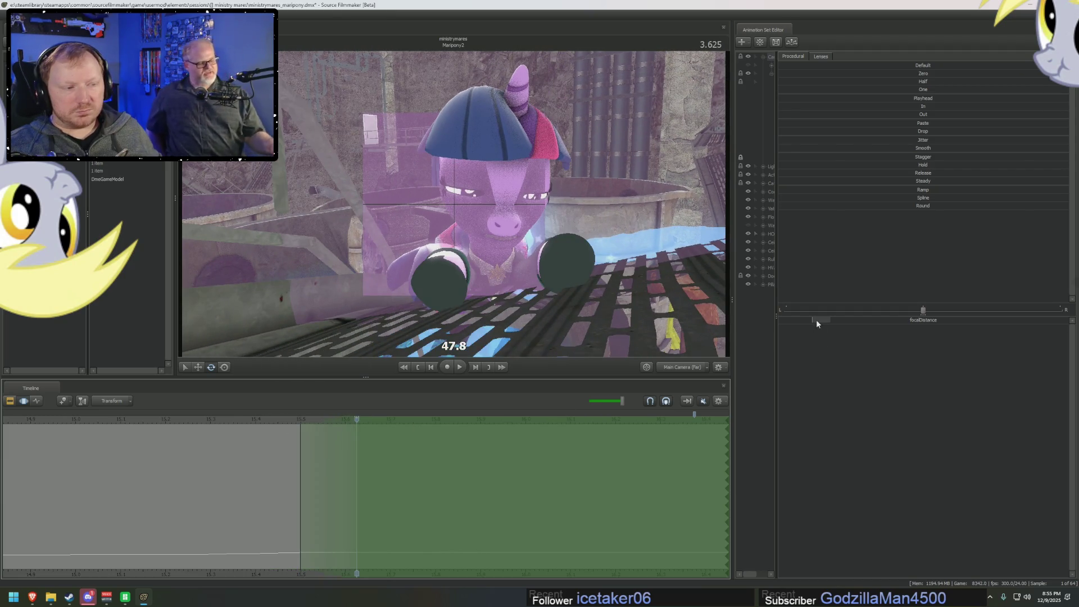
{"action": "left_click_drag", "start_coordinate": [817, 324], "coordinate": [817, 319]}
{"action": "key", "text": "F2"}
{"action": "key", "text": "F3"}
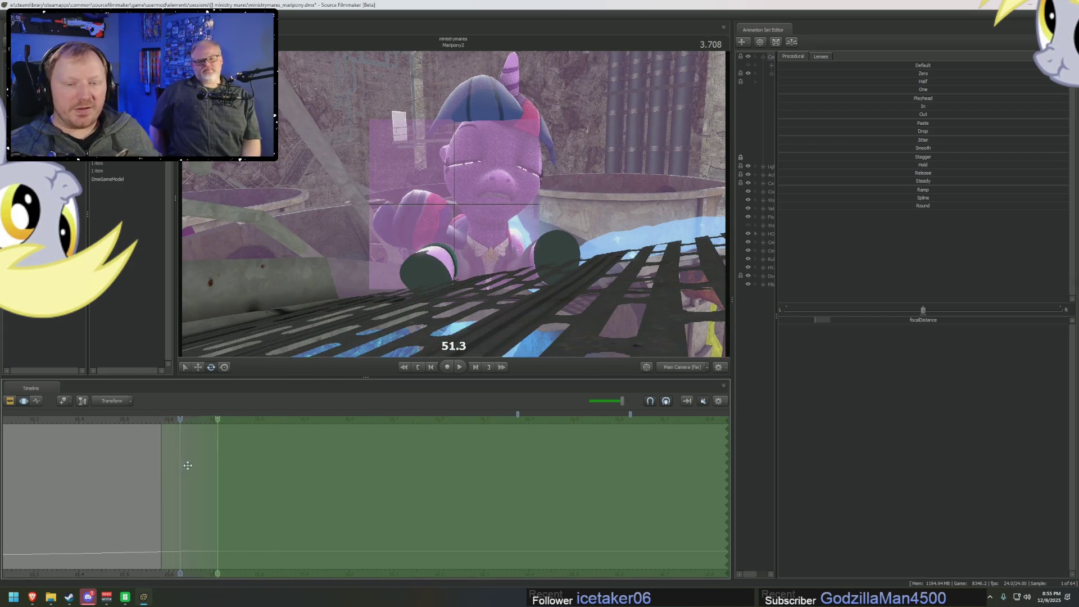
- Commit a focus distance key at frame 3.666 and move to frame 3.708
{"action": "left_click", "coordinate": [194, 459]}
{"action": "mouse_move", "coordinate": [185, 420]}
{"action": "left_mouse_down"}
{"action": "mouse_move", "coordinate": [233, 430]}
{"action": "mouse_move", "coordinate": [209, 432]}
{"action": "mouse_move", "coordinate": [216, 423]}
{"action": "mouse_move", "coordinate": [201, 418]}
{"action": "left_mouse_up"}
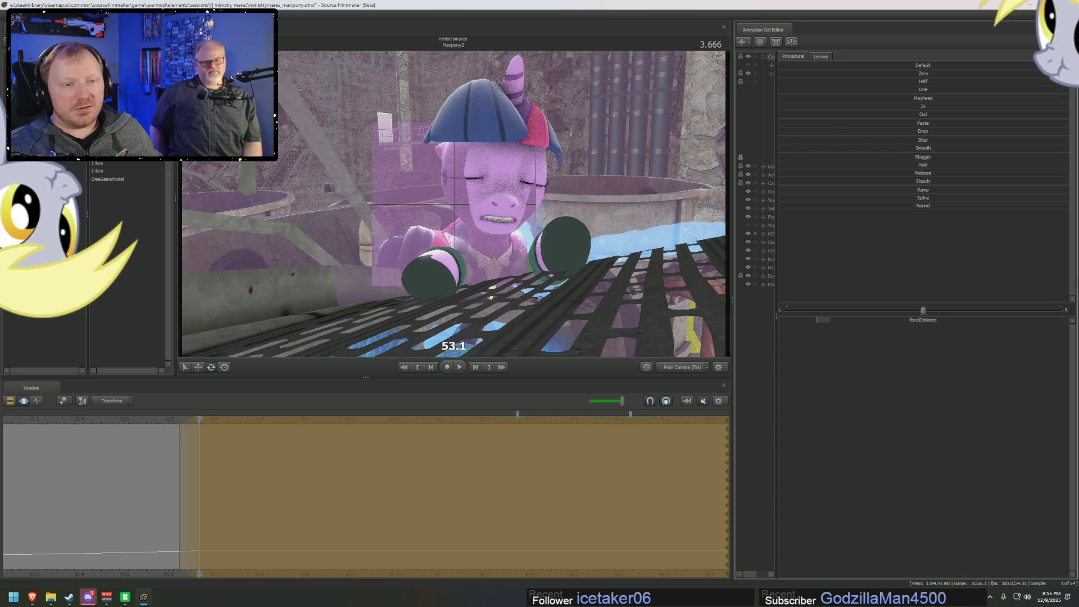
{"action": "key", "text": "F2"}
{"action": "key", "text": "F3"}
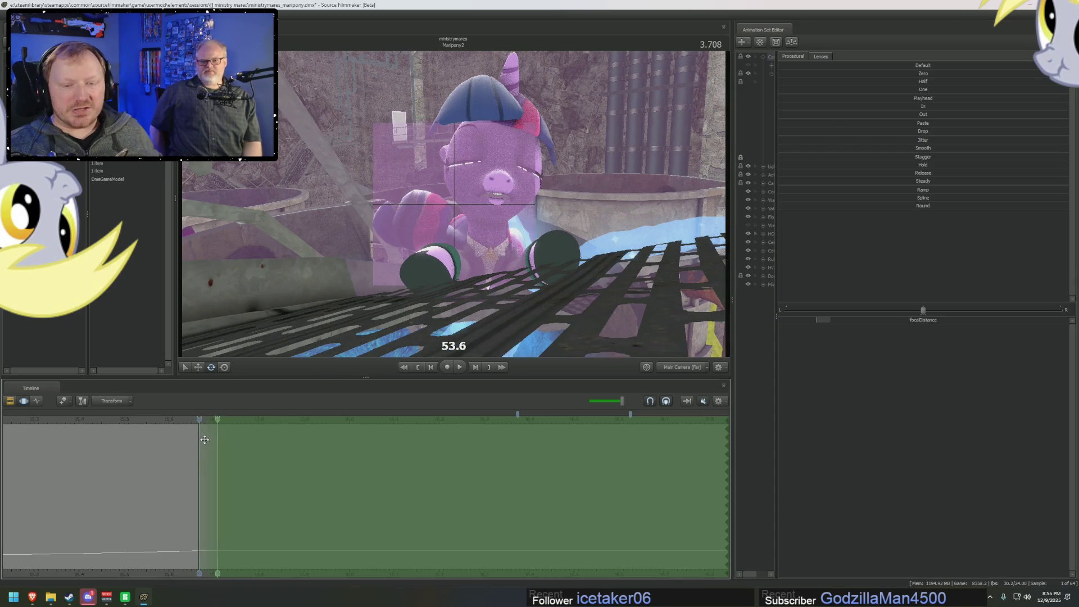
{"action": "left_click_drag", "start_coordinate": [201, 419], "coordinate": [215, 421]}
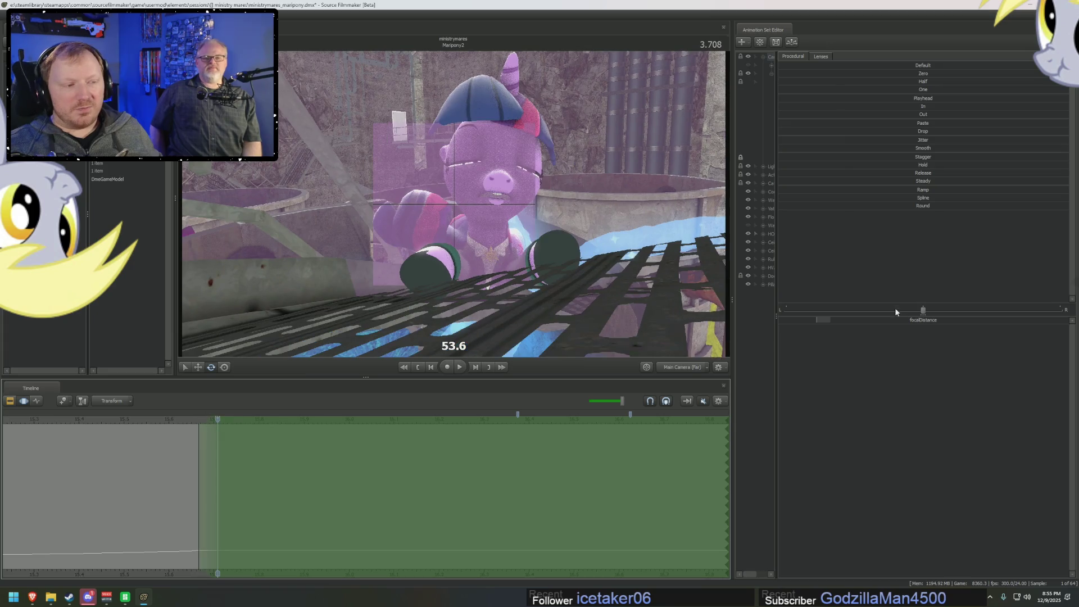
- Key focus distance near 60 at frame 3.750 and 65.2 at frame 3.833
{"action": "left_click_drag", "start_coordinate": [822, 319], "coordinate": [824, 318]}
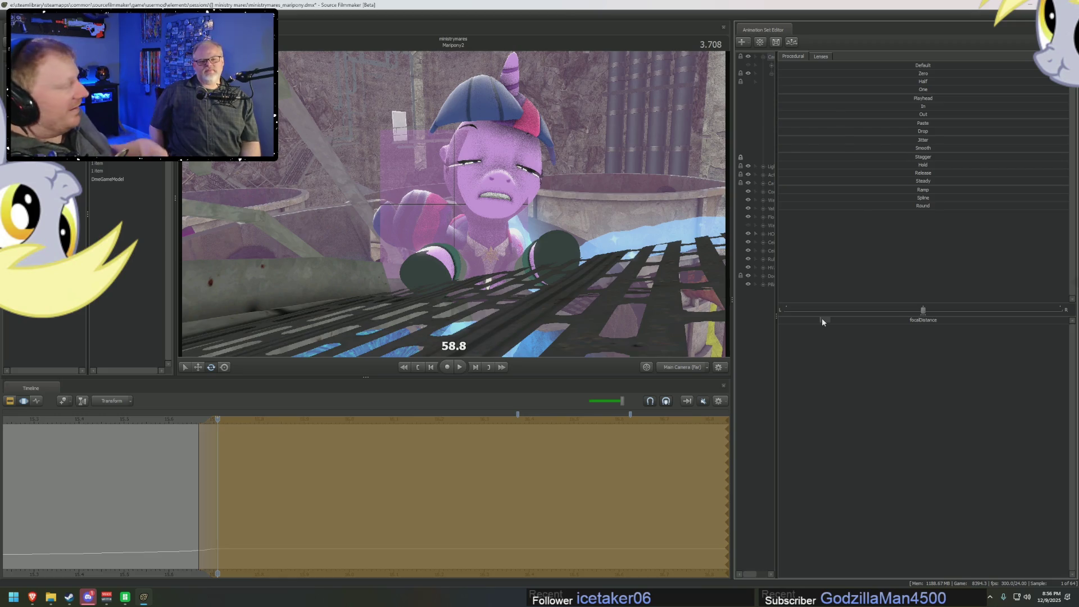
{"action": "double_click", "coordinate": [201, 459]}
{"action": "double_click", "coordinate": [227, 445]}
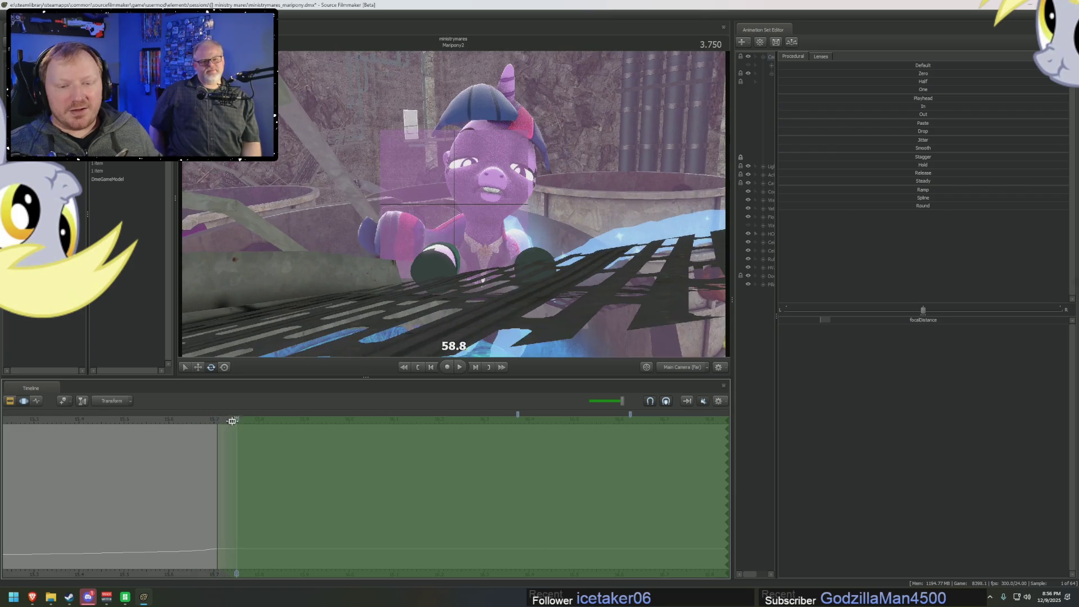
{"action": "left_click_drag", "start_coordinate": [847, 327], "coordinate": [837, 328]}
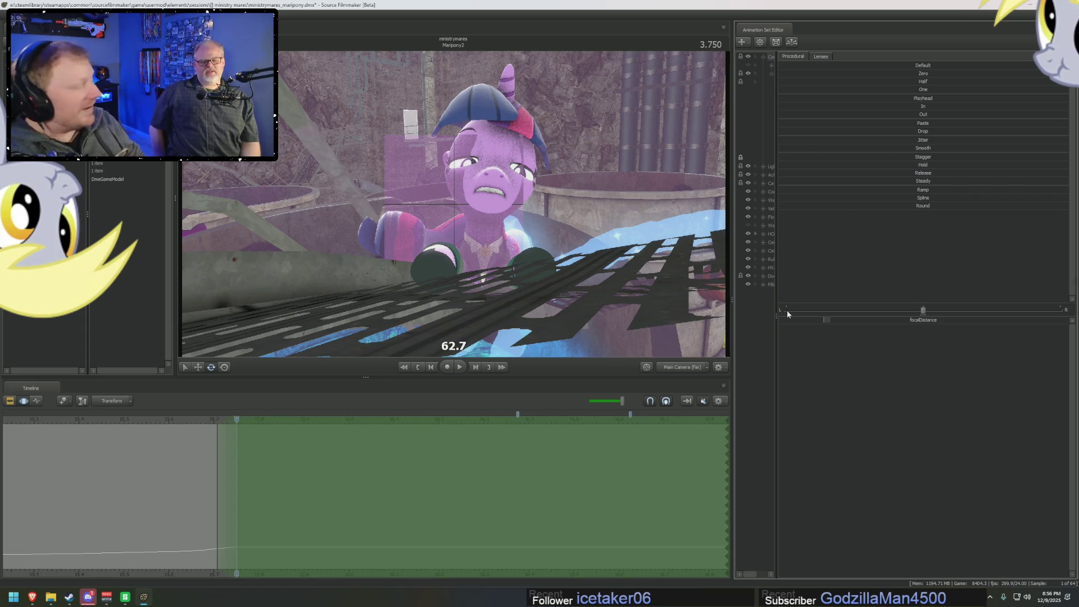
{"action": "left_click_drag", "start_coordinate": [217, 418], "coordinate": [268, 423]}
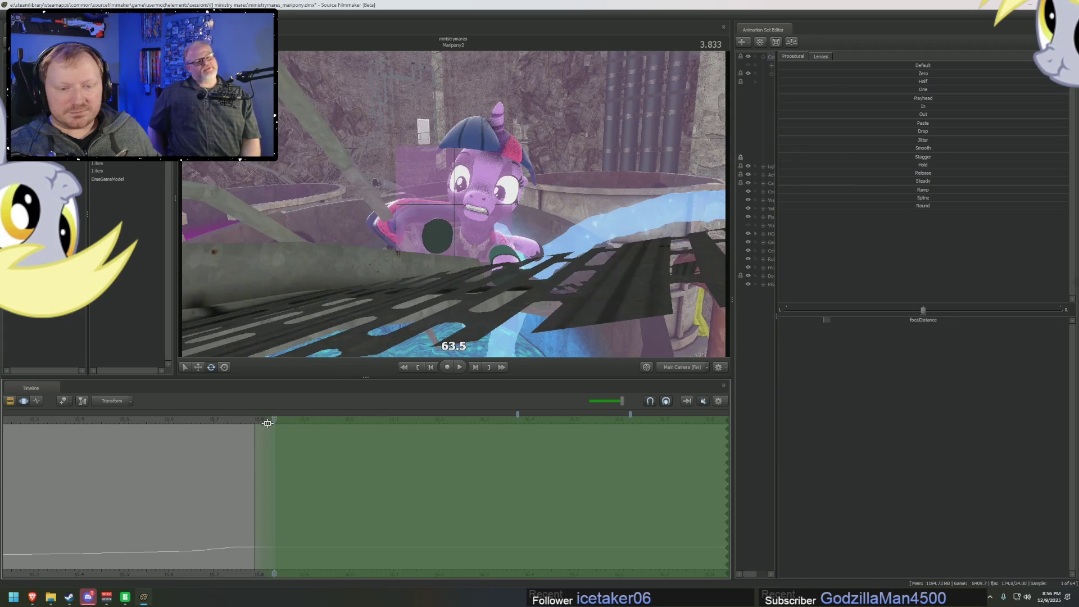
{"action": "left_click_drag", "start_coordinate": [872, 322], "coordinate": [878, 322]}
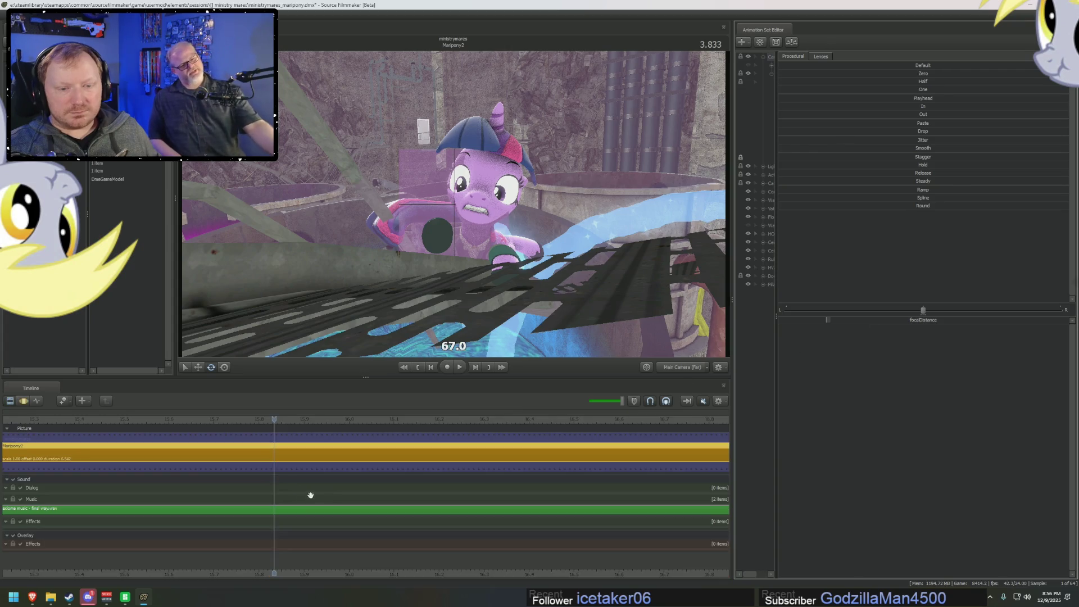
- Key focus distance 67.5 at frame 3.875 and 65.4 at frame 4.000, bringing up its Min/Max/Default options
{"action": "left_click", "coordinate": [280, 435]}
{"action": "key", "text": "Right"}
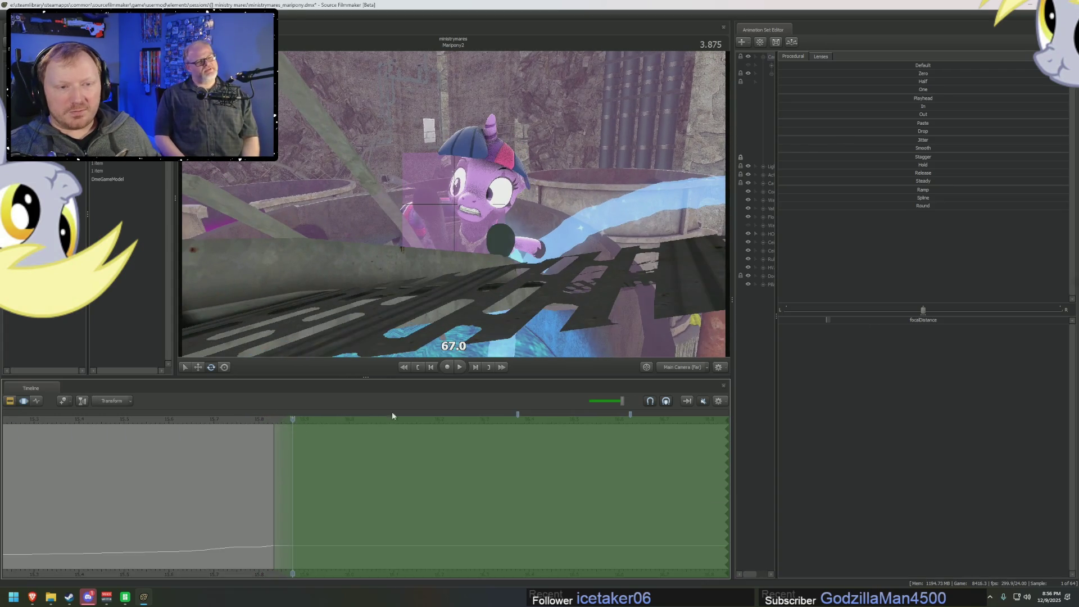
{"action": "left_click_drag", "start_coordinate": [851, 315], "coordinate": [851, 316]}
{"action": "left_click", "coordinate": [559, 438]}
{"action": "key", "text": "Right"}
{"action": "key", "text": "Right"}
{"action": "key", "text": "Right"}
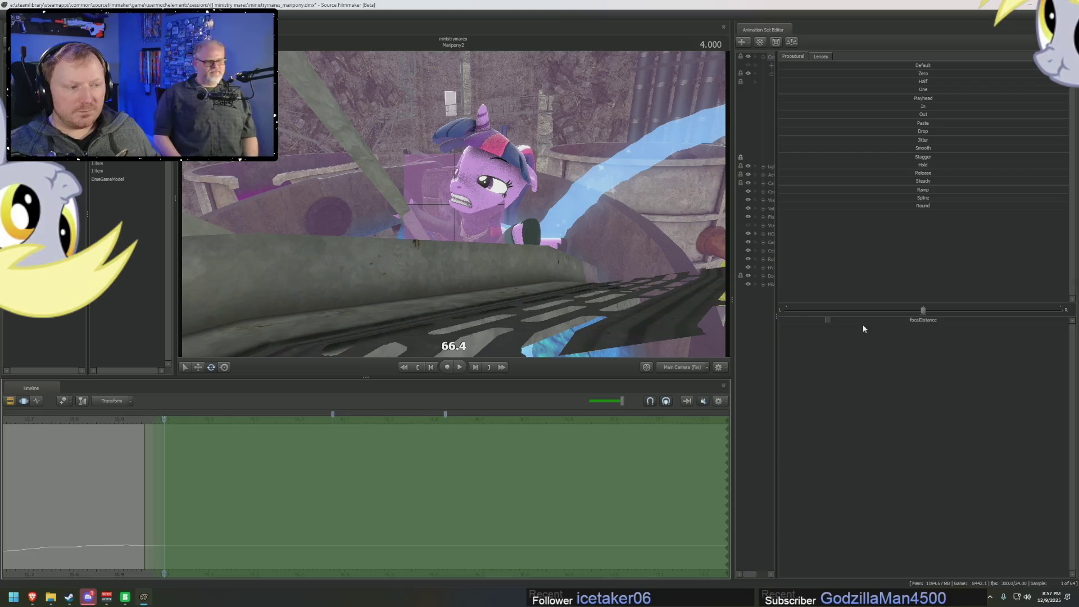
{"action": "left_click_drag", "start_coordinate": [857, 320], "coordinate": [863, 319]}
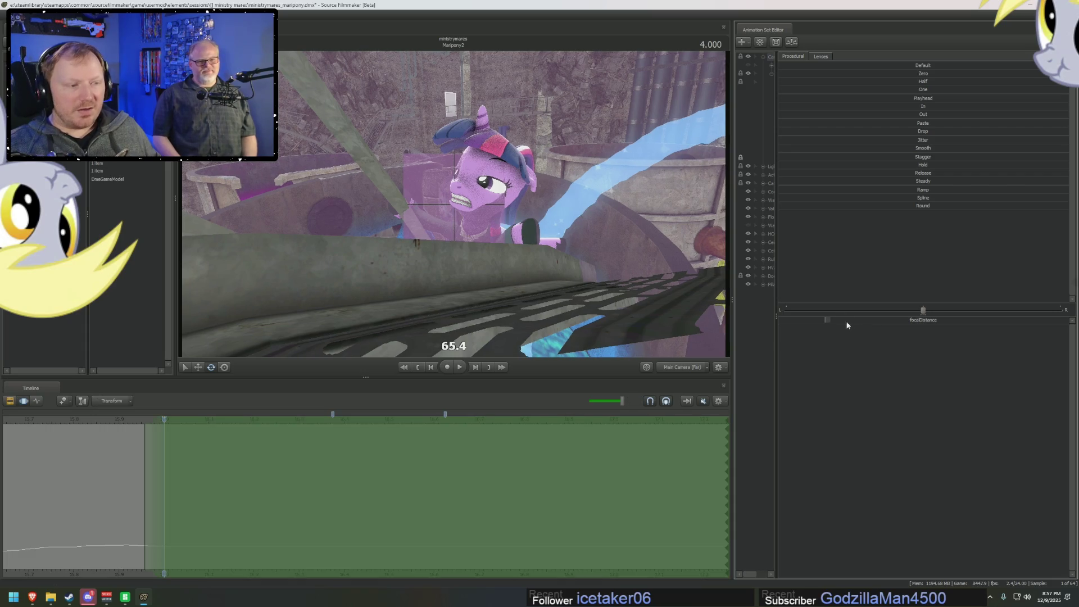
{"action": "right_click", "coordinate": [851, 322]}
- Change the focalDistance slider's maximum in the range editor, then key 64.4
{"action": "left_click", "coordinate": [862, 336]}
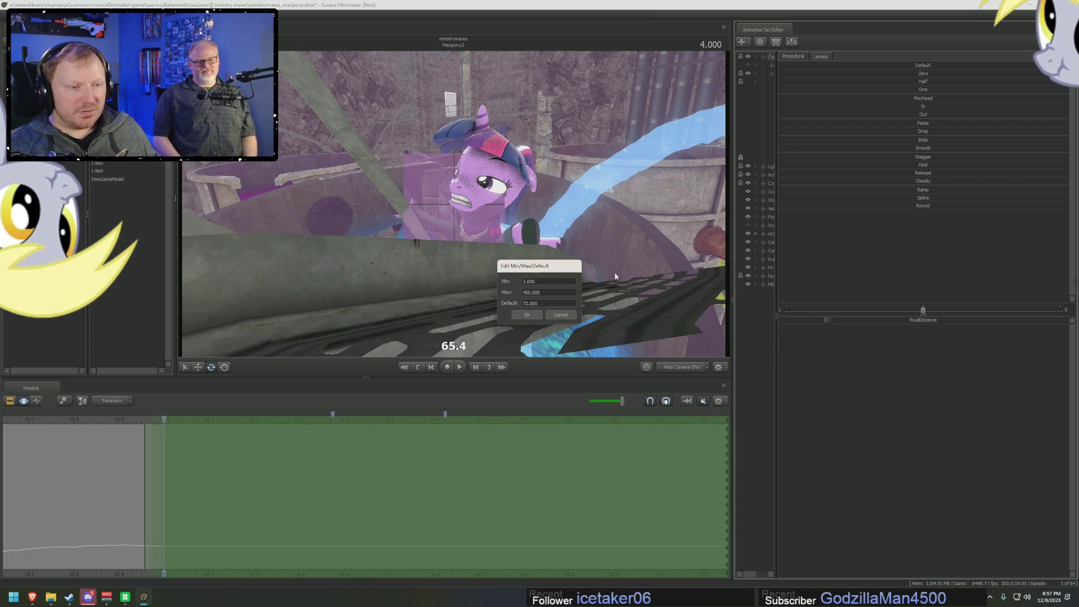
{"action": "left_click", "coordinate": [523, 293]}
{"action": "key", "text": "Return"}
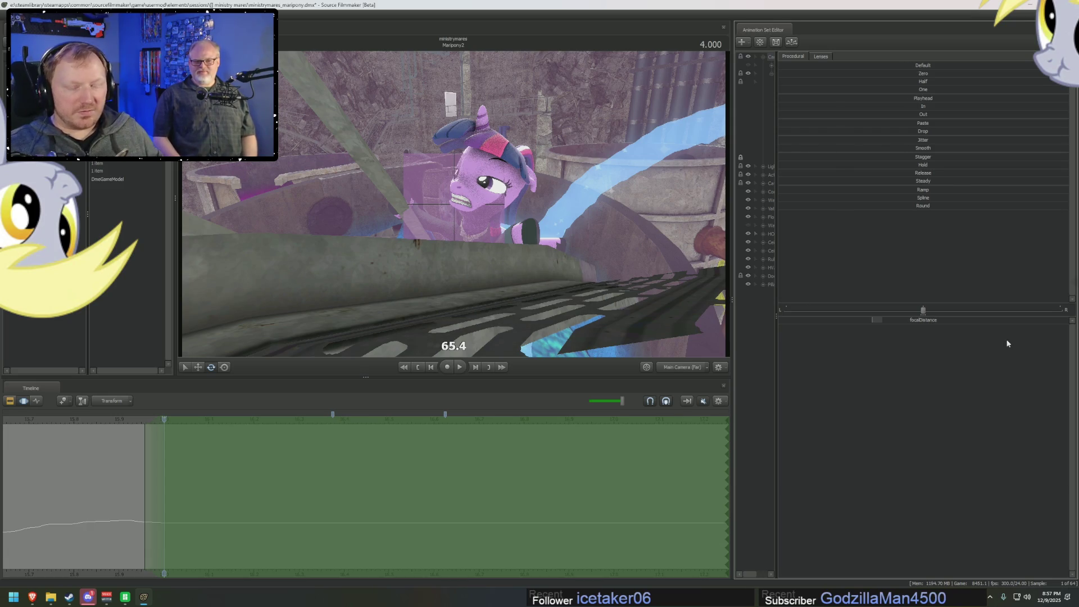
{"action": "left_click_drag", "start_coordinate": [871, 325], "coordinate": [871, 319]}
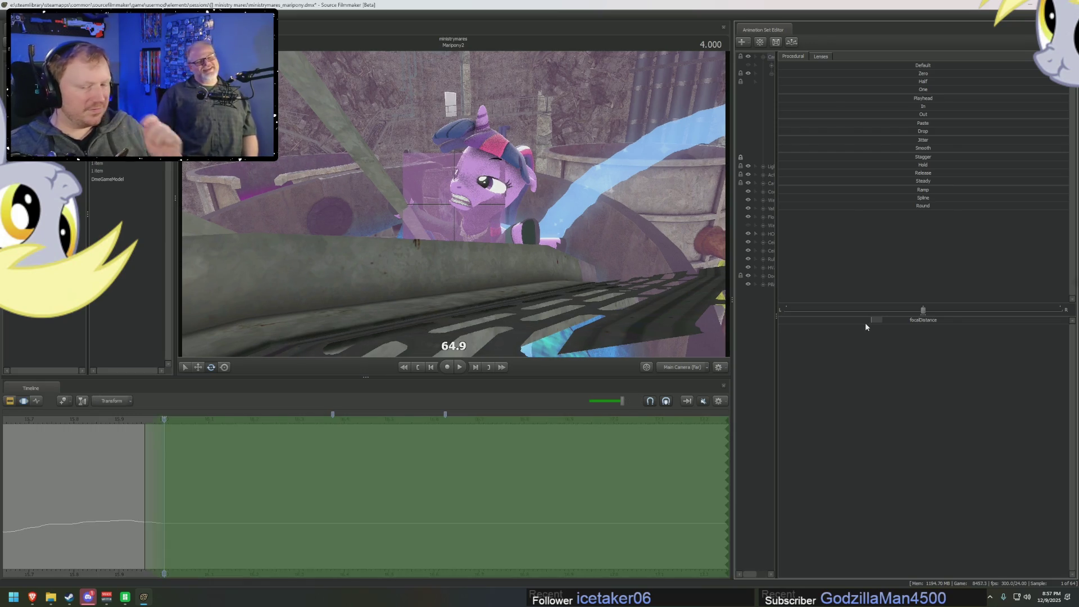
- Key focus distance 62 at frame 4.041 and 55.7 at frame 4.083
{"action": "left_click", "coordinate": [170, 418]}
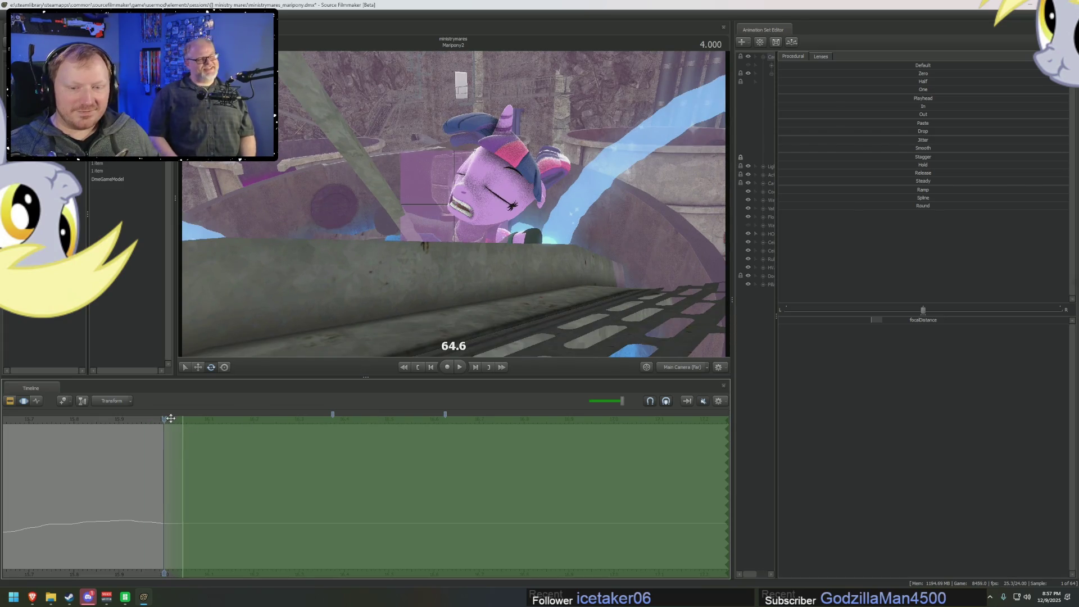
{"action": "mouse_move", "coordinate": [165, 414]}
{"action": "left_mouse_down"}
{"action": "mouse_move", "coordinate": [202, 419]}
{"action": "mouse_move", "coordinate": [183, 419]}
{"action": "left_mouse_up"}
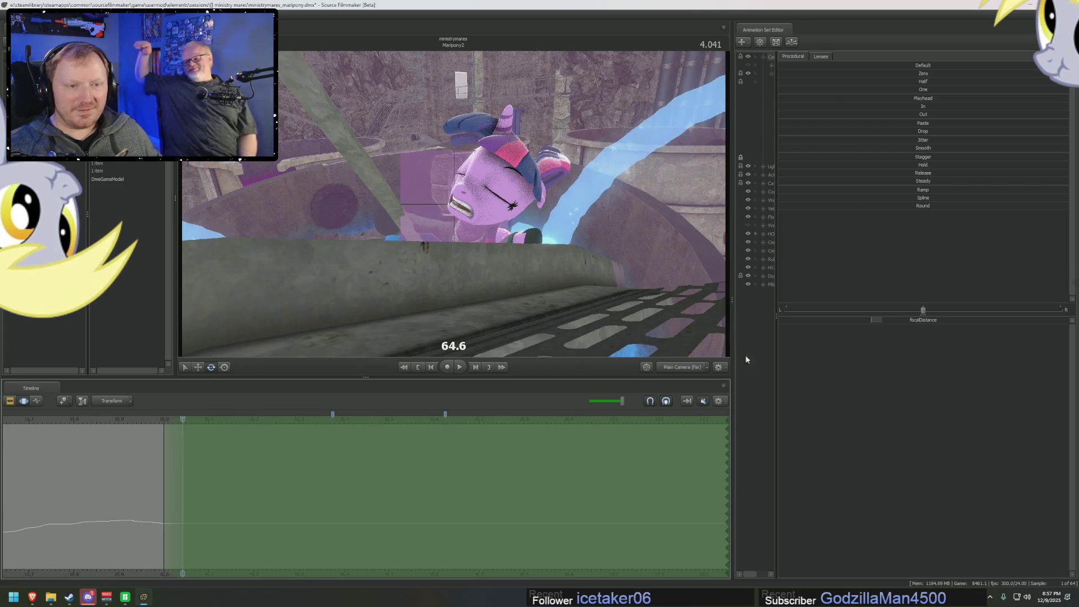
{"action": "left_click_drag", "start_coordinate": [889, 320], "coordinate": [869, 330]}
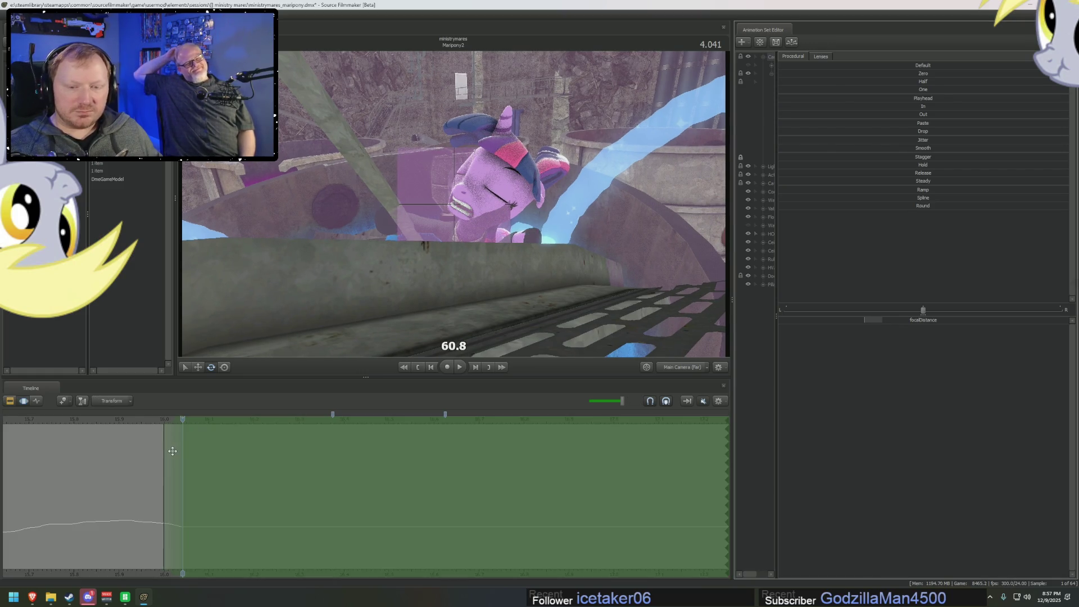
{"action": "key", "text": "Right"}
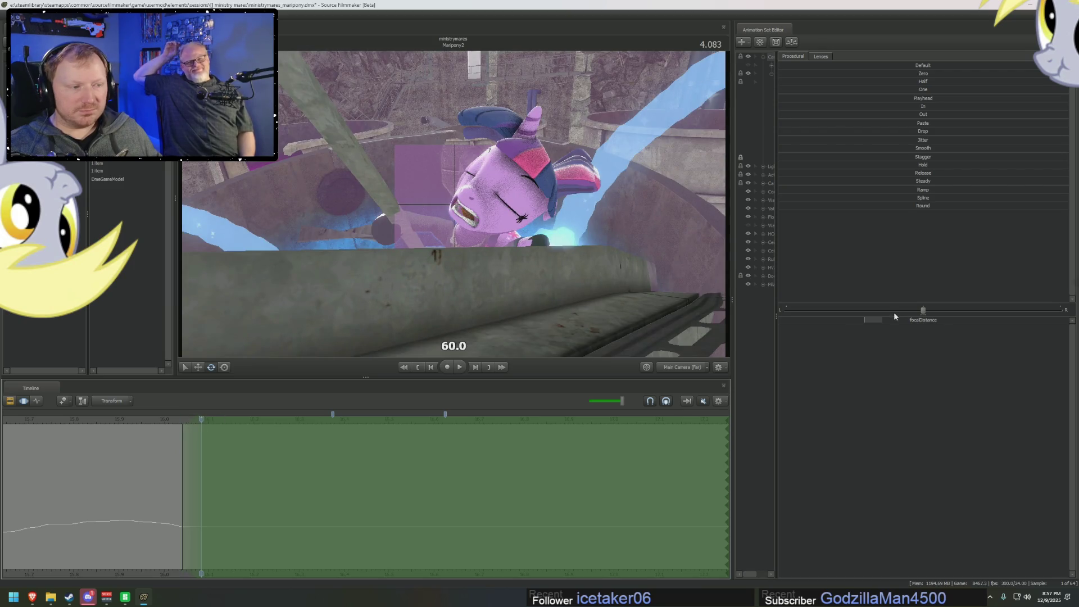
{"action": "left_click_drag", "start_coordinate": [894, 318], "coordinate": [883, 319]}
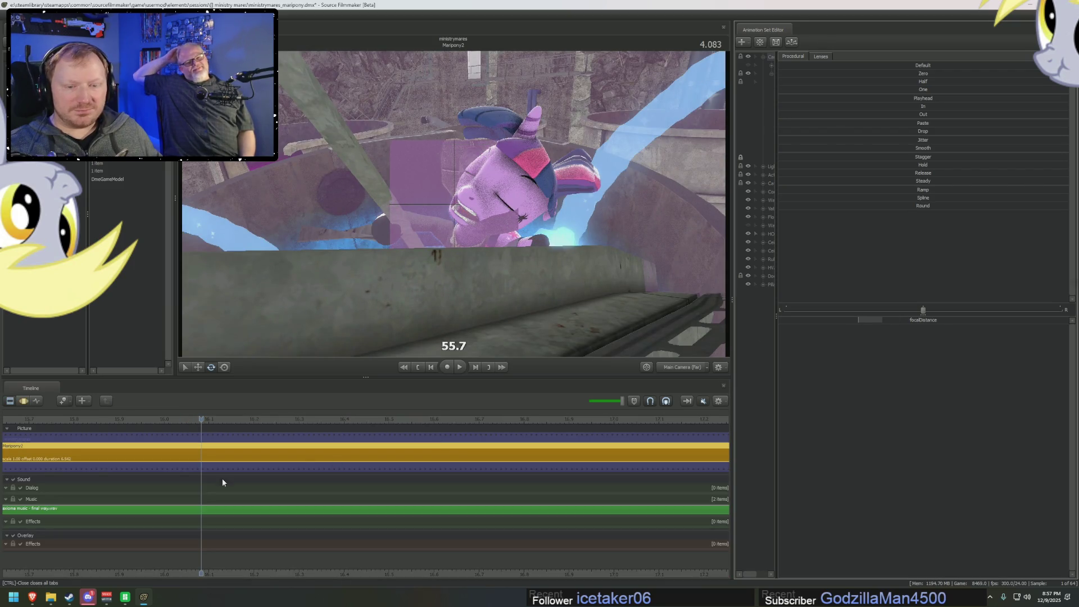
{"action": "left_click", "coordinate": [222, 478]}
- Key focus distance 51.1 at frame 4.125 and 46.2 at frame 4.166
{"action": "key", "text": "Right"}
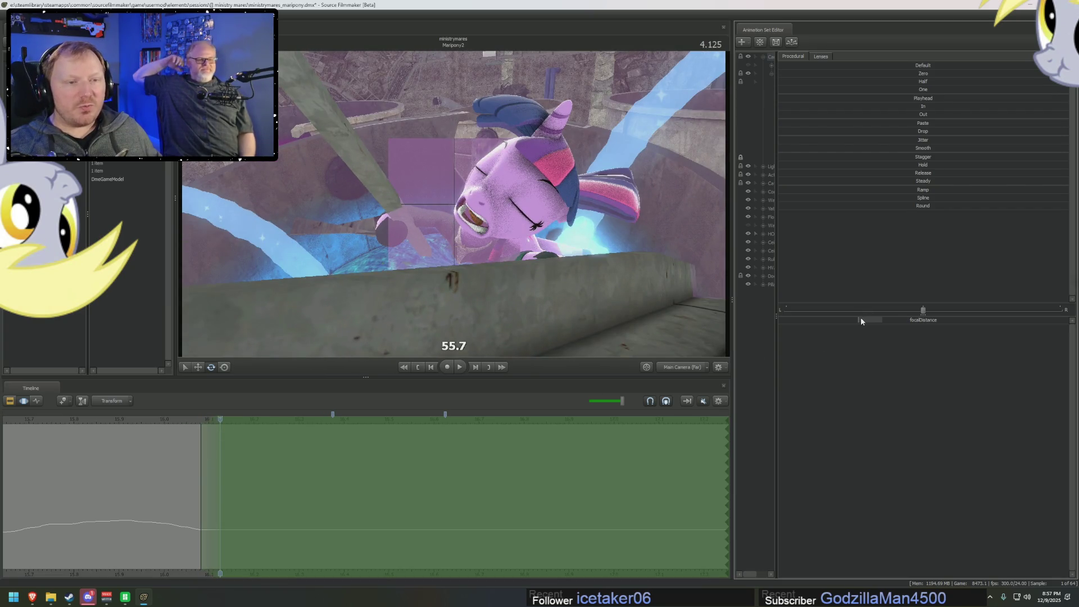
{"action": "left_click_drag", "start_coordinate": [858, 321], "coordinate": [845, 321]}
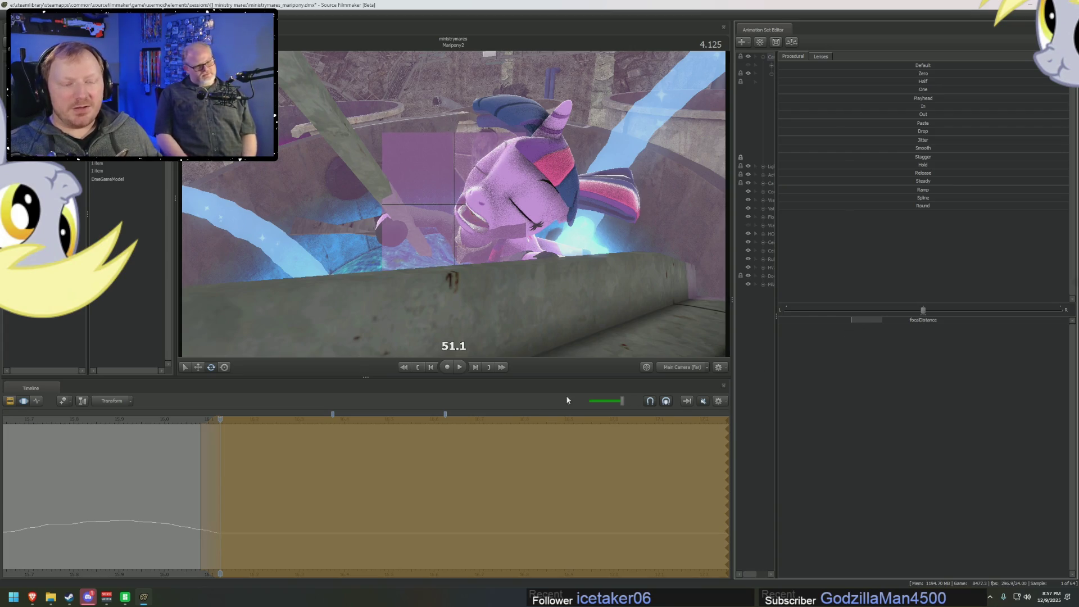
{"action": "scroll", "coordinate": [202, 465], "scroll_direction": "up", "scroll_amount": 2}
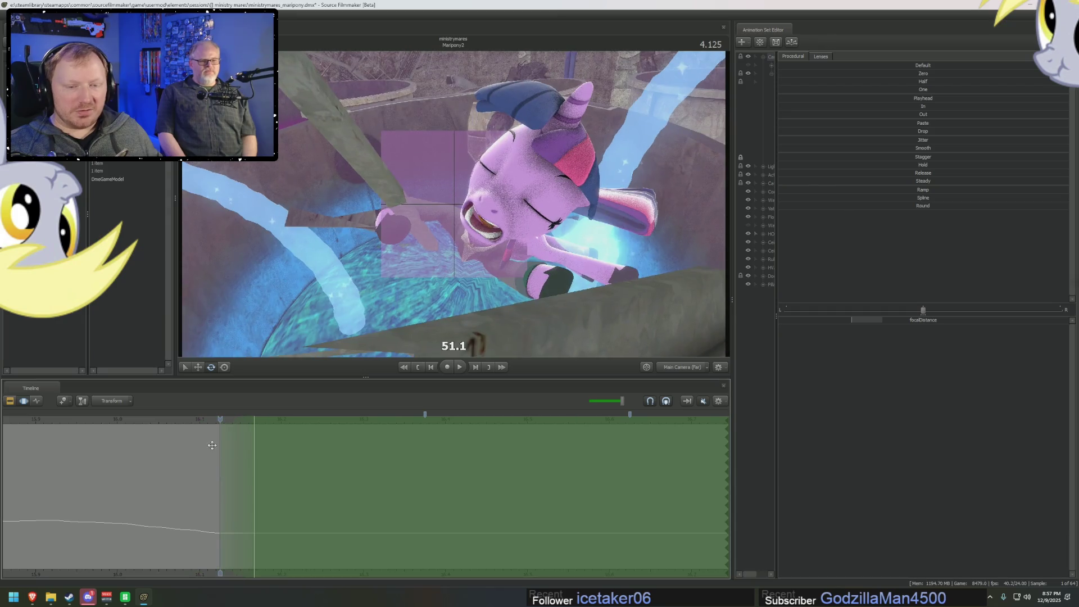
{"action": "left_click", "coordinate": [254, 419]}
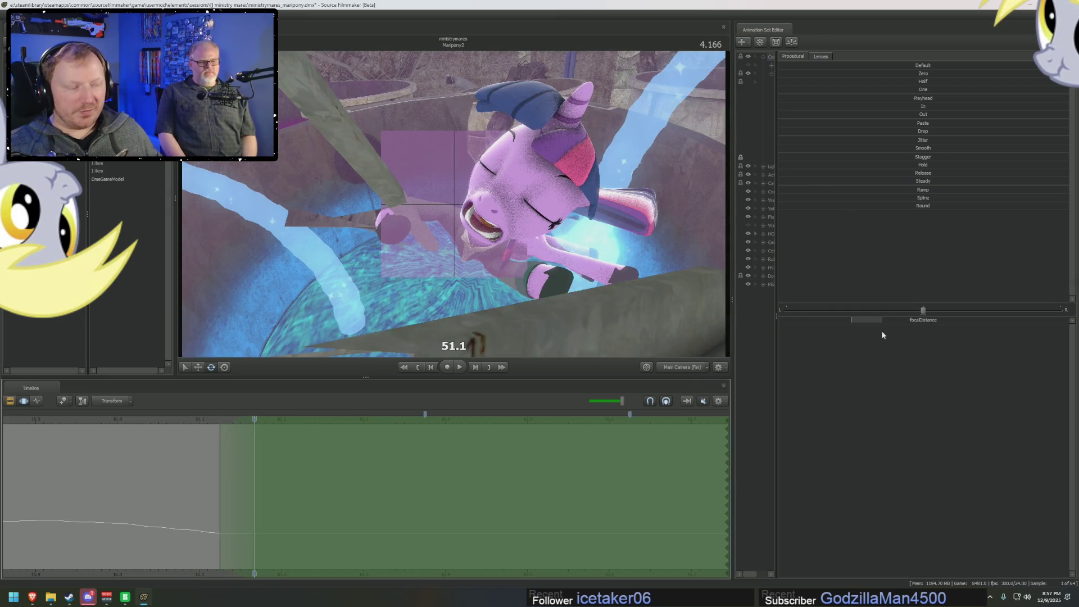
{"action": "mouse_move", "coordinate": [879, 324]}
{"action": "left_mouse_down"}
{"action": "mouse_move", "coordinate": [858, 324]}
{"action": "mouse_move", "coordinate": [871, 324]}
{"action": "left_mouse_up"}
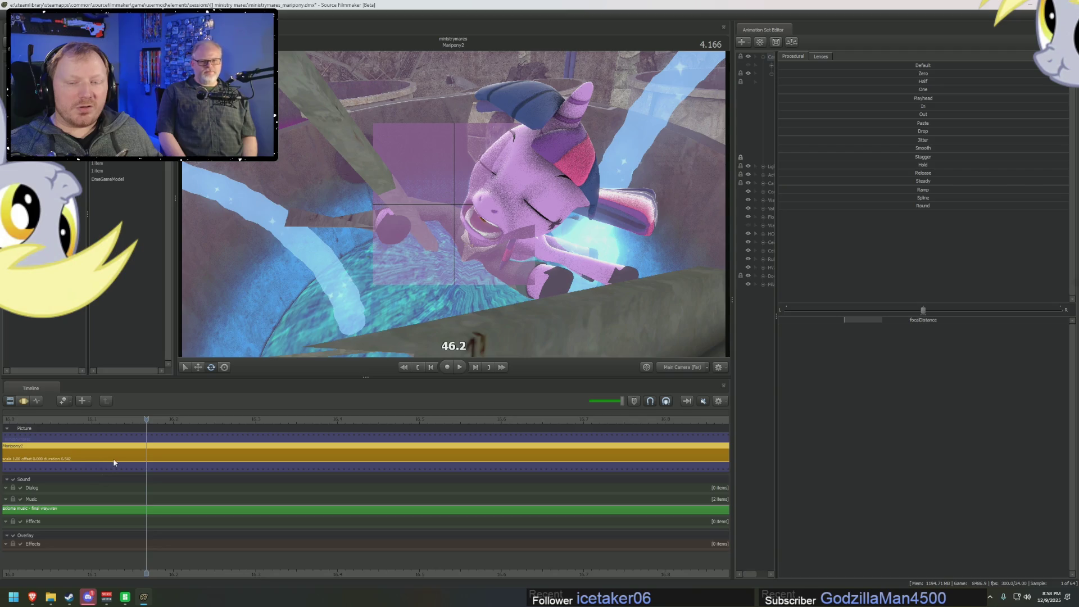
{"action": "middle_click_drag", "start_coordinate": [113, 458], "coordinate": [151, 436]}
{"action": "left_click_drag", "start_coordinate": [147, 422], "coordinate": [173, 422]}
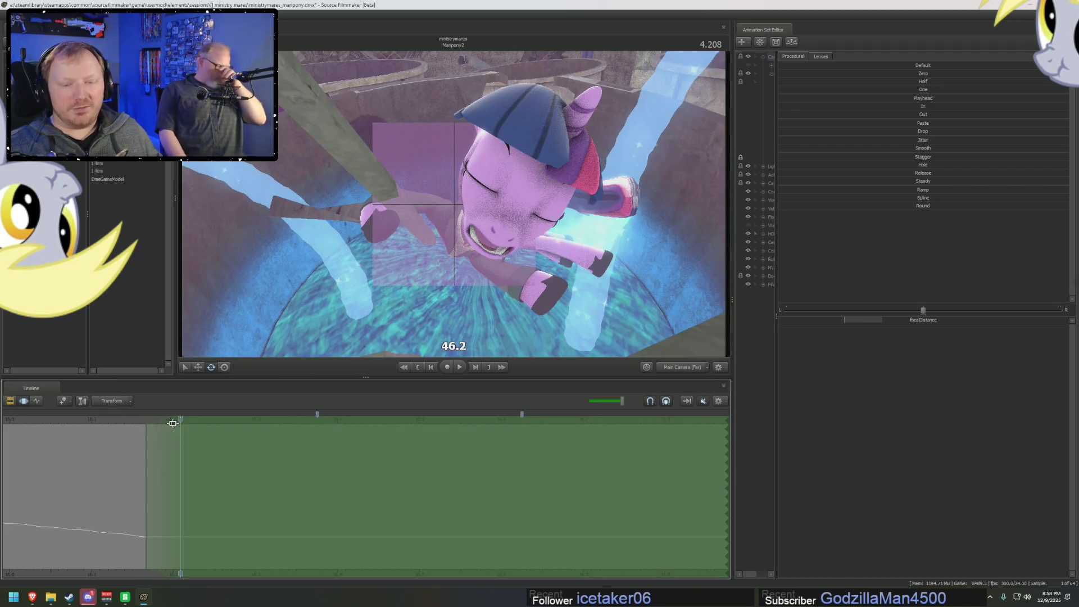
- Key focus distance frame by frame at about 43, 41, 46 and 51
{"action": "left_click_drag", "start_coordinate": [876, 324], "coordinate": [862, 315]}
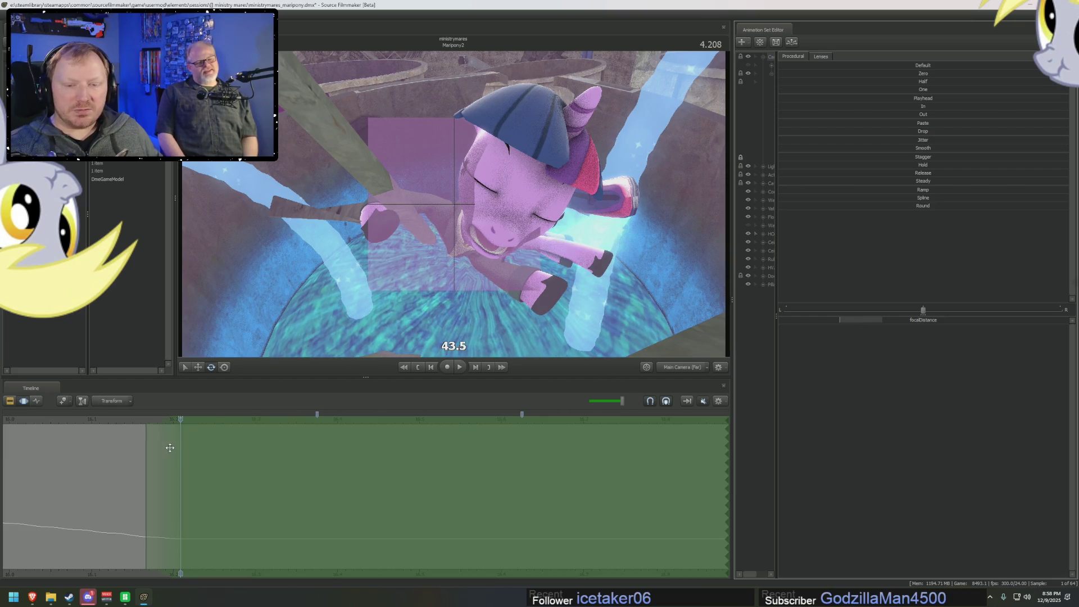
{"action": "left_click_drag", "start_coordinate": [189, 435], "coordinate": [214, 425]}
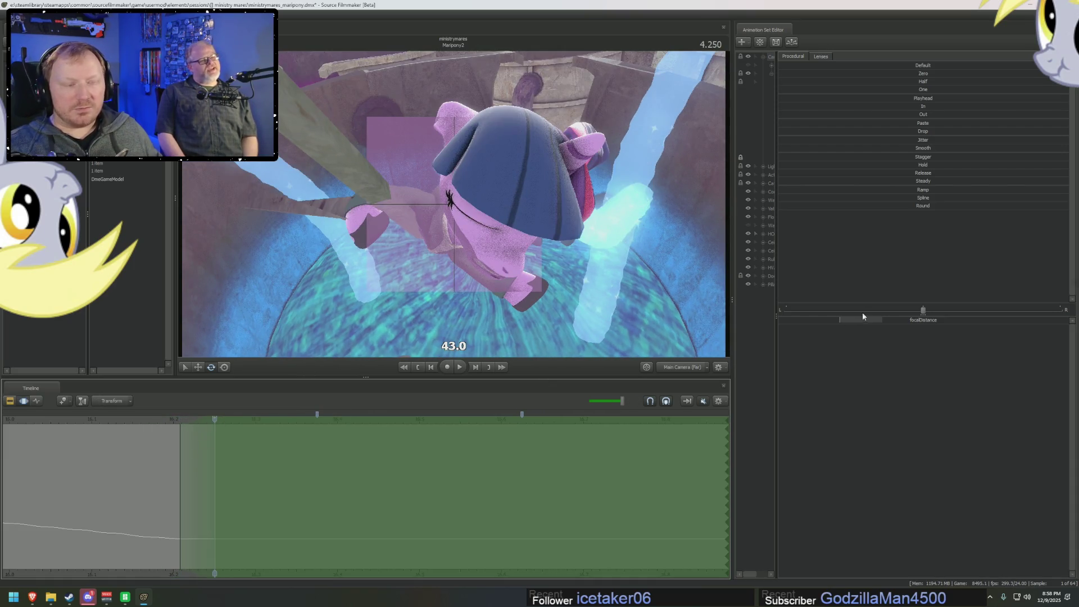
{"action": "left_click_drag", "start_coordinate": [868, 321], "coordinate": [861, 320]}
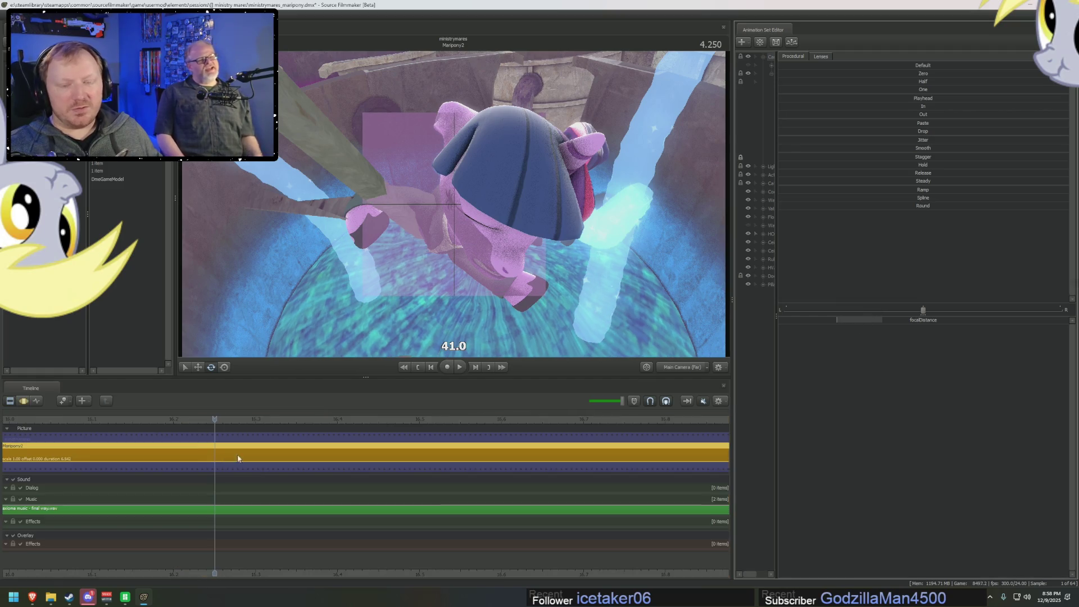
{"action": "left_click", "coordinate": [254, 432]}
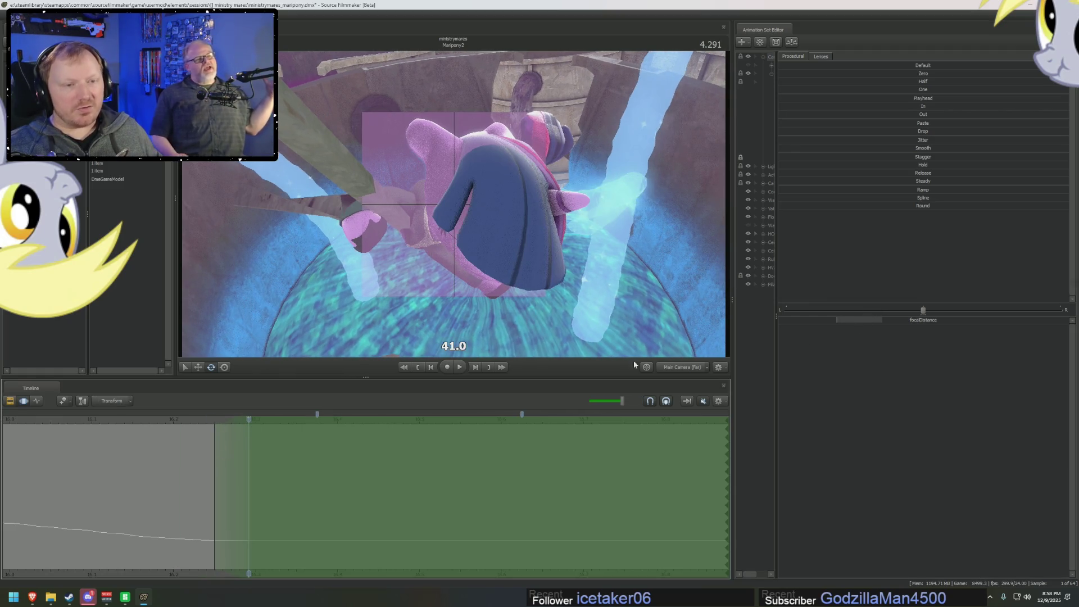
{"action": "left_click_drag", "start_coordinate": [877, 321], "coordinate": [877, 321]}
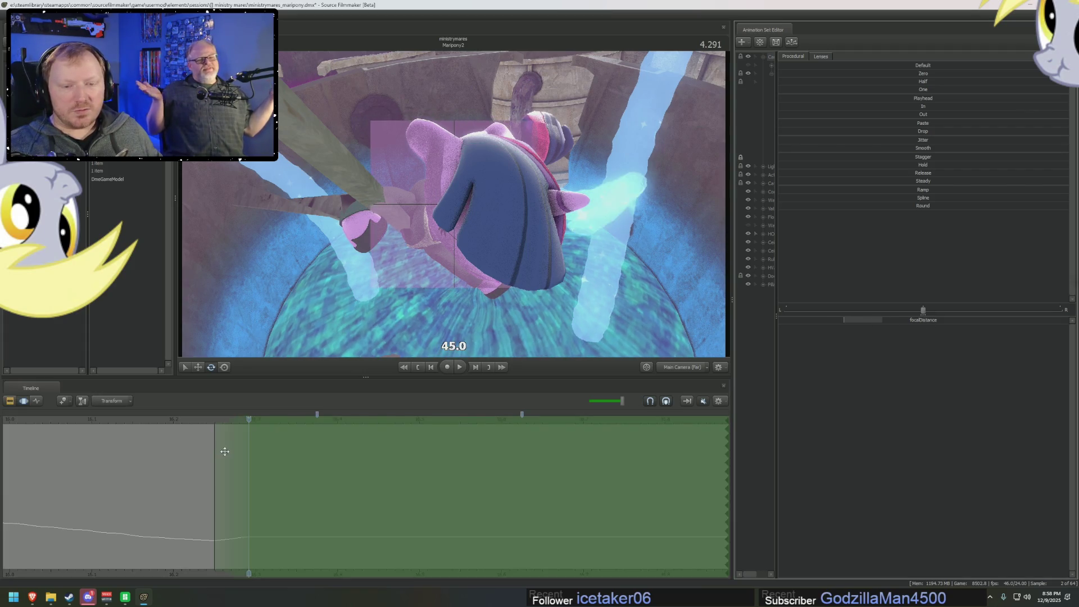
{"action": "left_click", "coordinate": [274, 428]}
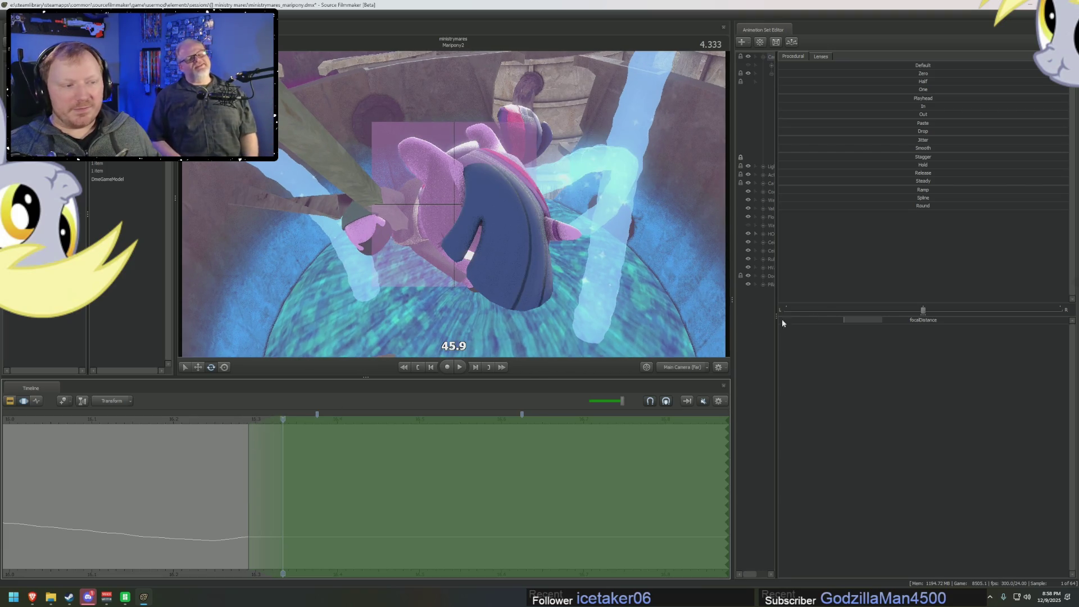
{"action": "left_click_drag", "start_coordinate": [850, 314], "coordinate": [850, 314]}
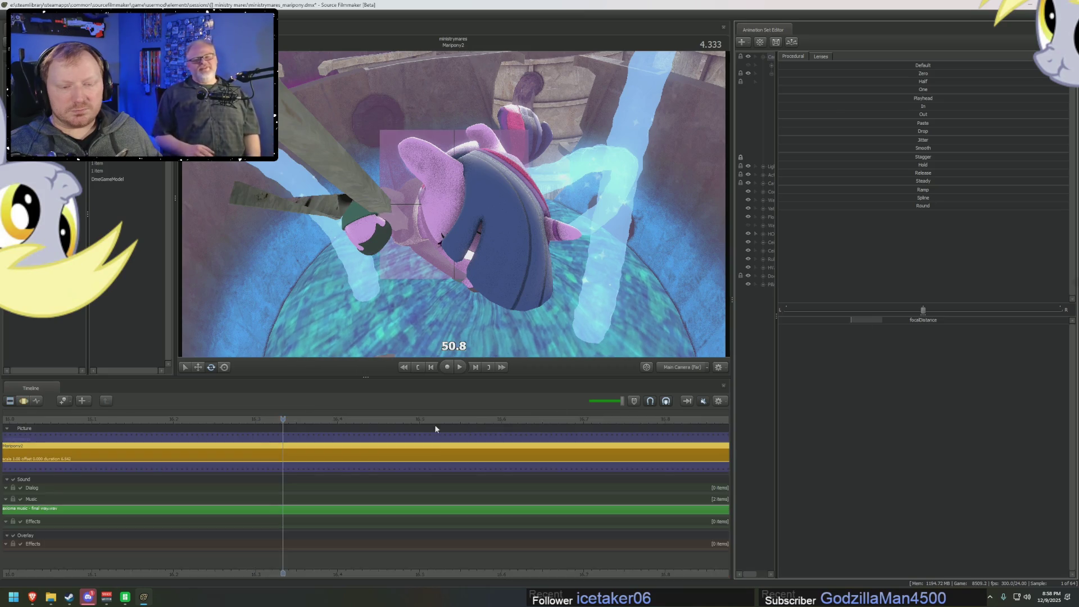
- Key focus distance 52.8 at 4.416 and 50.8 at 4.458, then switch to the Work Camera view
{"action": "left_click", "coordinate": [262, 433]}
{"action": "left_click", "coordinate": [318, 421]}
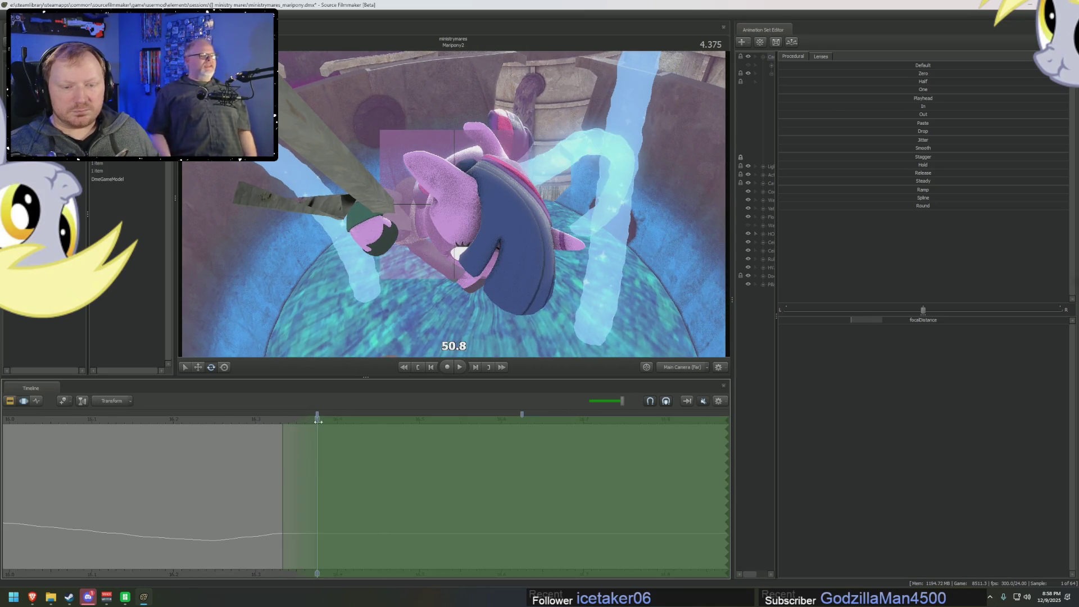
{"action": "left_click_drag", "start_coordinate": [868, 321], "coordinate": [872, 321]}
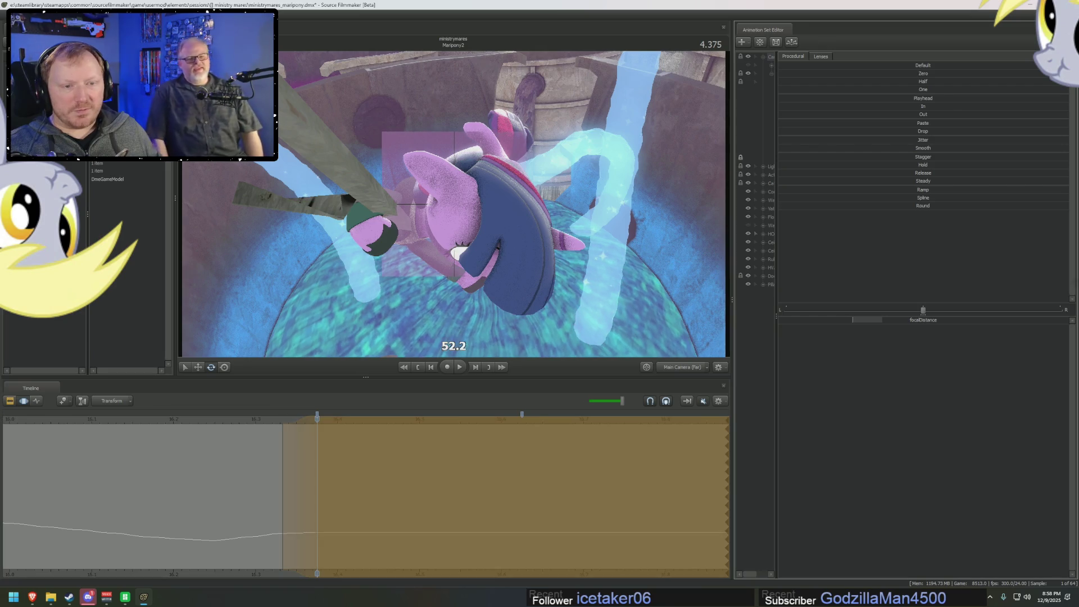
{"action": "key", "text": "F3"}
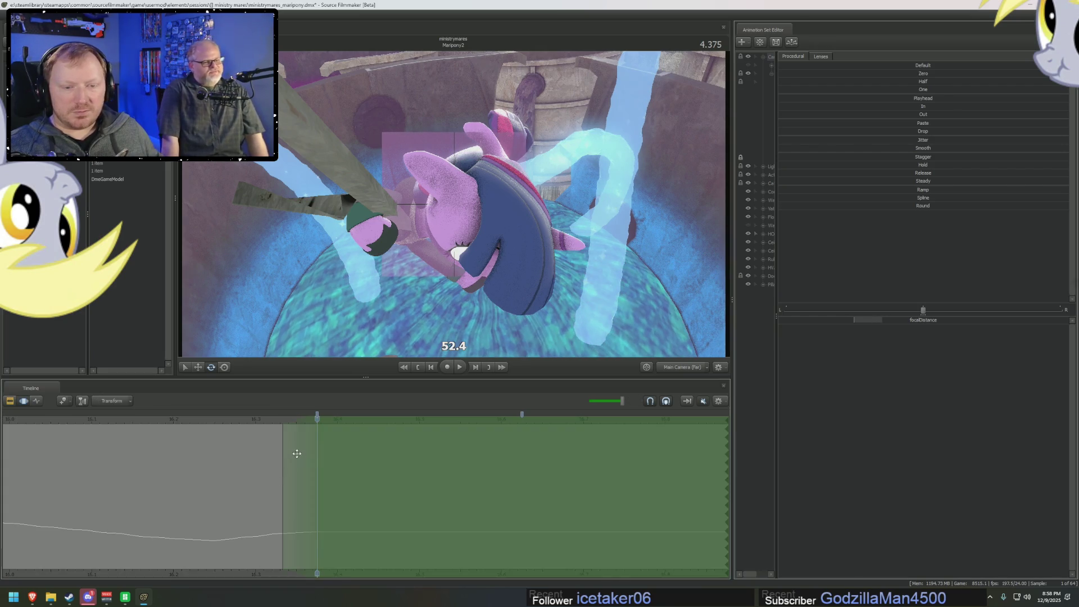
{"action": "key", "text": "Right"}
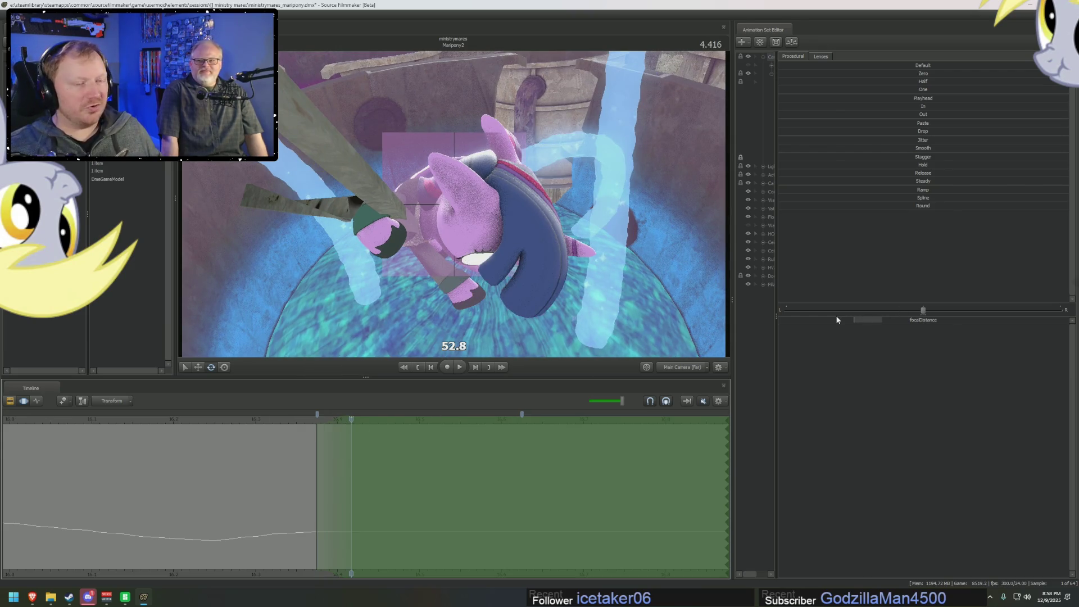
{"action": "left_click_drag", "start_coordinate": [856, 320], "coordinate": [844, 325]}
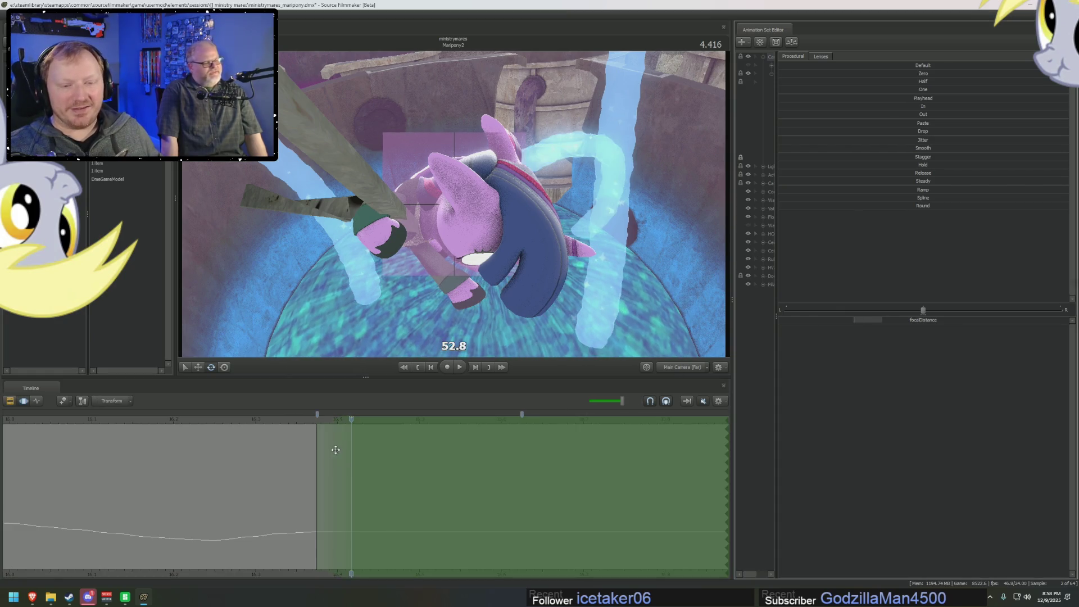
{"action": "left_click", "coordinate": [386, 421]}
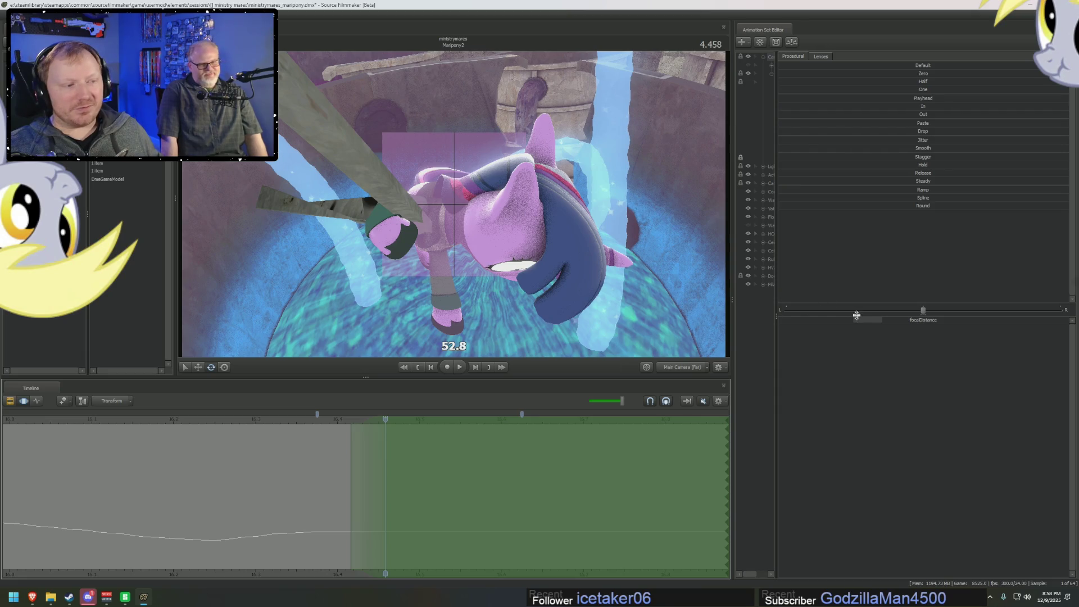
{"action": "left_click_drag", "start_coordinate": [856, 315], "coordinate": [844, 328]}
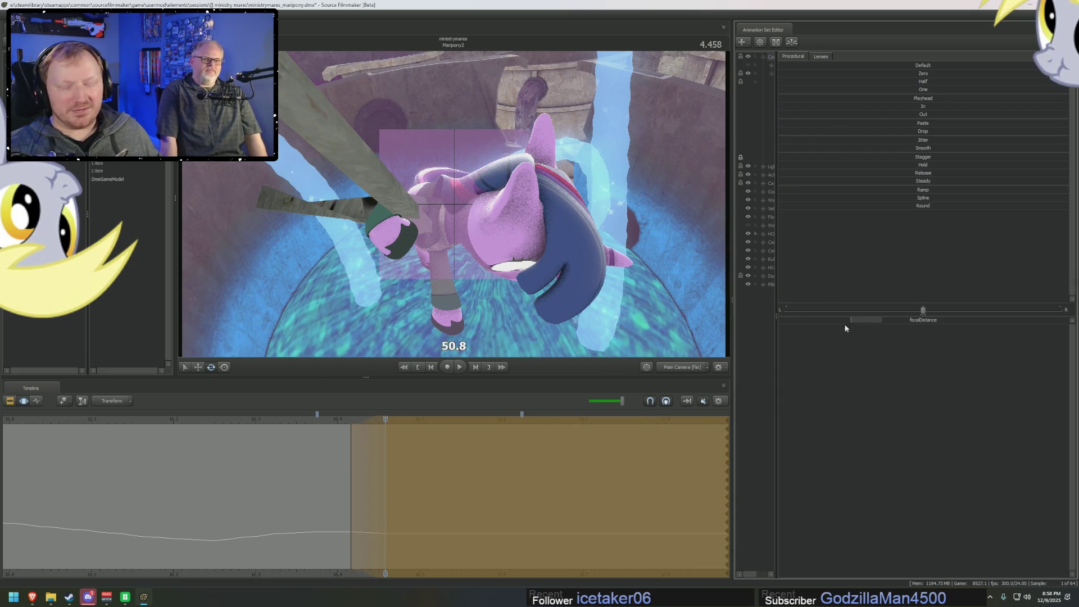
{"action": "middle_click_drag", "start_coordinate": [382, 484], "coordinate": [248, 484]}
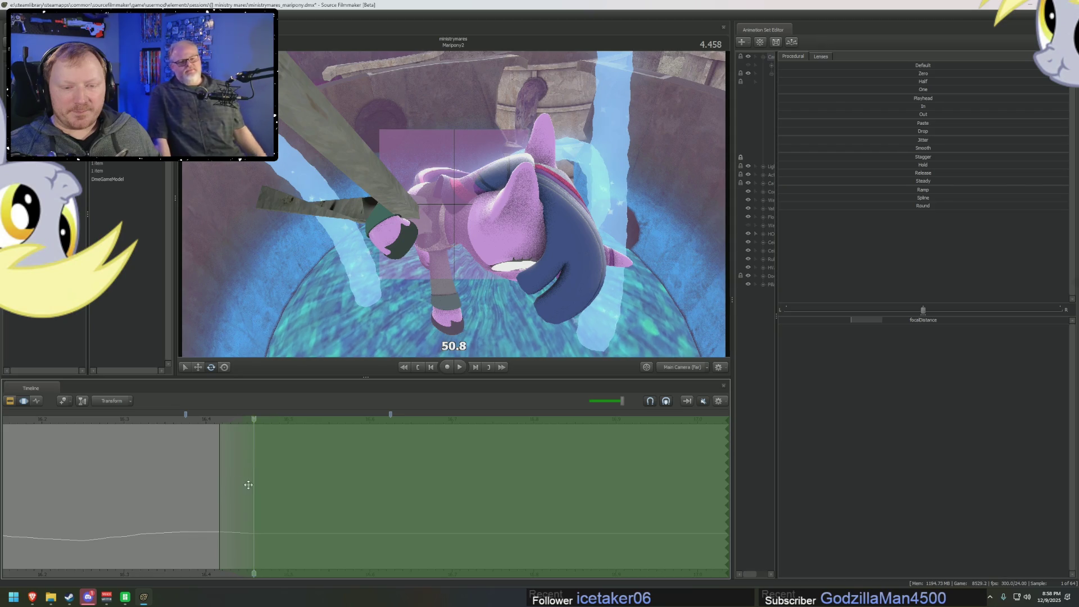
{"action": "key", "text": "Right"}
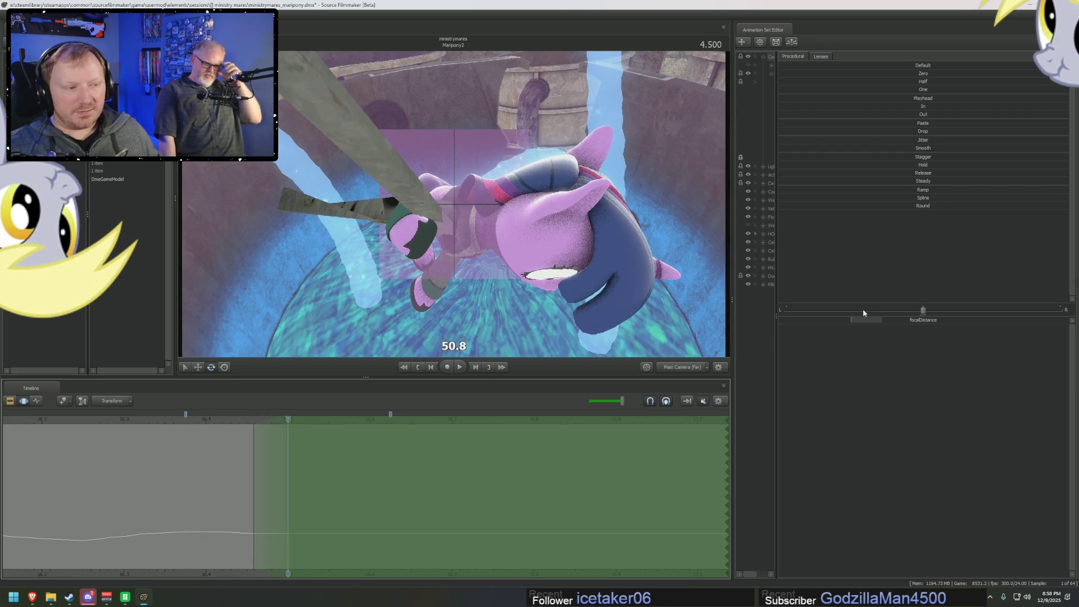
{"action": "key", "text": "F4"}
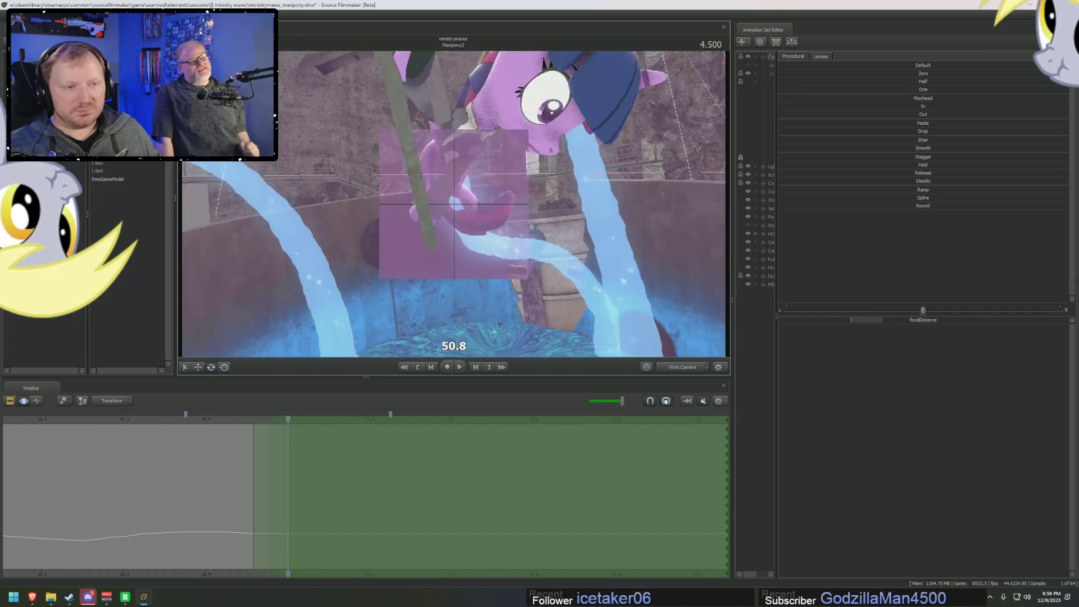
- Orbit the work camera around the pony while stepping frames and nudging focus distance closer
{"action": "mouse_move", "coordinate": [454, 204]}
{"action": "left_mouse_down"}
{"action": "mouse_move", "coordinate": [454, 129]}
{"action": "mouse_move", "coordinate": [444, 191]}
{"action": "mouse_move", "coordinate": [433, 185]}
{"action": "mouse_move", "coordinate": [454, 207]}
{"action": "left_mouse_up"}
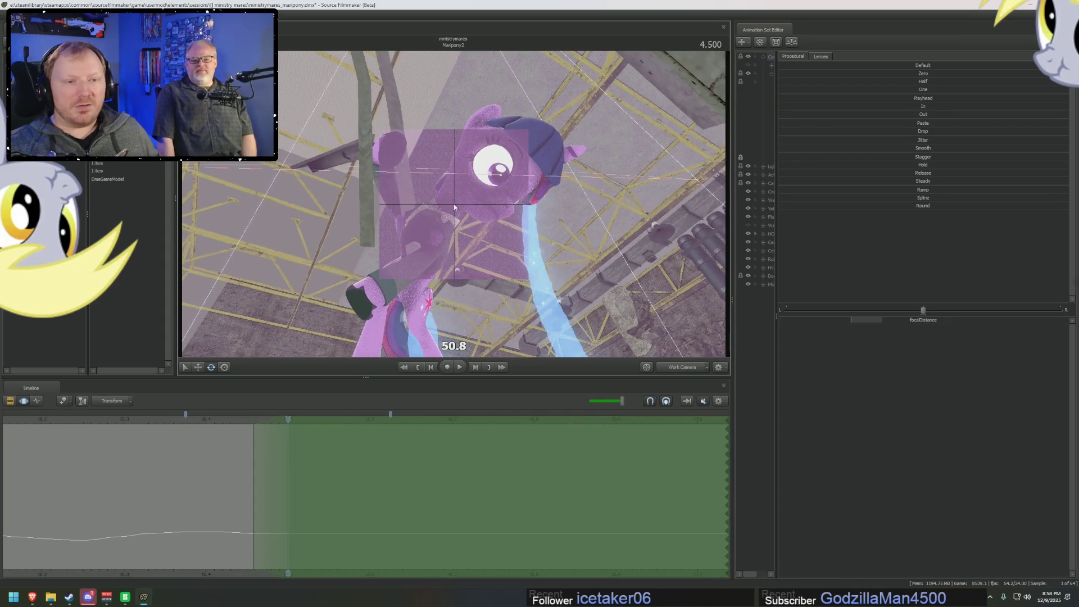
{"action": "left_click", "coordinate": [887, 314]}
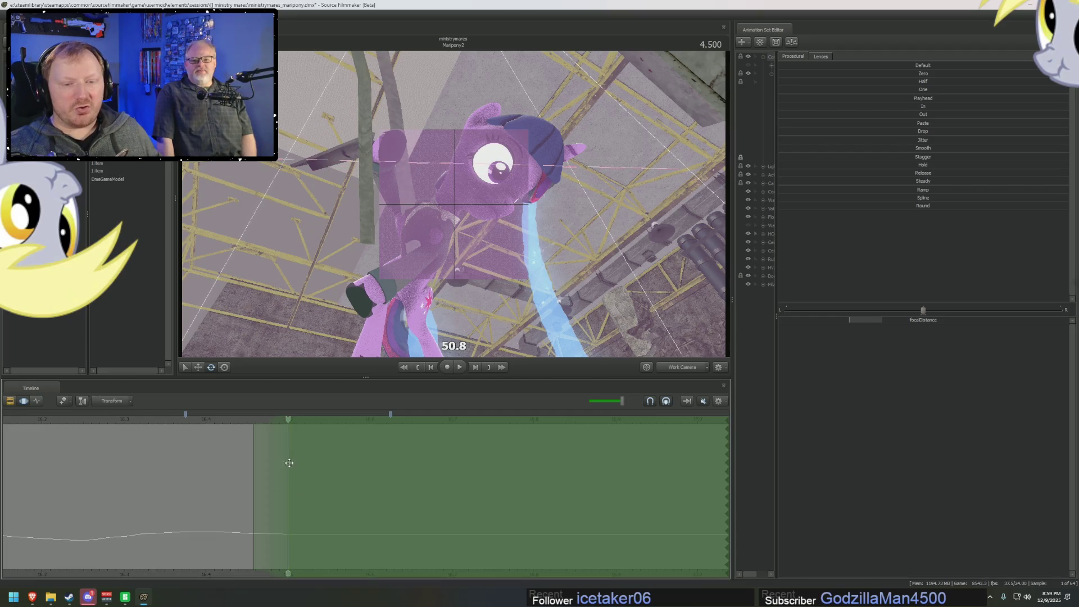
{"action": "mouse_move", "coordinate": [287, 419]}
{"action": "left_mouse_down"}
{"action": "mouse_move", "coordinate": [343, 419]}
{"action": "mouse_move", "coordinate": [322, 419]}
{"action": "left_mouse_up"}
{"action": "left_click_drag", "start_coordinate": [477, 219], "coordinate": [477, 220]}
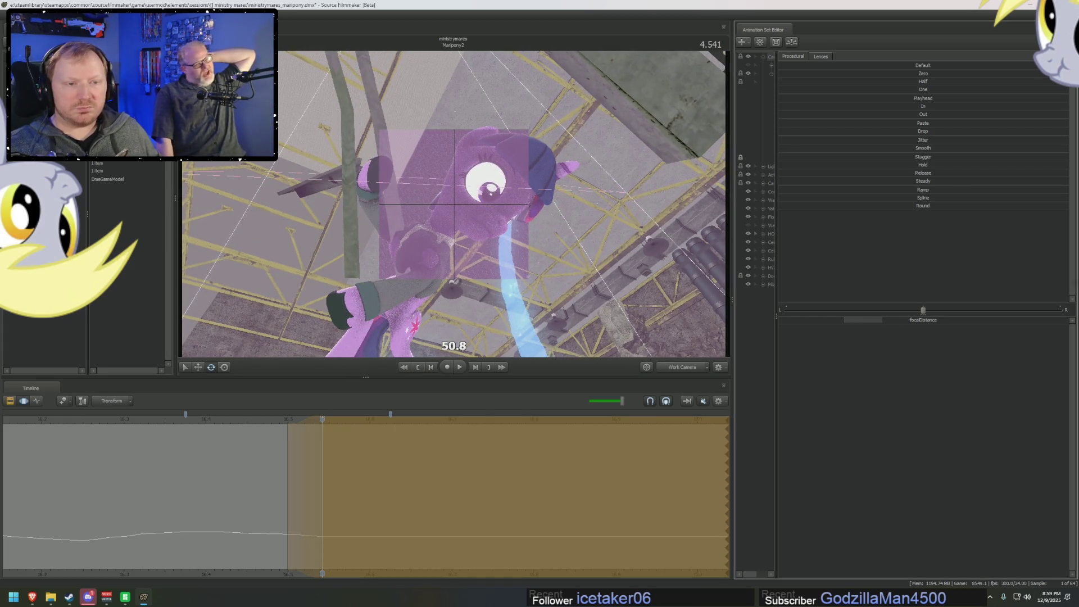
{"action": "left_click_drag", "start_coordinate": [322, 418], "coordinate": [350, 423]}
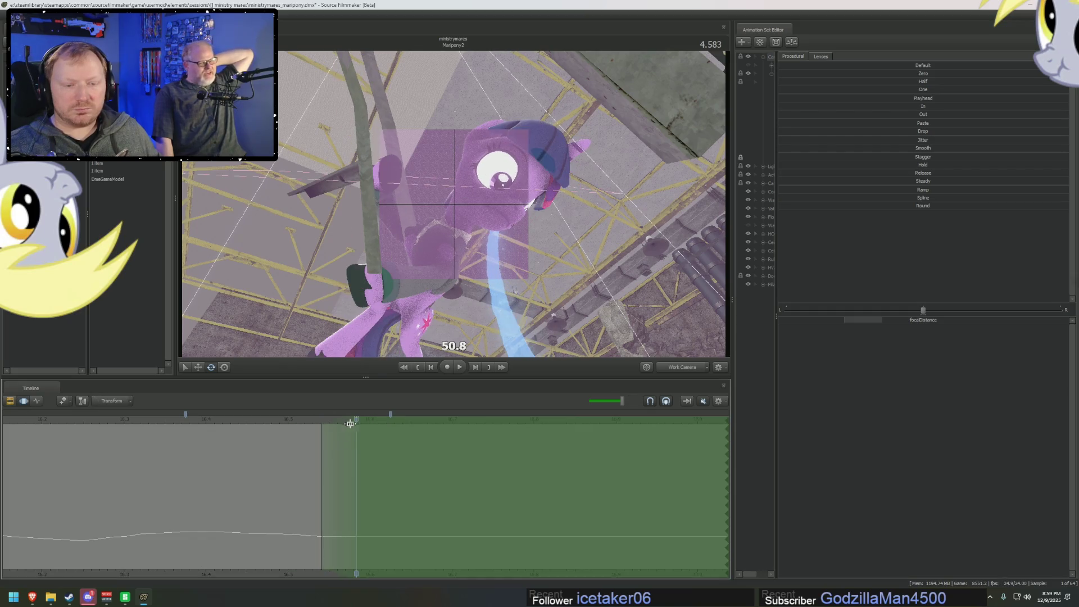
{"action": "left_click_drag", "start_coordinate": [450, 224], "coordinate": [401, 230]}
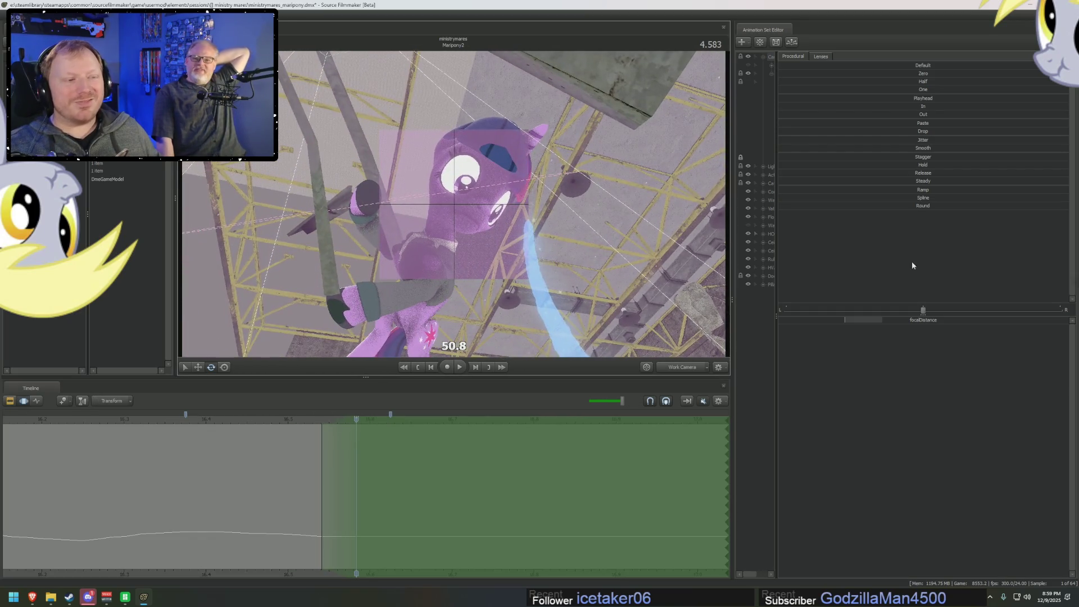
{"action": "left_click_drag", "start_coordinate": [851, 320], "coordinate": [845, 320]}
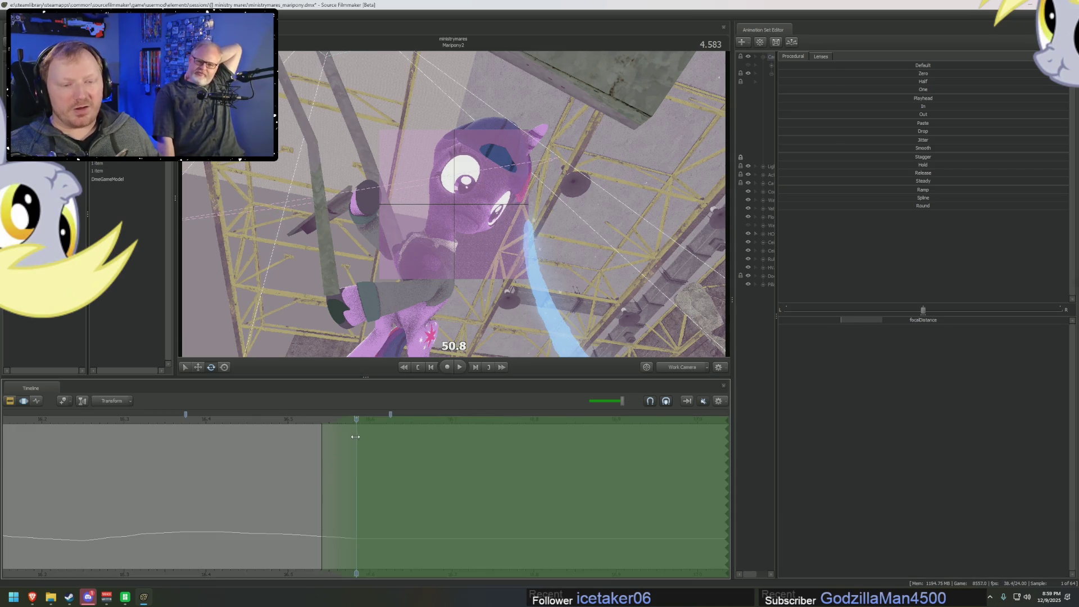
- Step frames through about 4.791 s, holding focus distance at 50.8 on Twilight
{"action": "left_click_drag", "start_coordinate": [355, 437], "coordinate": [374, 426]}
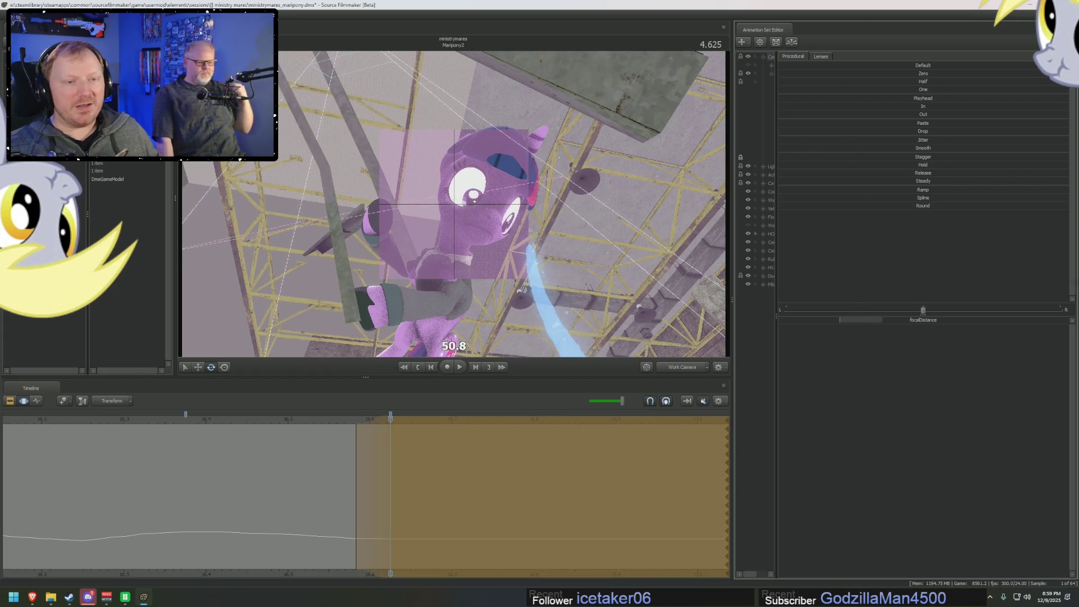
{"action": "left_click_drag", "start_coordinate": [394, 444], "coordinate": [417, 430]}
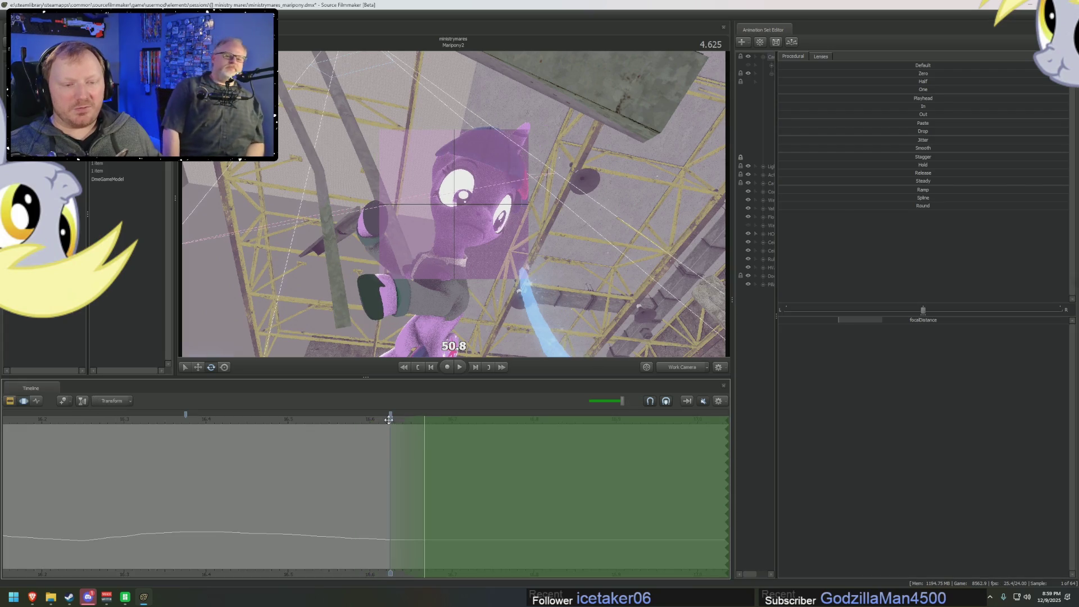
{"action": "left_click_drag", "start_coordinate": [876, 324], "coordinate": [875, 324]}
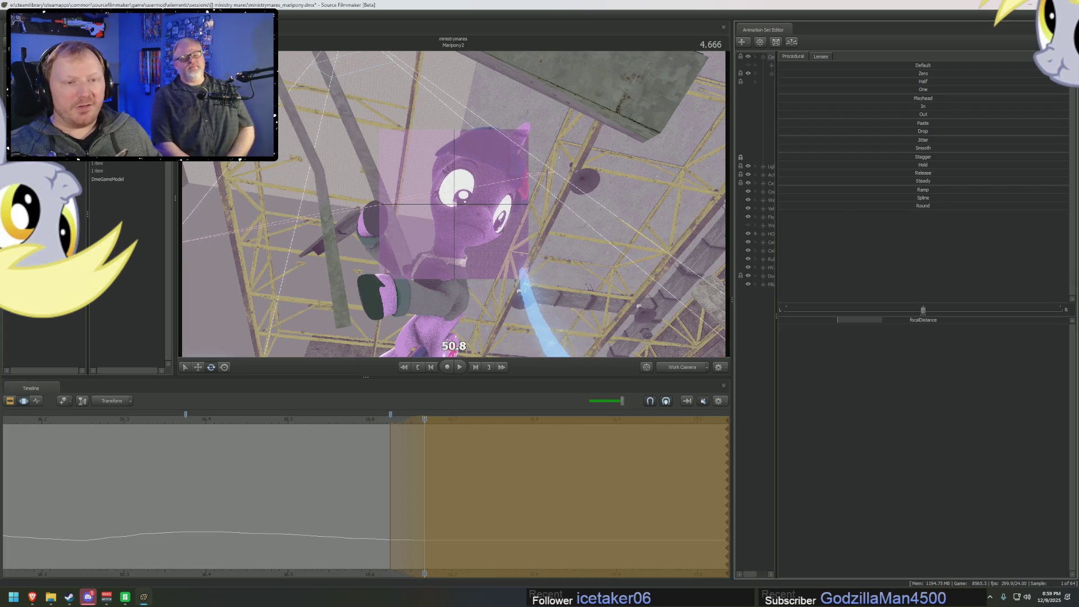
{"action": "mouse_move", "coordinate": [410, 439]}
{"action": "left_mouse_down"}
{"action": "mouse_move", "coordinate": [434, 446]}
{"action": "mouse_move", "coordinate": [456, 429]}
{"action": "left_mouse_up"}
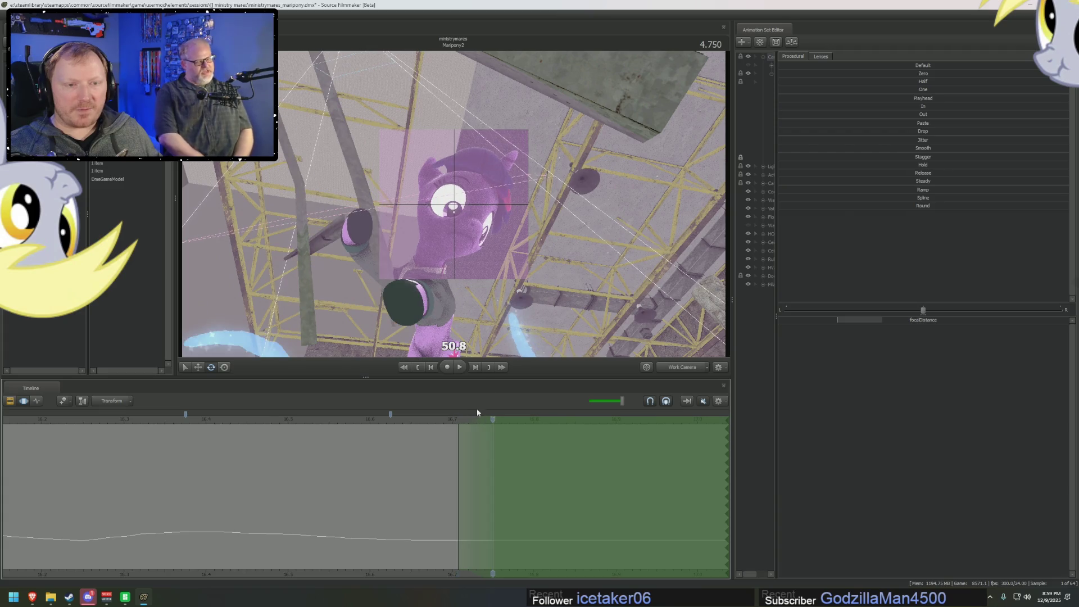
{"action": "left_click_drag", "start_coordinate": [476, 408], "coordinate": [493, 420]}
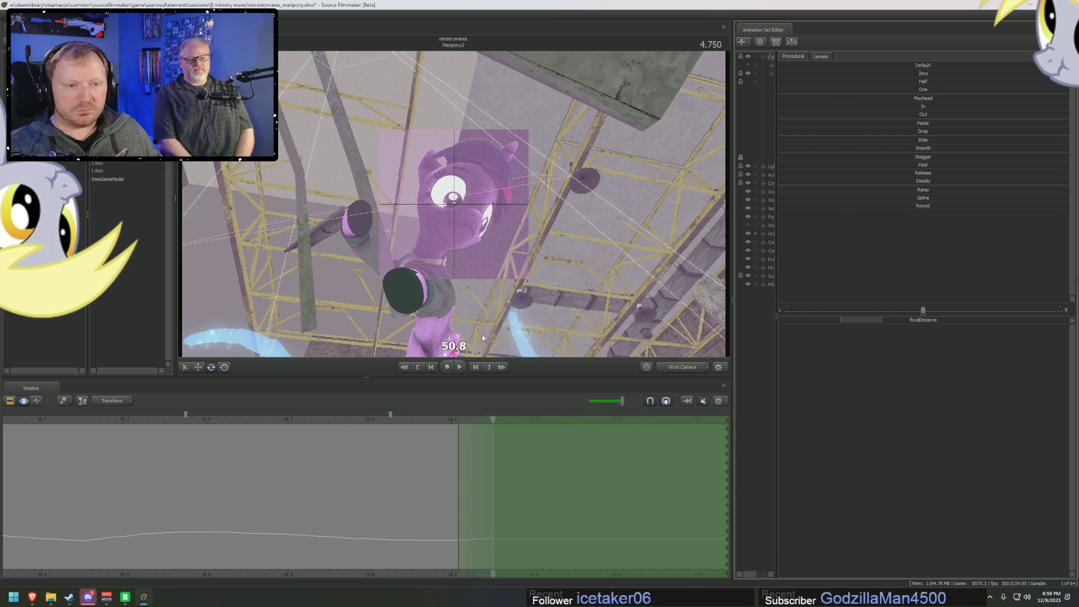
{"action": "left_click_drag", "start_coordinate": [496, 455], "coordinate": [527, 455]}
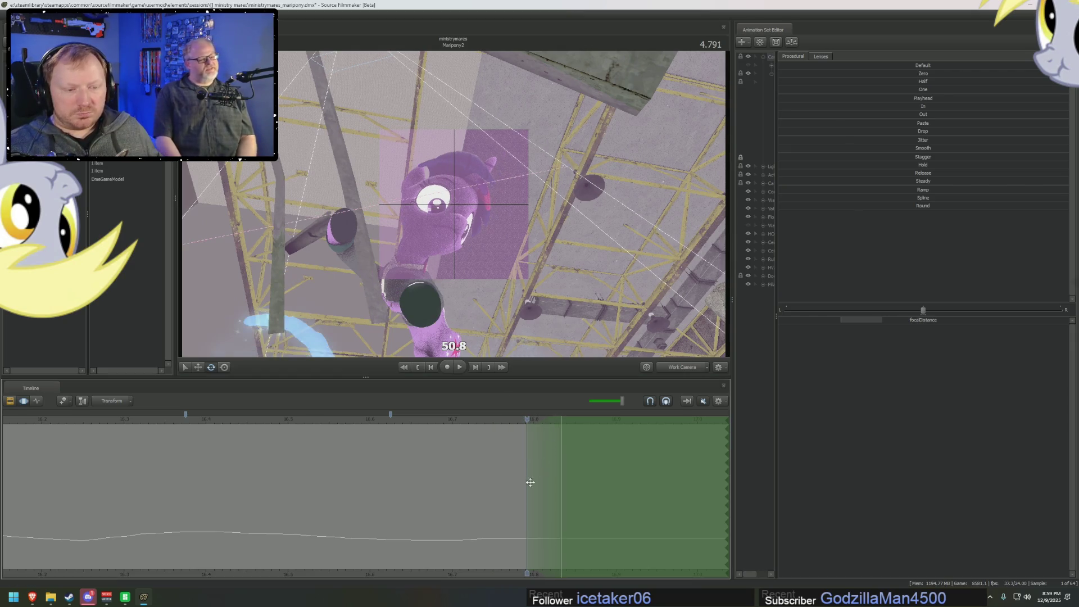
{"action": "middle_click_drag", "start_coordinate": [472, 562], "coordinate": [196, 562]}
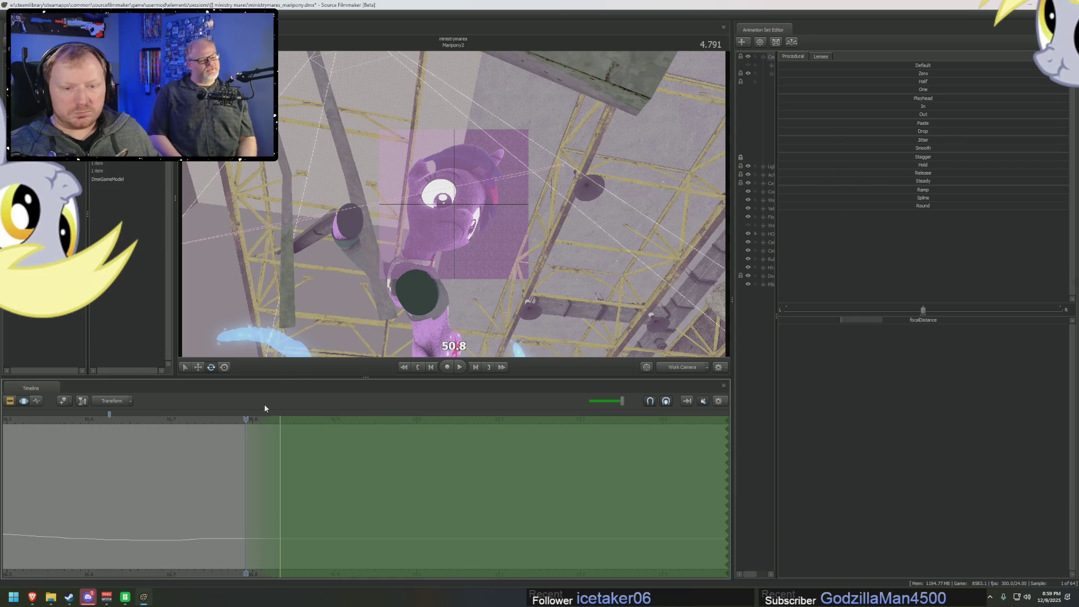
- Step ahead frame by frame to 5.250 s, moving the time selection along
{"action": "key", "text": "Right"}
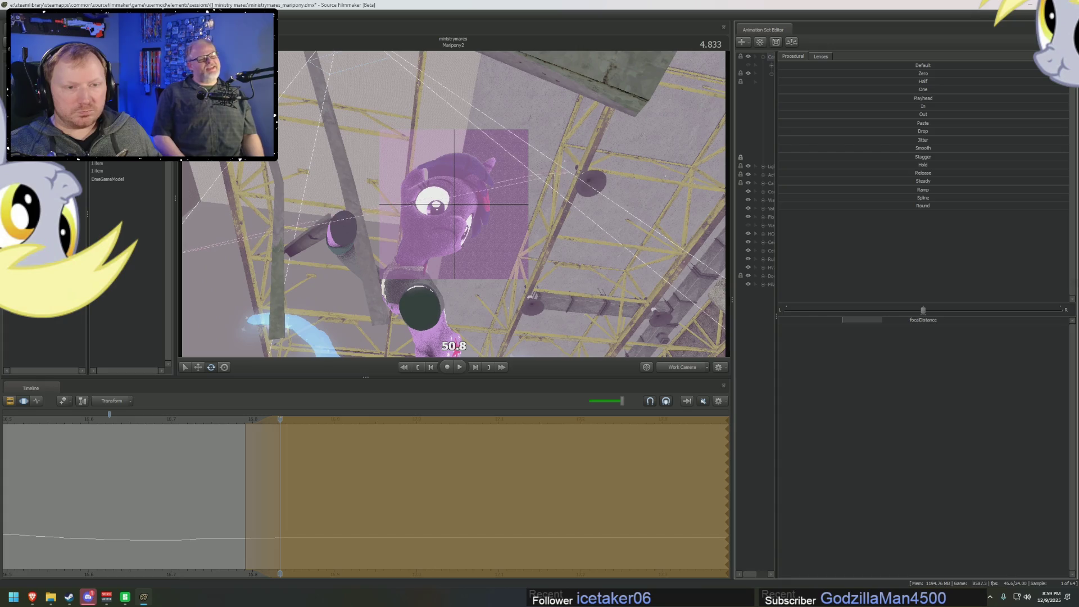
{"action": "key", "text": "Right"}
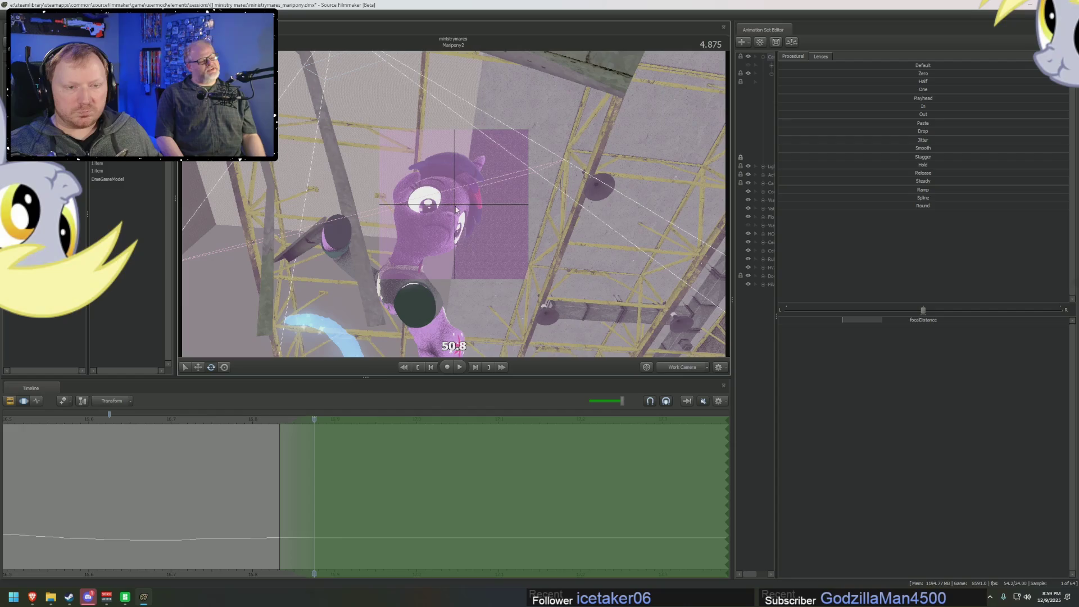
{"action": "mouse_move", "coordinate": [310, 429]}
{"action": "left_mouse_down"}
{"action": "mouse_move", "coordinate": [419, 447]}
{"action": "mouse_move", "coordinate": [402, 462]}
{"action": "left_mouse_up"}
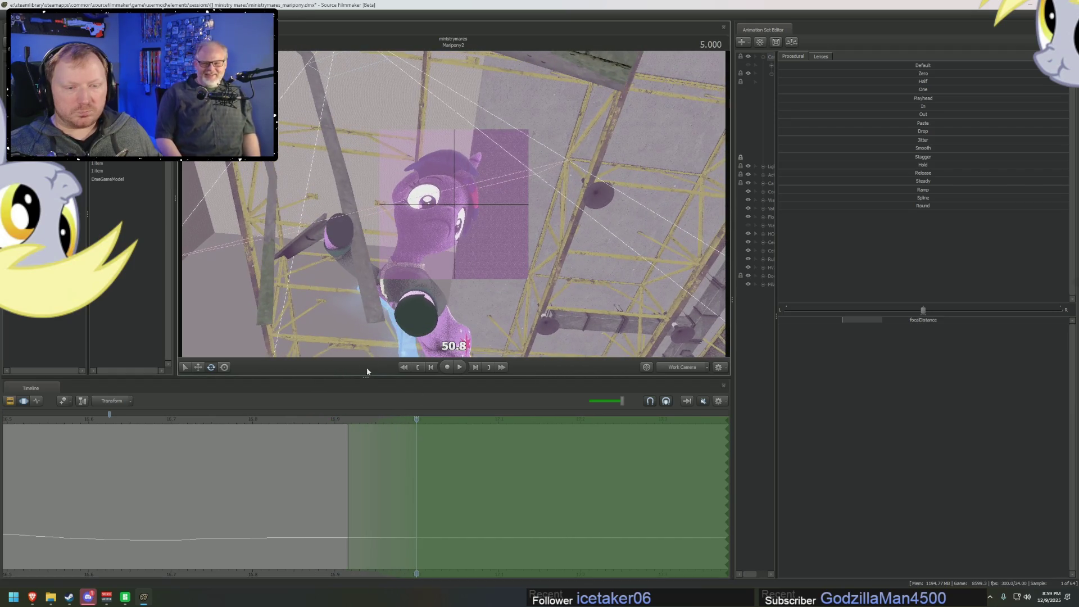
{"action": "left_click_drag", "start_coordinate": [405, 452], "coordinate": [488, 434]}
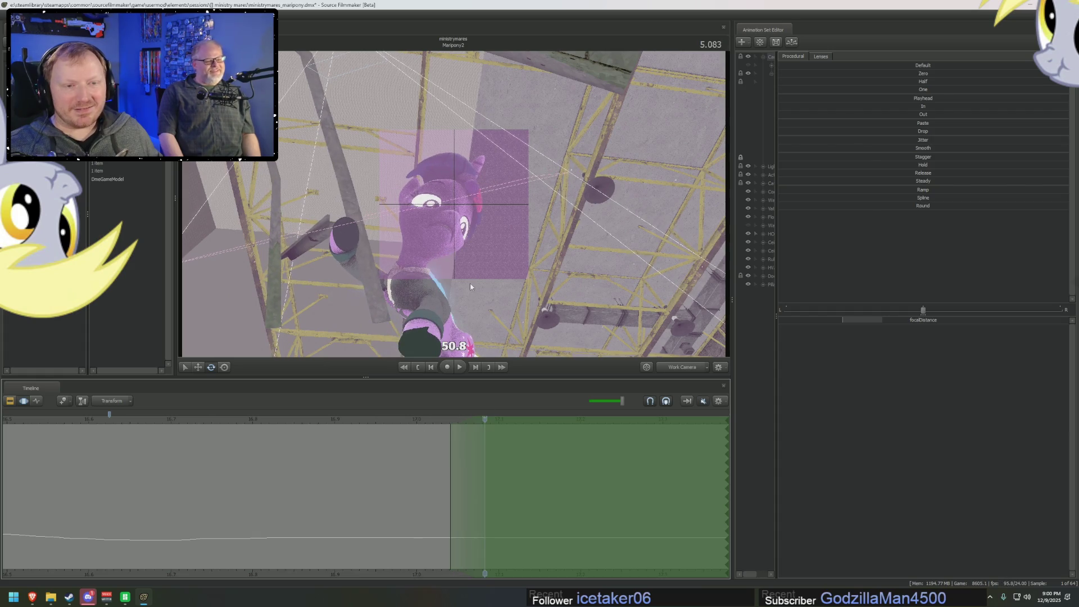
{"action": "left_click_drag", "start_coordinate": [470, 287], "coordinate": [470, 286]}
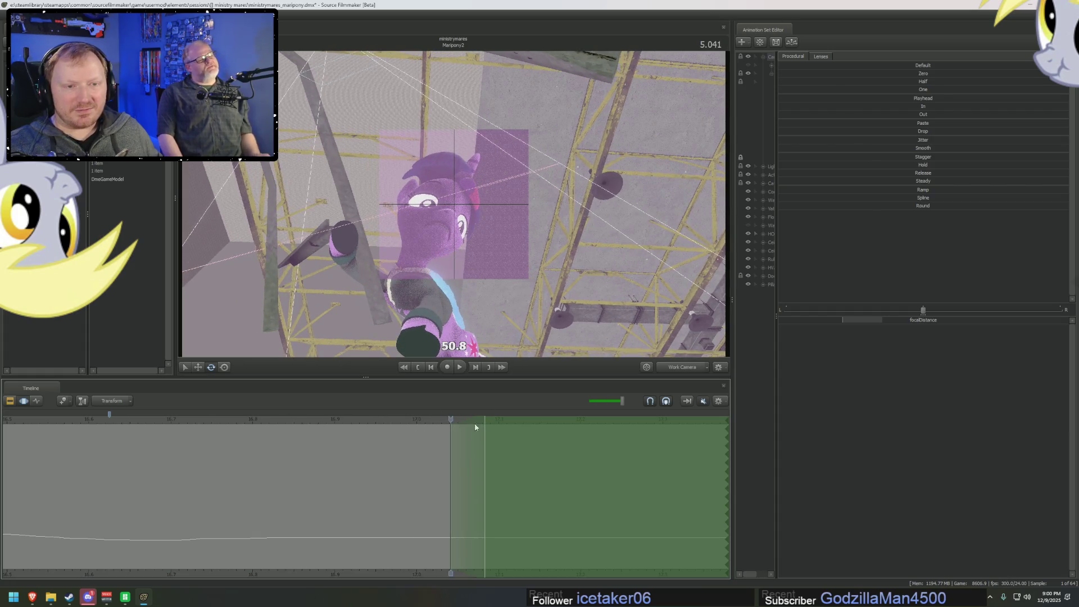
{"action": "mouse_move", "coordinate": [474, 422]}
{"action": "left_mouse_down"}
{"action": "mouse_move", "coordinate": [615, 446]}
{"action": "mouse_move", "coordinate": [582, 446]}
{"action": "left_mouse_up"}
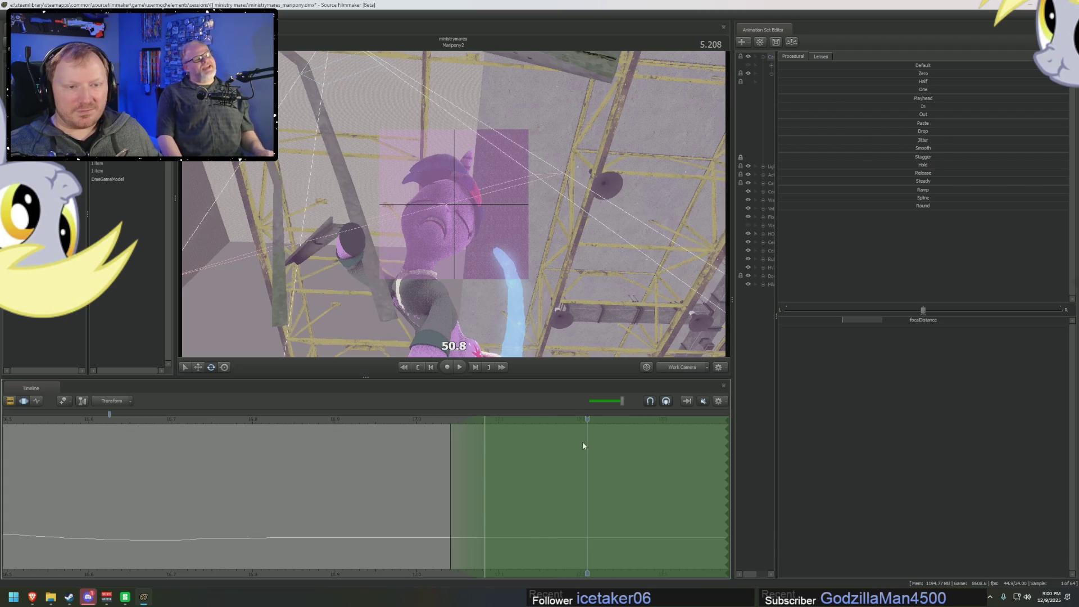
{"action": "left_click_drag", "start_coordinate": [456, 475], "coordinate": [540, 467]}
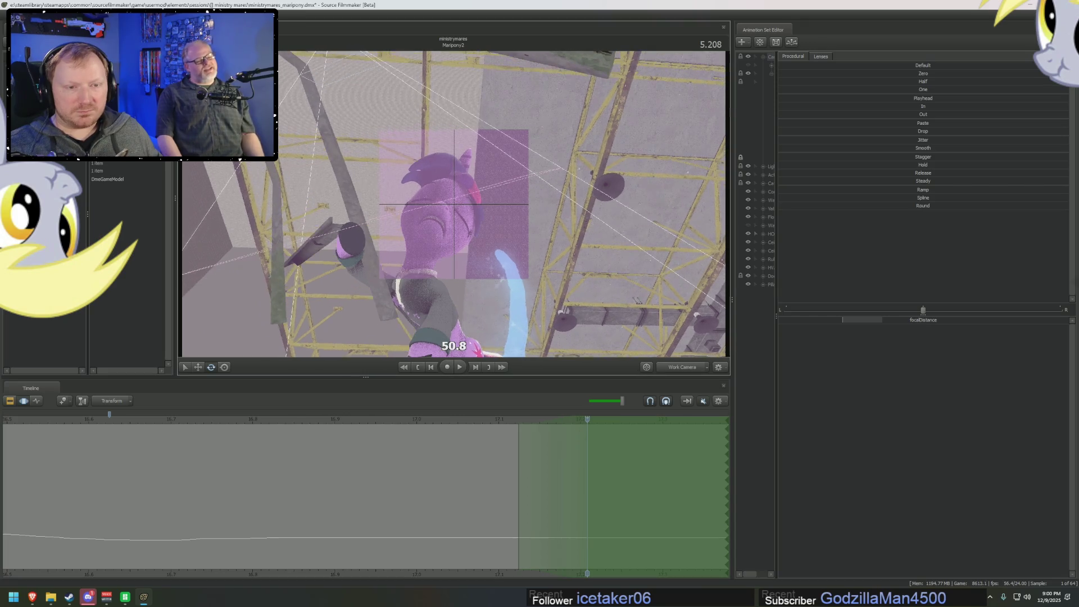
- Cycle the timeline back to the curve editor and realign the time selection with the current frame
{"action": "key", "text": "F4"}
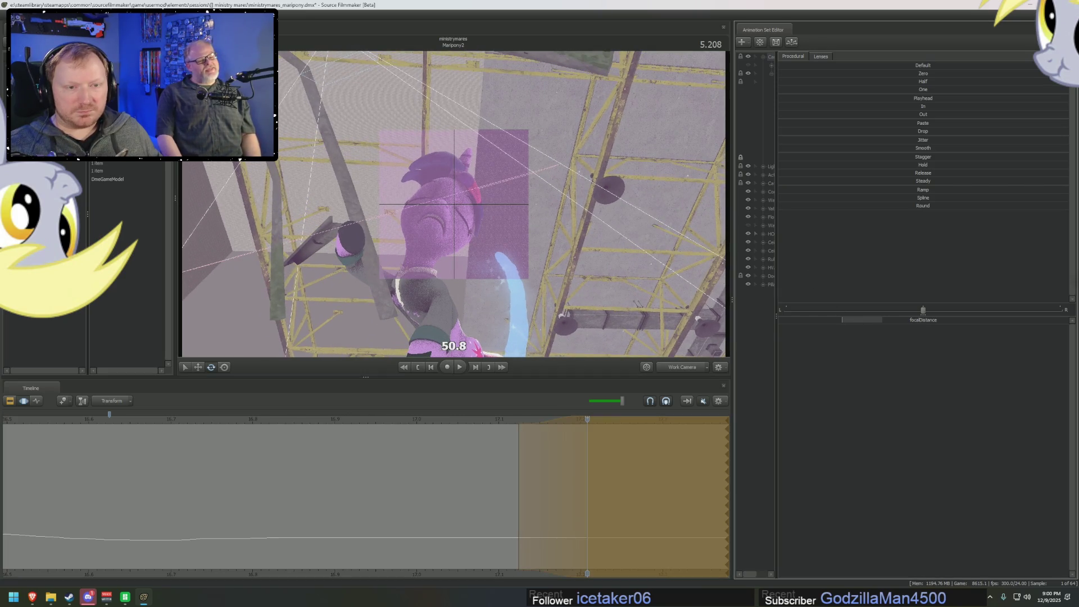
{"action": "key", "text": "F3"}
{"action": "key", "text": "F4"}
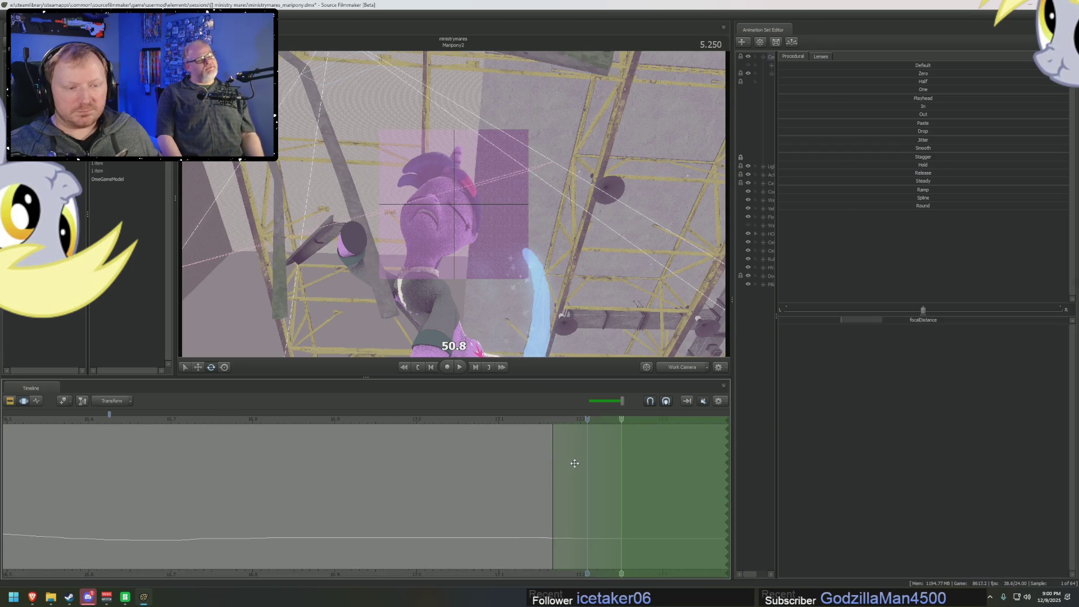
{"action": "left_click_drag", "start_coordinate": [550, 456], "coordinate": [587, 456]}
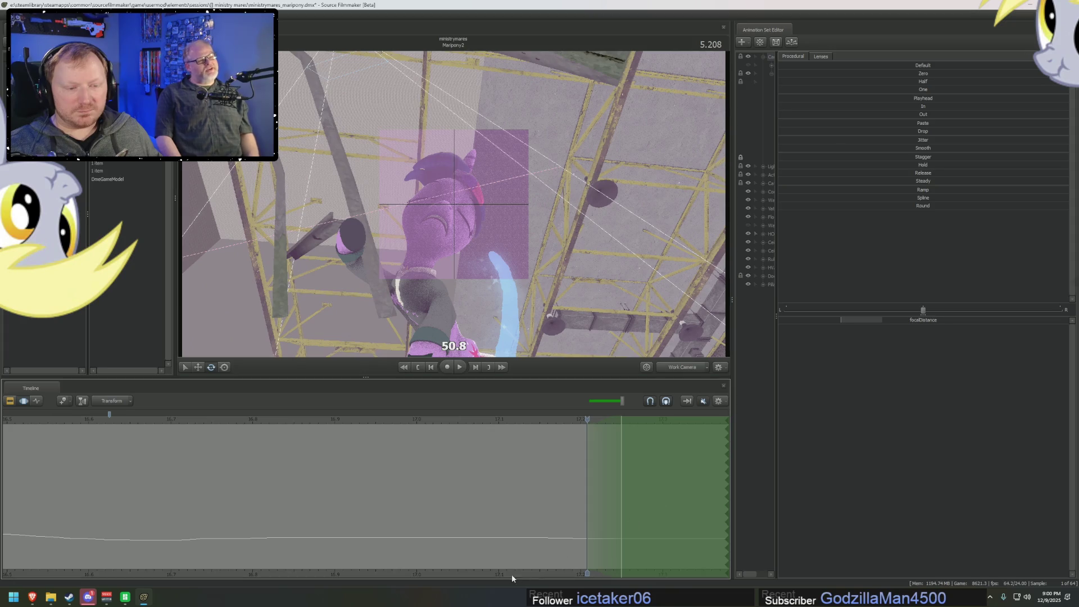
{"action": "mouse_move", "coordinate": [539, 570]}
{"action": "middle_mouse_down"}
{"action": "mouse_move", "coordinate": [417, 568]}
{"action": "mouse_move", "coordinate": [234, 494]}
{"action": "mouse_move", "coordinate": [263, 484]}
{"action": "middle_mouse_up"}
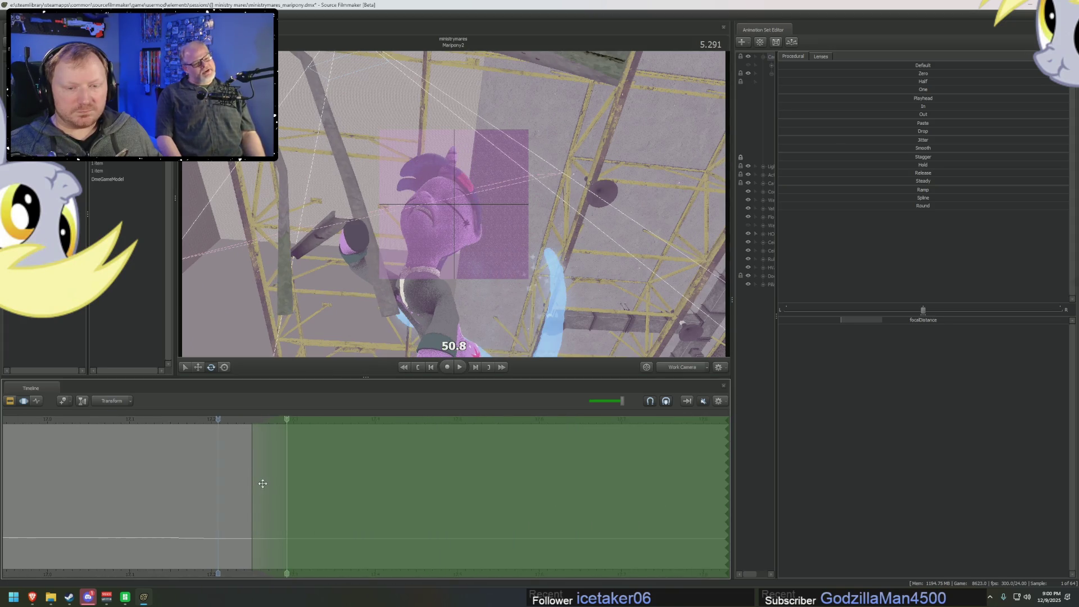
- Advance to 5.333 s and check the shot through the scene camera at focus distance 43.6
{"action": "left_click_drag", "start_coordinate": [240, 418], "coordinate": [282, 422]}
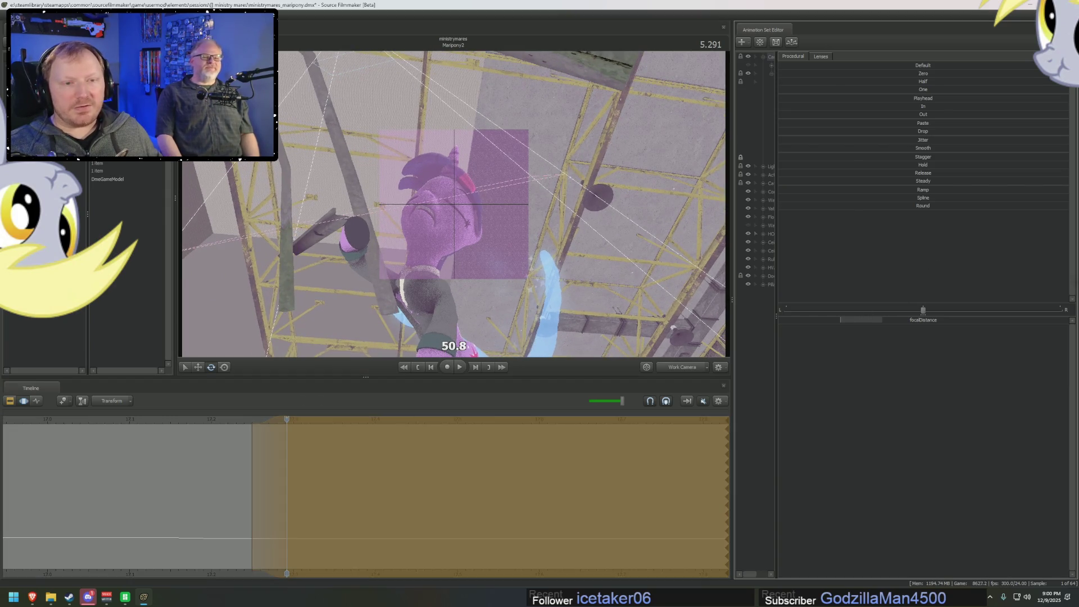
{"action": "left_click", "coordinate": [271, 460]}
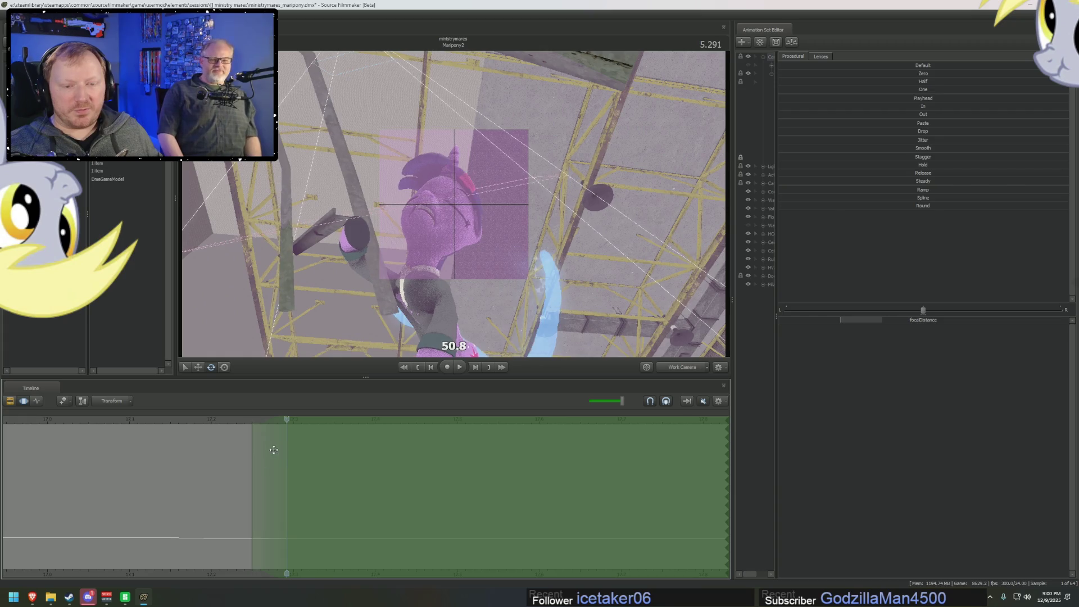
{"action": "left_click_drag", "start_coordinate": [271, 460], "coordinate": [305, 459]}
{"action": "left_click_drag", "start_coordinate": [449, 225], "coordinate": [407, 217]}
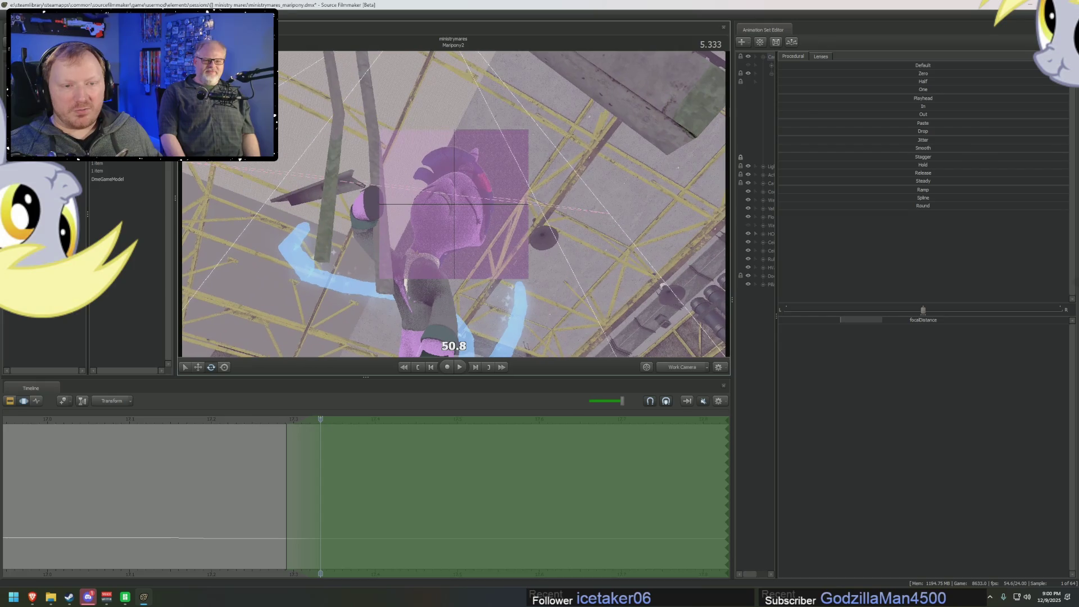
{"action": "left_click", "coordinate": [678, 366]}
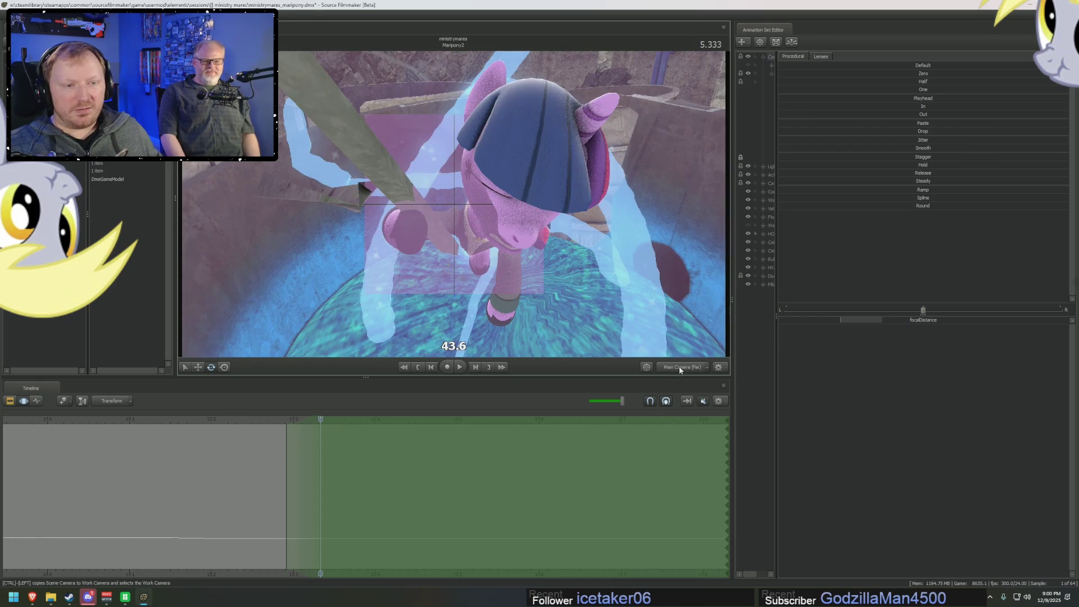
- Return to the work camera, step ahead two frames and adjust the focus distance
{"action": "left_click", "coordinate": [679, 365]}
{"action": "key", "text": "Right"}
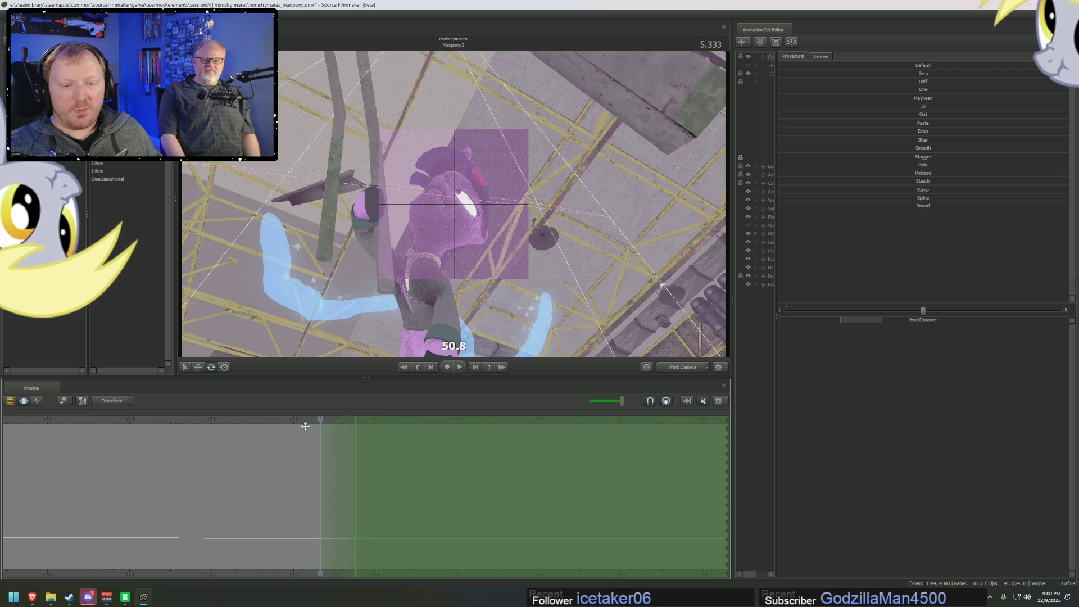
{"action": "left_click_drag", "start_coordinate": [492, 286], "coordinate": [483, 282]}
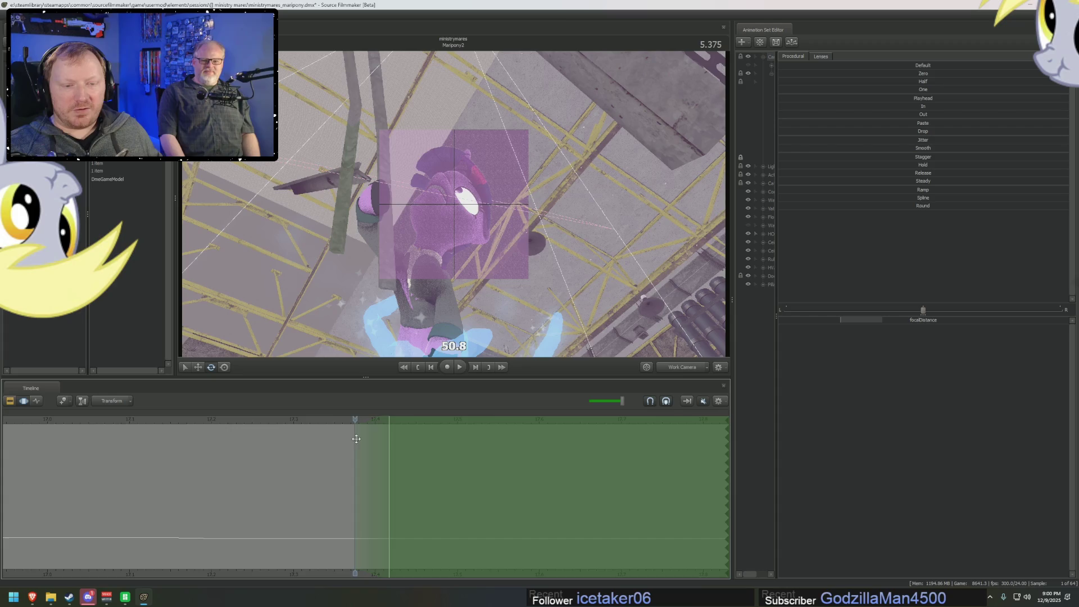
{"action": "key", "text": "Right"}
{"action": "left_click_drag", "start_coordinate": [483, 282], "coordinate": [477, 279]}
{"action": "left_click_drag", "start_coordinate": [863, 326], "coordinate": [861, 327]}
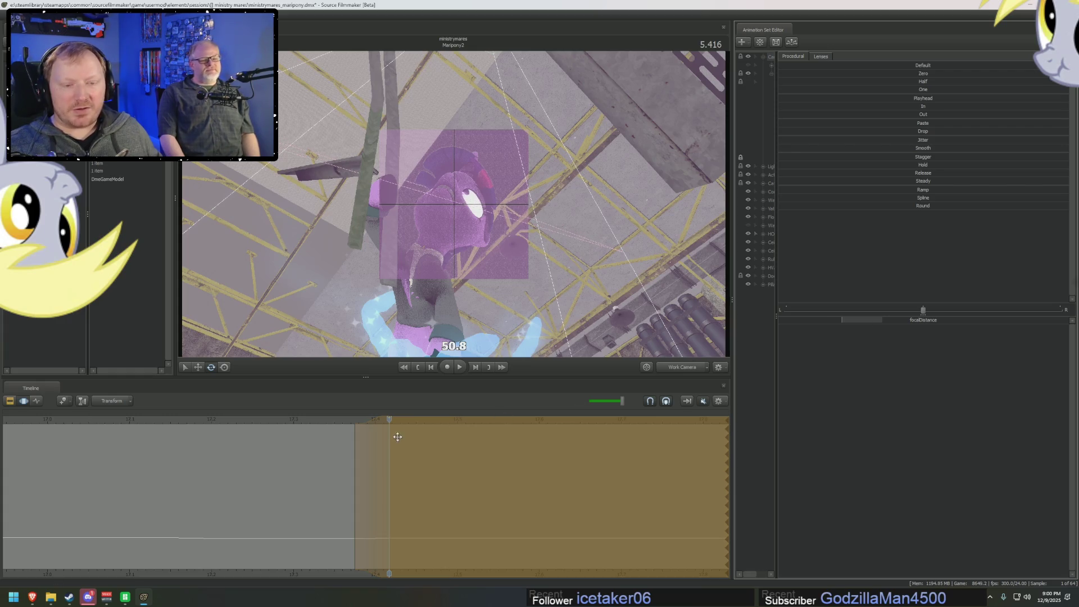
- Advance to 5.500 s, orbit the work camera around the pony, then view through Main Camera
{"action": "key", "text": "Right"}
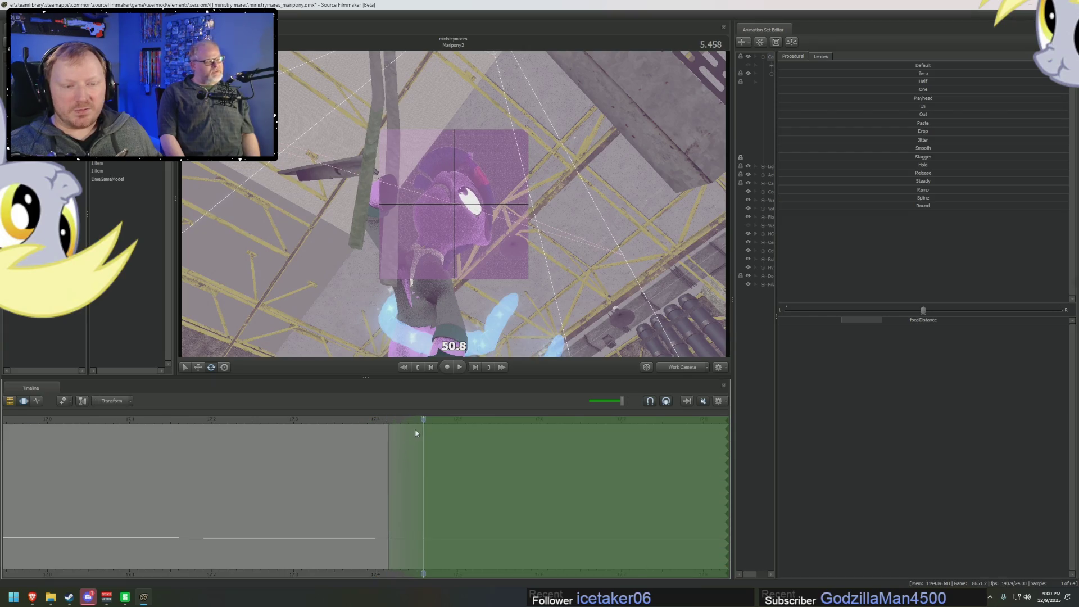
{"action": "left_click_drag", "start_coordinate": [416, 314], "coordinate": [405, 306]}
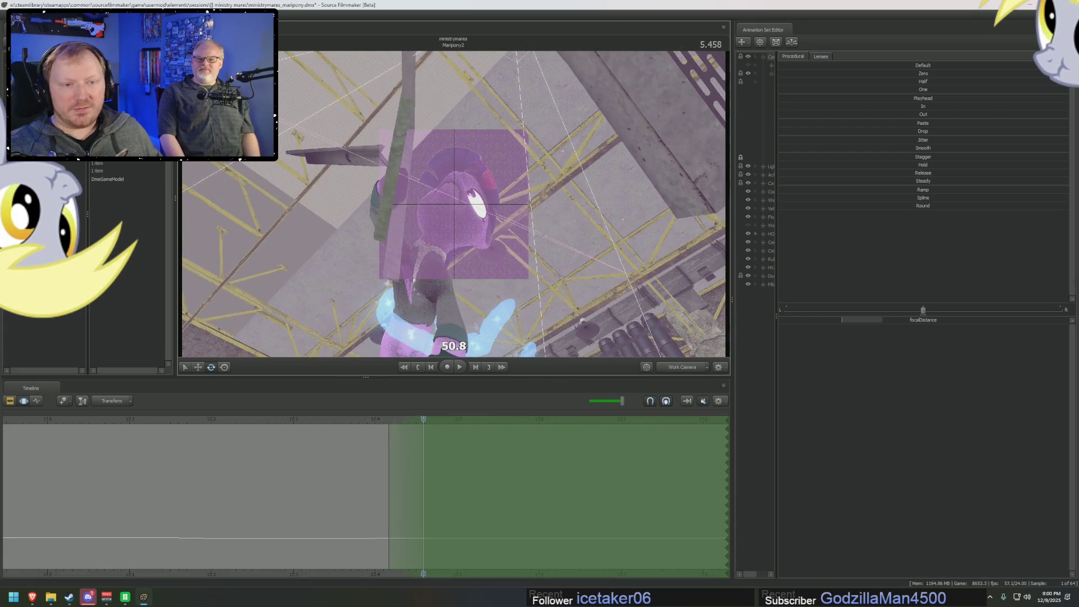
{"action": "left_click", "coordinate": [447, 423]}
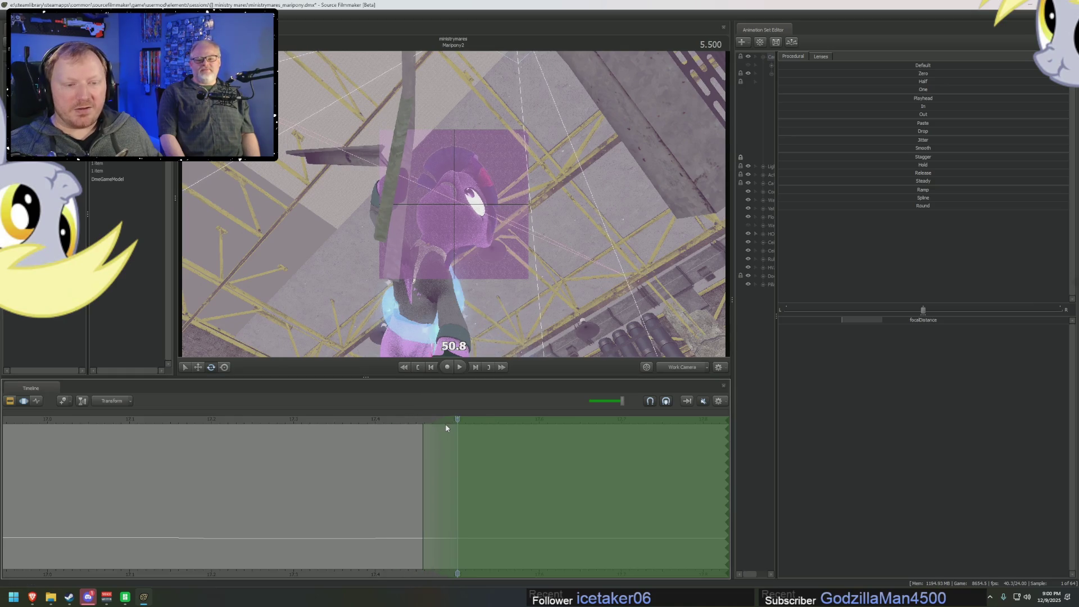
{"action": "left_click_drag", "start_coordinate": [496, 331], "coordinate": [487, 321]}
{"action": "left_click_drag", "start_coordinate": [451, 280], "coordinate": [451, 280]}
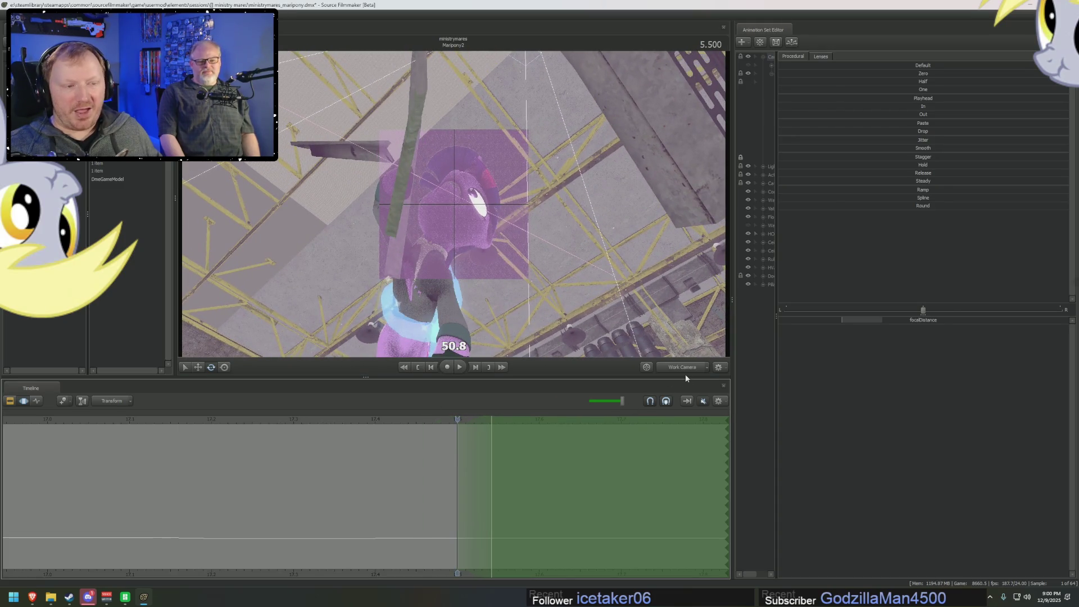
{"action": "left_click", "coordinate": [684, 368]}
{"action": "left_click", "coordinate": [602, 402]}
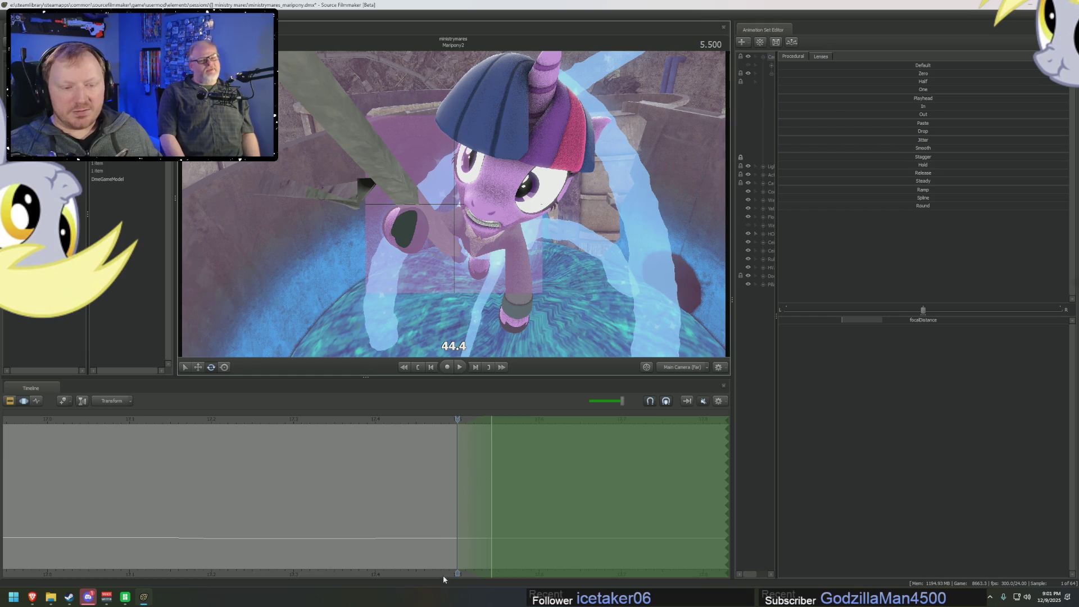
- Scroll the timeline to 5.625 s and raise the focus distance to keep Twilight sharp
{"action": "middle_click_drag", "start_coordinate": [463, 438], "coordinate": [130, 439]}
{"action": "left_click_drag", "start_coordinate": [127, 419], "coordinate": [227, 419]}
{"action": "left_click_drag", "start_coordinate": [152, 451], "coordinate": [195, 458]}
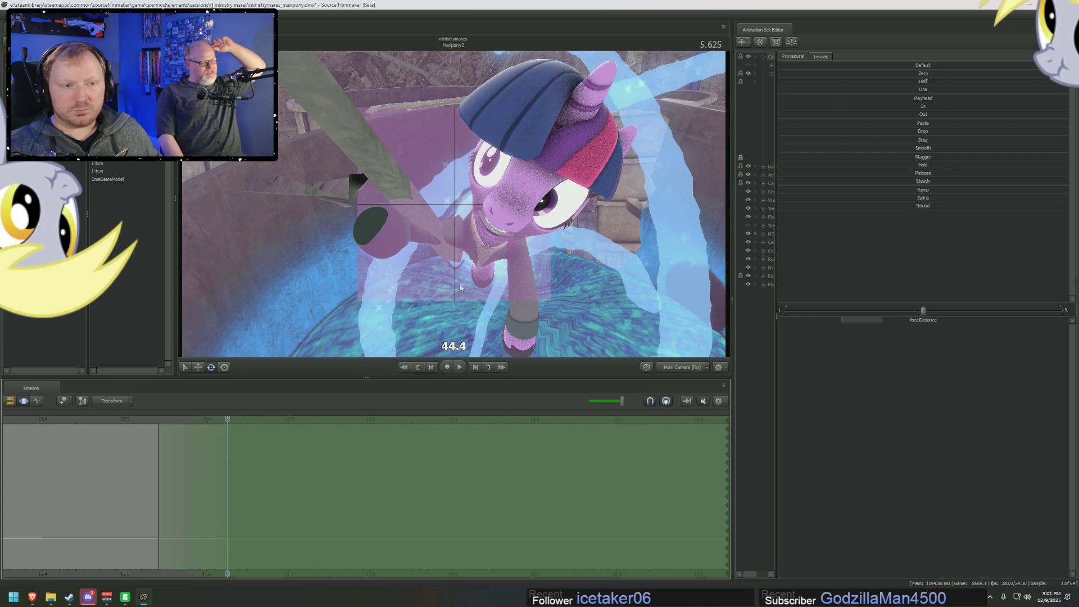
{"action": "left_click_drag", "start_coordinate": [839, 323], "coordinate": [845, 324]}
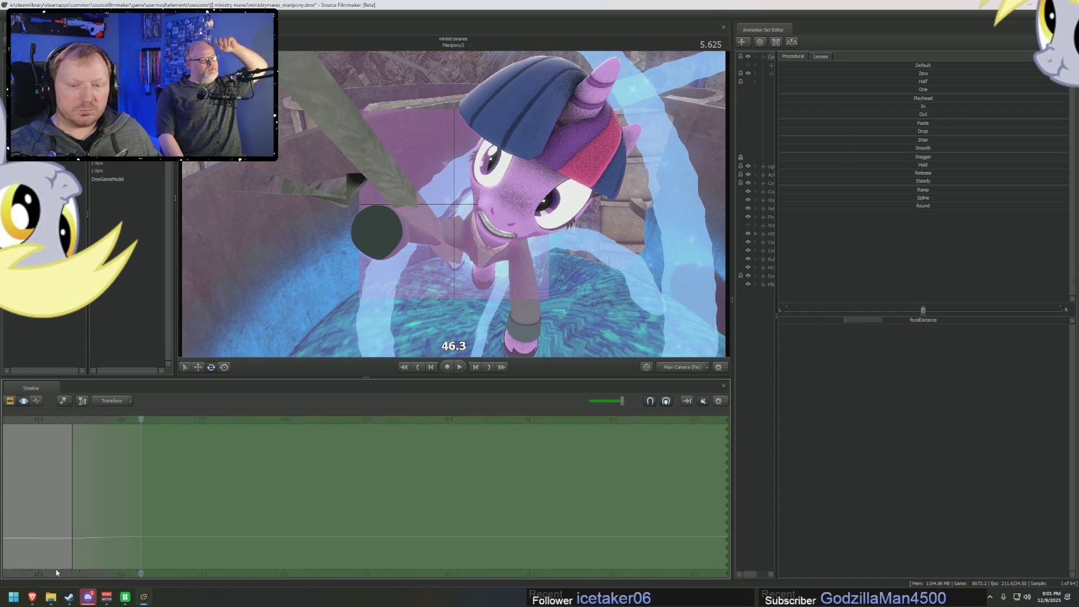
- Step through the next frames and start a time selection at the current frame
{"action": "key", "text": "Right"}
{"action": "key", "text": "Left"}
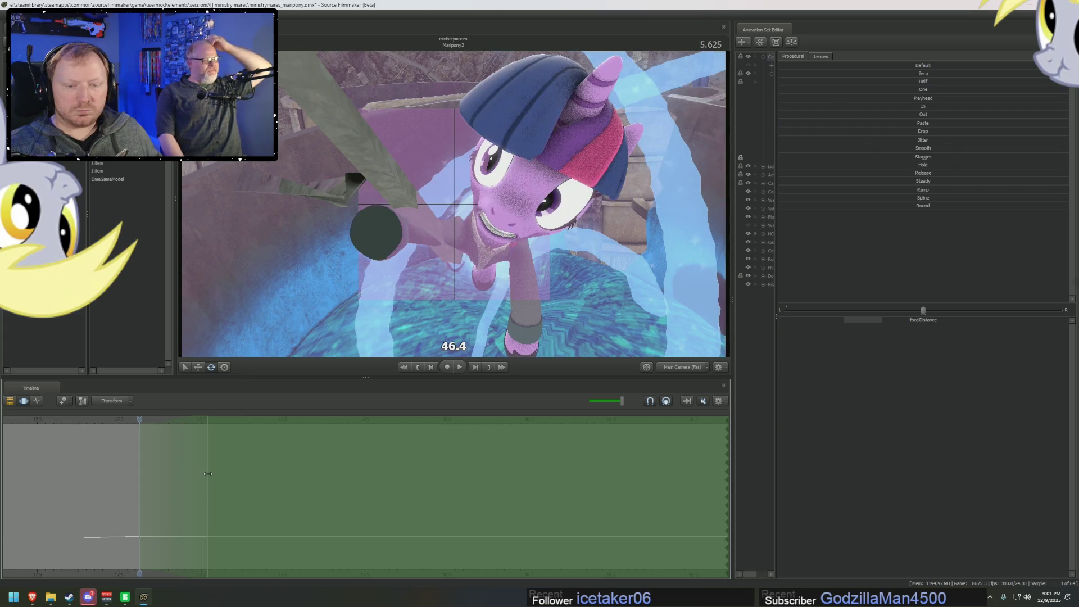
{"action": "key", "text": "Right"}
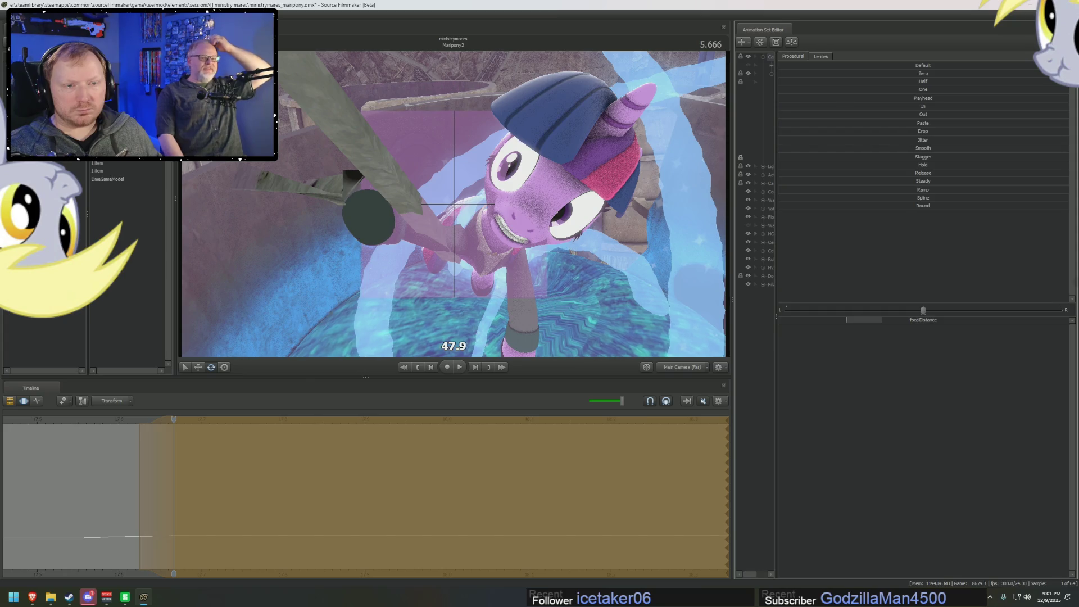
{"action": "key", "text": "F2"}
{"action": "key", "text": "F3"}
{"action": "key", "text": "Right"}
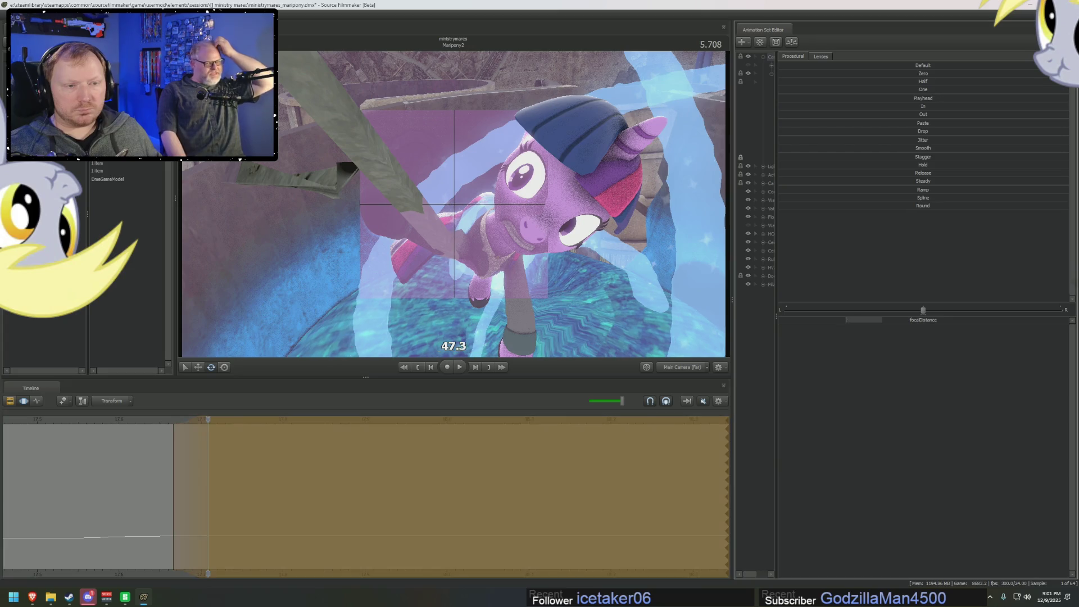
{"action": "key", "text": "F2"}
{"action": "key", "text": "F3"}
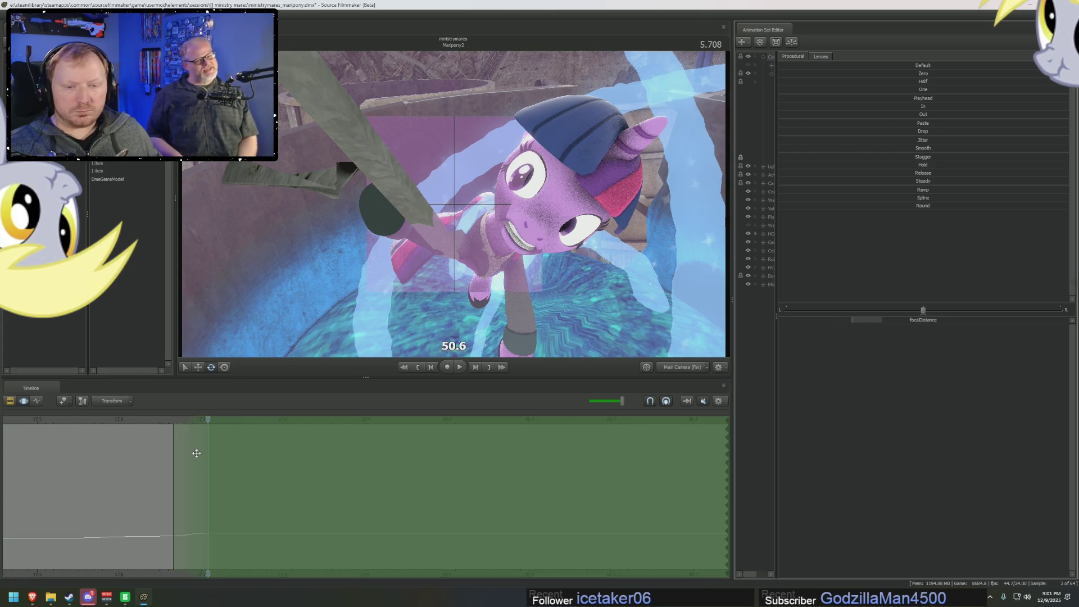
{"action": "left_click_drag", "start_coordinate": [174, 420], "coordinate": [232, 419]}
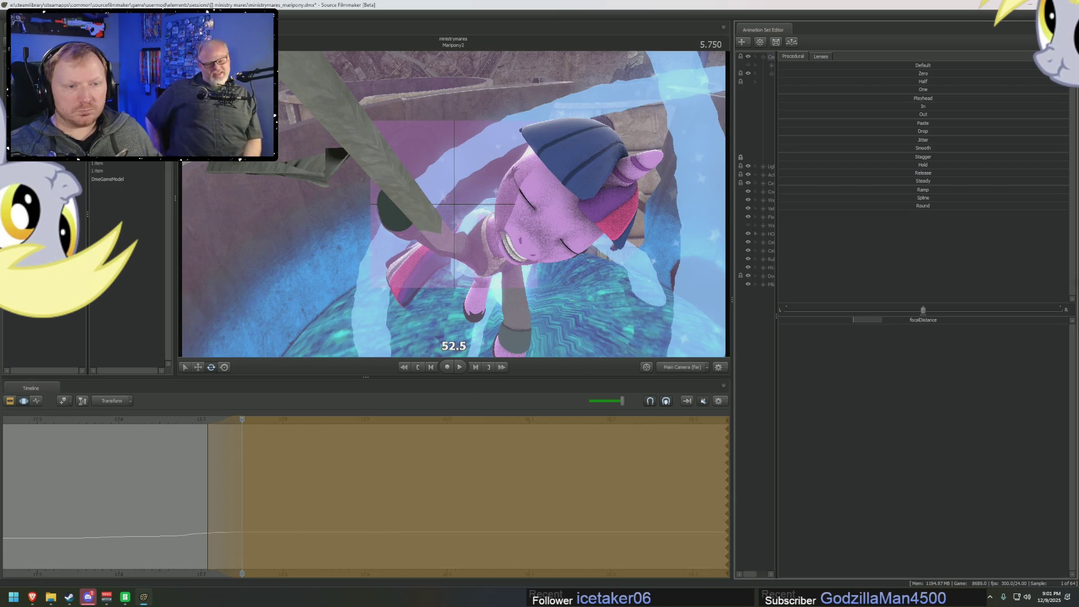
- Advance one frame and raise the focus distance to 55.0
{"action": "key", "text": "F2"}
{"action": "key", "text": "F3"}
{"action": "left_click_drag", "start_coordinate": [242, 421], "coordinate": [269, 426]}
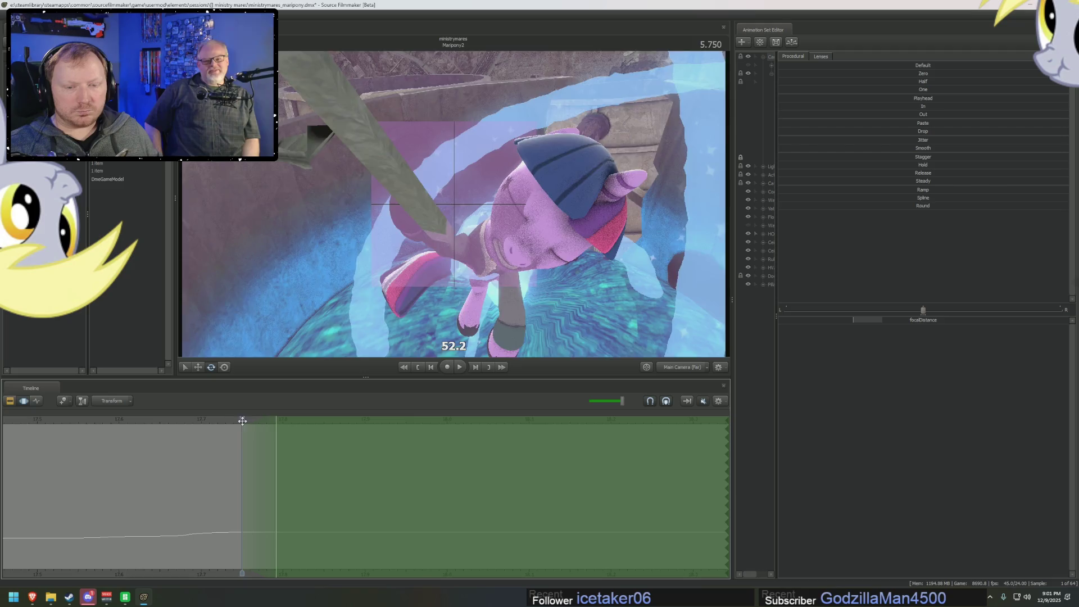
{"action": "key", "text": "F2"}
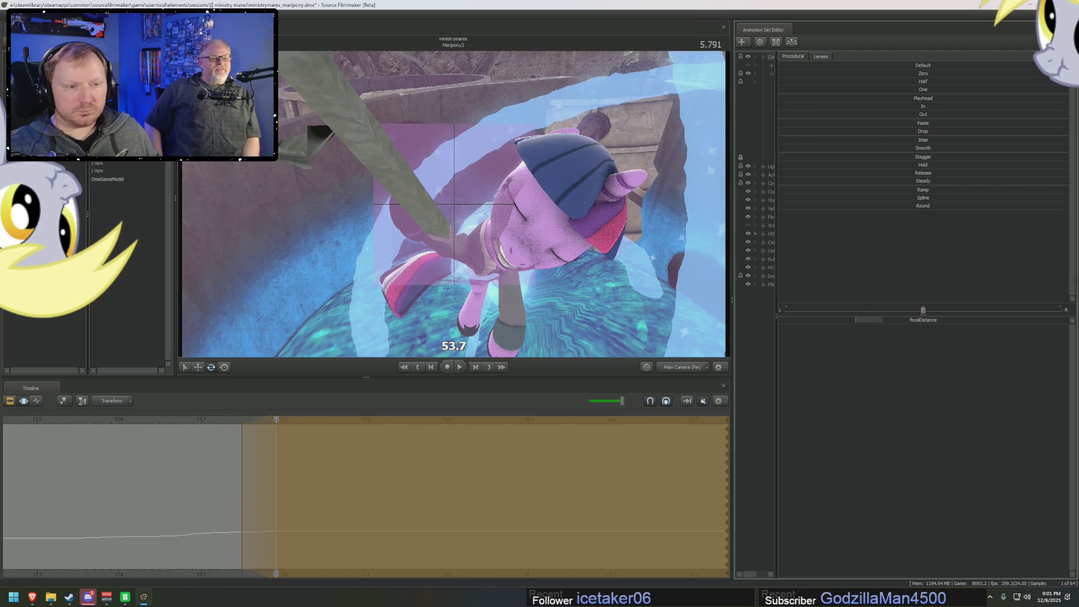
{"action": "key", "text": "F3"}
{"action": "key", "text": "Right"}
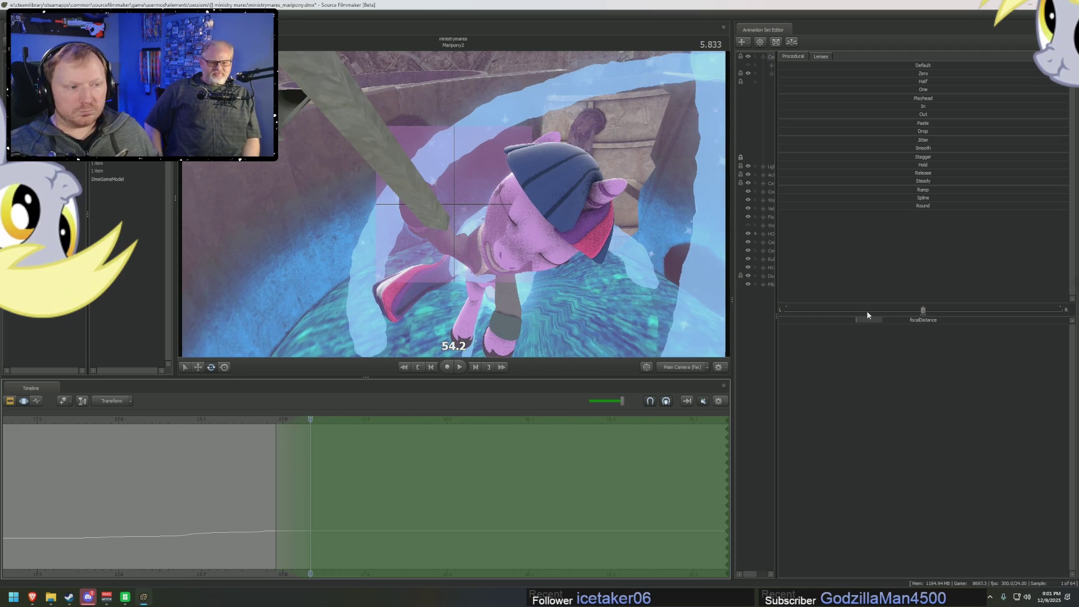
{"action": "left_click_drag", "start_coordinate": [866, 316], "coordinate": [869, 315]}
- Key the next two frames, raising the focus distance up to 58.6
{"action": "key", "text": "F2"}
{"action": "key", "text": "F3"}
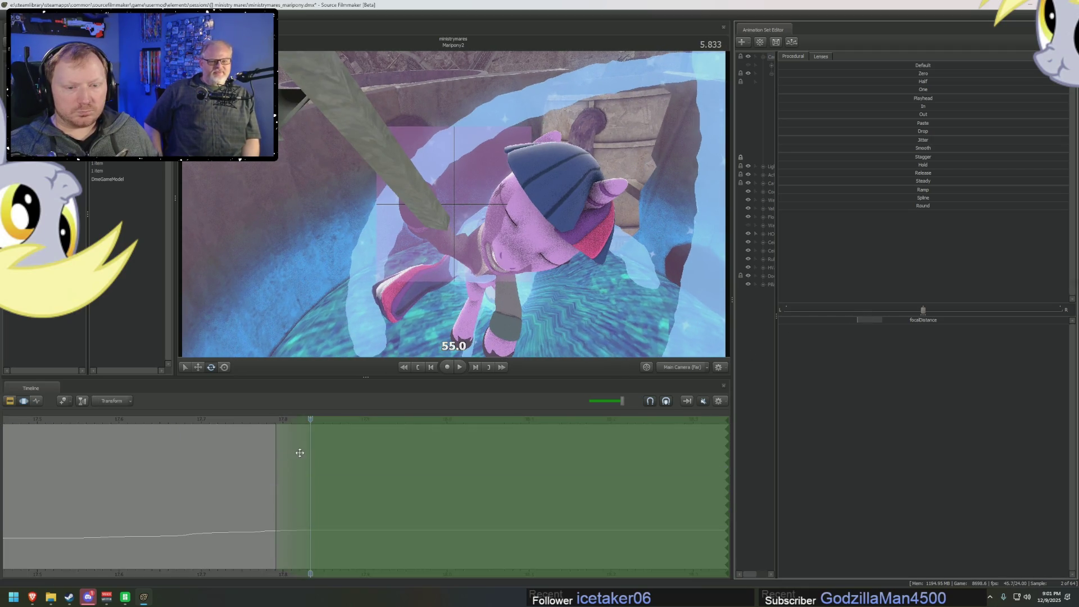
{"action": "key", "text": "Right"}
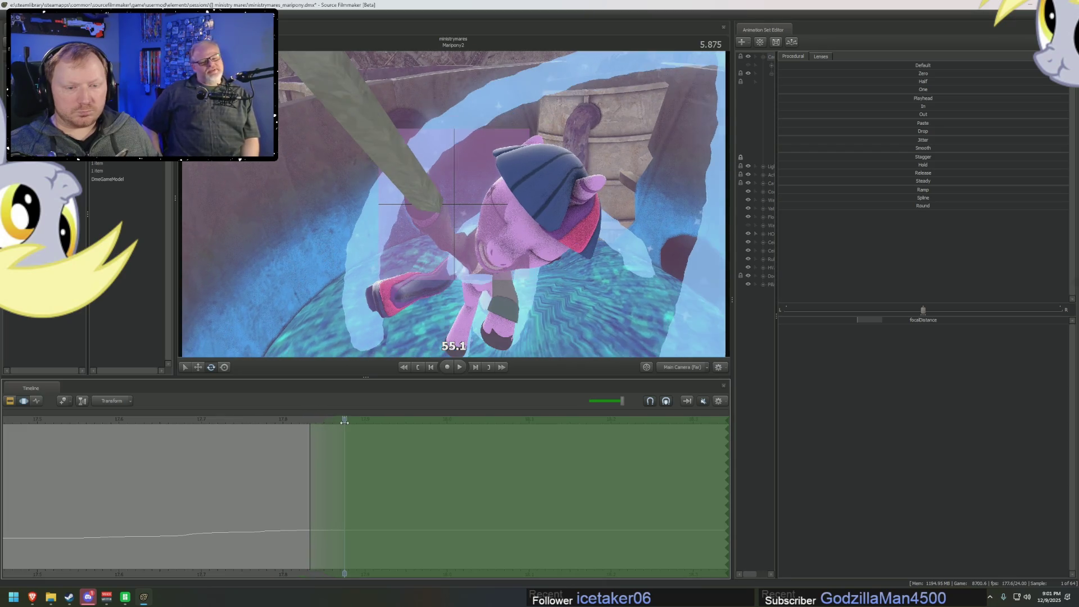
{"action": "left_click_drag", "start_coordinate": [868, 318], "coordinate": [873, 318]}
{"action": "key", "text": "F2"}
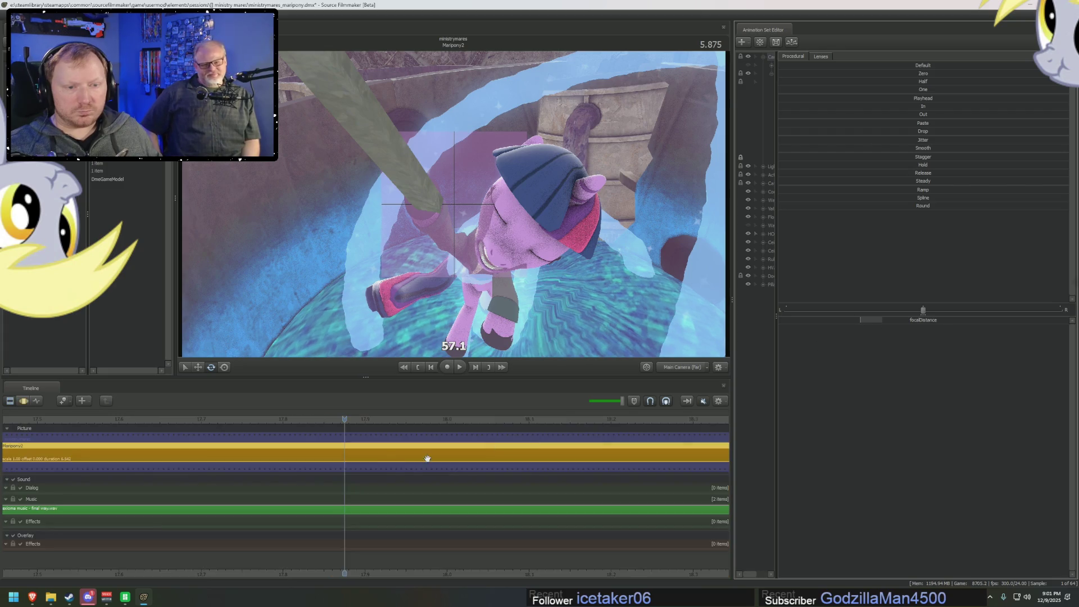
{"action": "key", "text": "F3"}
{"action": "key", "text": "Right"}
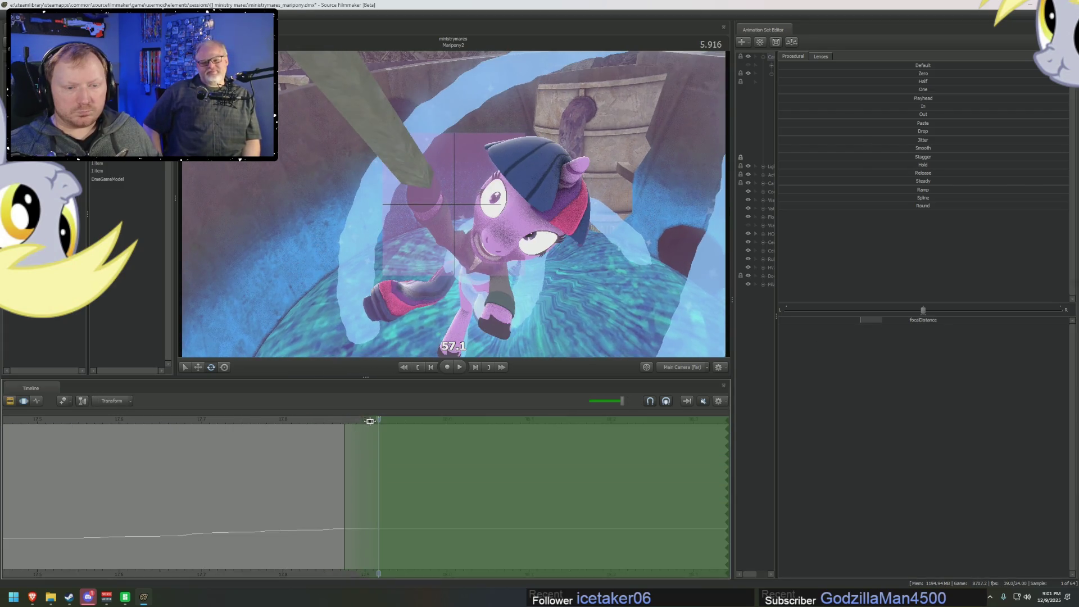
{"action": "left_click_drag", "start_coordinate": [865, 320], "coordinate": [869, 320]}
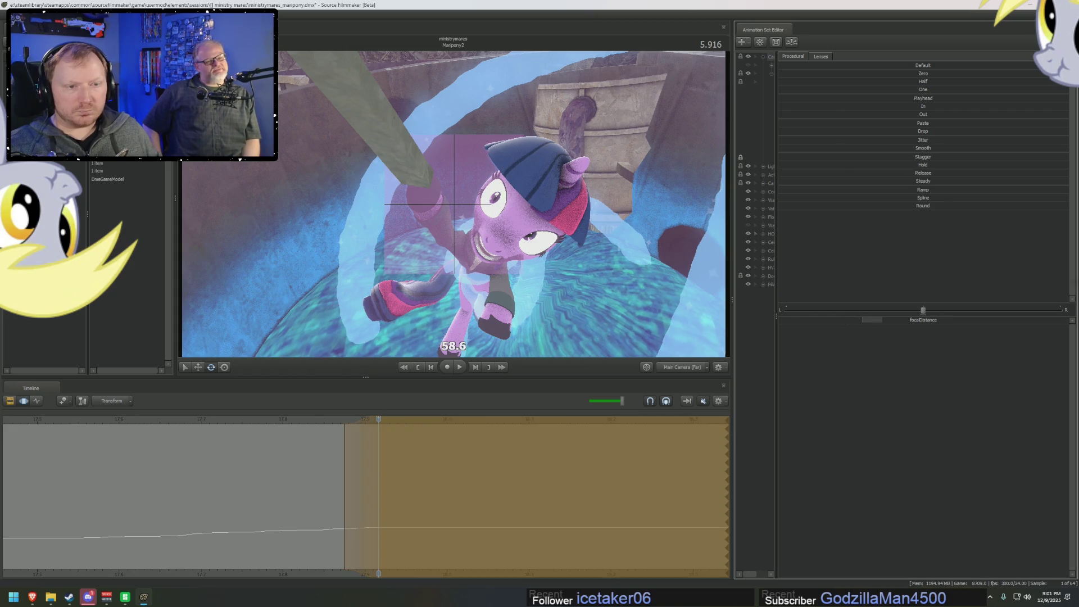
- Move to the 6.000 frame and raise the focus distance to about 62
{"action": "key", "text": "F2"}
{"action": "key", "text": "F3"}
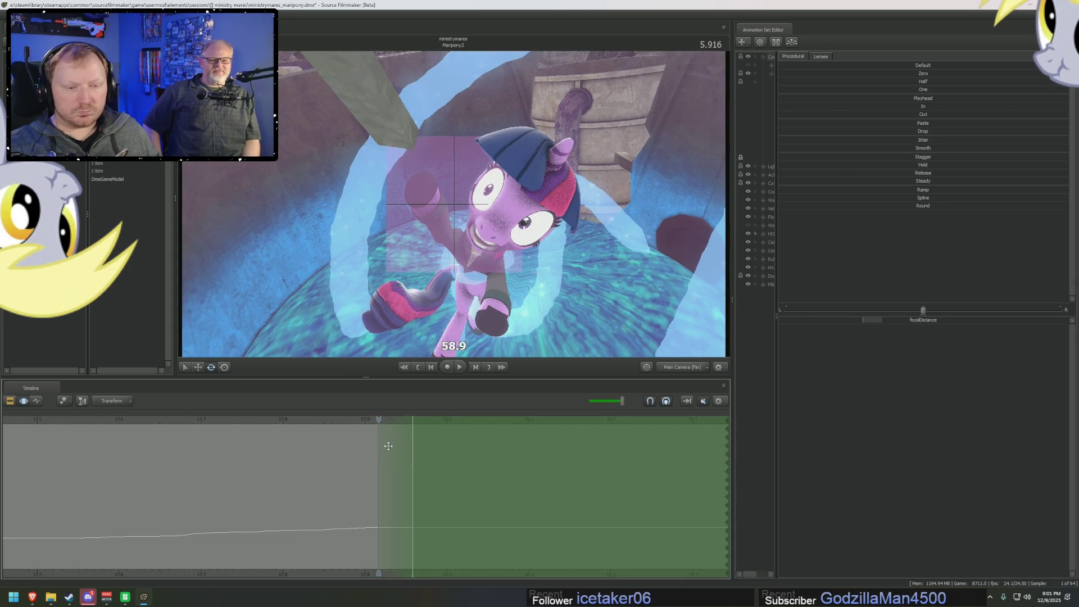
{"action": "key", "text": "Right"}
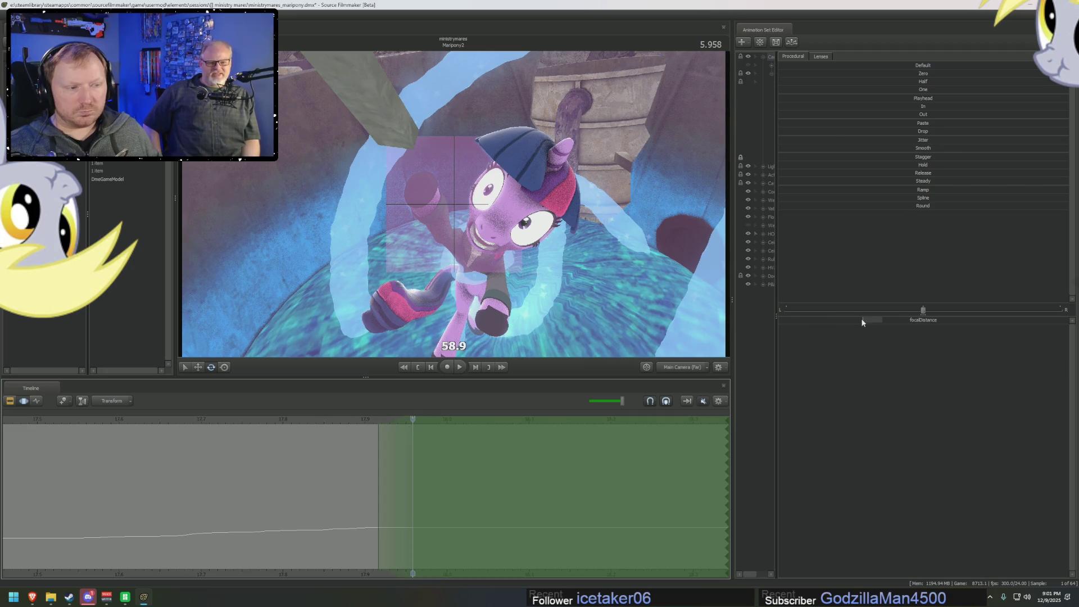
{"action": "left_click", "coordinate": [863, 320]}
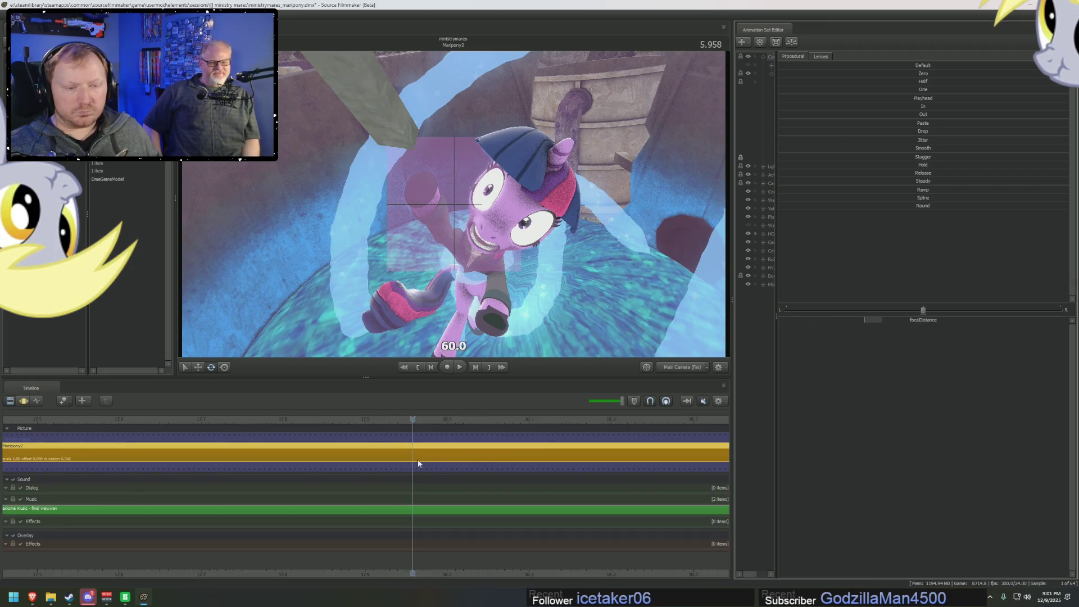
{"action": "left_click", "coordinate": [417, 455]}
{"action": "left_click_drag", "start_coordinate": [411, 422], "coordinate": [459, 418]}
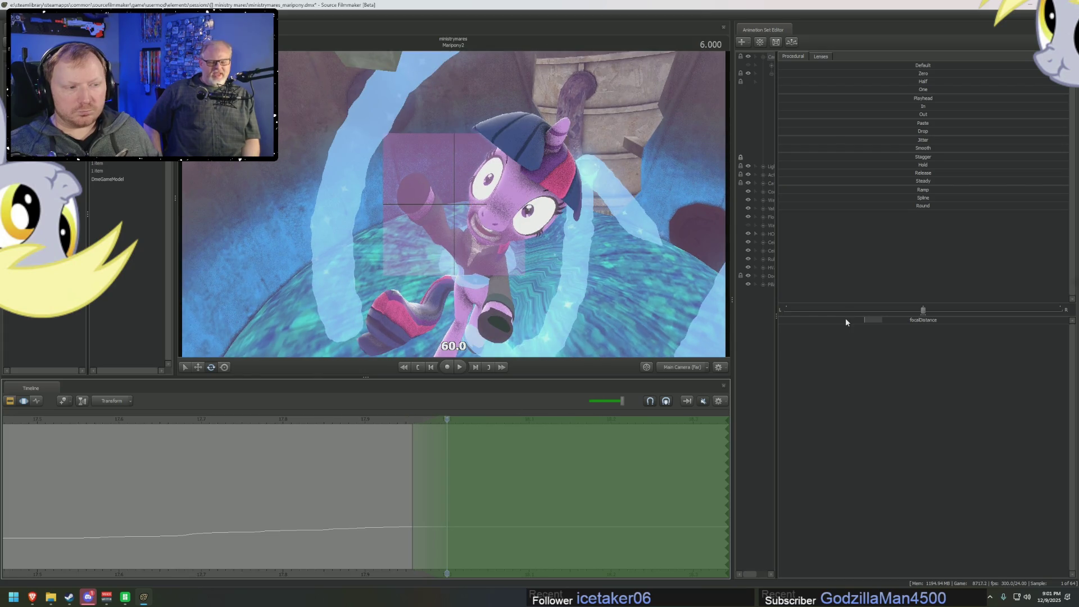
{"action": "left_click_drag", "start_coordinate": [845, 321], "coordinate": [849, 322]}
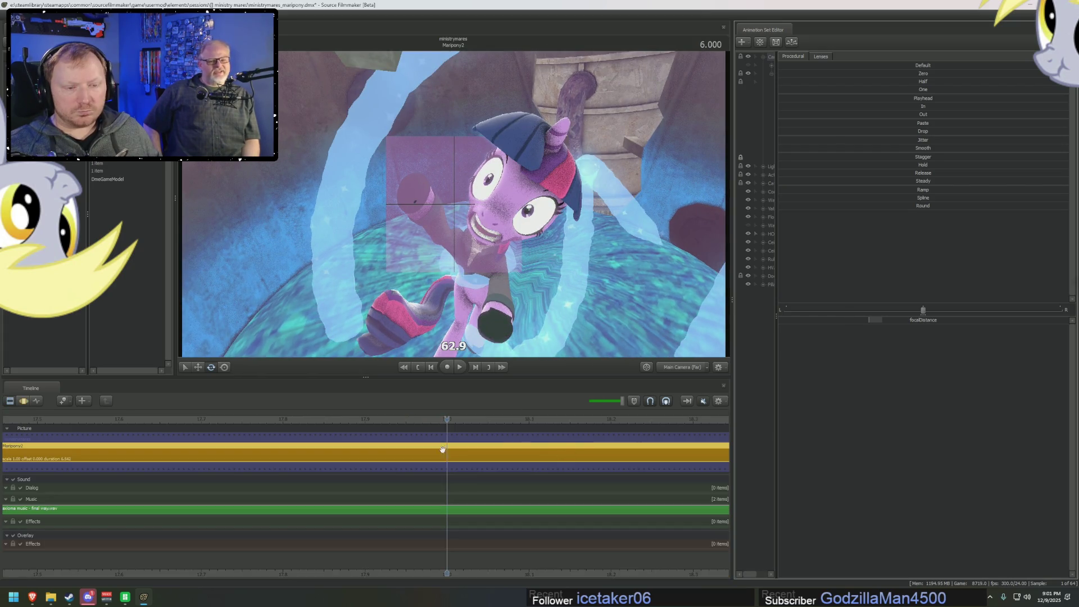
- Key the following frame with a focus distance of 65.5
{"action": "left_click", "coordinate": [454, 421]}
{"action": "left_click_drag", "start_coordinate": [454, 421], "coordinate": [480, 428]}
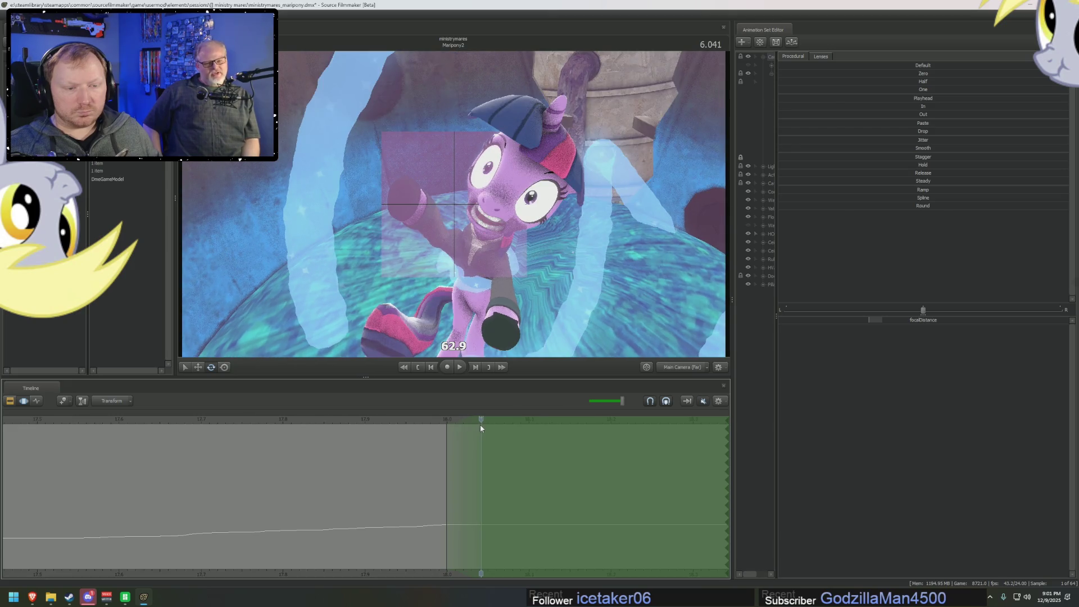
{"action": "left_click_drag", "start_coordinate": [883, 316], "coordinate": [879, 316]}
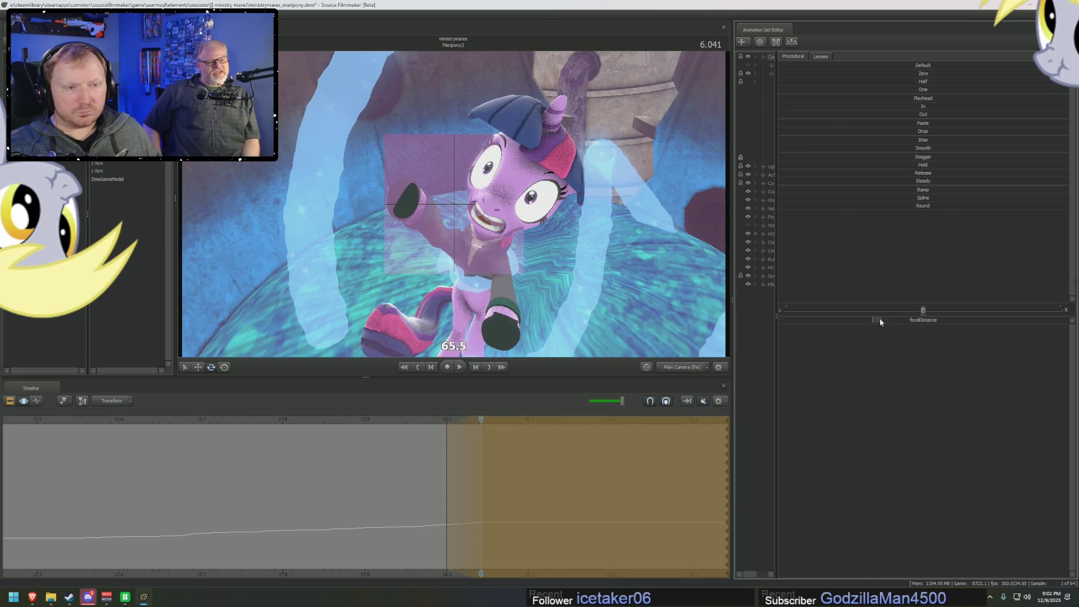
{"action": "key", "text": "F3"}
{"action": "mouse_move", "coordinate": [416, 571]}
{"action": "middle_mouse_down"}
{"action": "mouse_move", "coordinate": [281, 506]}
{"action": "mouse_move", "coordinate": [247, 472]}
{"action": "mouse_move", "coordinate": [276, 457]}
{"action": "middle_mouse_up"}
- Raise the focus distance to 67.0 on the next frame and key it
{"action": "left_click_drag", "start_coordinate": [270, 420], "coordinate": [299, 422]}
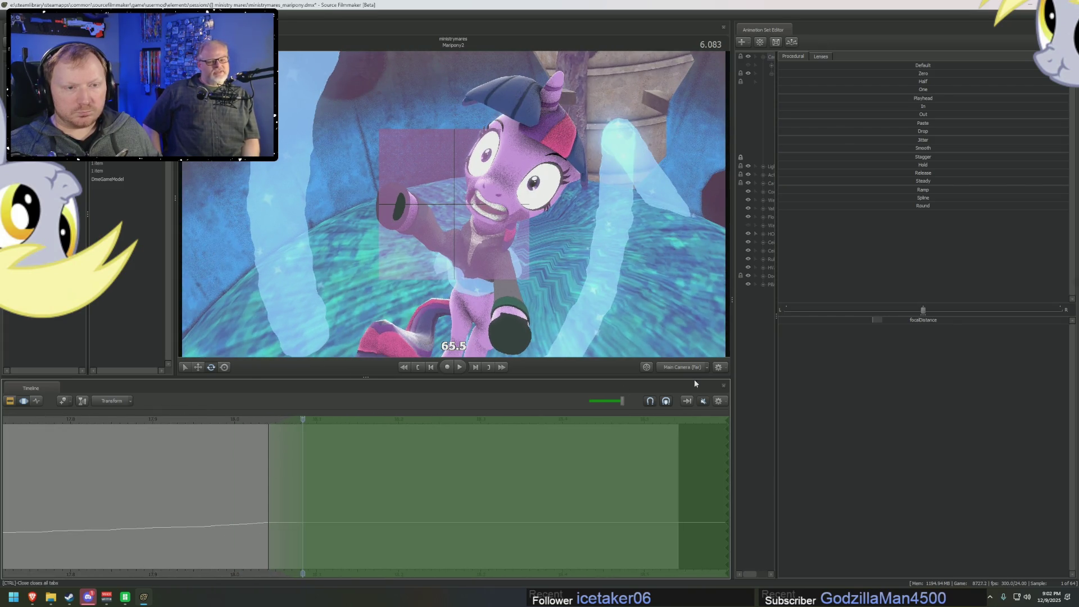
{"action": "left_click_drag", "start_coordinate": [812, 323], "coordinate": [820, 322]}
{"action": "key", "text": "F3"}
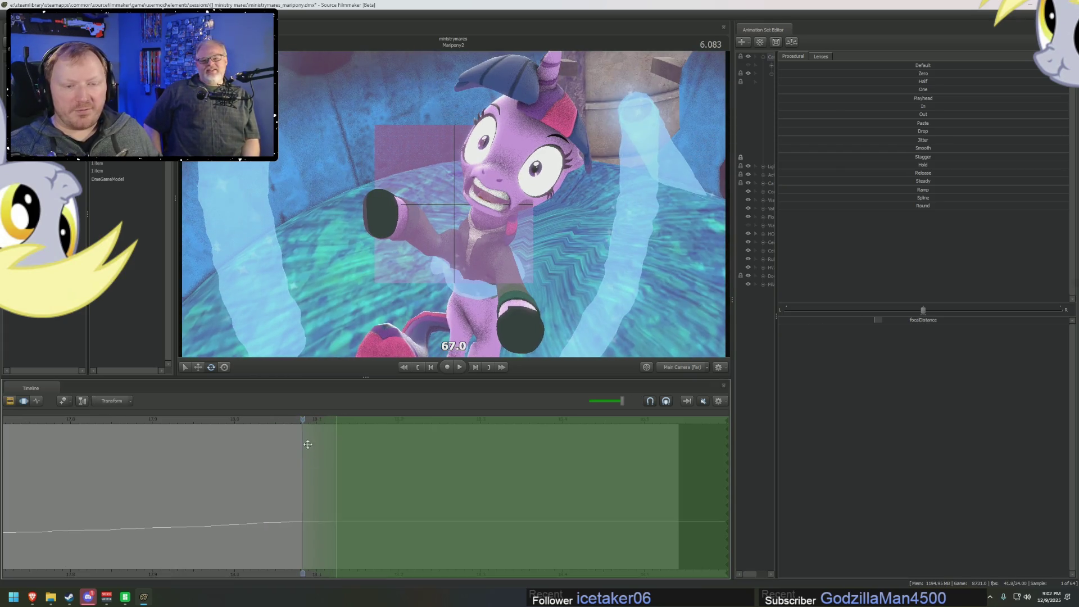
{"action": "left_click", "coordinate": [336, 436]}
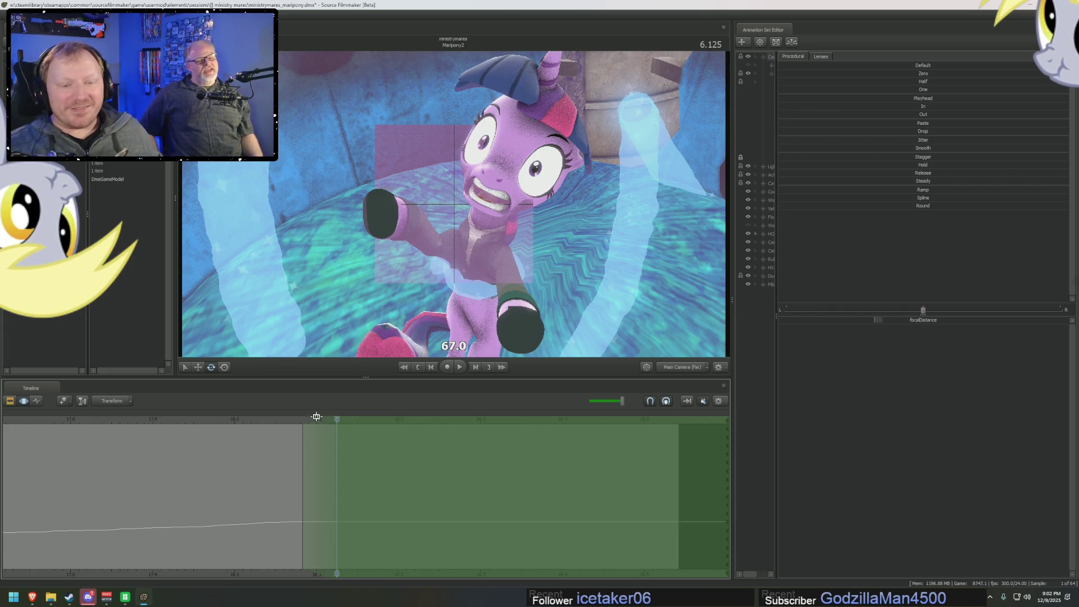
{"action": "key", "text": "Right"}
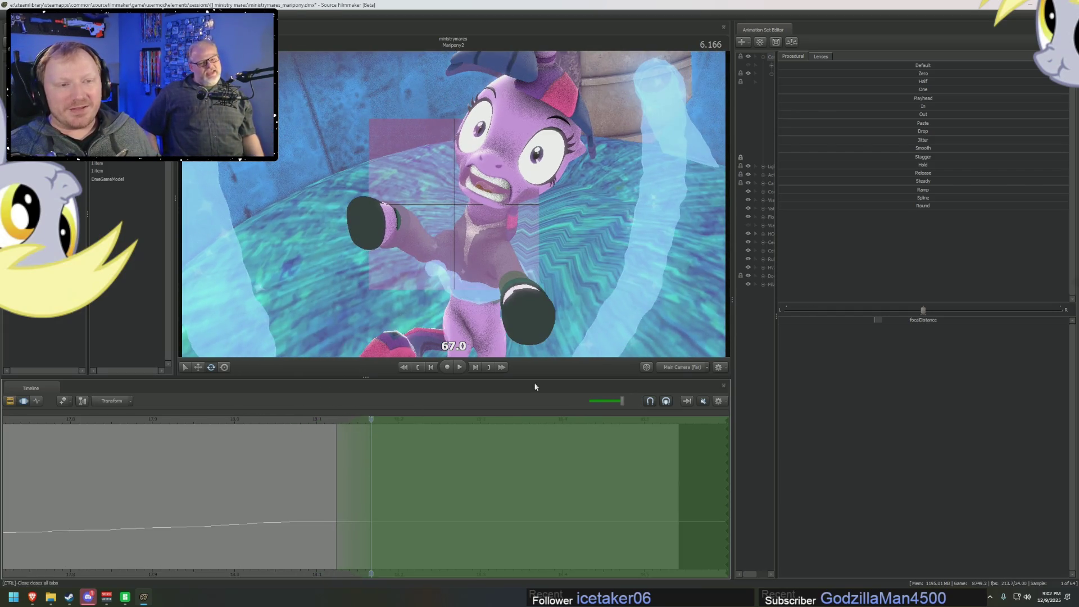
{"action": "key", "text": "Right"}
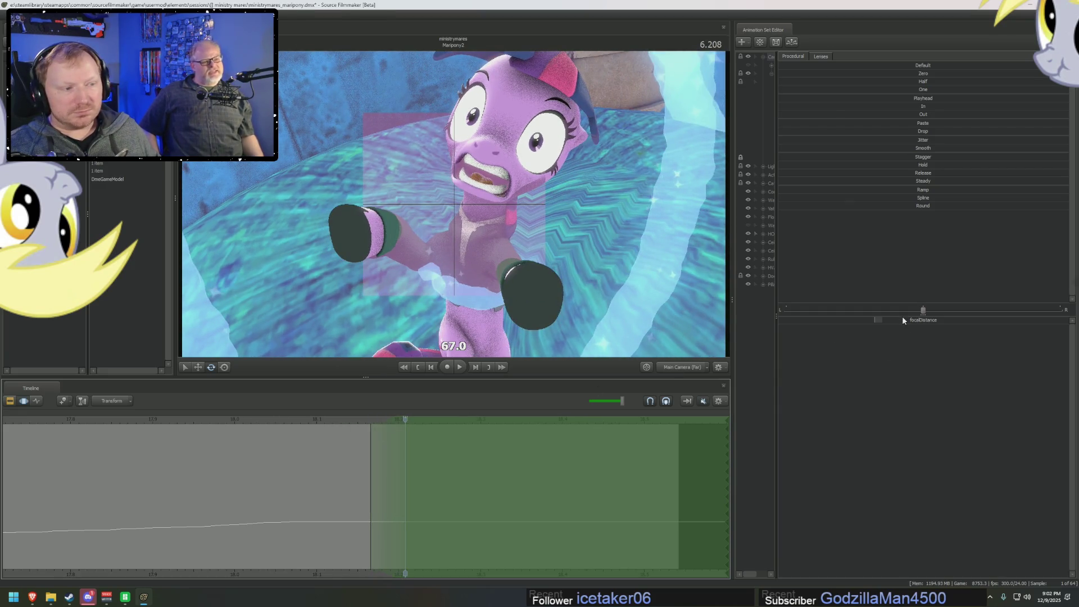
- Pull the focus distance down frame by frame: 66.1, about 63.5, then about 62
{"action": "left_click_drag", "start_coordinate": [901, 322], "coordinate": [901, 320]}
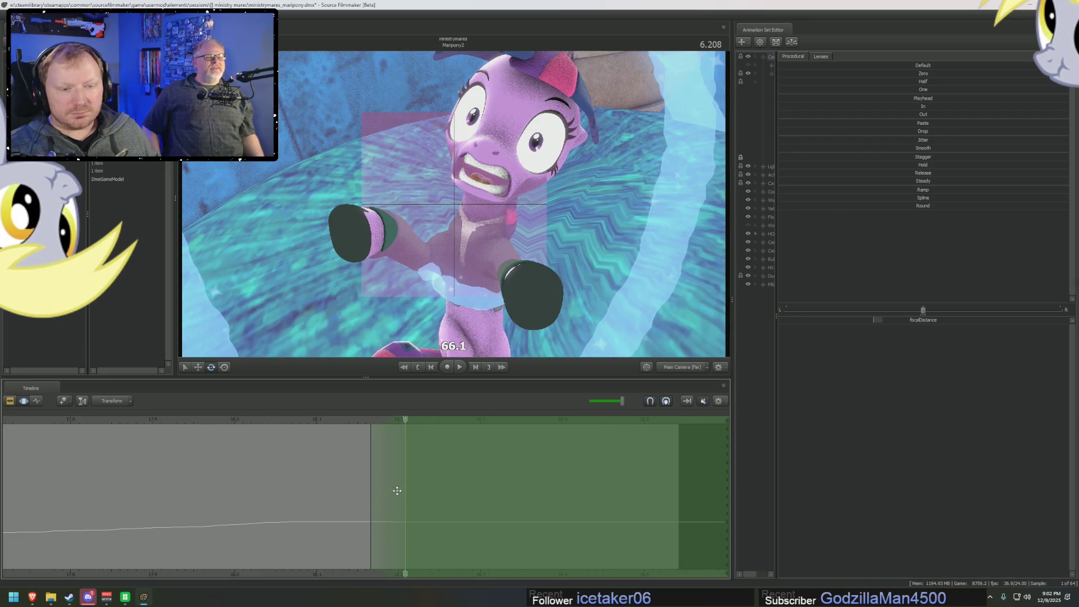
{"action": "key", "text": "Right"}
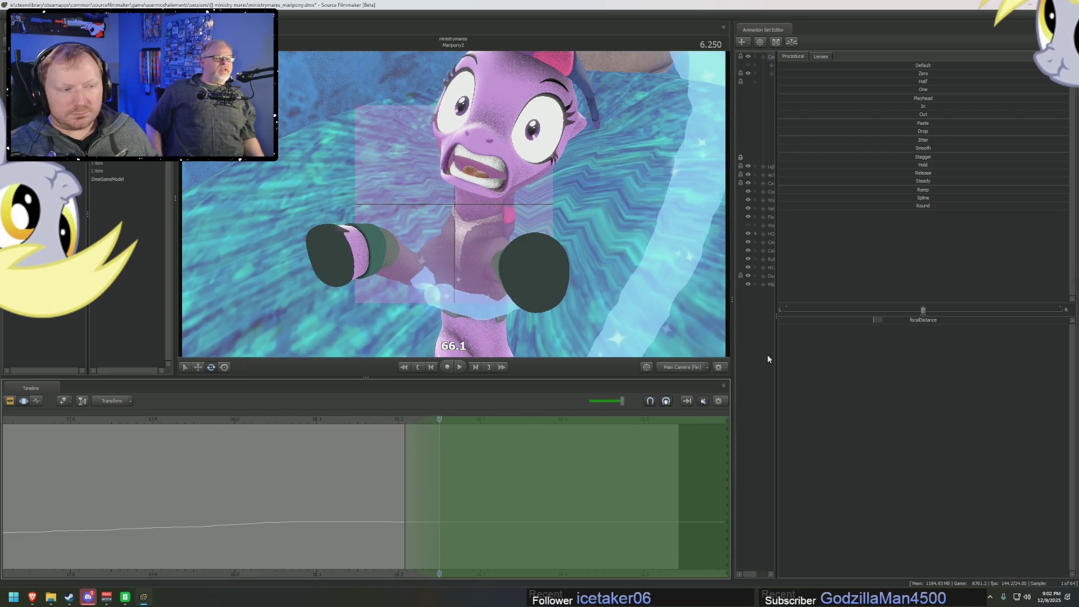
{"action": "left_click_drag", "start_coordinate": [889, 322], "coordinate": [882, 322]}
{"action": "key", "text": "F3"}
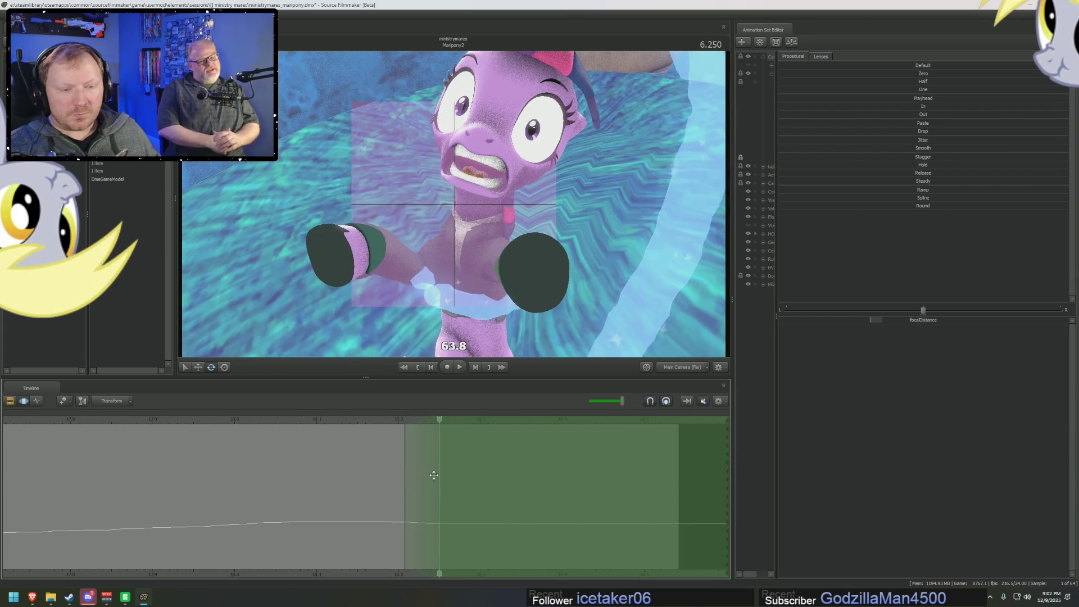
{"action": "left_click", "coordinate": [456, 421]}
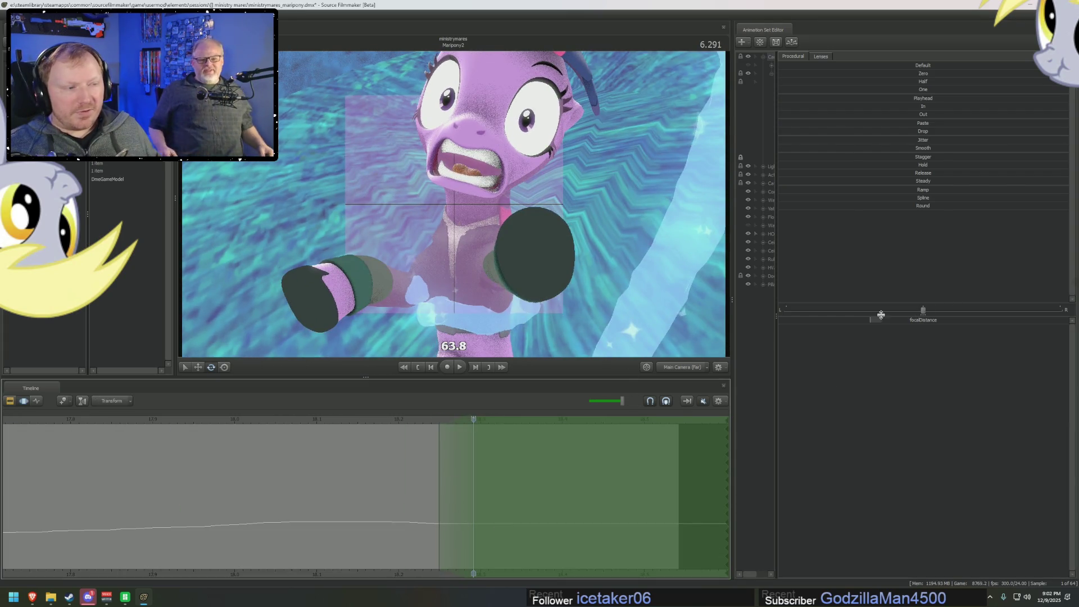
{"action": "left_click_drag", "start_coordinate": [880, 315], "coordinate": [877, 315]}
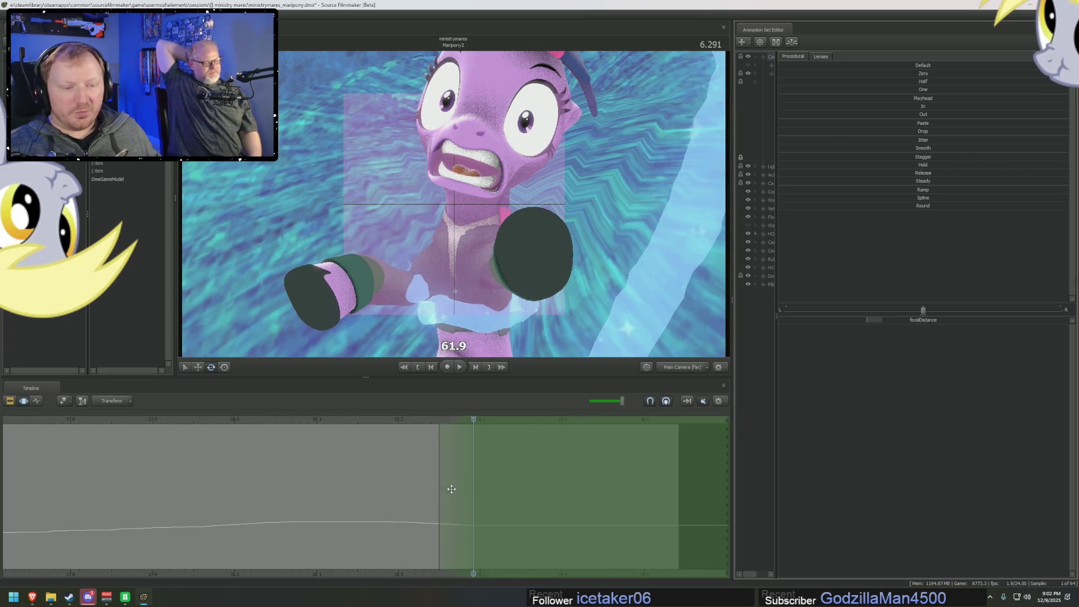
- Lower the focus distance to about 56.6 at 6.333 and about 53 at 6.375
{"action": "key", "text": "Right"}
{"action": "left_click_drag", "start_coordinate": [472, 420], "coordinate": [500, 426]}
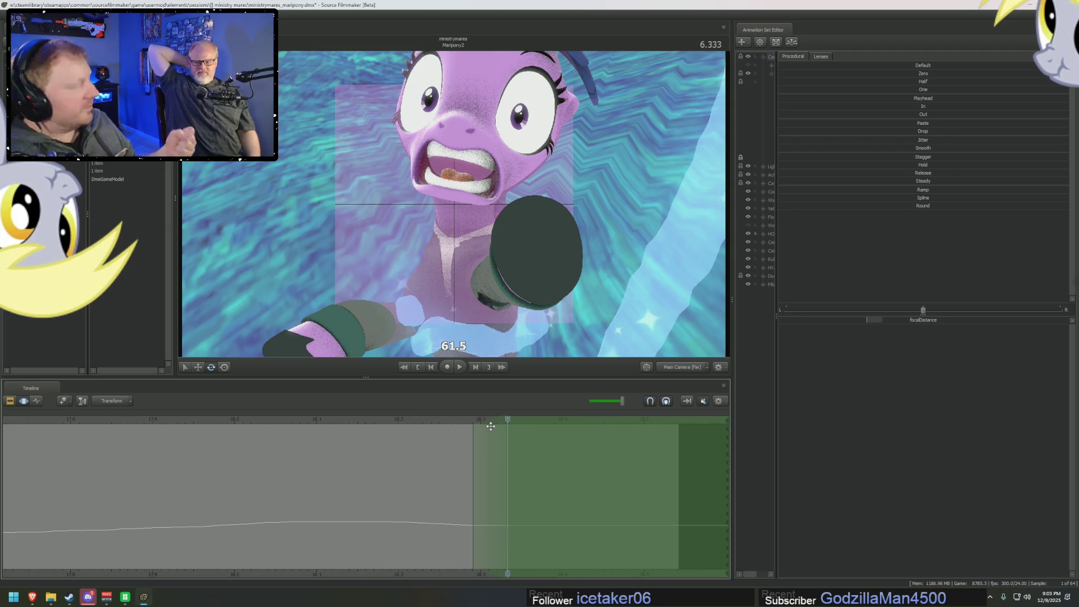
{"action": "mouse_move", "coordinate": [914, 321]}
{"action": "left_mouse_down"}
{"action": "mouse_move", "coordinate": [897, 322]}
{"action": "mouse_move", "coordinate": [909, 321]}
{"action": "left_mouse_up"}
{"action": "key", "text": "Right"}
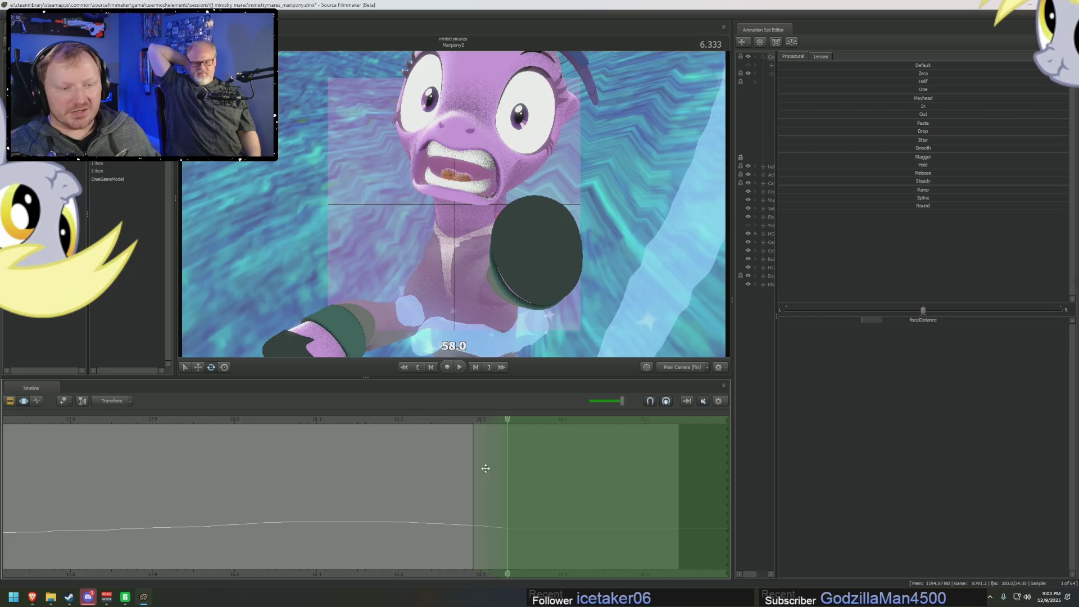
{"action": "left_click_drag", "start_coordinate": [507, 424], "coordinate": [542, 422]}
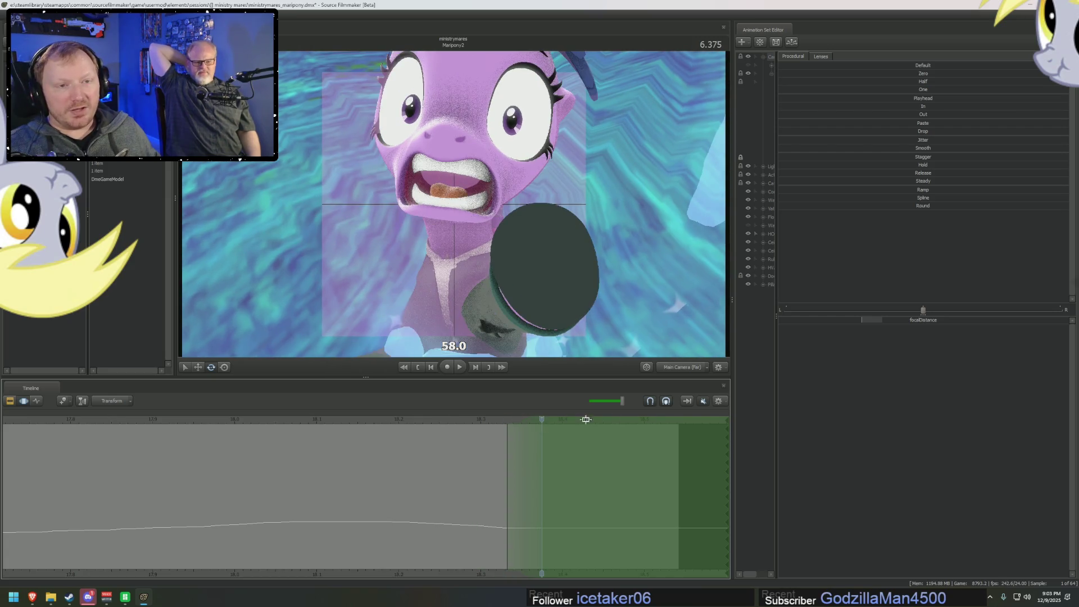
{"action": "mouse_move", "coordinate": [884, 326]}
{"action": "left_mouse_down"}
{"action": "mouse_move", "coordinate": [847, 326]}
{"action": "mouse_move", "coordinate": [874, 320]}
{"action": "left_mouse_up"}
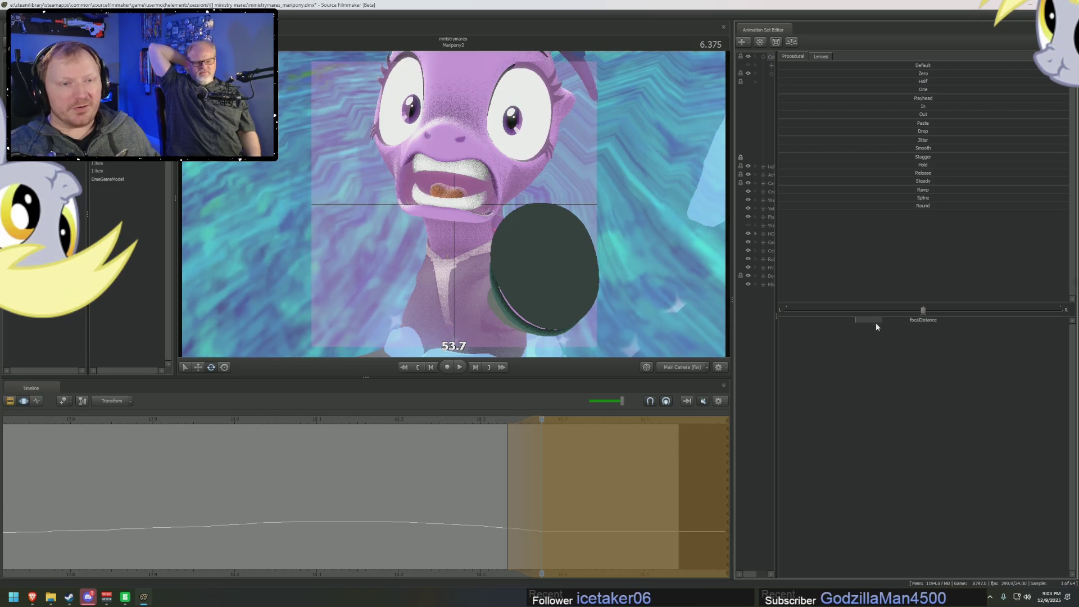
{"action": "middle_click_drag", "start_coordinate": [470, 572], "coordinate": [289, 561]}
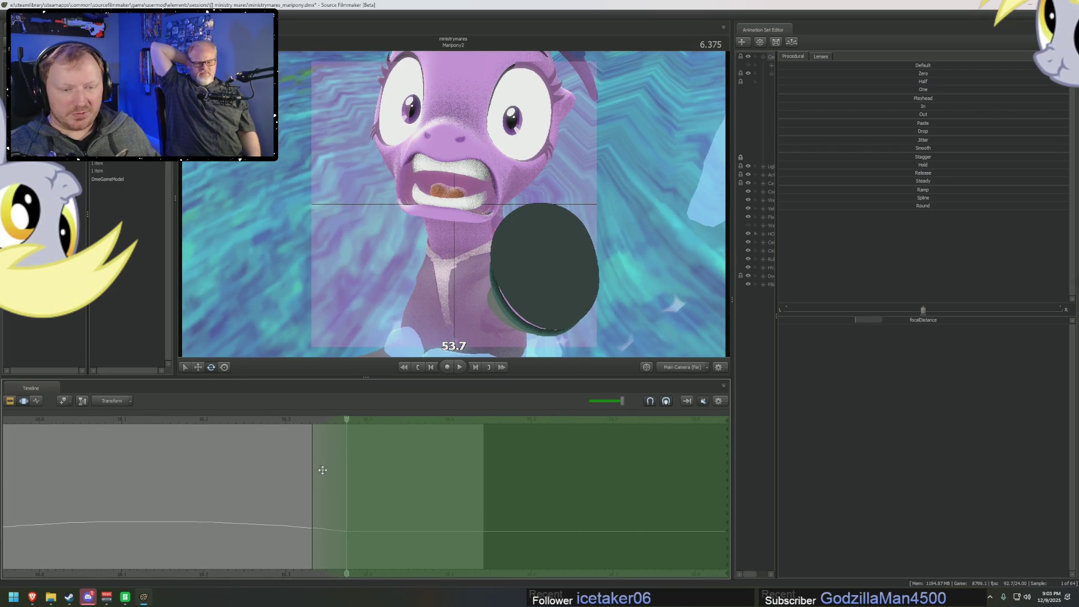
- Pull focus down to about 48.8, then 39.5, then 29.4 by frame 6.500
{"action": "left_click", "coordinate": [369, 422]}
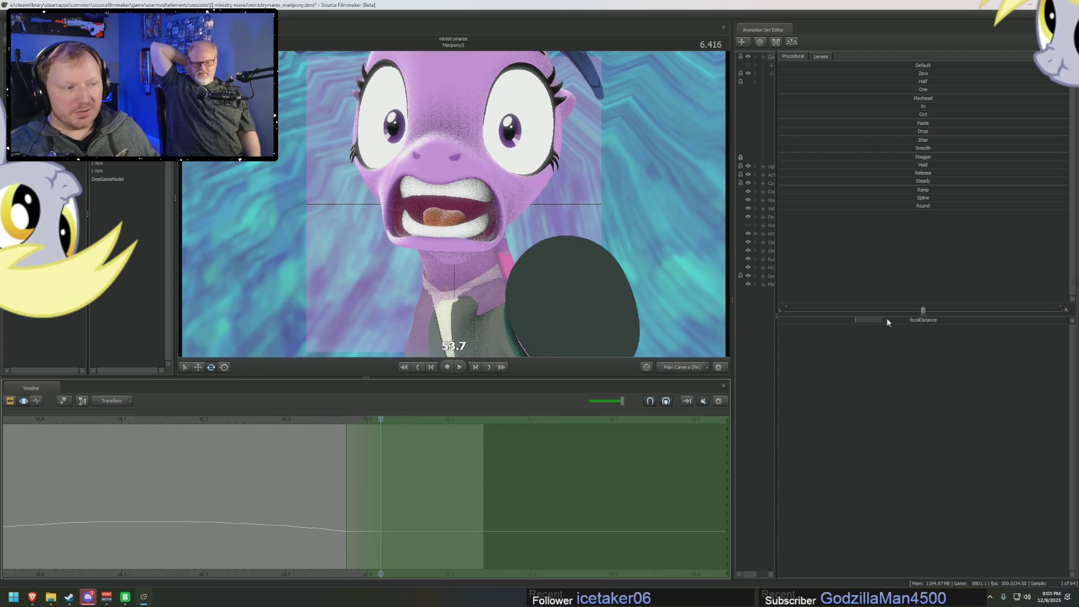
{"action": "mouse_move", "coordinate": [887, 321]}
{"action": "left_mouse_down"}
{"action": "mouse_move", "coordinate": [837, 322]}
{"action": "mouse_move", "coordinate": [879, 313]}
{"action": "left_mouse_up"}
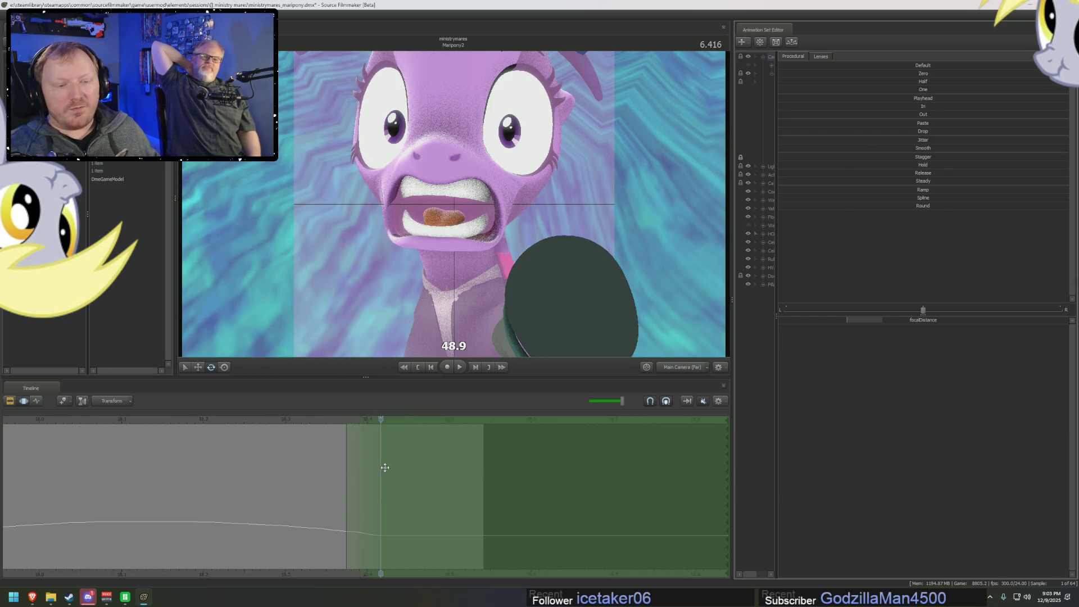
{"action": "key", "text": "Right"}
{"action": "left_click_drag", "start_coordinate": [383, 422], "coordinate": [434, 428]}
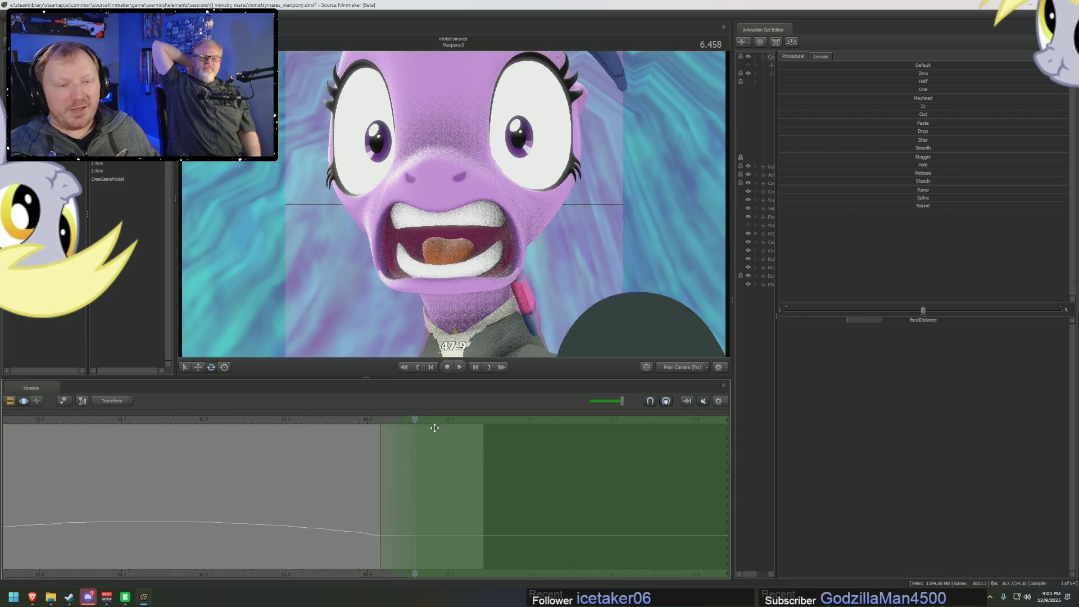
{"action": "left_click_drag", "start_coordinate": [870, 325], "coordinate": [840, 325]}
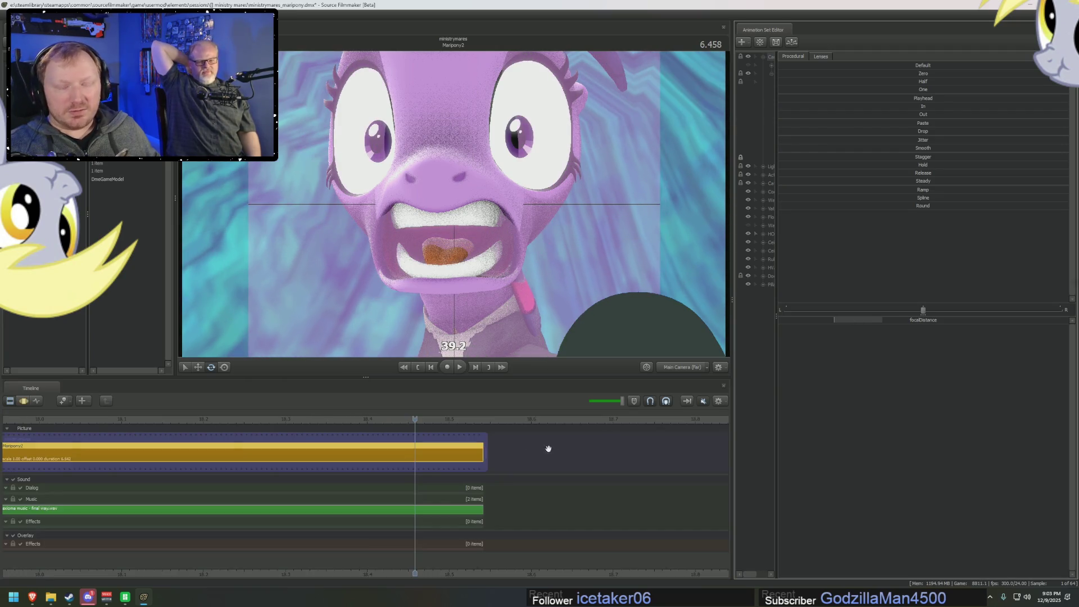
{"action": "left_click", "coordinate": [443, 429]}
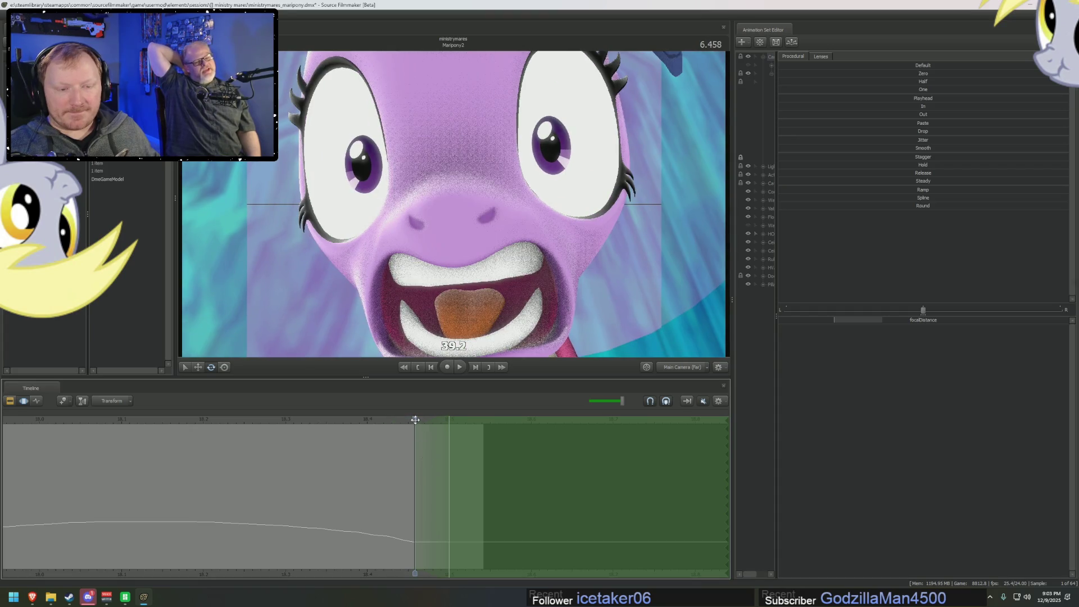
{"action": "left_click_drag", "start_coordinate": [845, 321], "coordinate": [828, 316]}
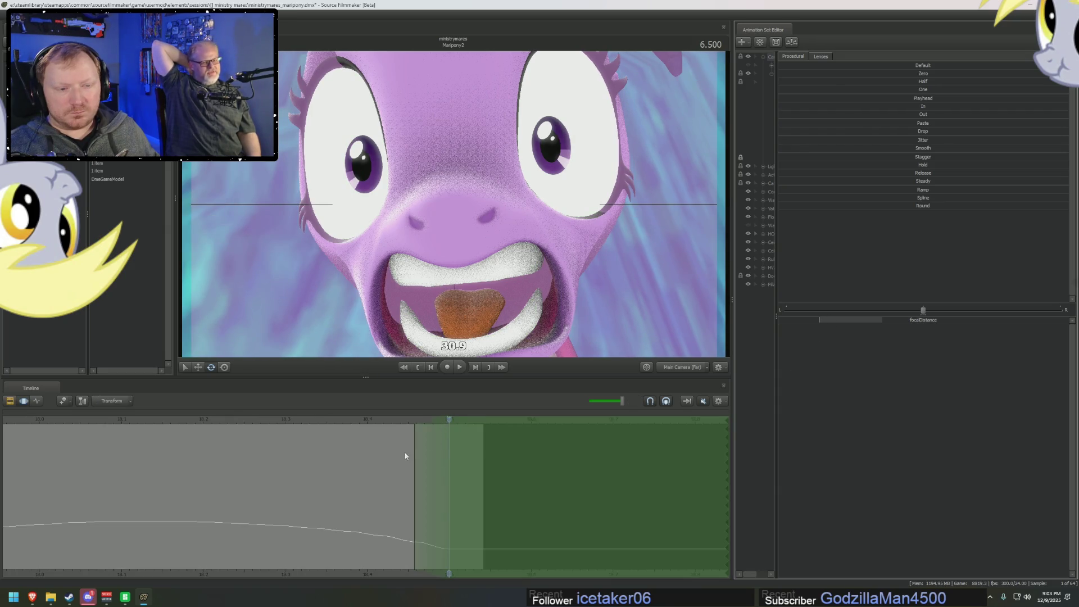
{"action": "left_click", "coordinate": [440, 445]}
{"action": "left_click", "coordinate": [464, 420]}
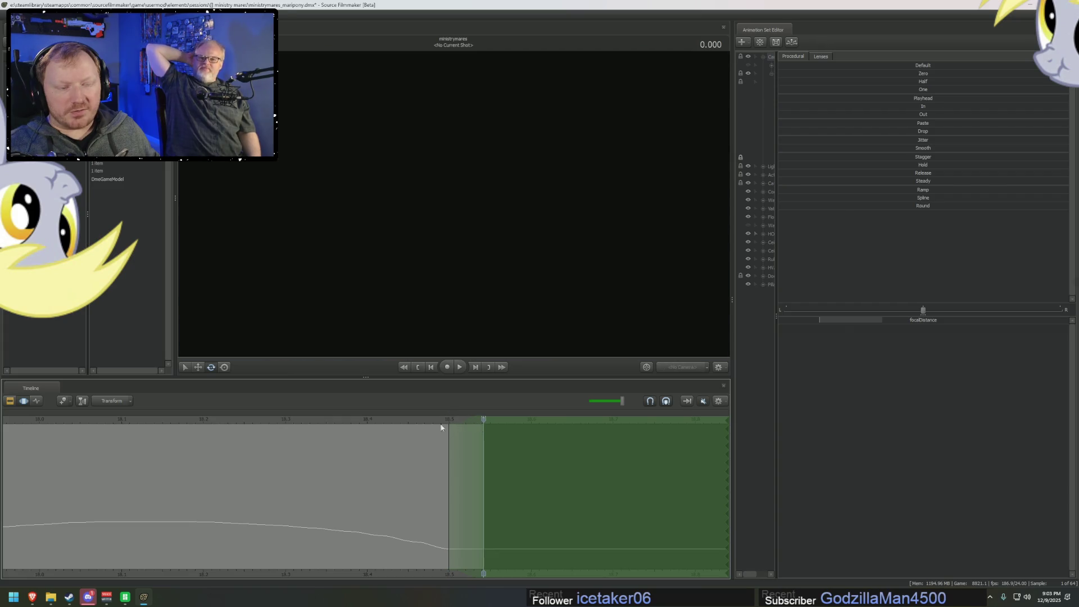
{"action": "scroll", "coordinate": [291, 567], "scroll_direction": "down", "scroll_amount": 10}
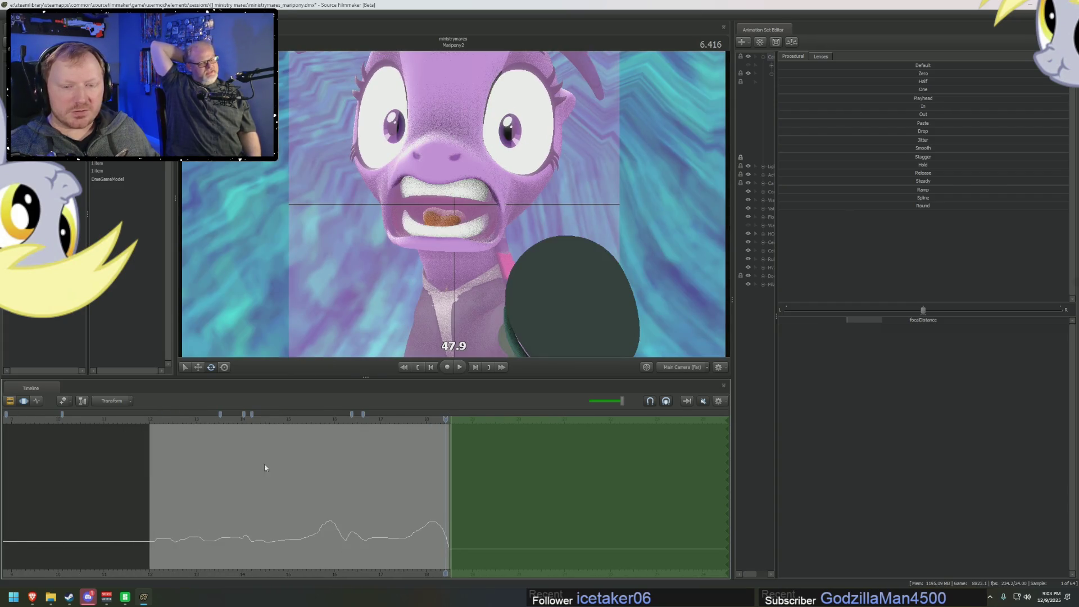
- Play the Maripony2 shot back from an earlier frame and stop it mid-shot
{"action": "key", "text": "space"}
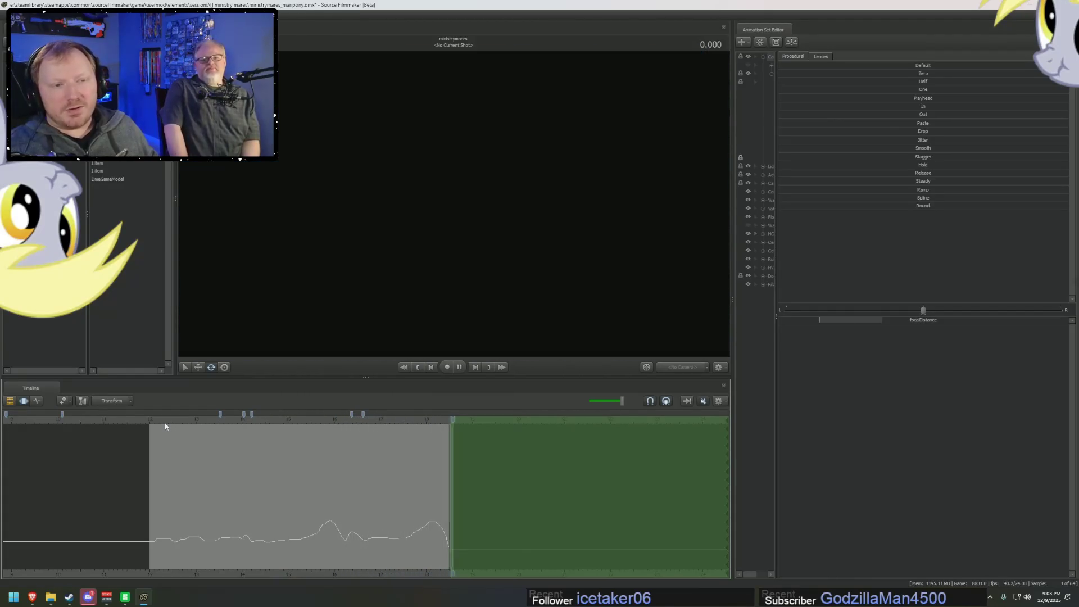
{"action": "left_click_drag", "start_coordinate": [451, 420], "coordinate": [326, 412]}
{"action": "key", "text": "space"}
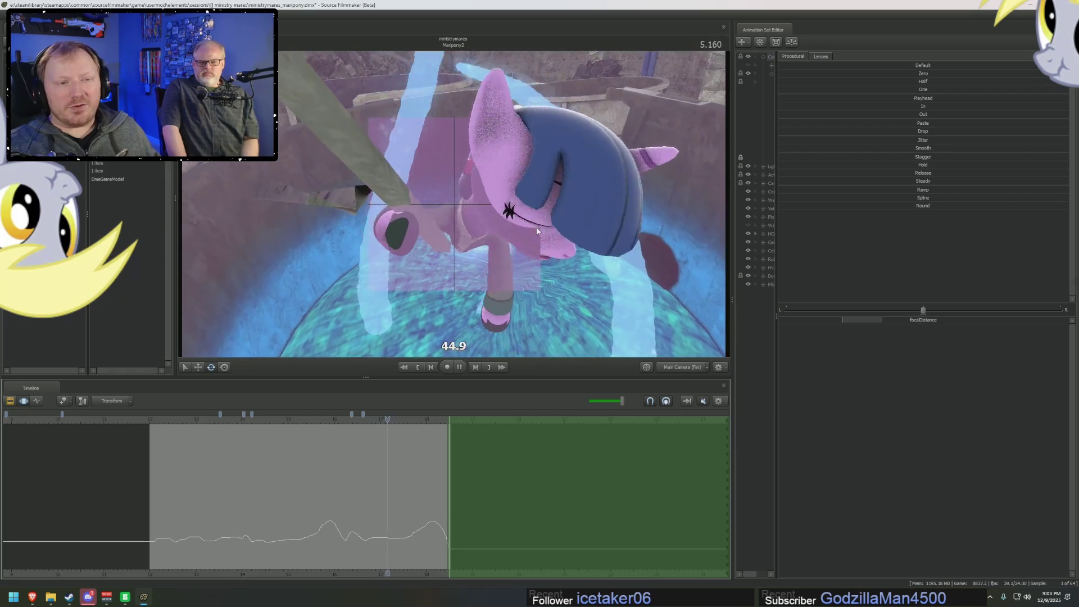
{"action": "key", "text": "space"}
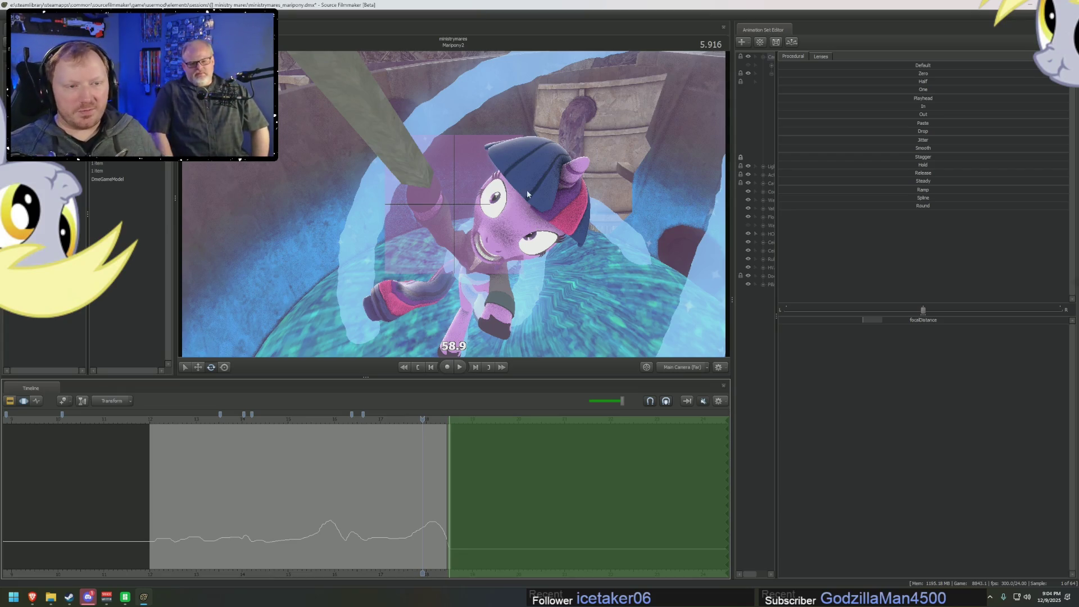
- Switch the viewport to a full render mode and jump to the 6.416 close-up
{"action": "right_click", "coordinate": [518, 170]}
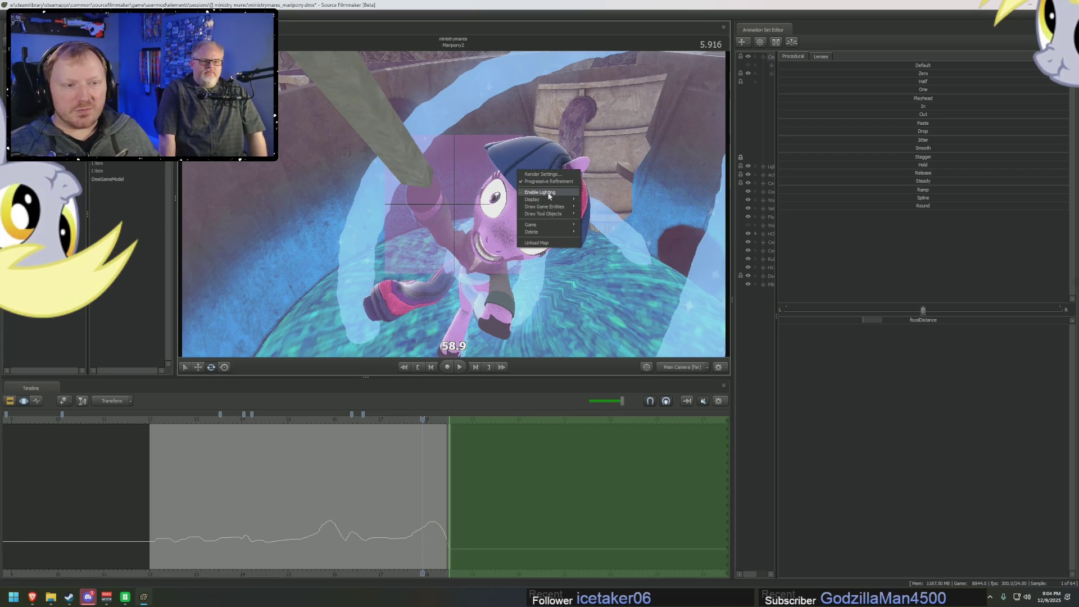
{"action": "mouse_move", "coordinate": [545, 199]}
{"action": "left_click", "coordinate": [613, 208]}
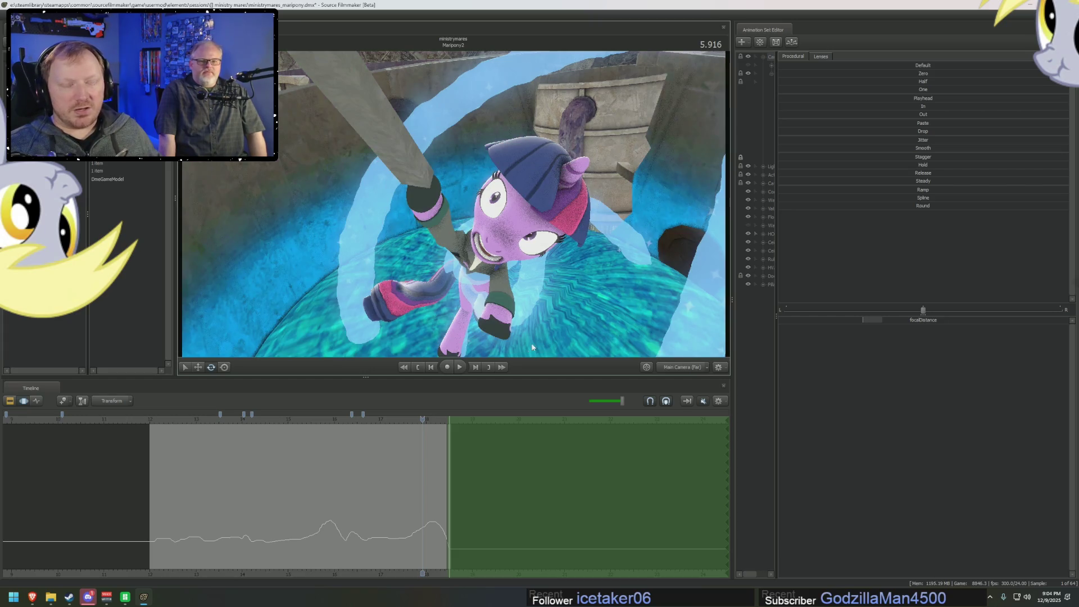
{"action": "left_click_drag", "start_coordinate": [427, 415], "coordinate": [447, 422]}
{"action": "key", "text": "F2"}
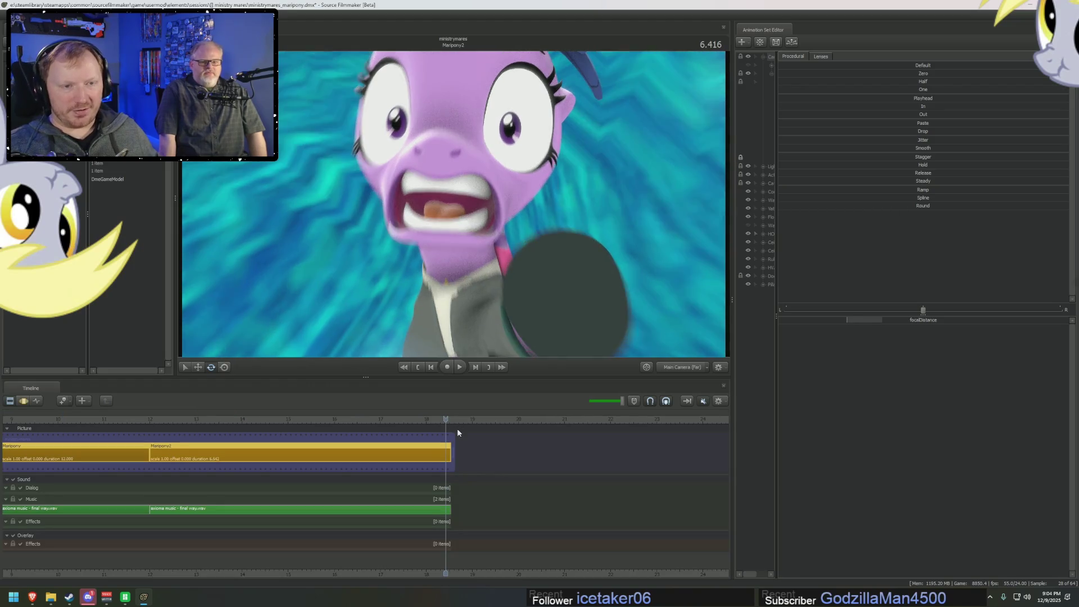
- Widen the animation set list and viewport, then change the main camera's 0.0208 value to 0.0104
{"action": "left_click", "coordinate": [426, 420]}
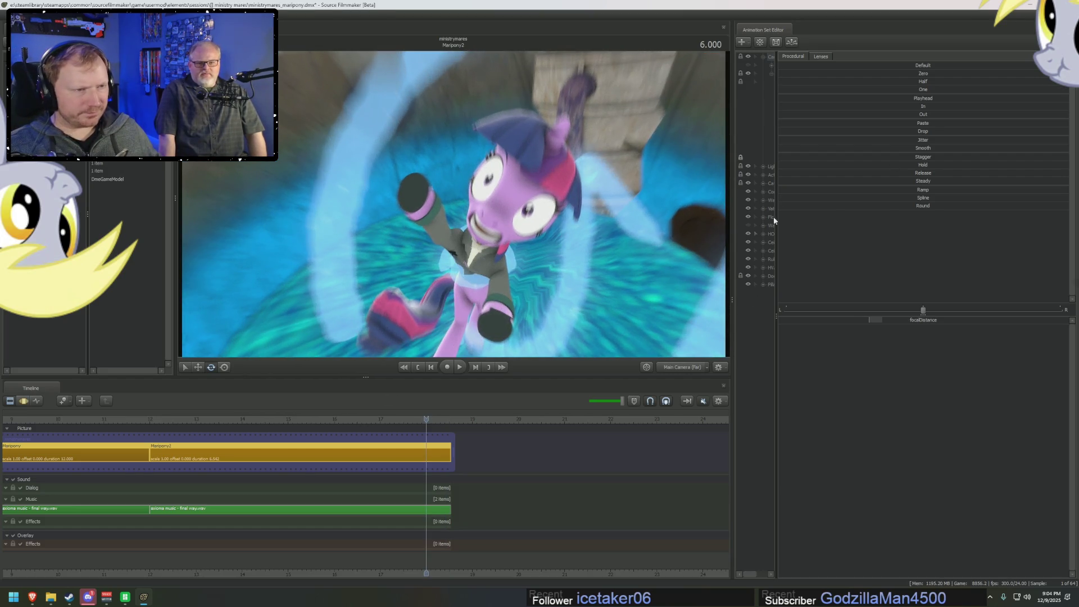
{"action": "left_click_drag", "start_coordinate": [776, 191], "coordinate": [978, 203]}
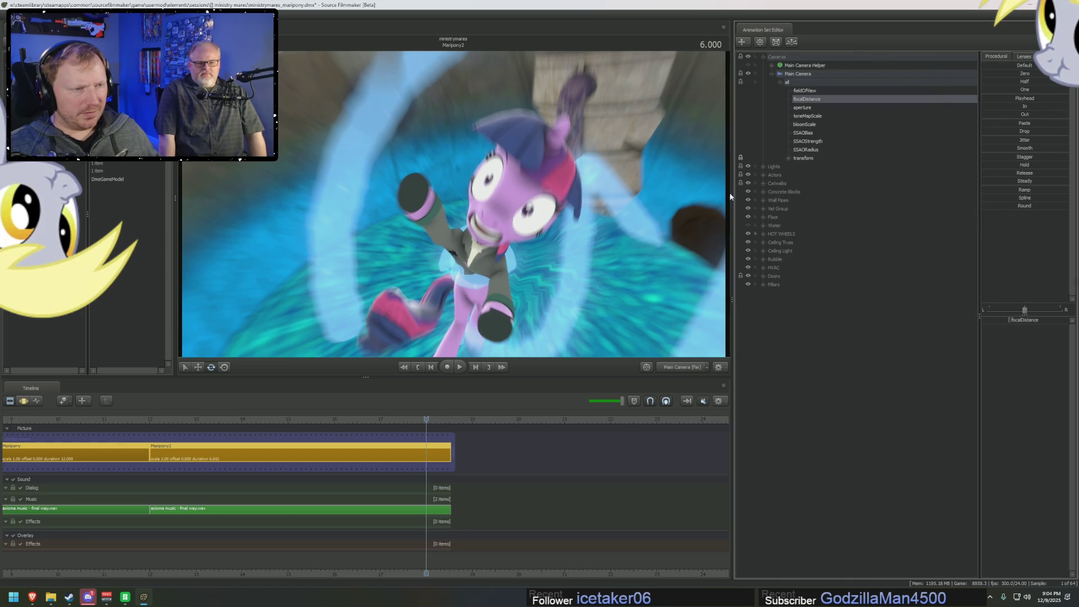
{"action": "left_click_drag", "start_coordinate": [730, 196], "coordinate": [829, 203]}
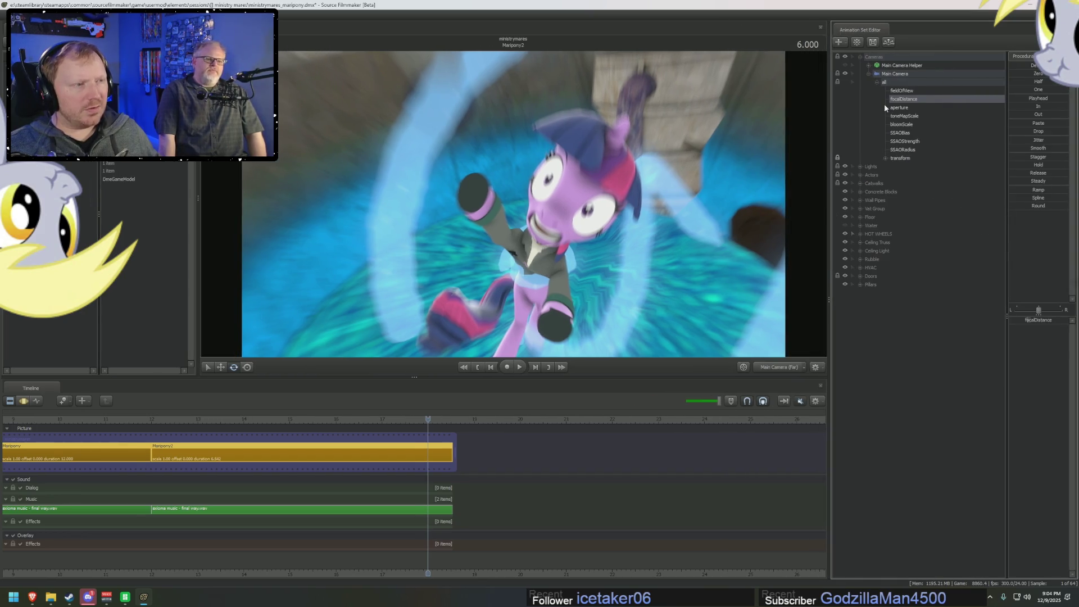
{"action": "right_click", "coordinate": [908, 73]}
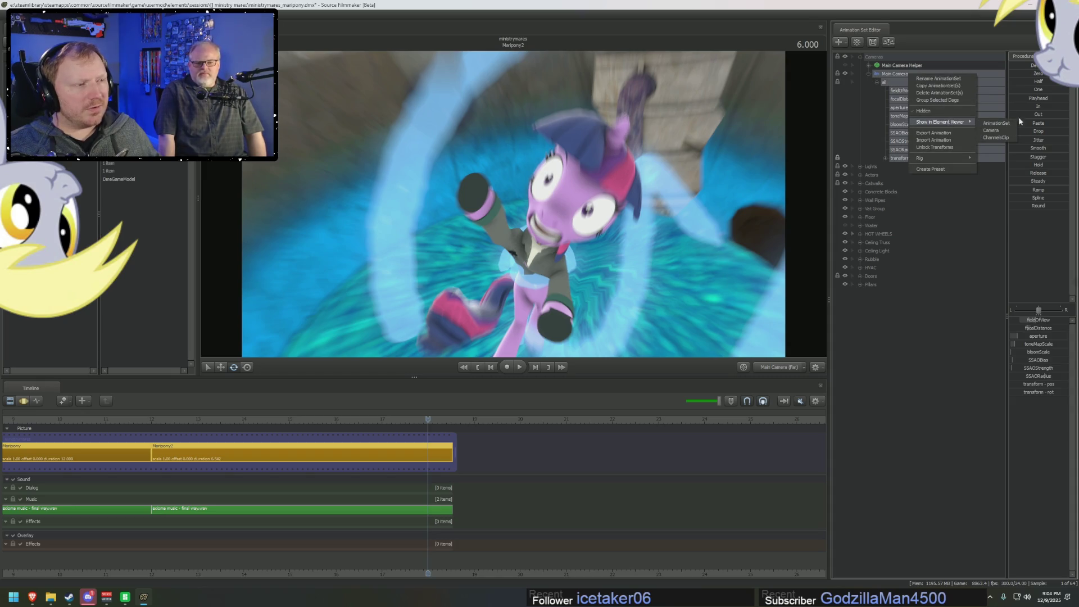
{"action": "left_click", "coordinate": [1001, 132]}
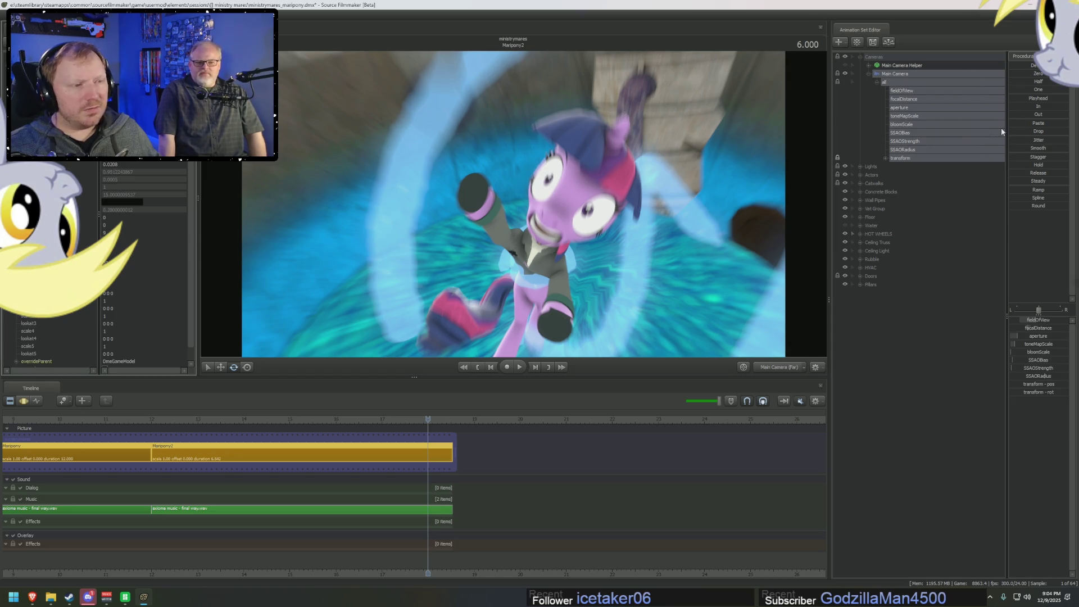
{"action": "left_click", "coordinate": [114, 164]}
{"action": "type", "text": "0.0104"}
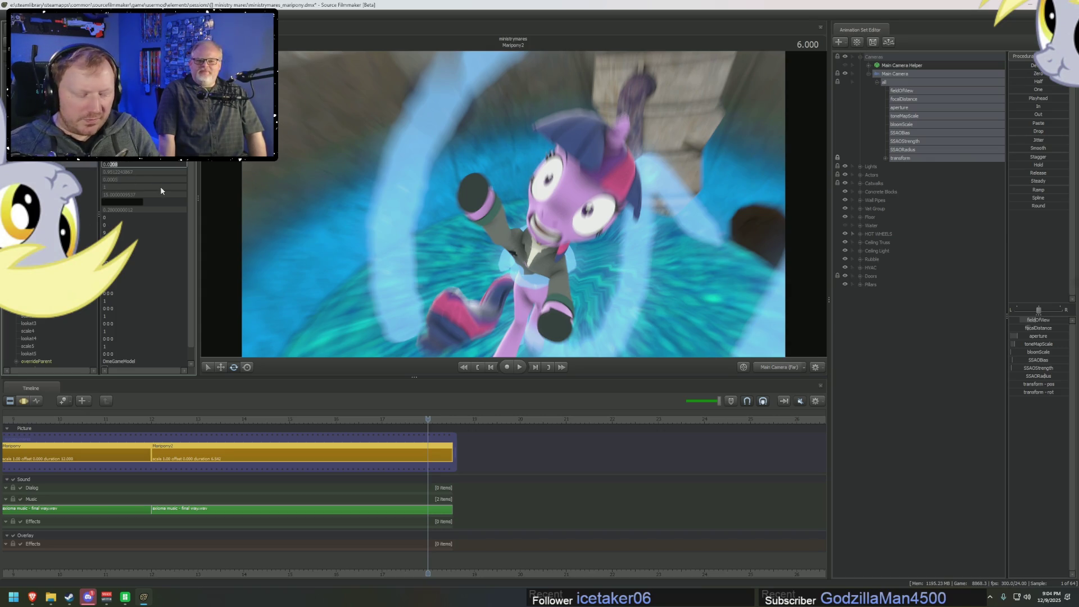
{"action": "key", "text": "Return"}
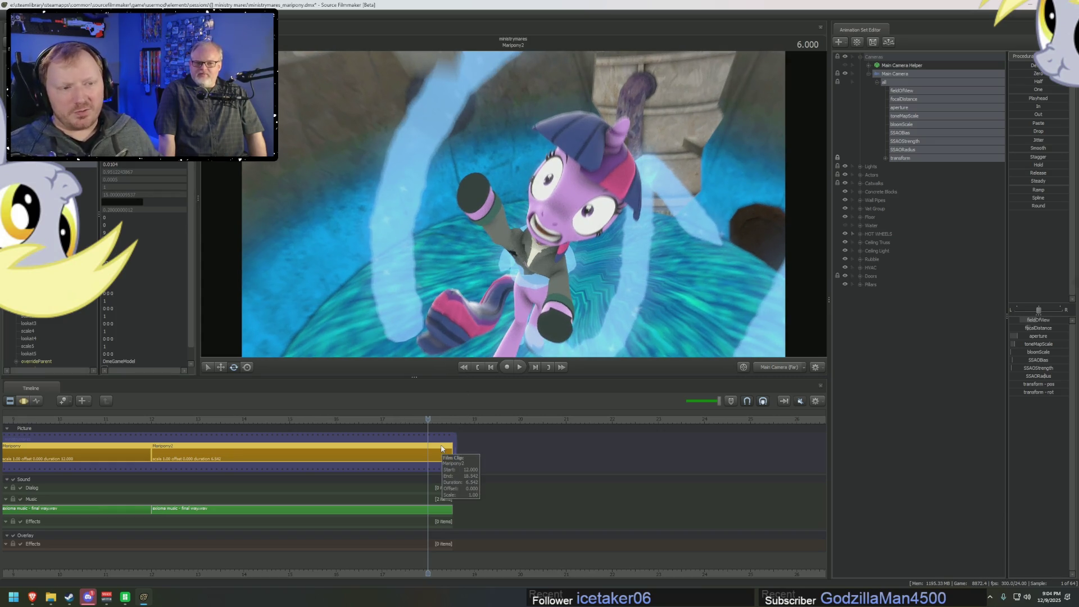
- Scrub through the close-up and hanging shot, then play the shot back from the start
{"action": "left_click_drag", "start_coordinate": [438, 420], "coordinate": [449, 428]}
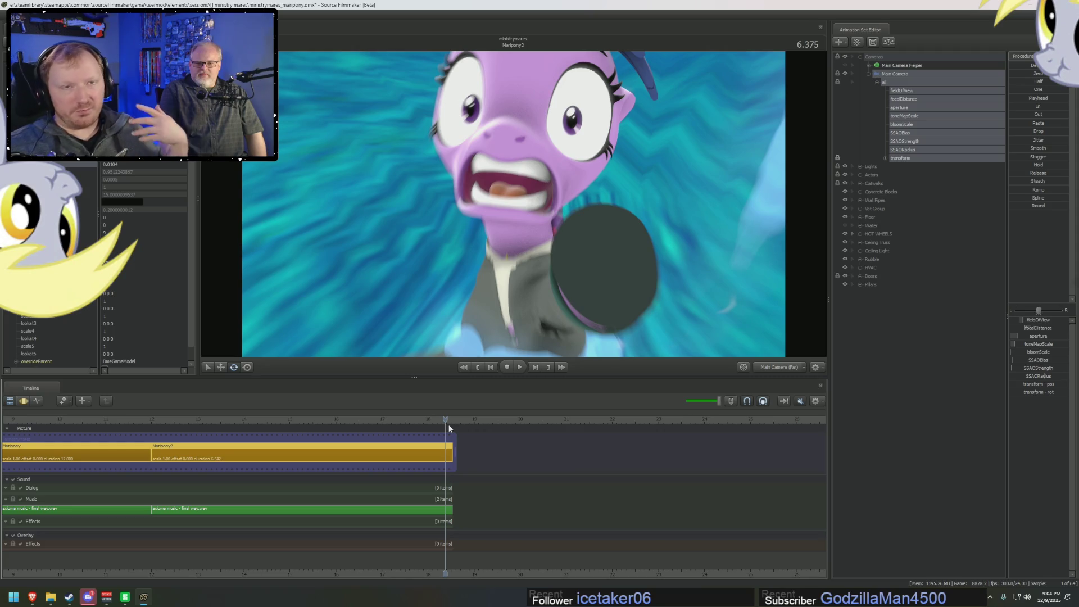
{"action": "left_click", "coordinate": [449, 428]}
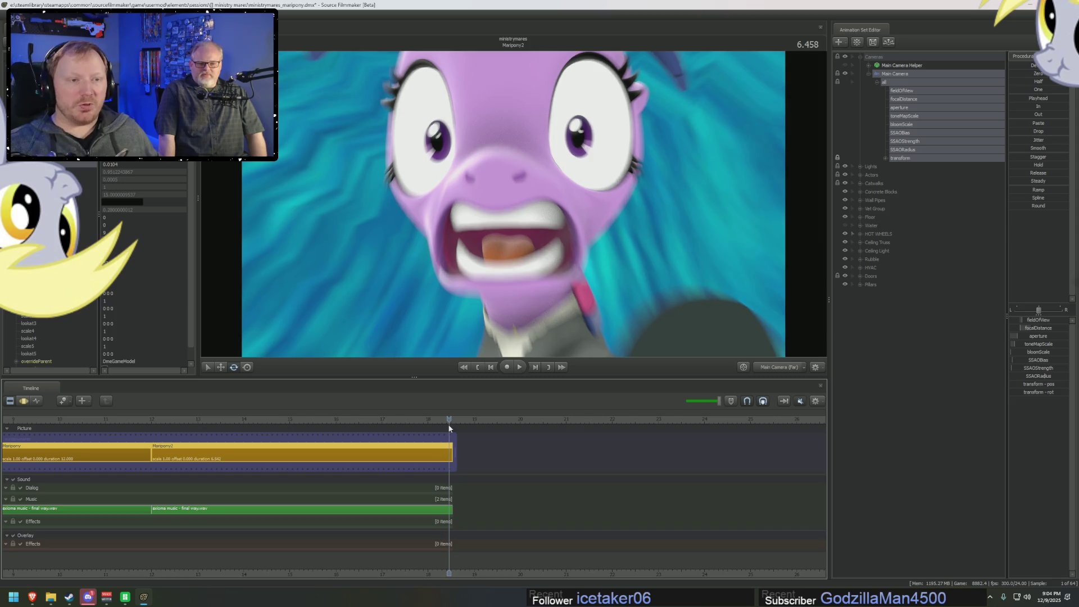
{"action": "left_click_drag", "start_coordinate": [373, 411], "coordinate": [352, 418]}
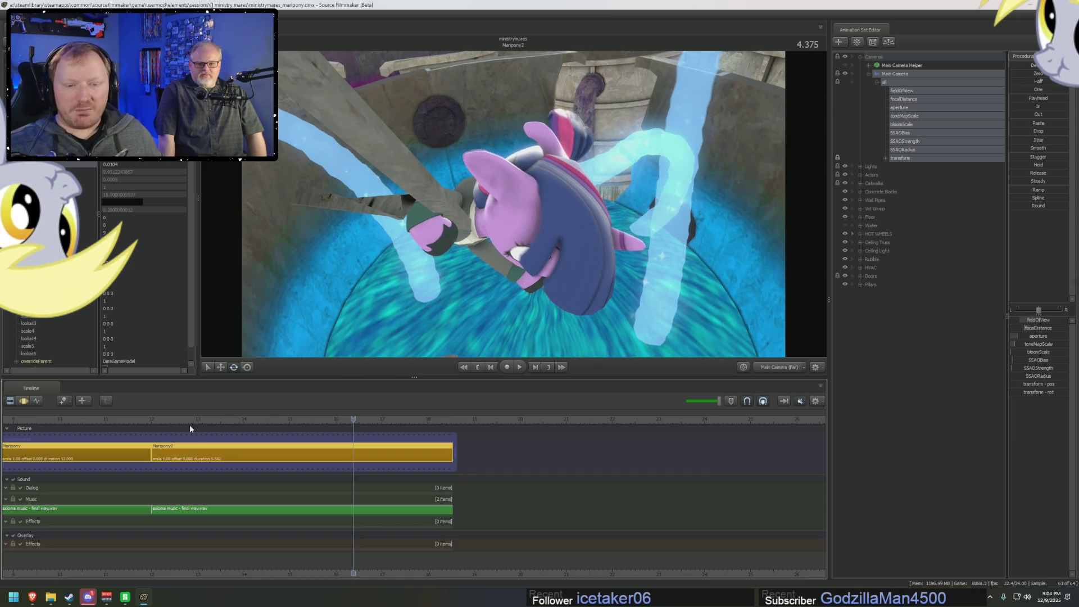
{"action": "mouse_move", "coordinate": [169, 418]}
{"action": "left_mouse_down"}
{"action": "mouse_move", "coordinate": [159, 419]}
{"action": "mouse_move", "coordinate": [230, 425]}
{"action": "mouse_move", "coordinate": [157, 420]}
{"action": "left_mouse_up"}
{"action": "key", "text": "space"}
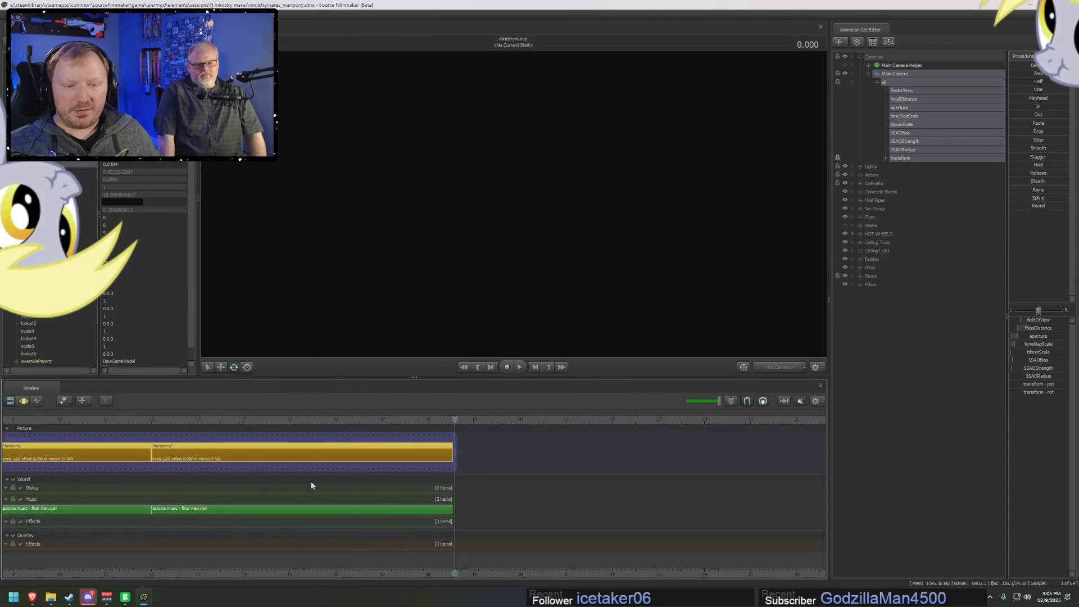
{"action": "scroll", "coordinate": [461, 514], "scroll_direction": "down", "scroll_amount": 3}
{"action": "scroll", "coordinate": [584, 558], "scroll_direction": "up", "scroll_amount": 2}
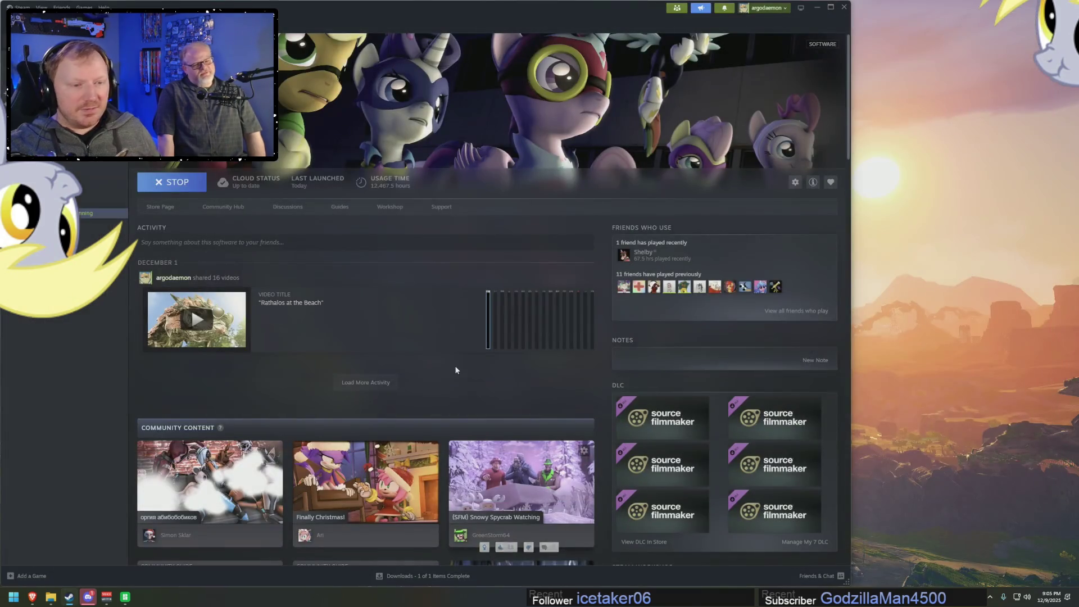
- Close the Steam library window with its X button
{"action": "left_click", "coordinate": [845, 7]}
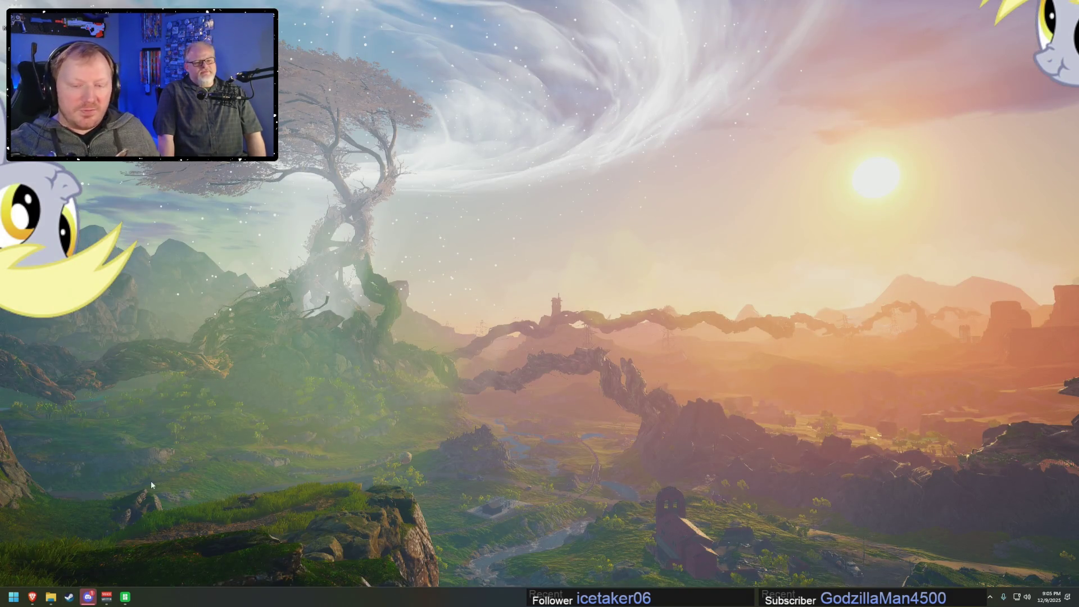
- Bring Brave forward, close two extra tabs, and go back to the Twitch stream manager
{"action": "left_click", "coordinate": [34, 599]}
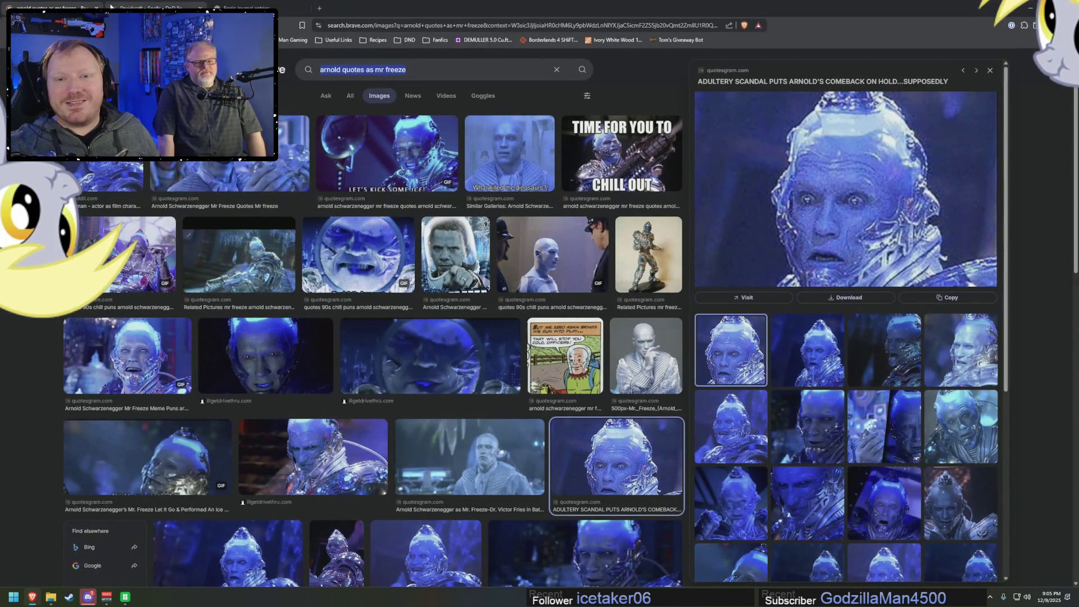
{"action": "left_click", "coordinate": [200, 8]}
{"action": "left_click", "coordinate": [199, 8]}
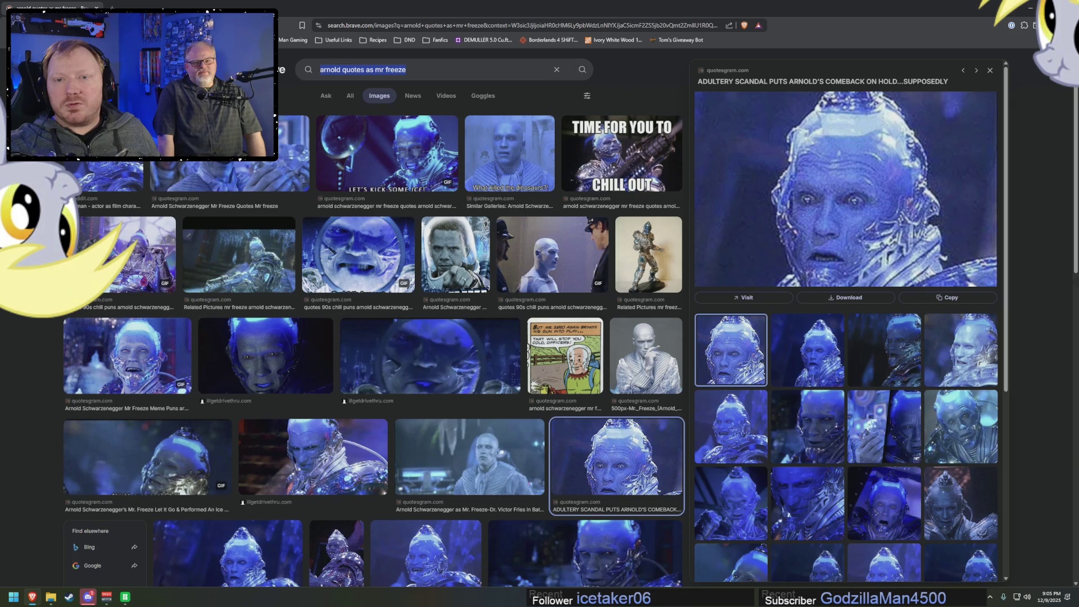
{"action": "key", "text": "alt+Left"}
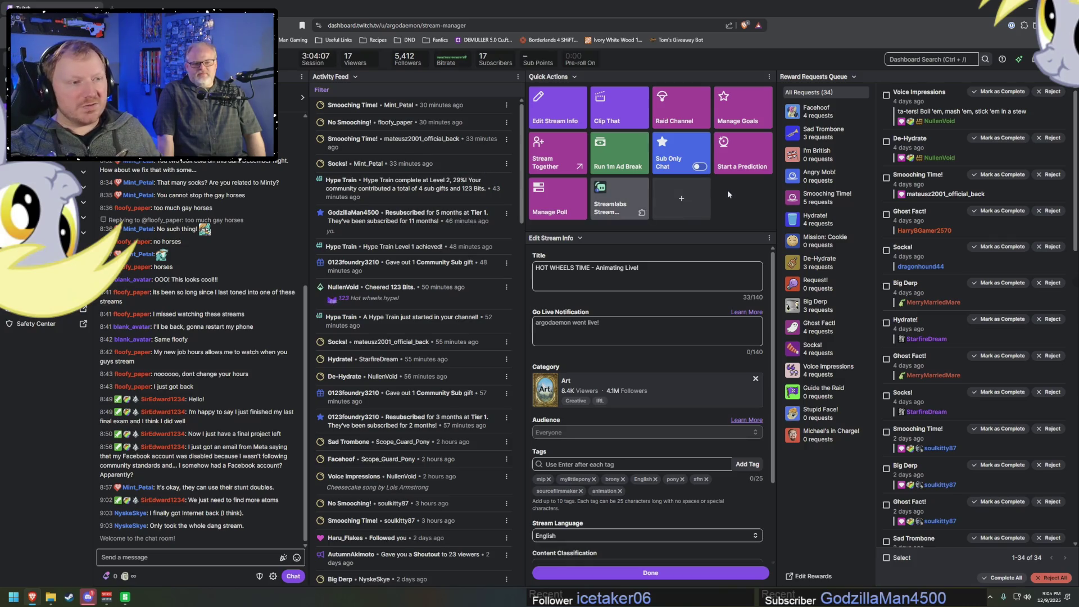
- Open Raid Channel, filter live channels by the Pony tag, and clear the Following filter
{"action": "left_click", "coordinate": [674, 116]}
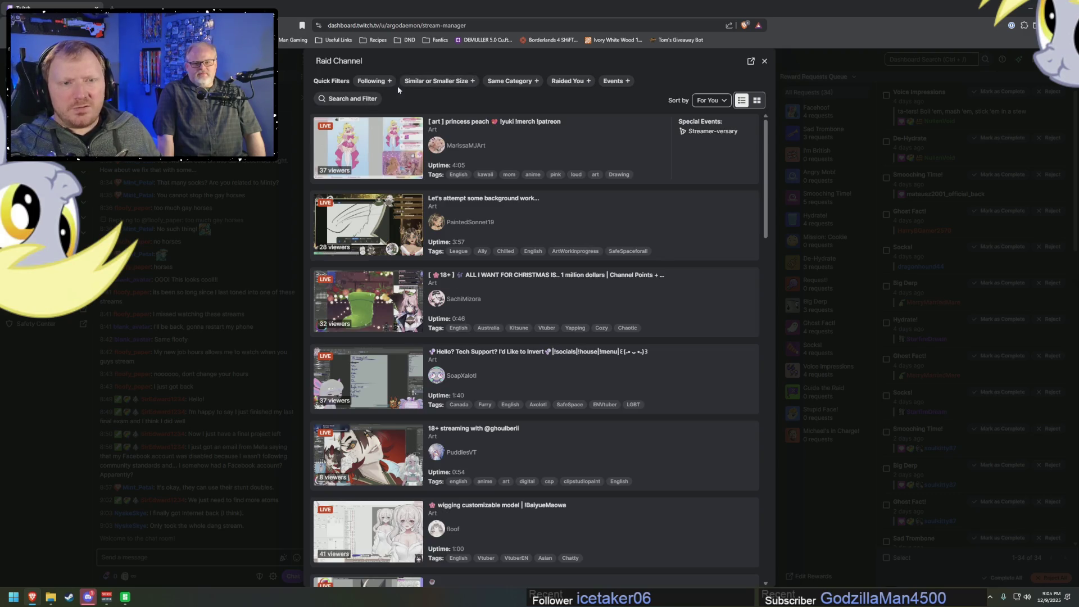
{"action": "left_click", "coordinate": [373, 81]}
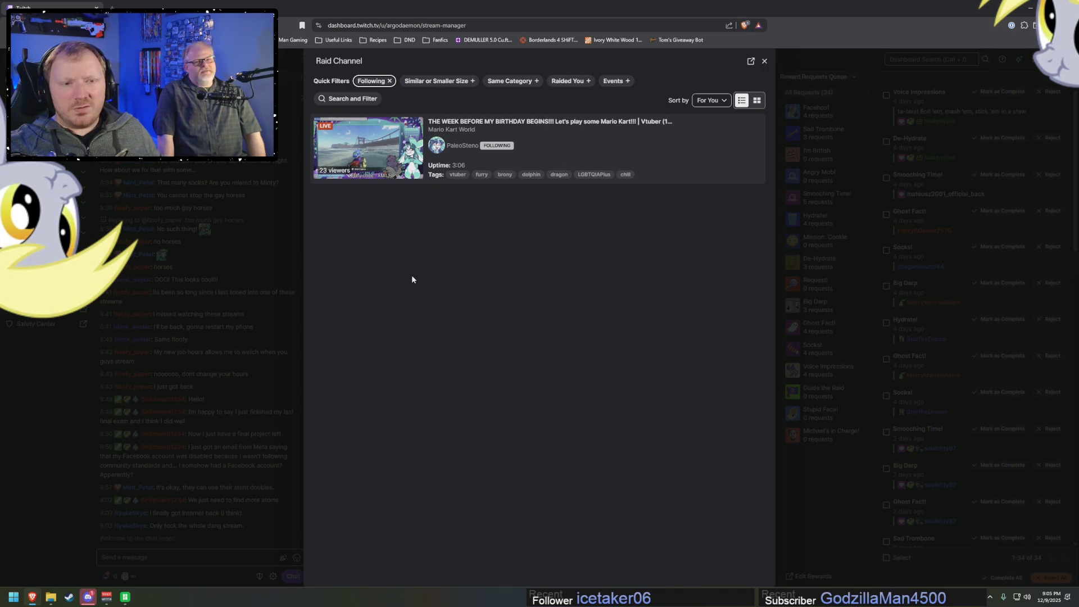
{"action": "left_click", "coordinate": [347, 100]}
{"action": "left_click", "coordinate": [362, 188]}
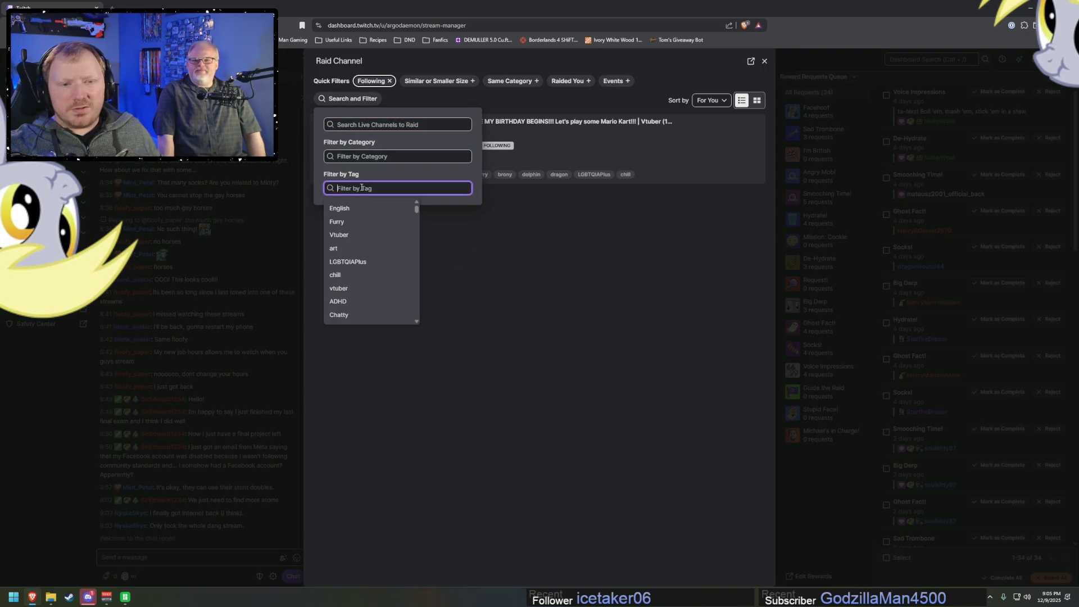
{"action": "type", "text": "pony"}
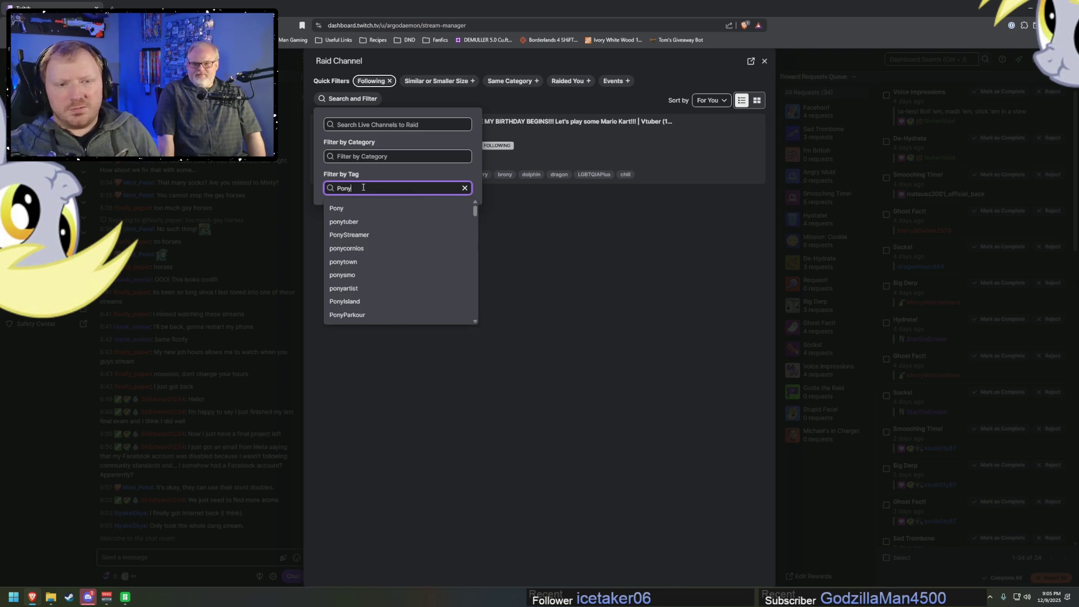
{"action": "left_click", "coordinate": [390, 214]}
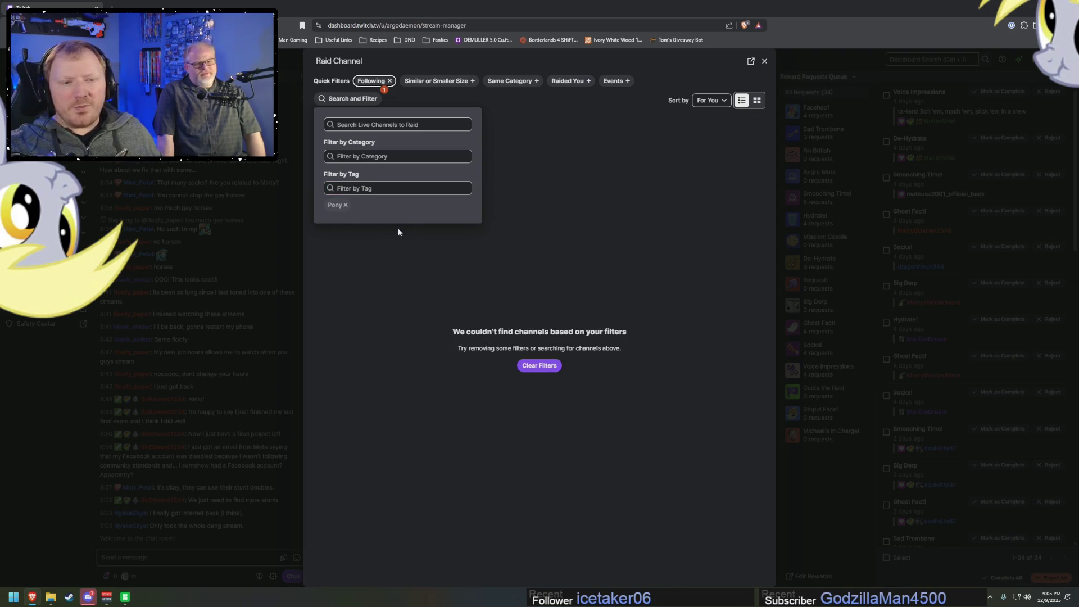
{"action": "left_click", "coordinate": [389, 82]}
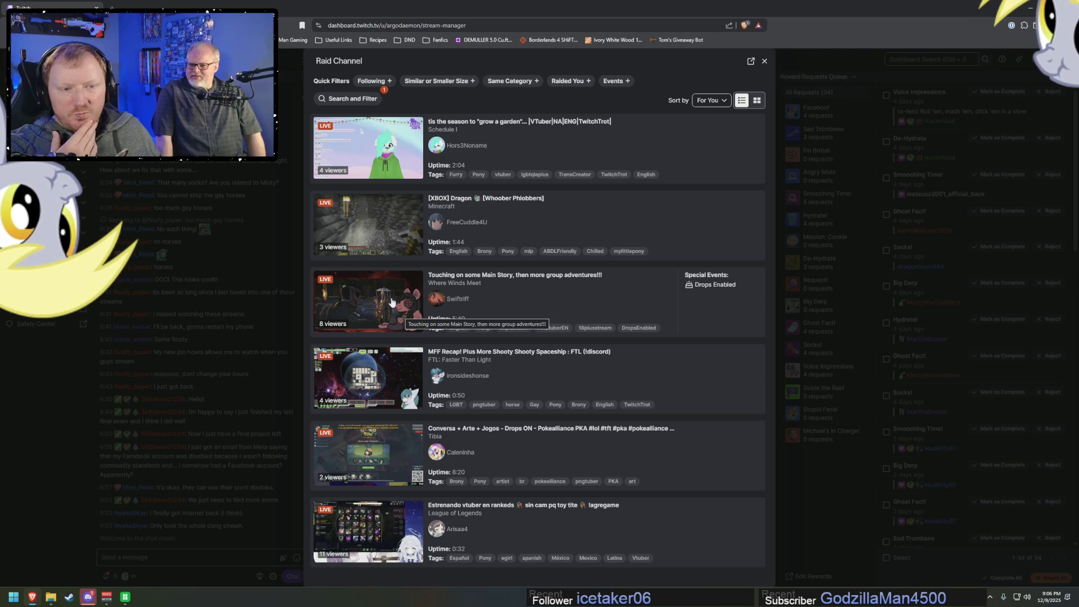
- Preview the Where Winds Meet channel's stream, dismiss the extension prompt, and return to the list
{"action": "left_click", "coordinate": [392, 302]}
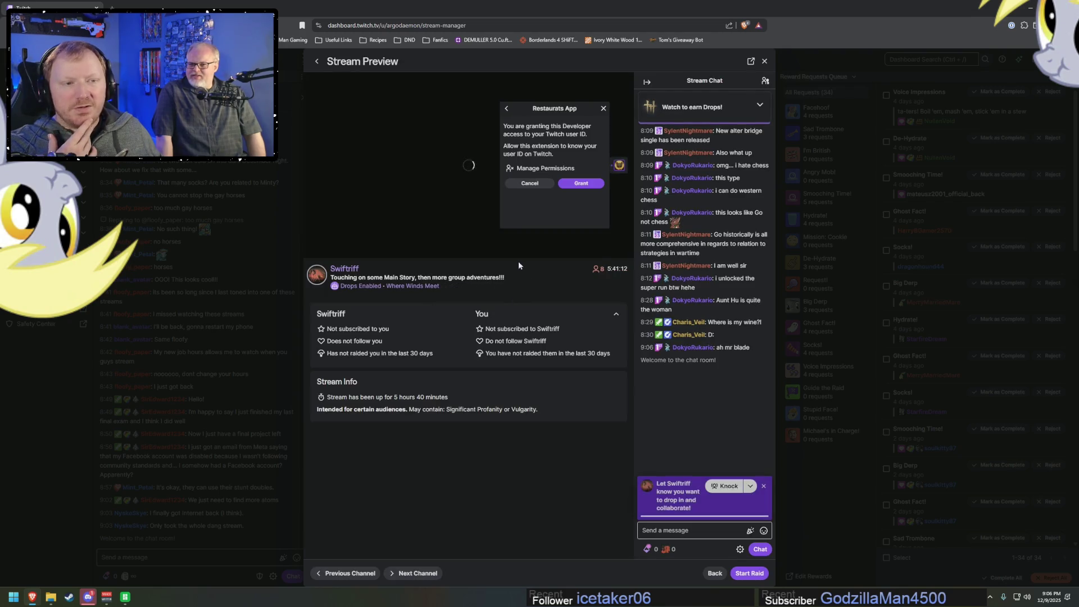
{"action": "left_click", "coordinate": [601, 209]}
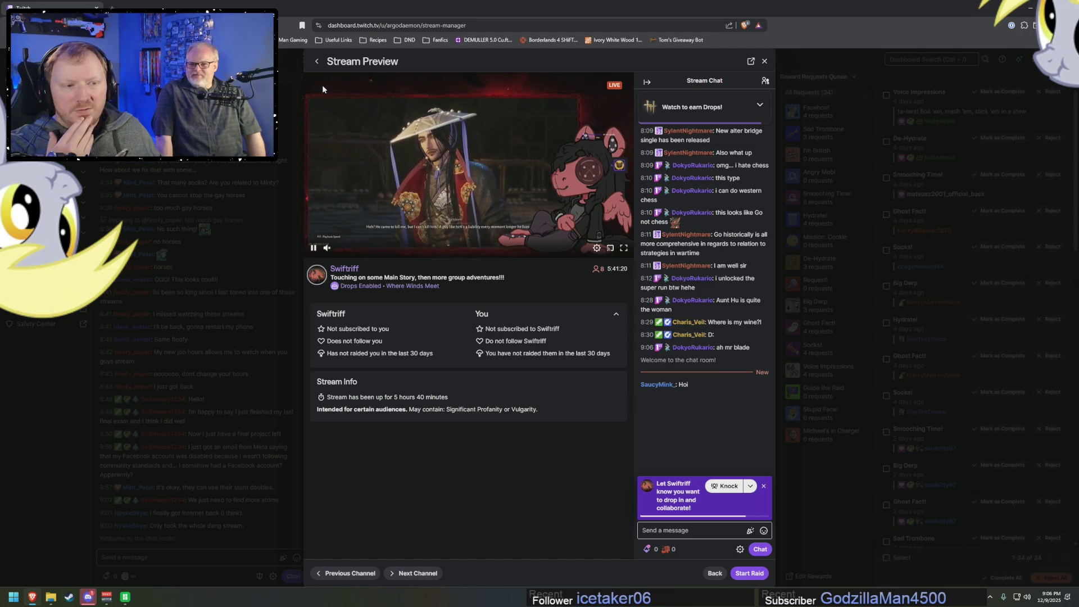
{"action": "left_click", "coordinate": [316, 60]}
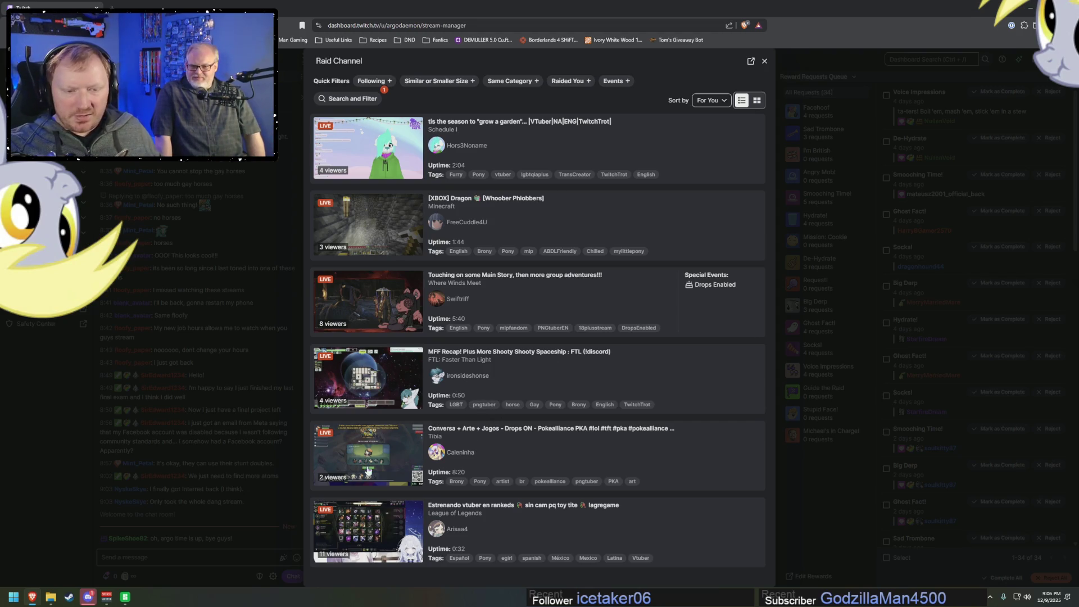
- Reopen the Where Winds Meet preview with sound, close the extension panel, and start the raid
{"action": "left_click", "coordinate": [496, 300]}
{"action": "left_click", "coordinate": [314, 248]}
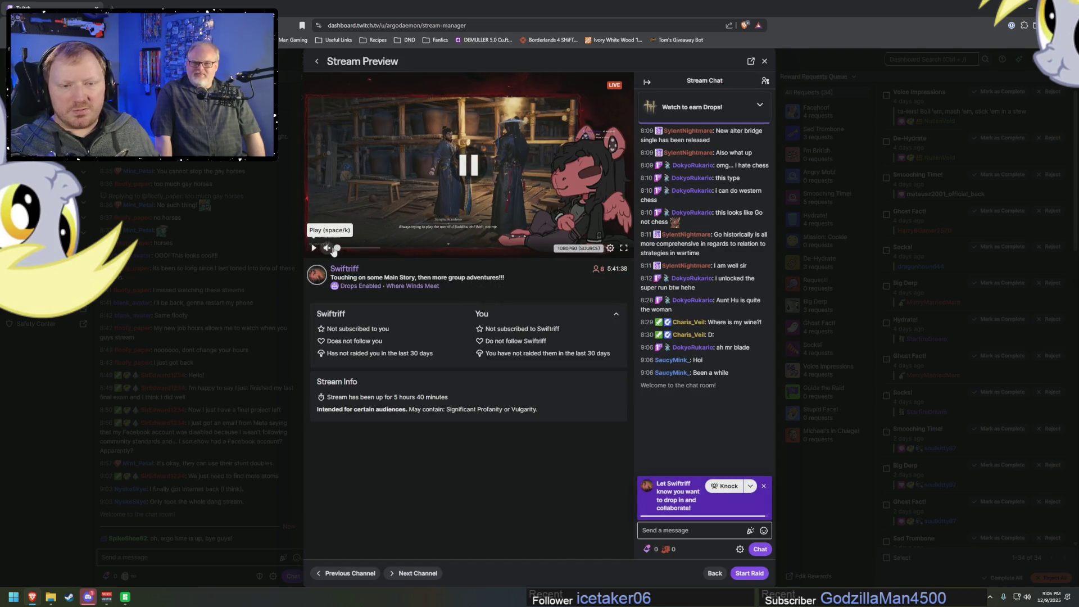
{"action": "left_click", "coordinate": [331, 248]}
{"action": "left_click", "coordinate": [317, 248]}
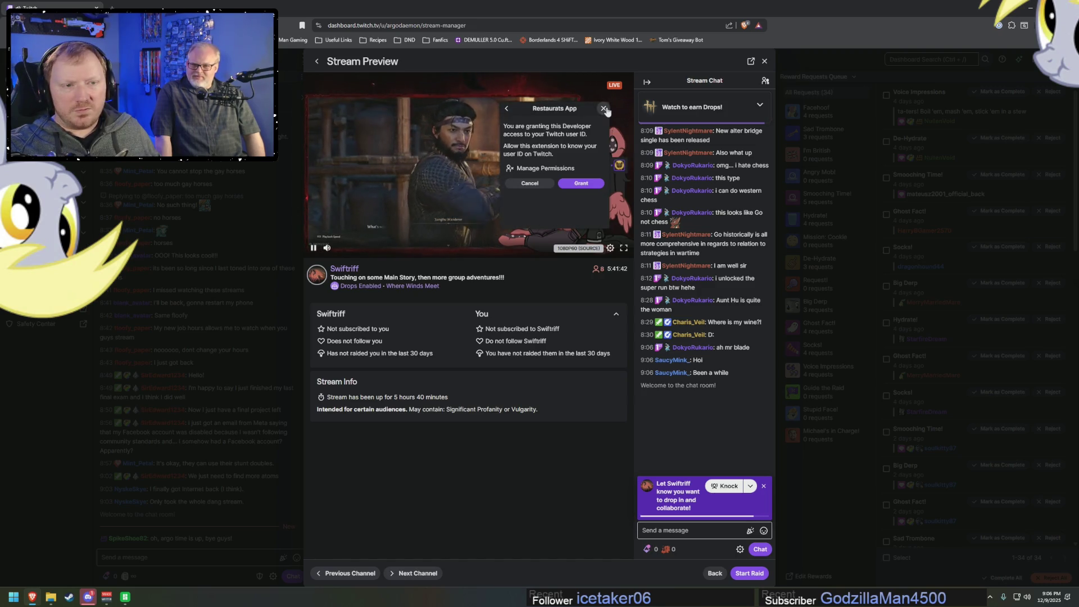
{"action": "left_click", "coordinate": [529, 184]}
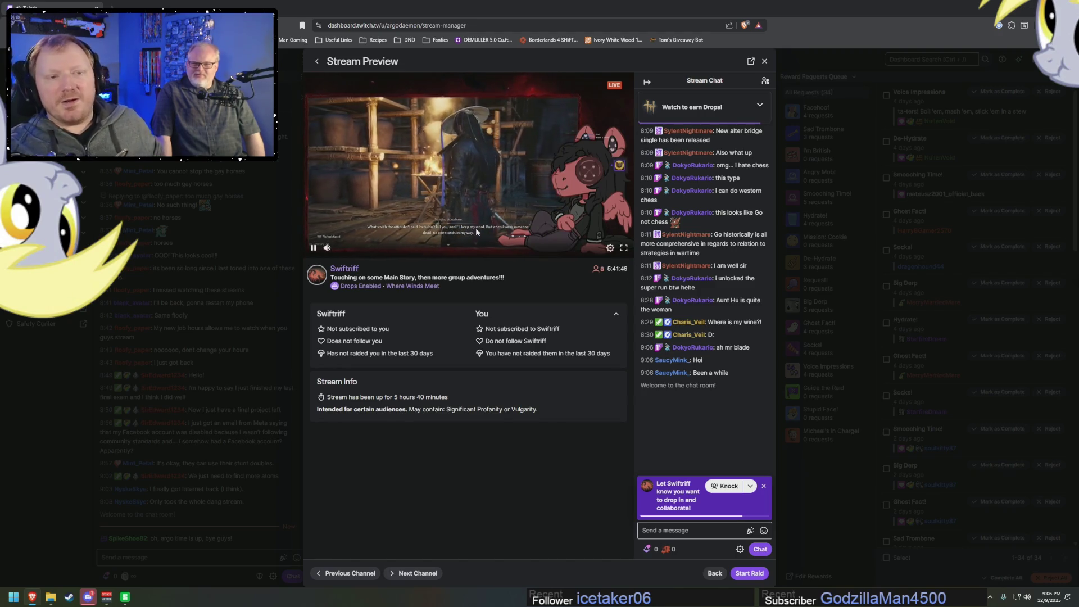
{"action": "mouse_move", "coordinate": [328, 248]}
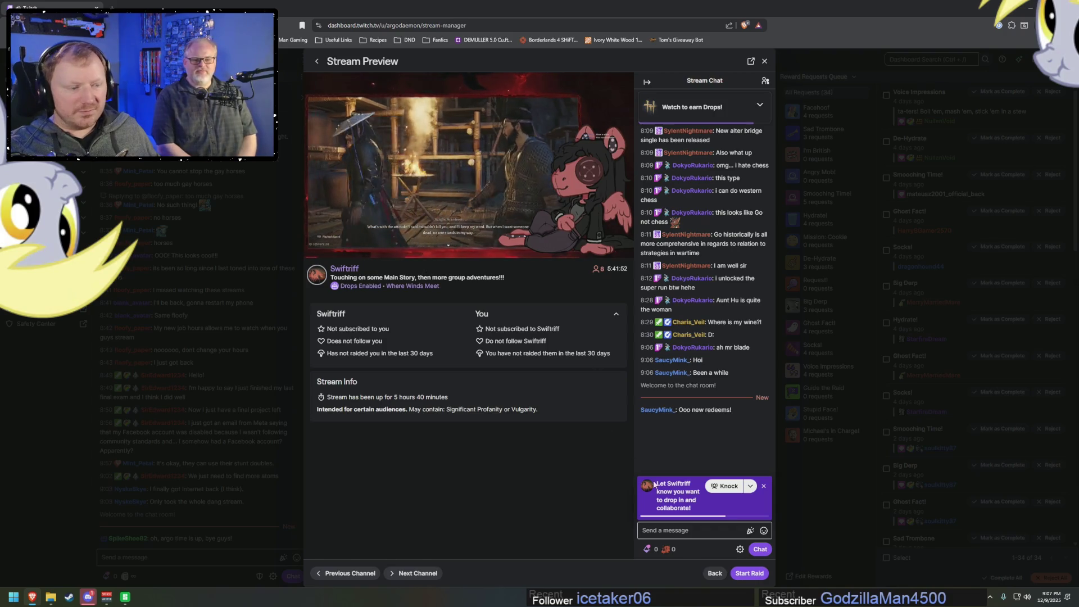
{"action": "left_click", "coordinate": [751, 573]}
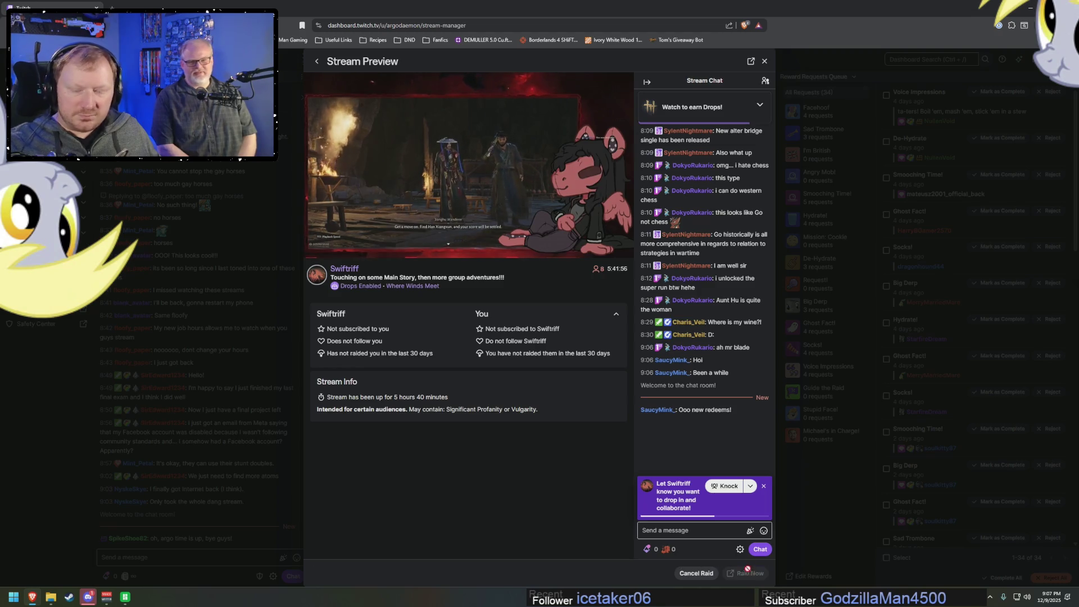